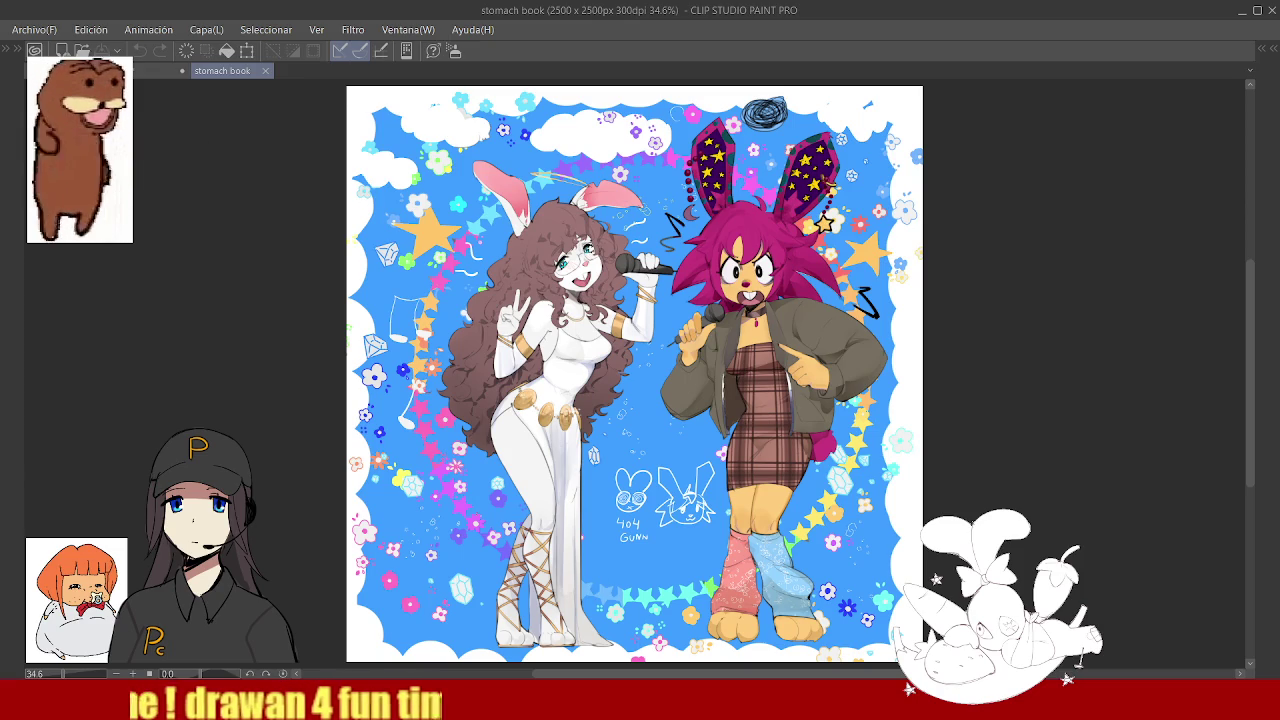
# Switch to the bow-cap girl sketch document and fit the whole figure in view
pyautogui.hotkey('ctrl', 'Tab')
pyautogui.hotkey('ctrl', 'Tab')
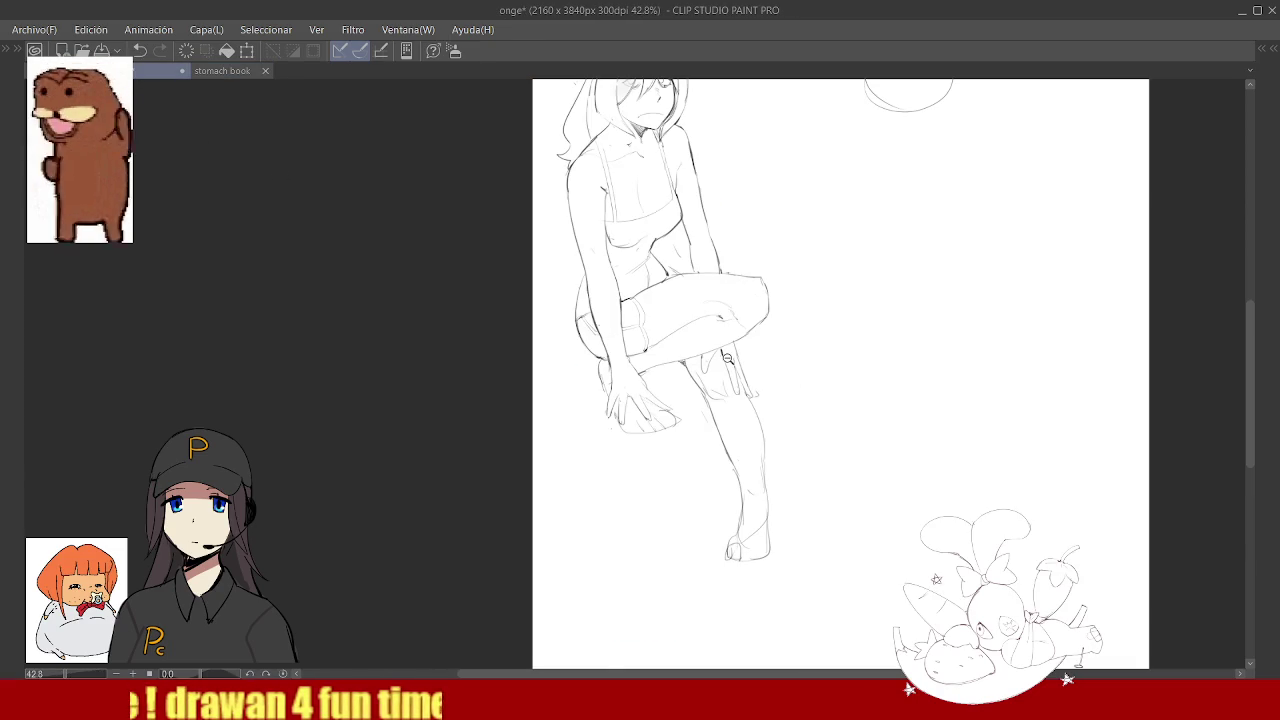
pyautogui.keyDown('alt'); pyautogui.click(706, 316); pyautogui.keyUp('alt')
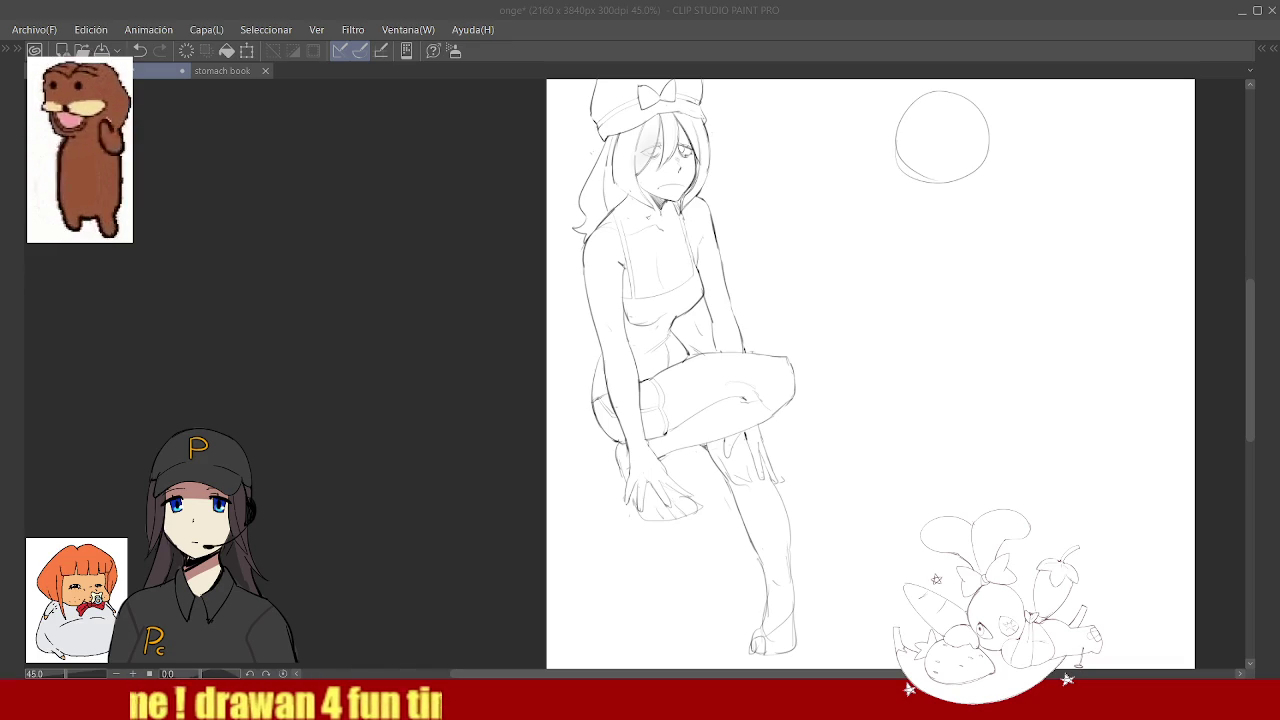
pyautogui.click(731, 426)
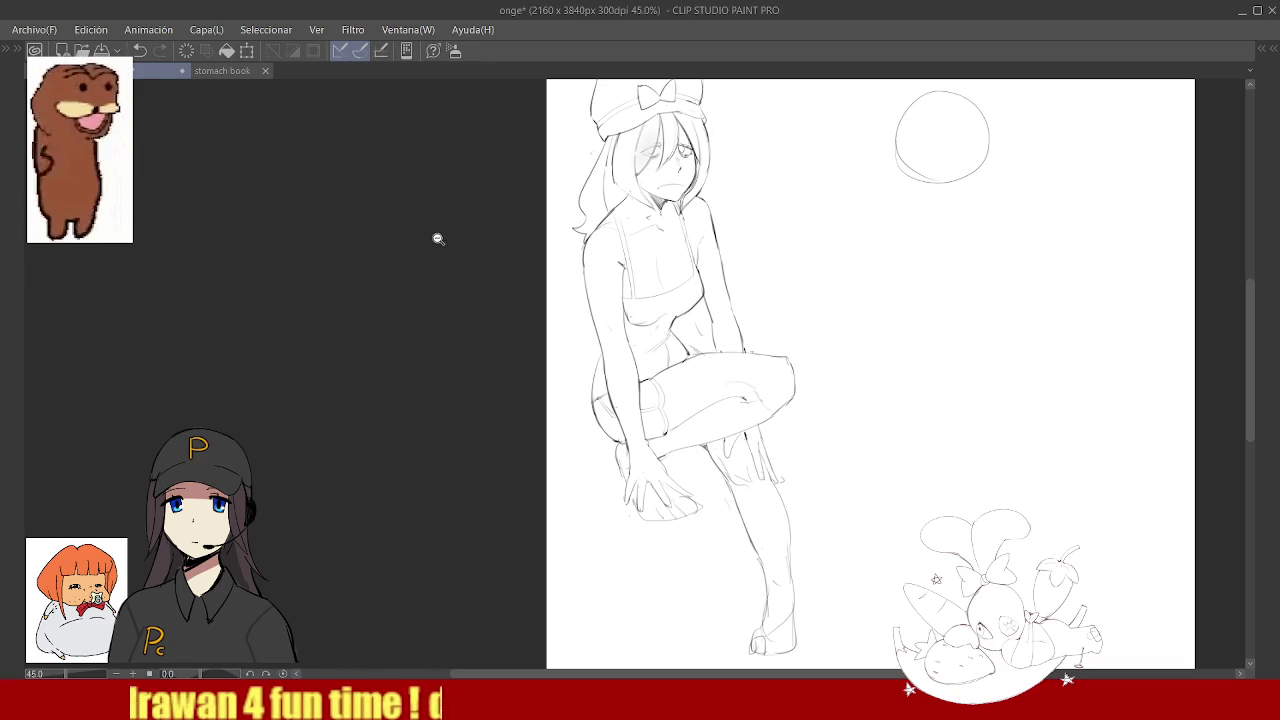
# Zoom in on the face and redraw the hair strands beside the face and shoulder
pyautogui.moveTo(676, 328); pyautogui.dragTo(668, 187)
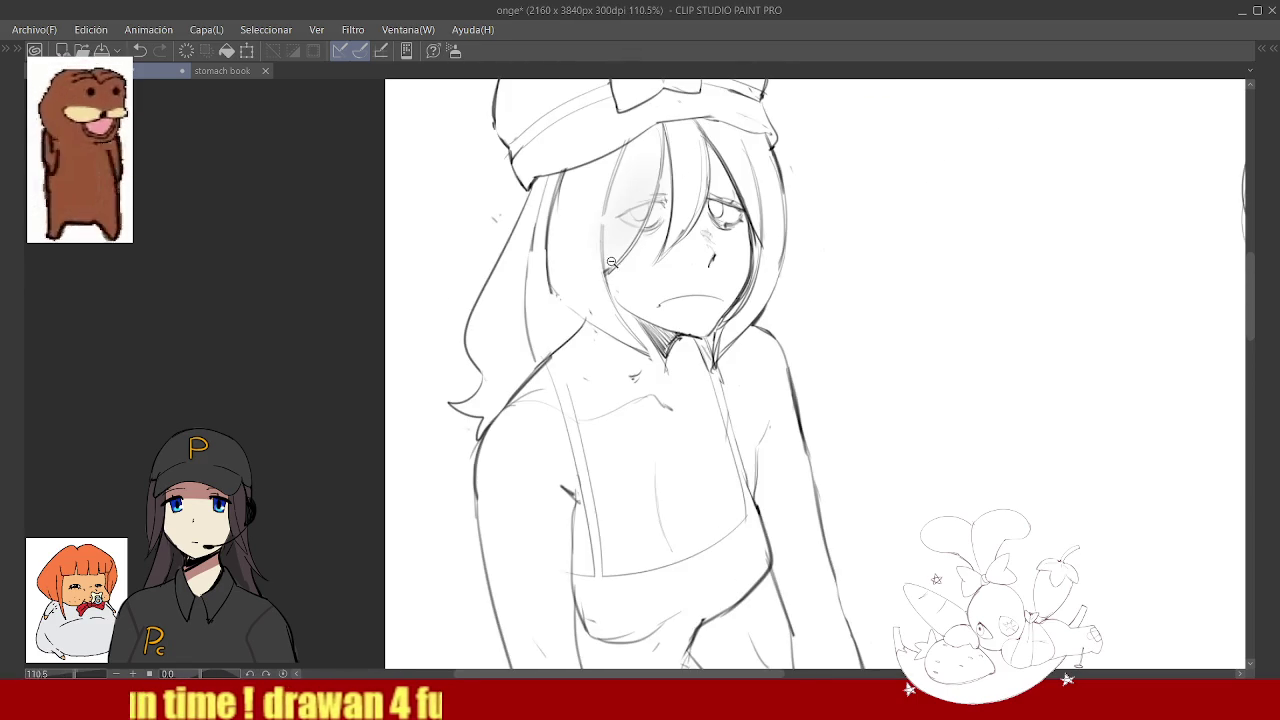
pyautogui.moveTo(611, 262); pyautogui.dragTo(630, 262)
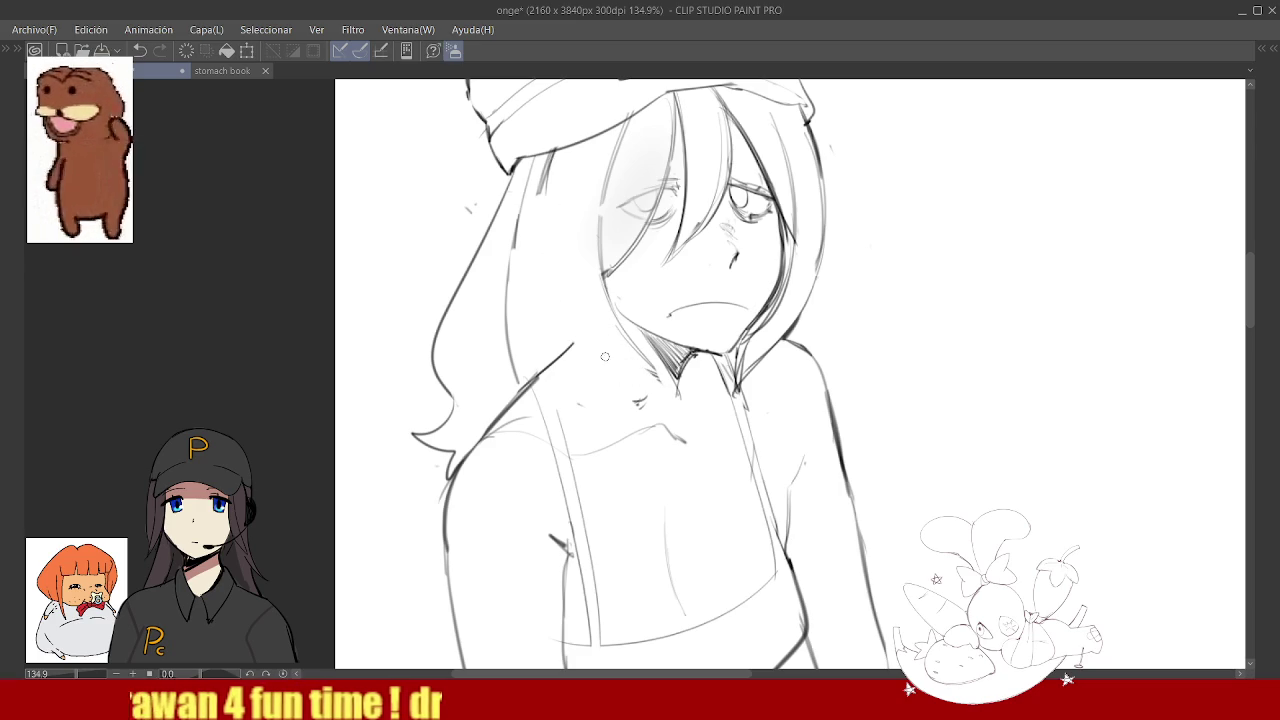
pyautogui.press('Tab')
pyautogui.press('Tab')
pyautogui.moveTo(560, 170)
pyautogui.mouseDown()
pyautogui.moveTo(547, 298)
pyautogui.moveTo(672, 385)
pyautogui.moveTo(550, 335)
pyautogui.mouseUp()
pyautogui.hotkey('ctrl', 'z')
pyautogui.hotkey('ctrl', 'z')
pyautogui.hotkey('ctrl', 'z')
pyautogui.moveTo(545, 235); pyautogui.dragTo(632, 362)
pyautogui.hotkey('ctrl', 'z')
pyautogui.hotkey('ctrl', 'z')
pyautogui.moveTo(546, 294)
pyautogui.mouseDown()
pyautogui.moveTo(628, 382)
pyautogui.moveTo(670, 394)
pyautogui.mouseUp()
pyautogui.moveTo(568, 332); pyautogui.dragTo(680, 406)
pyautogui.moveTo(598, 258); pyautogui.dragTo(657, 398)
pyautogui.hotkey('ctrl', 'z')
pyautogui.moveTo(602, 290)
pyautogui.mouseDown()
pyautogui.moveTo(672, 410)
pyautogui.moveTo(657, 376)
pyautogui.moveTo(701, 329)
pyautogui.mouseUp()
pyautogui.hotkey('ctrl', 'z')
pyautogui.scroll(-3, 657, 377)
pyautogui.scroll(3, 657, 377)
pyautogui.press('p')
pyautogui.hotkey('ctrl', 'z')
pyautogui.hotkey('ctrl', 'z')
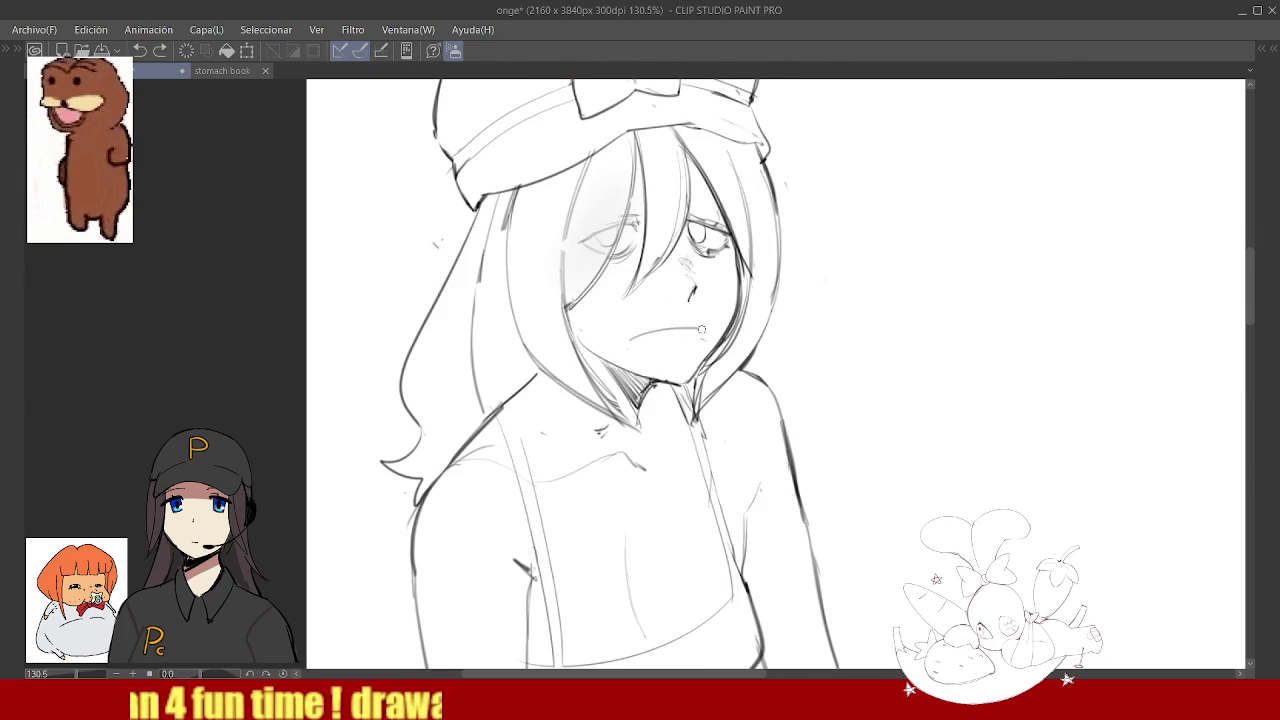
pyautogui.scroll(-3, 707, 307)
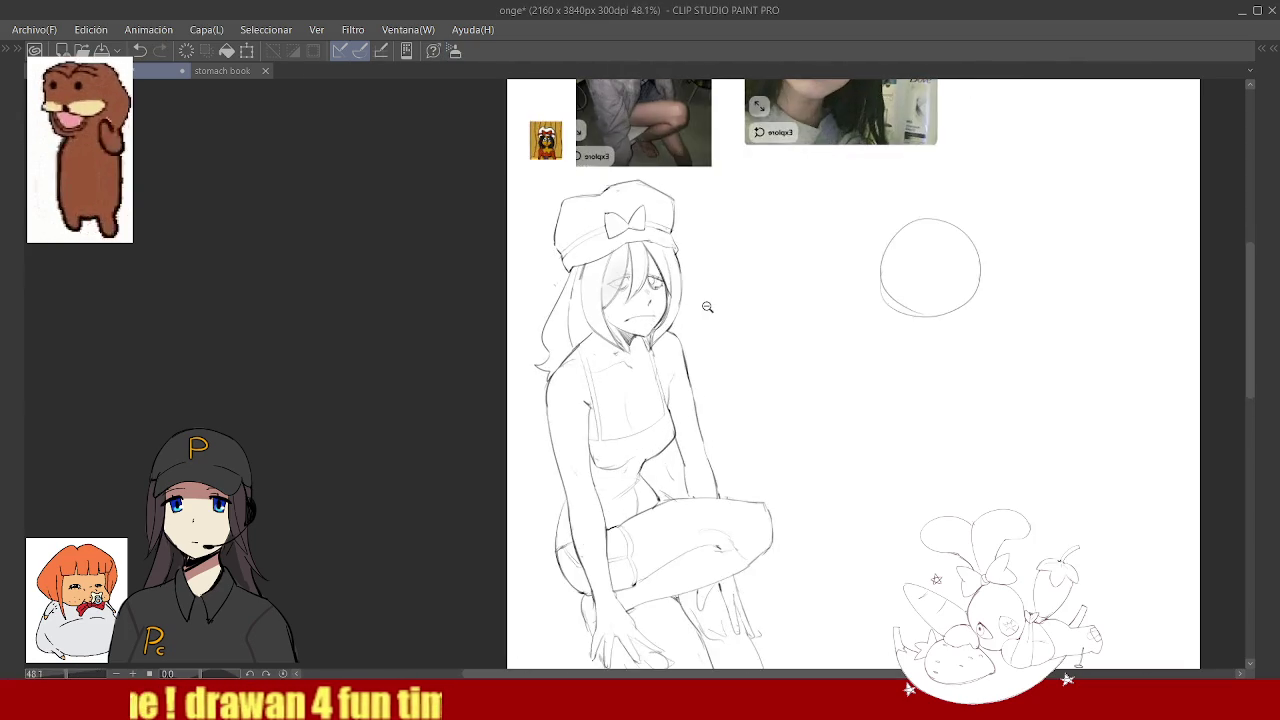
pyautogui.scroll(3, 707, 307)
# Line the hair's right edge, add a stroke below the brim, and redraw the hat's top edge
pyautogui.moveTo(684, 258); pyautogui.dragTo(698, 372)
pyautogui.hotkey('ctrl', 'z')
pyautogui.hotkey('ctrl', 'z')
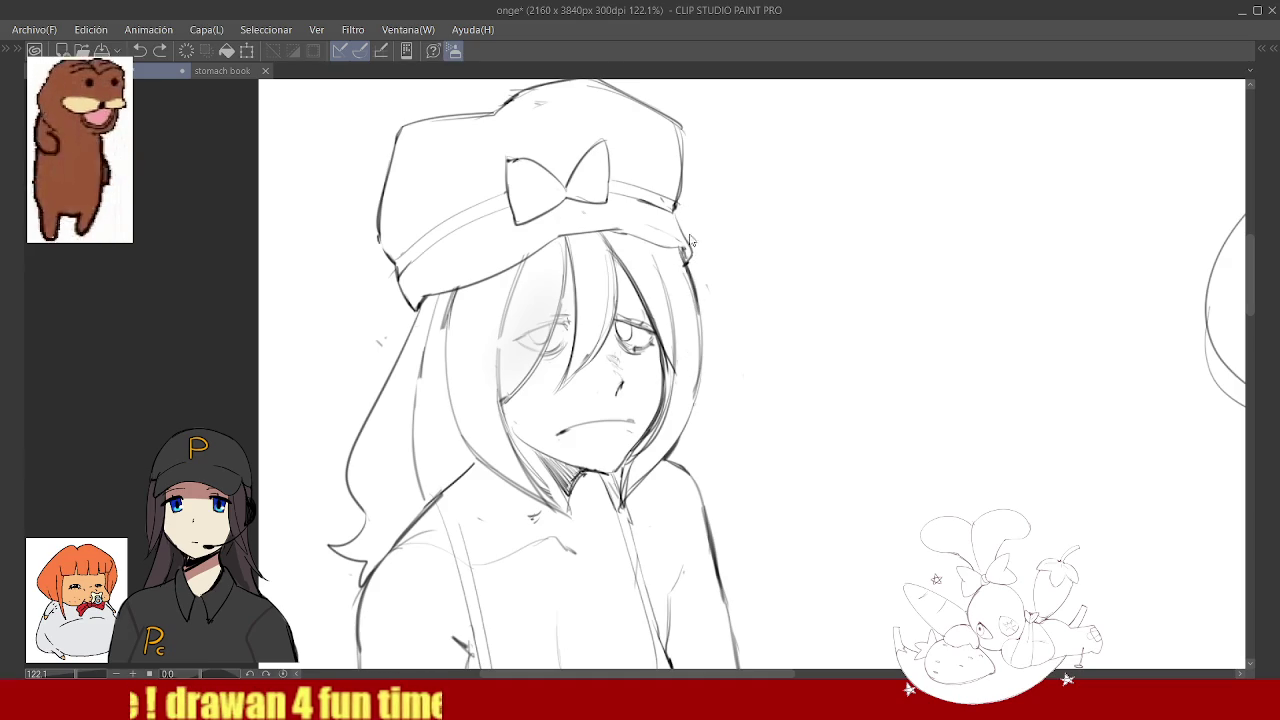
pyautogui.moveTo(688, 212); pyautogui.dragTo(686, 262)
pyautogui.scroll(-3, 690, 240)
pyautogui.scroll(4, 549, 311)
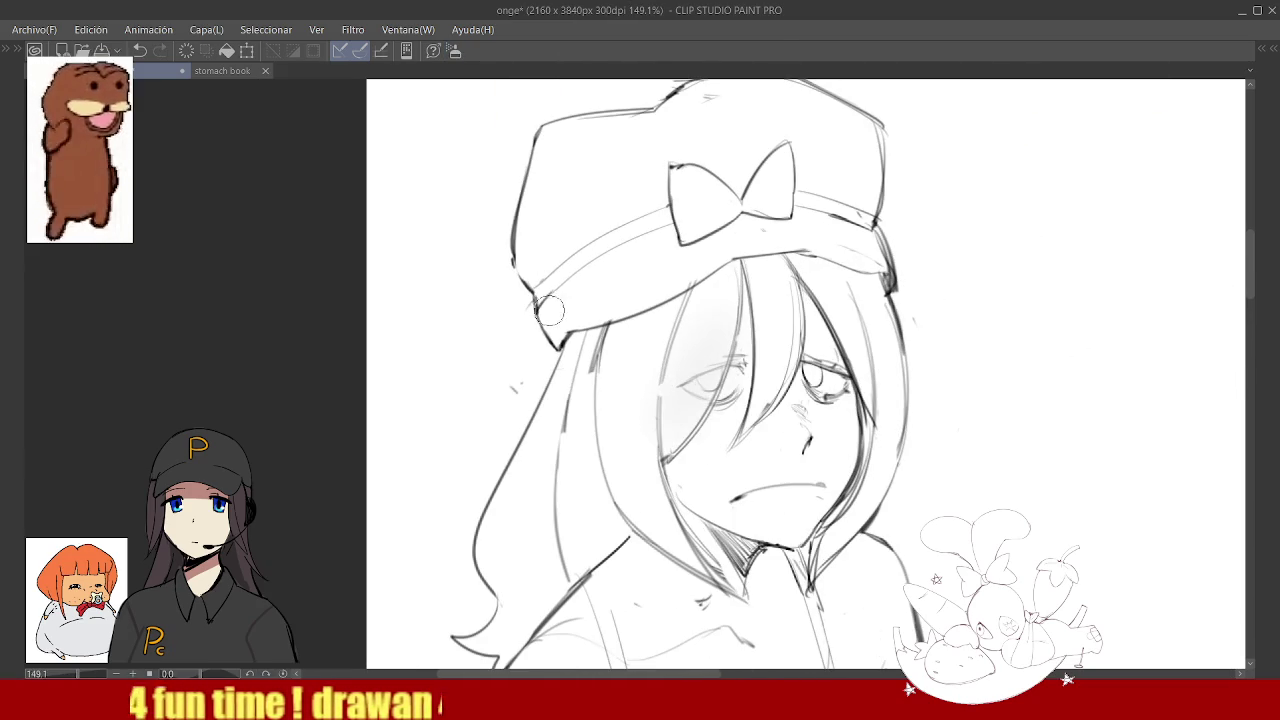
pyautogui.moveTo(534, 302); pyautogui.dragTo(540, 368)
pyautogui.scroll(-1, 566, 341)
pyautogui.scroll(-3, 566, 341)
pyautogui.scroll(4, 653, 233)
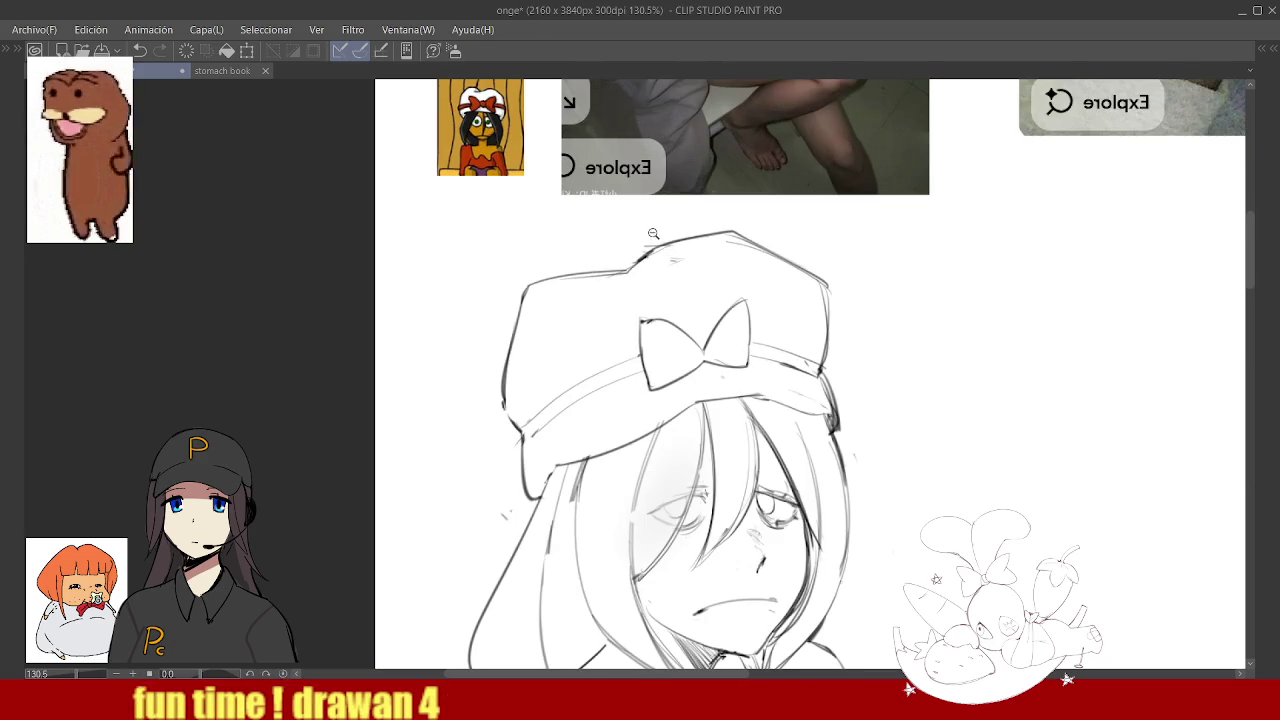
pyautogui.moveTo(528, 285)
pyautogui.mouseDown()
pyautogui.moveTo(612, 272)
pyautogui.moveTo(646, 248)
pyautogui.mouseUp()
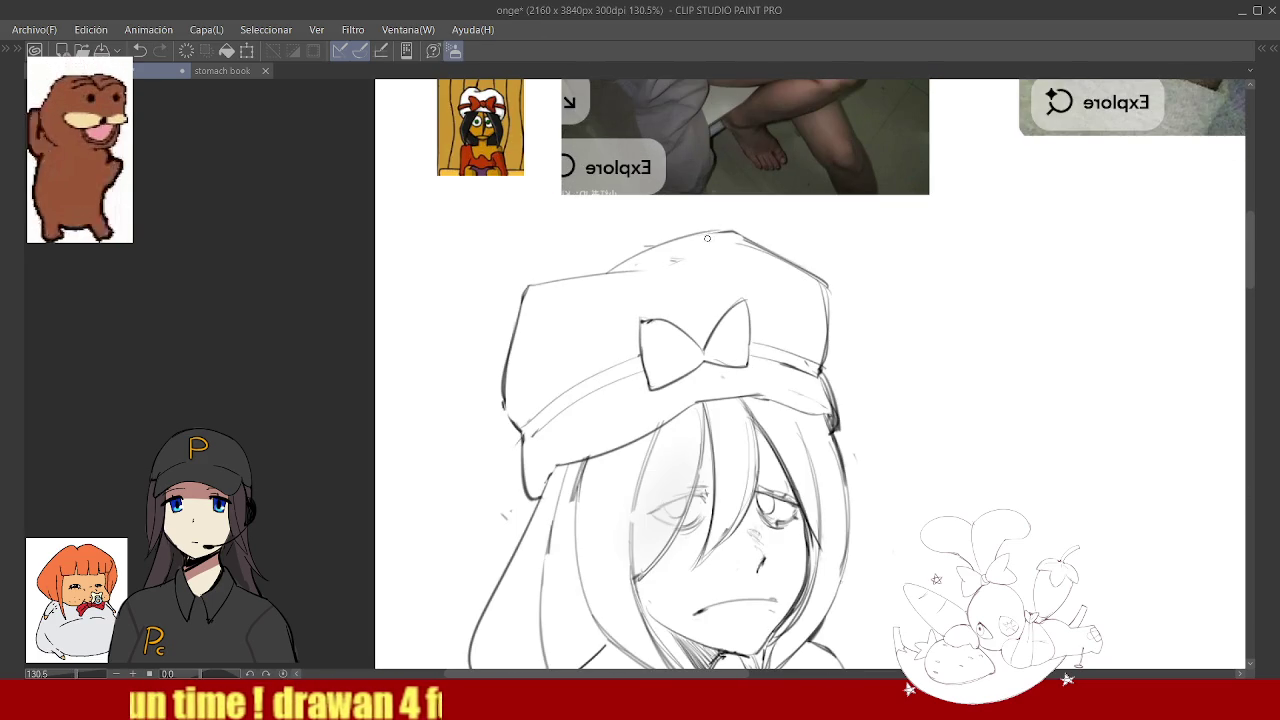
# Reinforce the hair's right edge with another line
pyautogui.scroll(-3, 707, 238)
pyautogui.scroll(5, 702, 299)
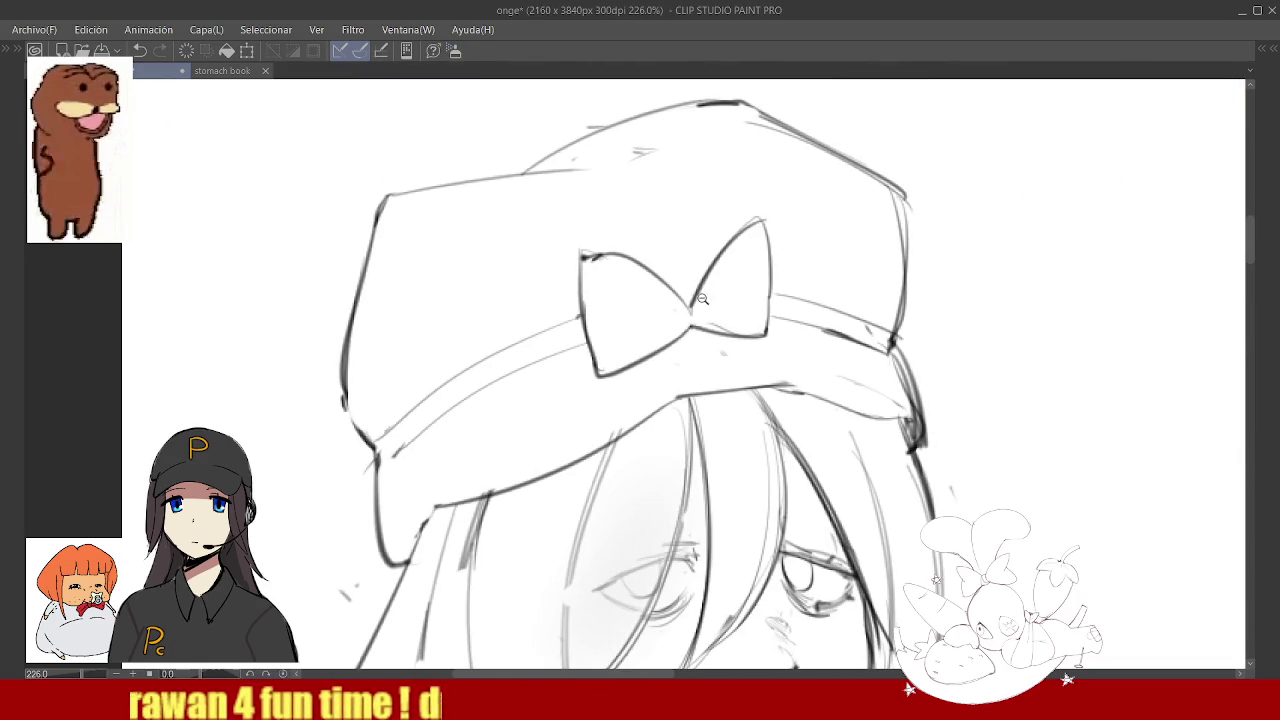
pyautogui.scroll(-5, 702, 299)
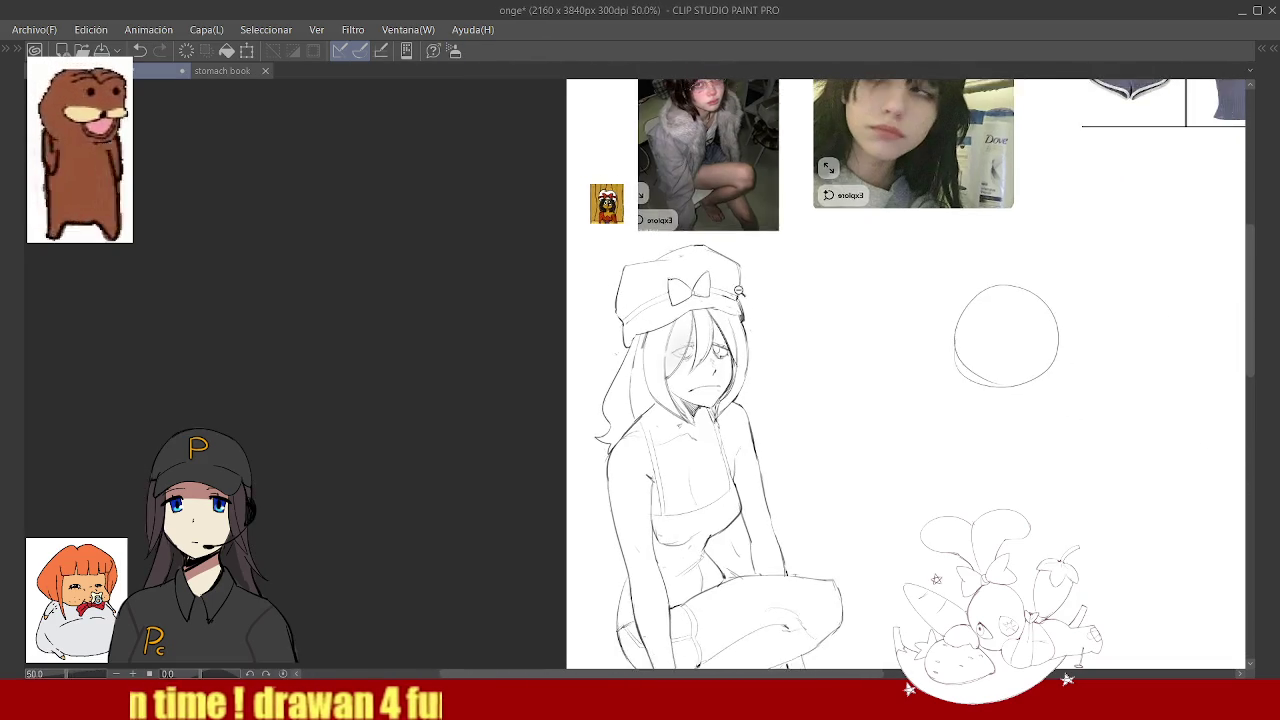
pyautogui.scroll(5, 738, 291)
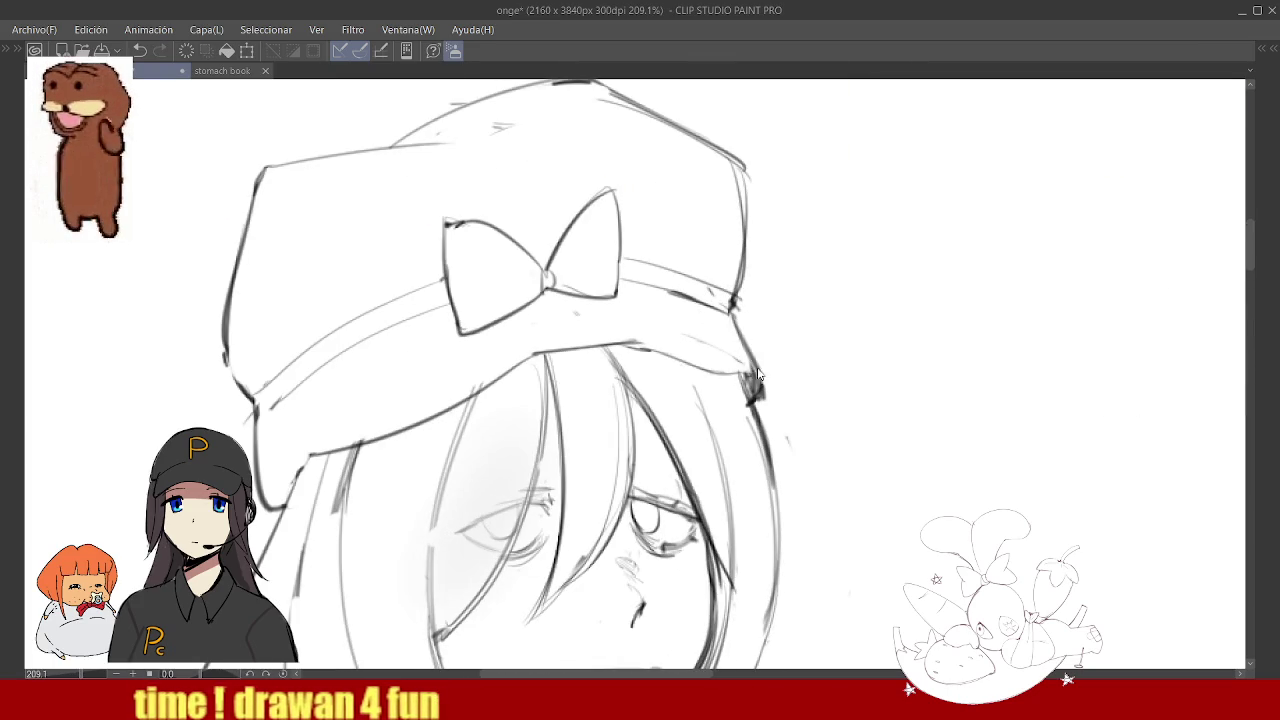
pyautogui.scroll(-5, 758, 395)
pyautogui.scroll(4, 740, 266)
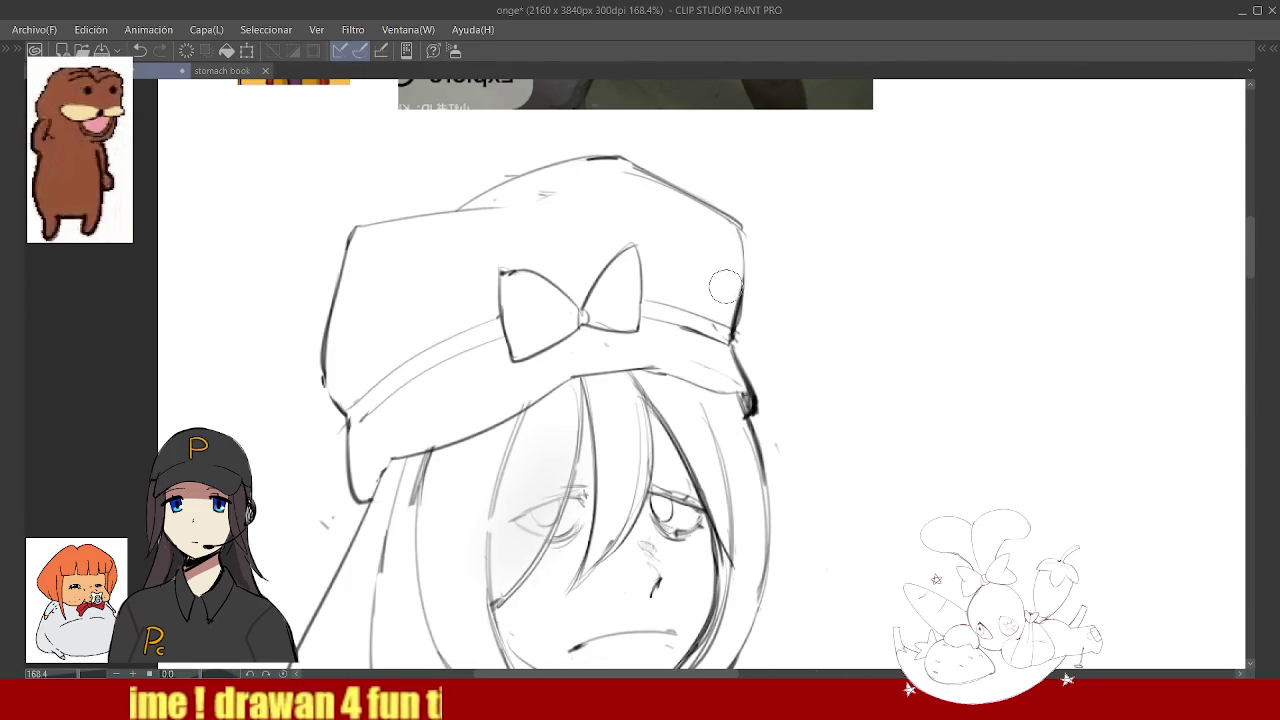
pyautogui.scroll(-6, 725, 290)
pyautogui.scroll(1, 718, 310)
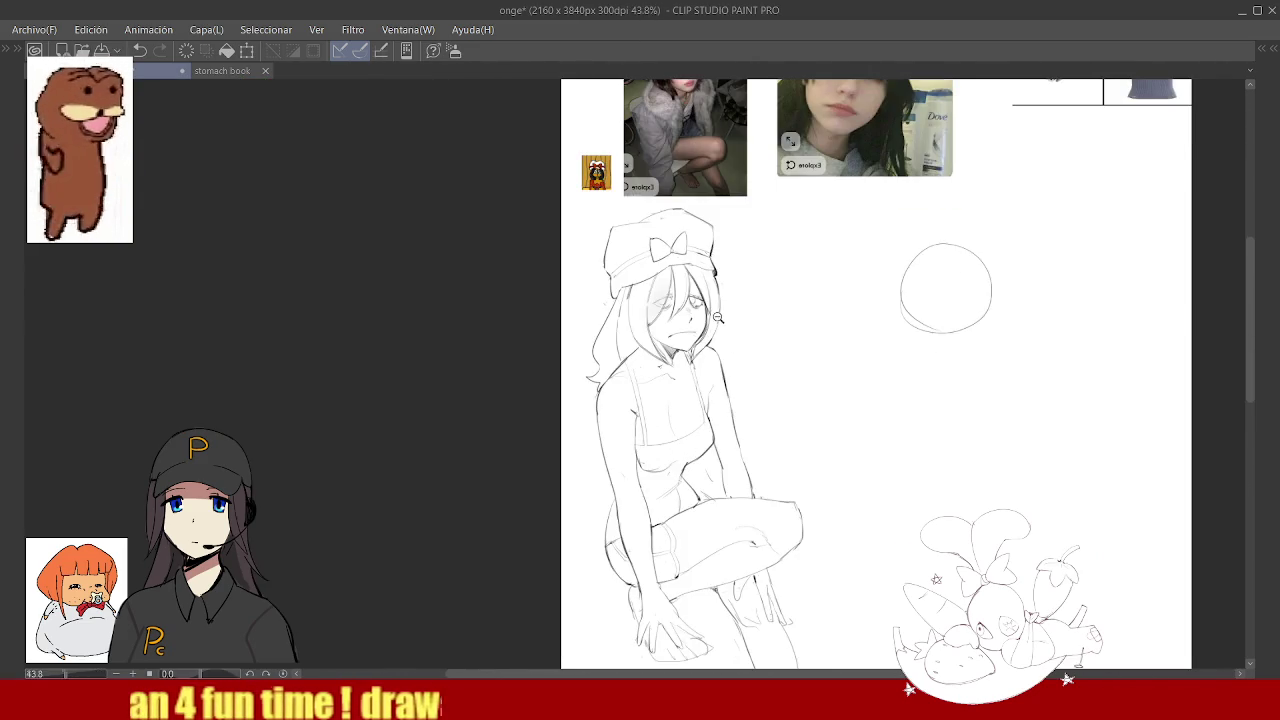
pyautogui.scroll(2, 717, 317)
pyautogui.scroll(-3, 717, 317)
pyautogui.scroll(6, 625, 295)
pyautogui.scroll(3, 625, 295)
pyautogui.scroll(-7, 640, 290)
pyautogui.scroll(4, 652, 261)
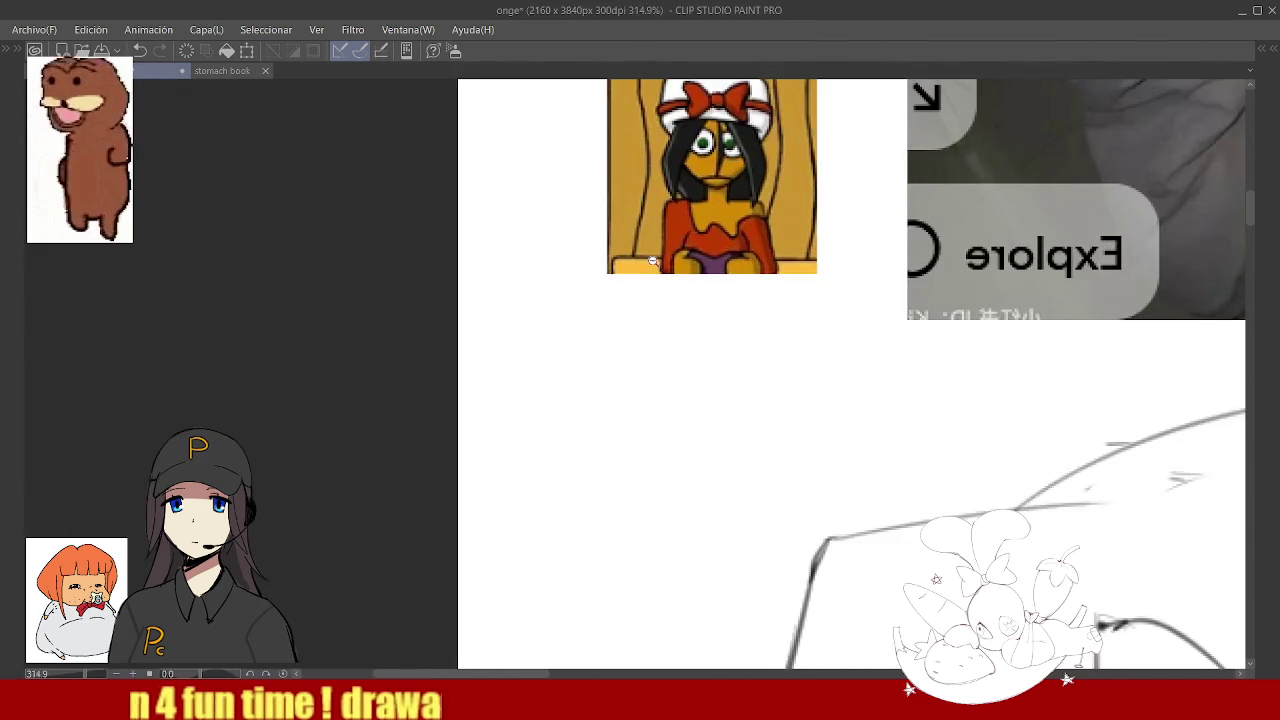
pyautogui.scroll(-6, 688, 200)
pyautogui.scroll(3, 737, 323)
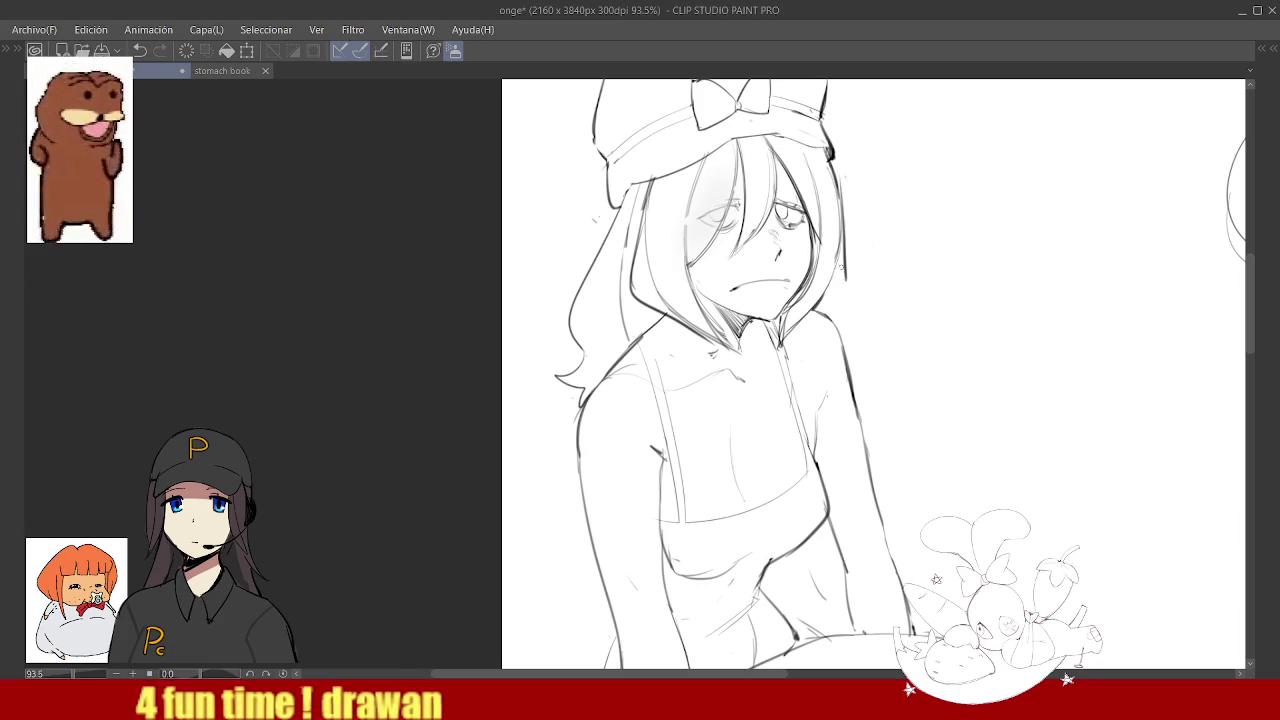
pyautogui.moveTo(837, 198); pyautogui.dragTo(849, 281)
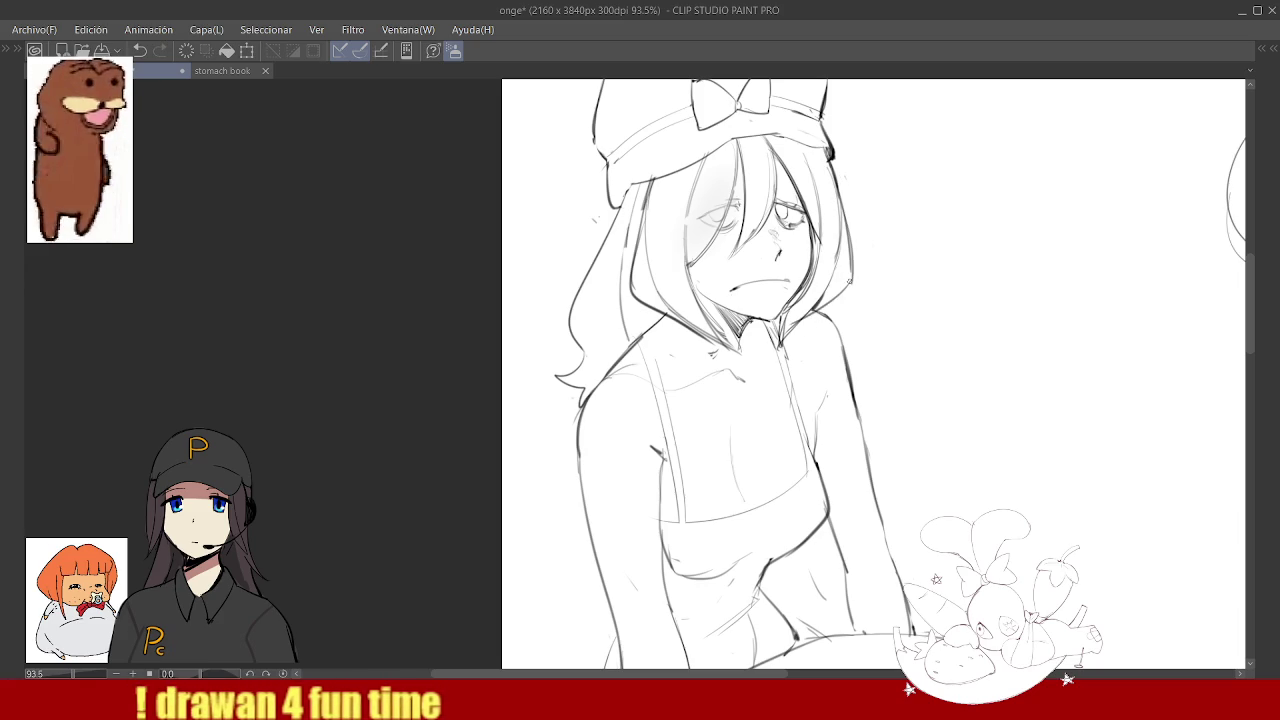
pyautogui.scroll(-5, 857, 298)
pyautogui.scroll(2, 857, 298)
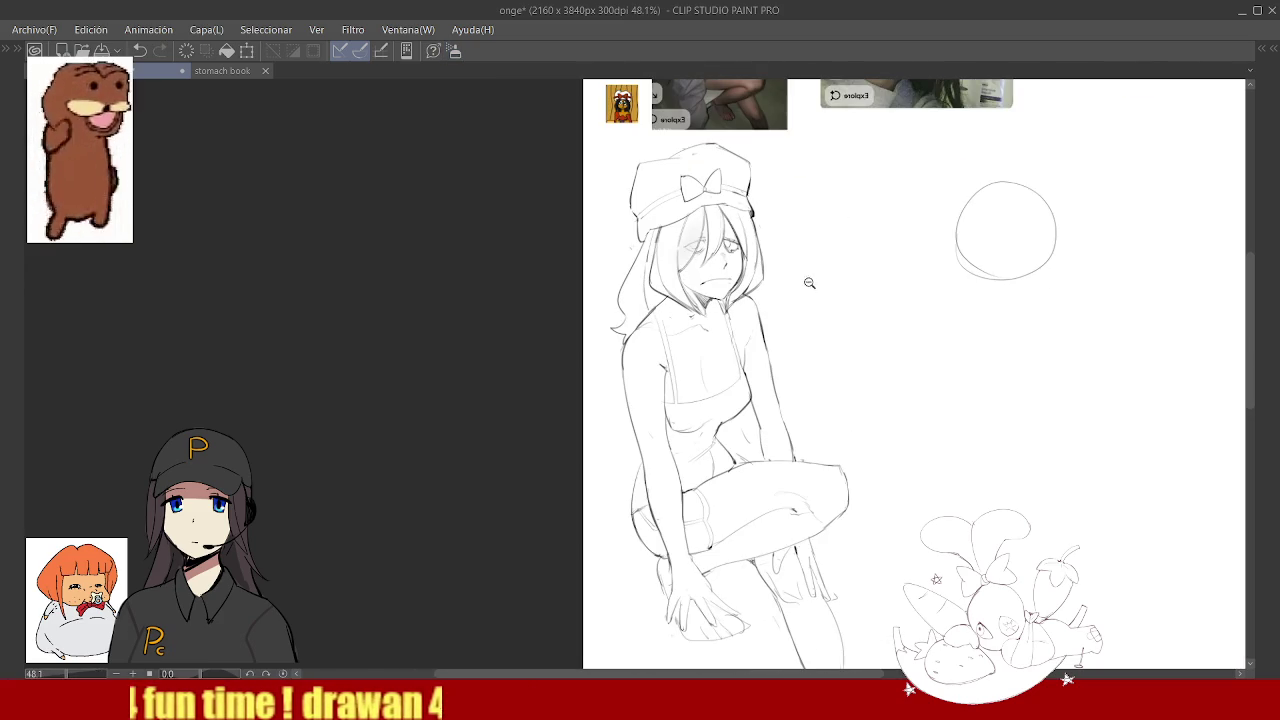
pyautogui.scroll(4, 809, 283)
pyautogui.scroll(2, 679, 272)
pyautogui.scroll(-1, 679, 272)
pyautogui.scroll(-3, 813, 277)
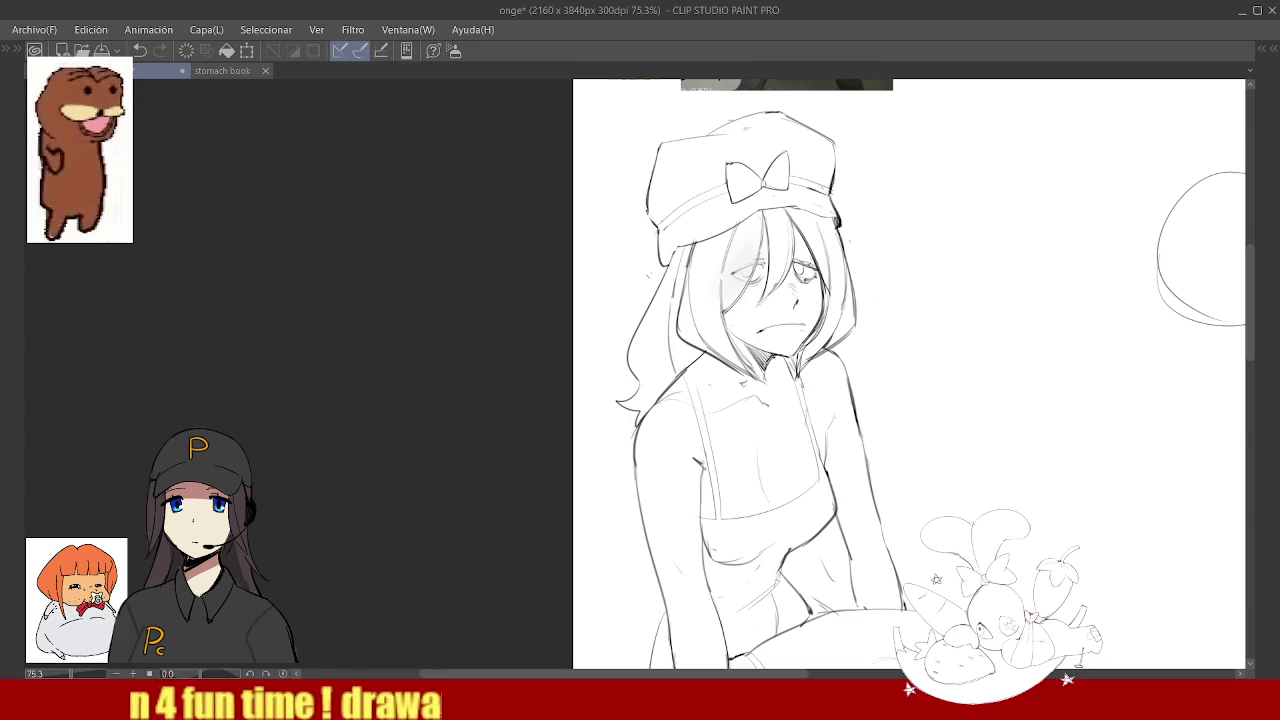
# Zoom onto the face, soften the left cheek and eye shading, and add dark hair strokes at right
pyautogui.click(807, 248)
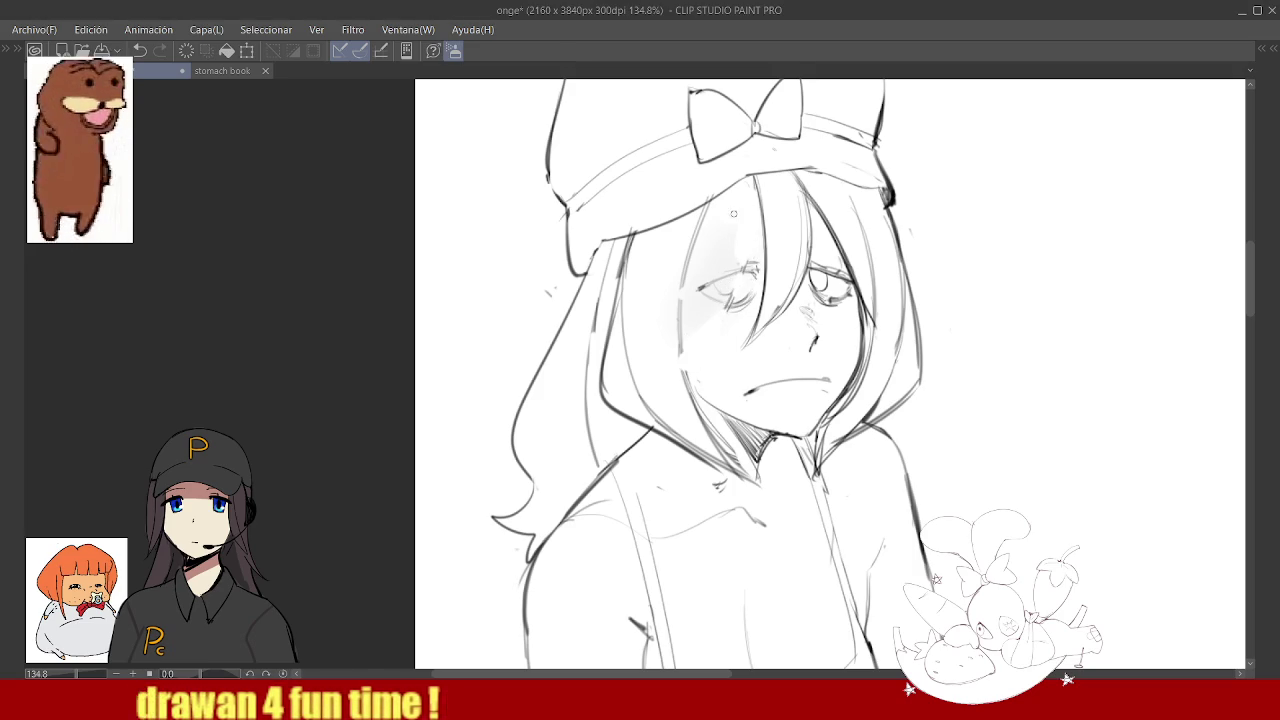
pyautogui.moveTo(672, 302); pyautogui.dragTo(679, 301)
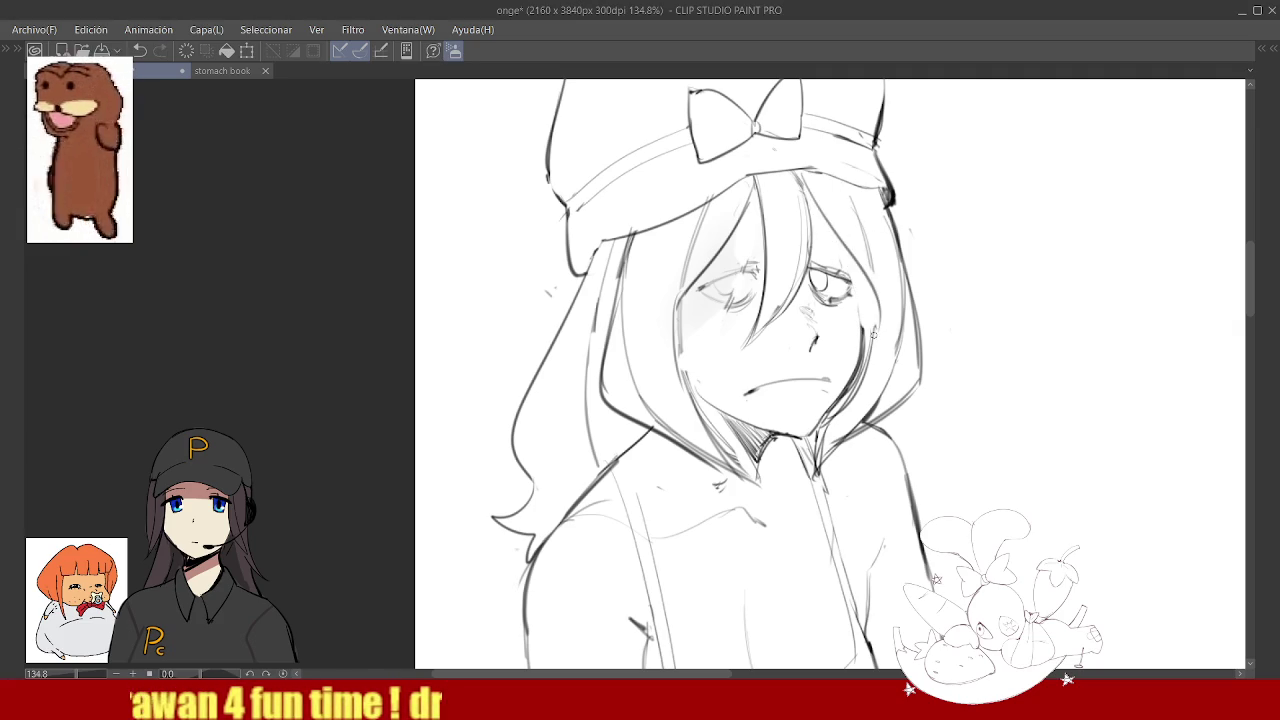
pyautogui.moveTo(856, 284); pyautogui.dragTo(862, 332)
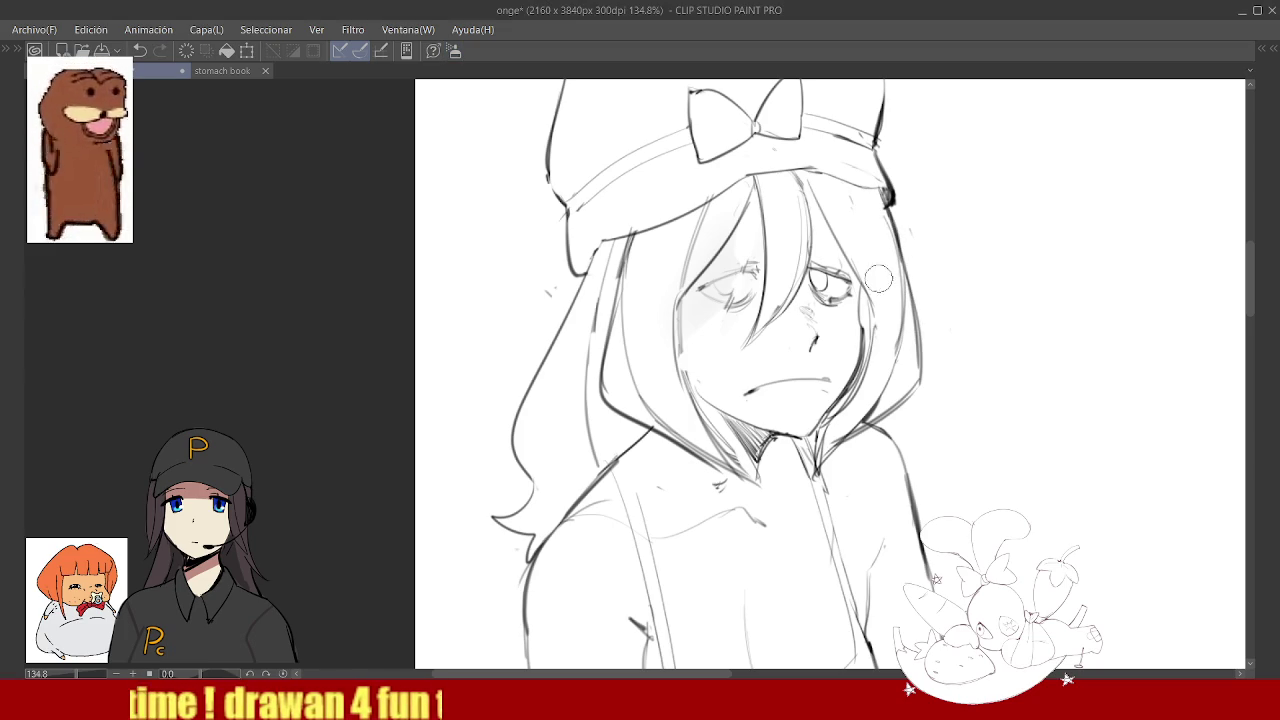
# Erase the hair strand between the girl's eyes and draw a darker strand in its place
pyautogui.scroll(-3, 878, 279)
pyautogui.scroll(4, 841, 281)
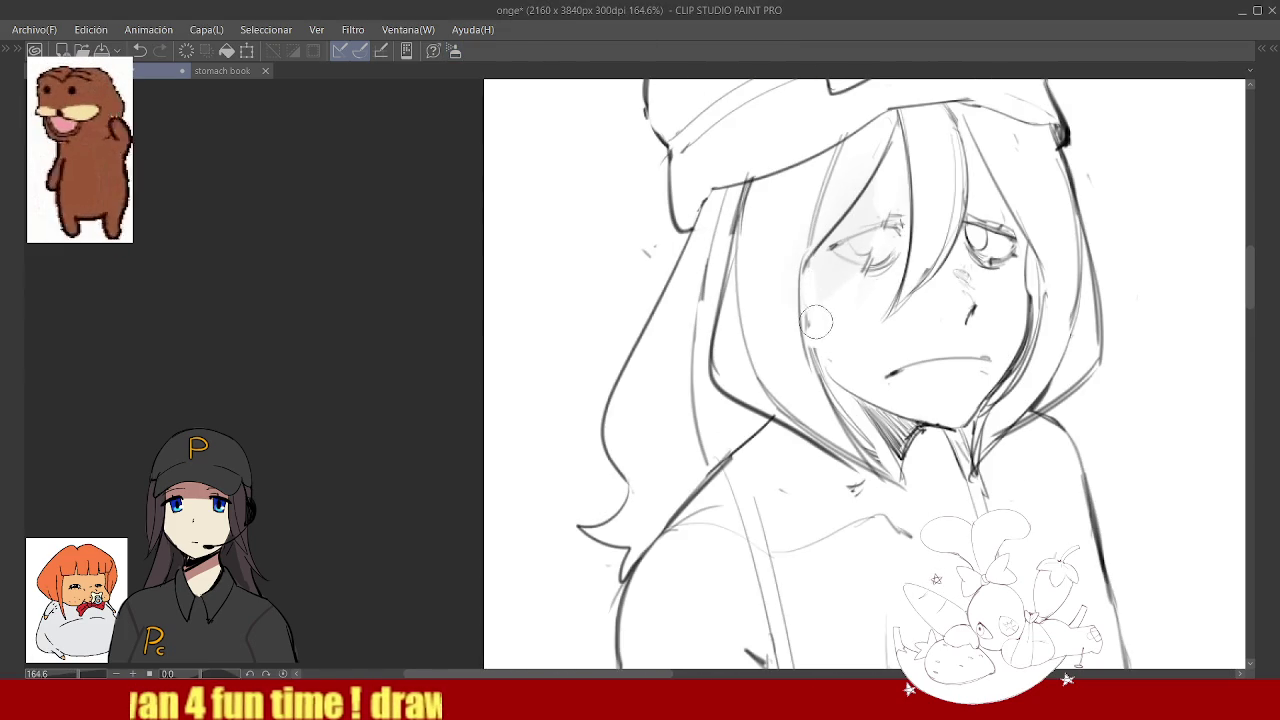
pyautogui.hotkey('ctrl', '3')
pyautogui.hotkey('ctrl', '3')
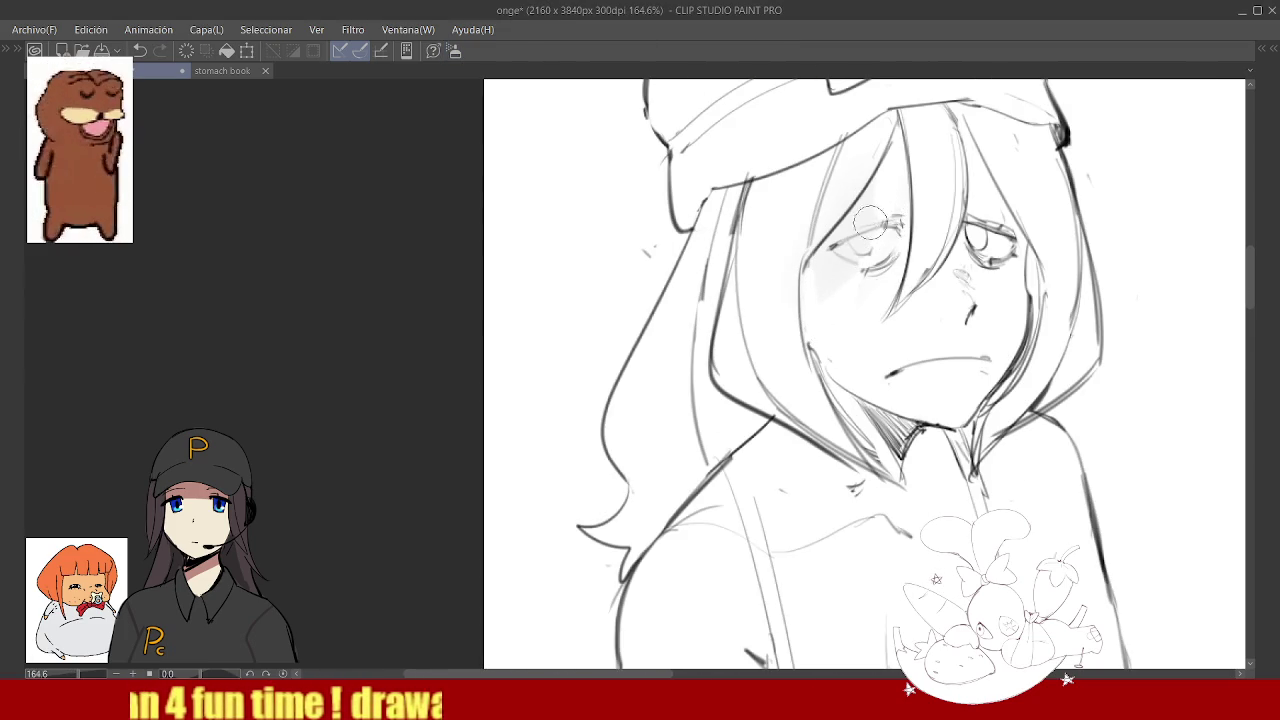
pyautogui.scroll(-2, 870, 224)
pyautogui.scroll(-1, 870, 224)
pyautogui.scroll(-2, 897, 287)
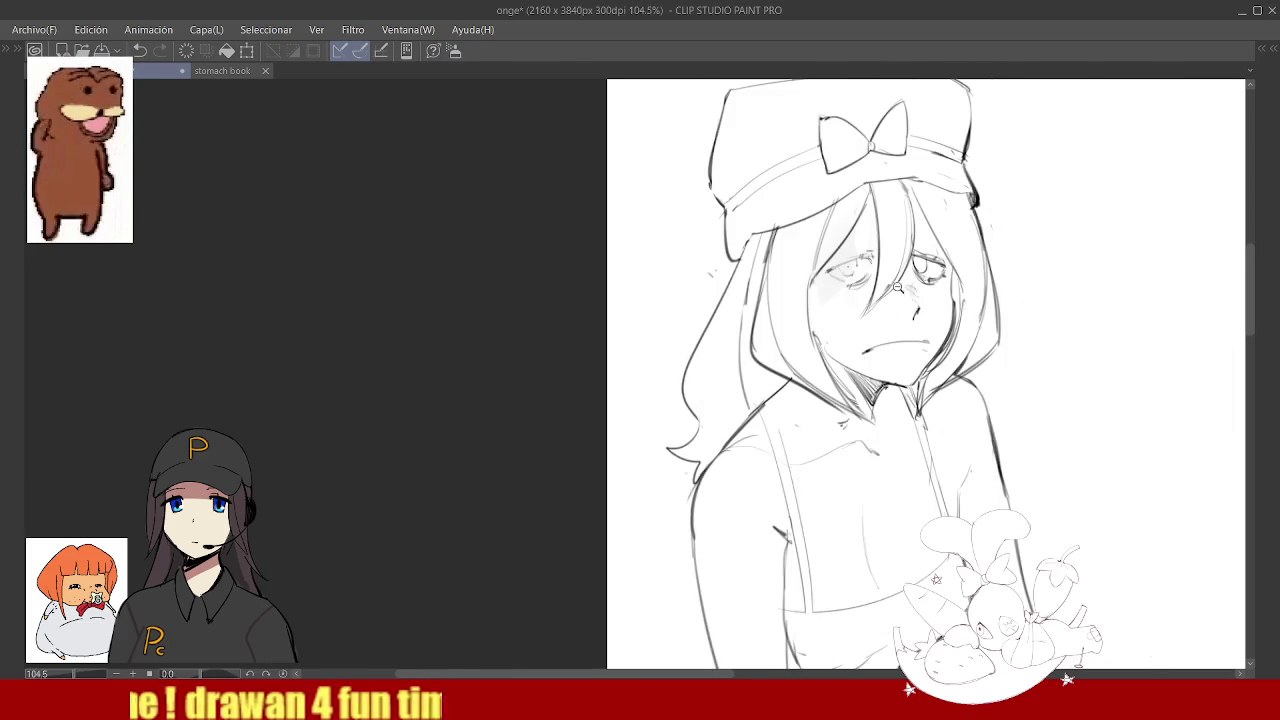
pyautogui.scroll(3, 898, 287)
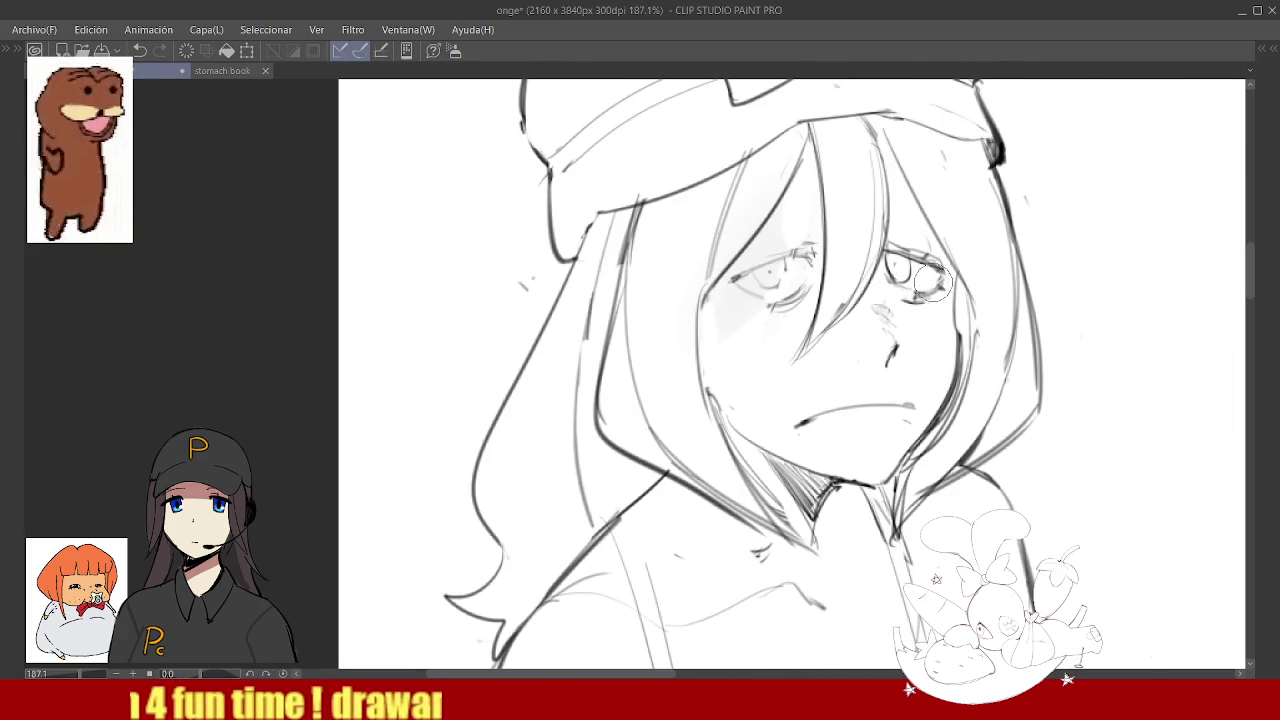
pyautogui.scroll(-3, 928, 284)
pyautogui.scroll(-1, 906, 285)
pyautogui.scroll(1, 868, 280)
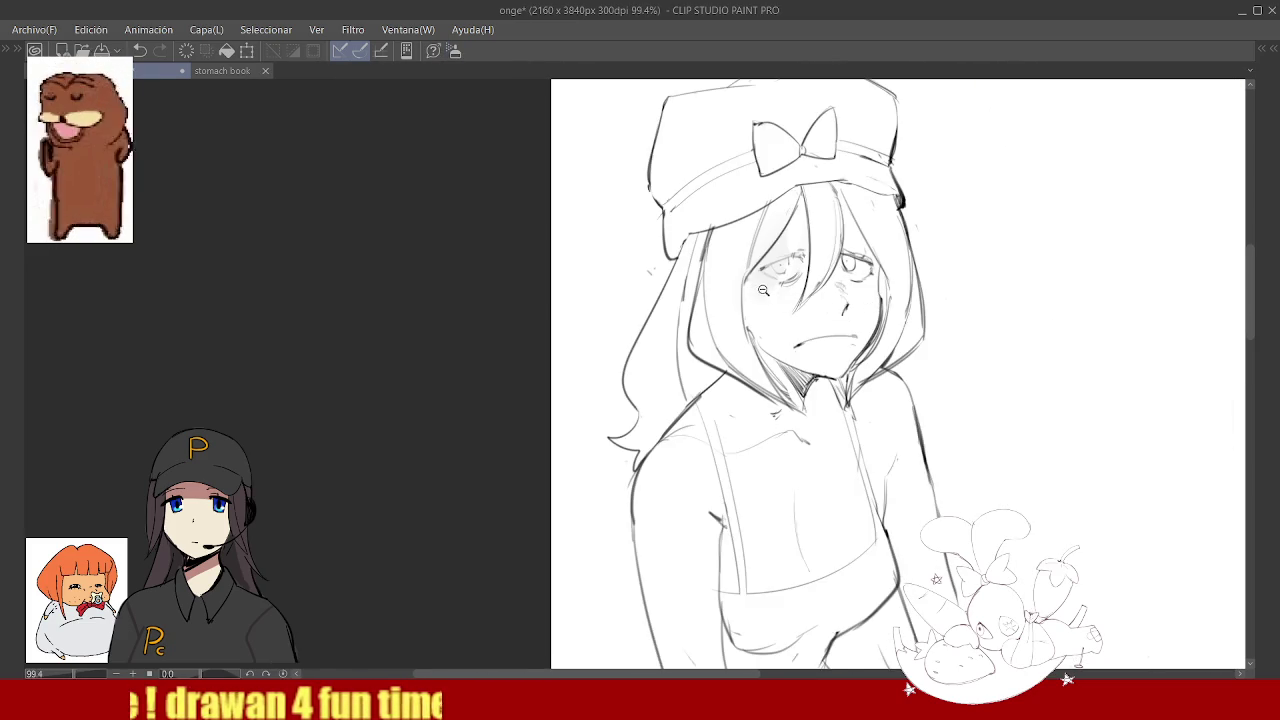
pyautogui.scroll(2, 763, 290)
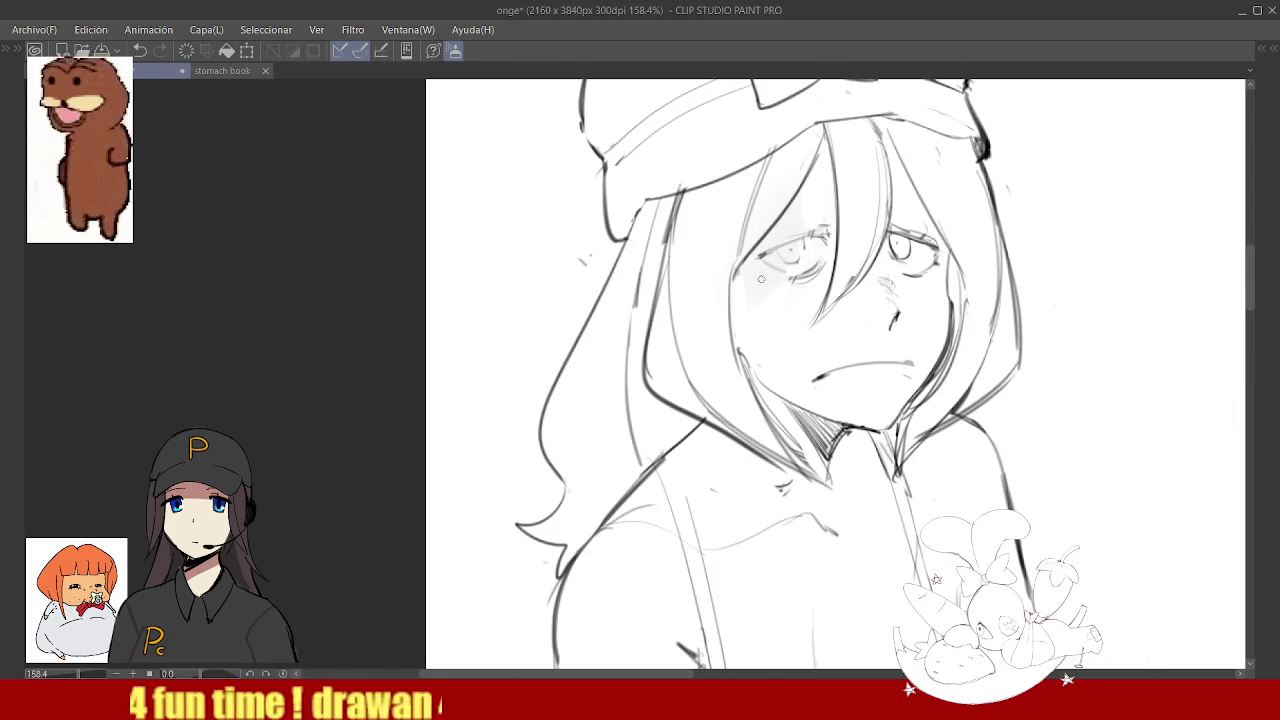
pyautogui.moveTo(880, 195)
pyautogui.mouseDown()
pyautogui.moveTo(862, 275)
pyautogui.moveTo(840, 160)
pyautogui.moveTo(843, 258)
pyautogui.moveTo(857, 185)
pyautogui.moveTo(880, 153)
pyautogui.moveTo(895, 220)
pyautogui.mouseUp()
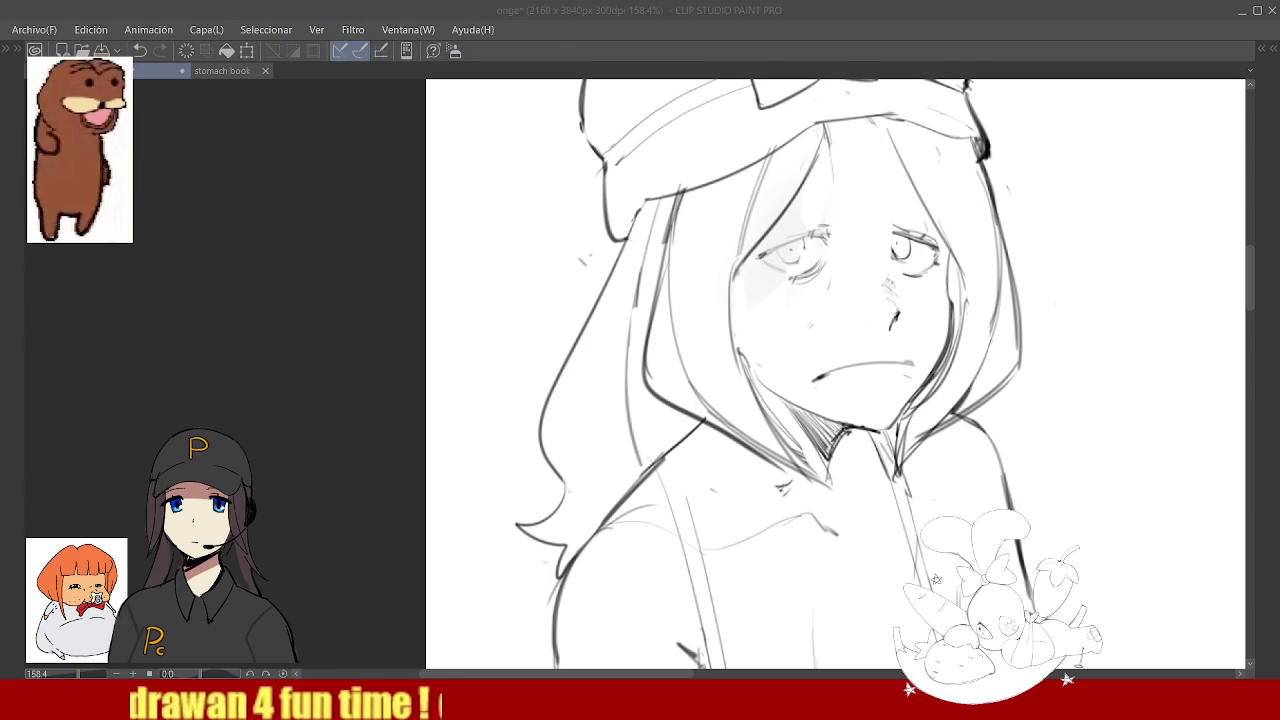
pyautogui.moveTo(864, 116)
pyautogui.mouseDown()
pyautogui.moveTo(890, 164)
pyautogui.moveTo(904, 304)
pyautogui.mouseUp()
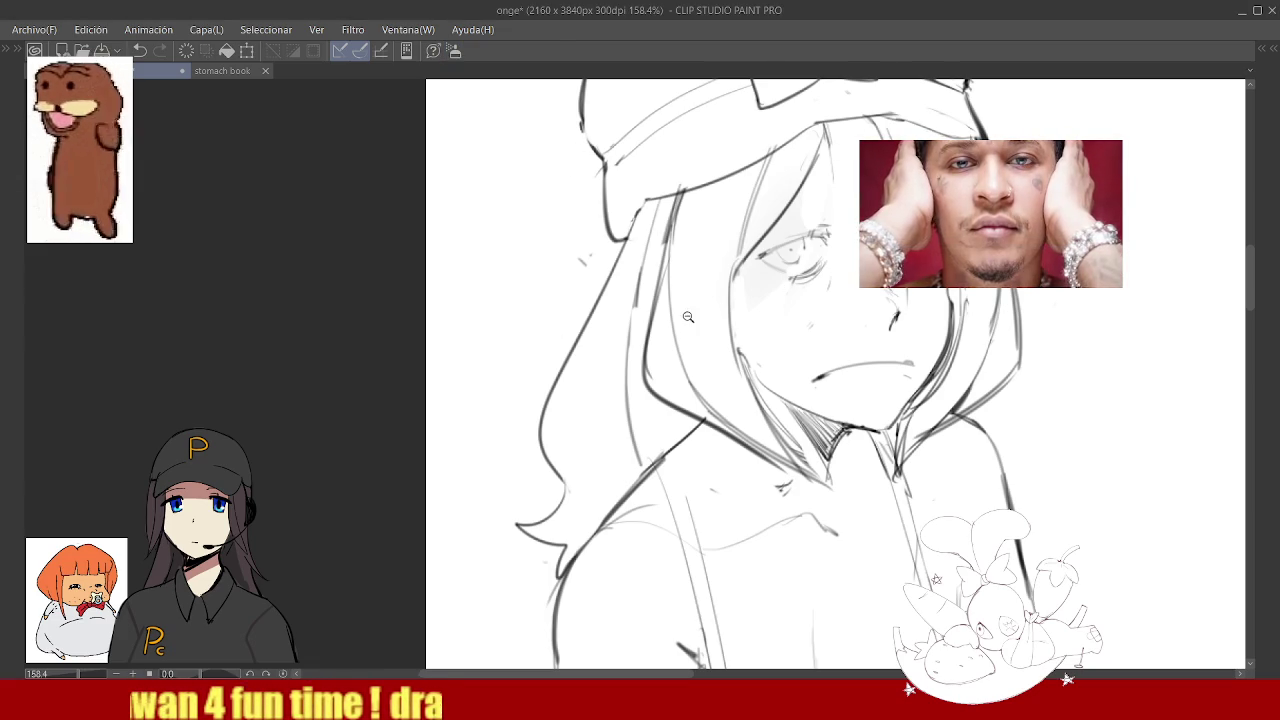
pyautogui.scroll(-3, 700, 300)
pyautogui.scroll(2, 766, 258)
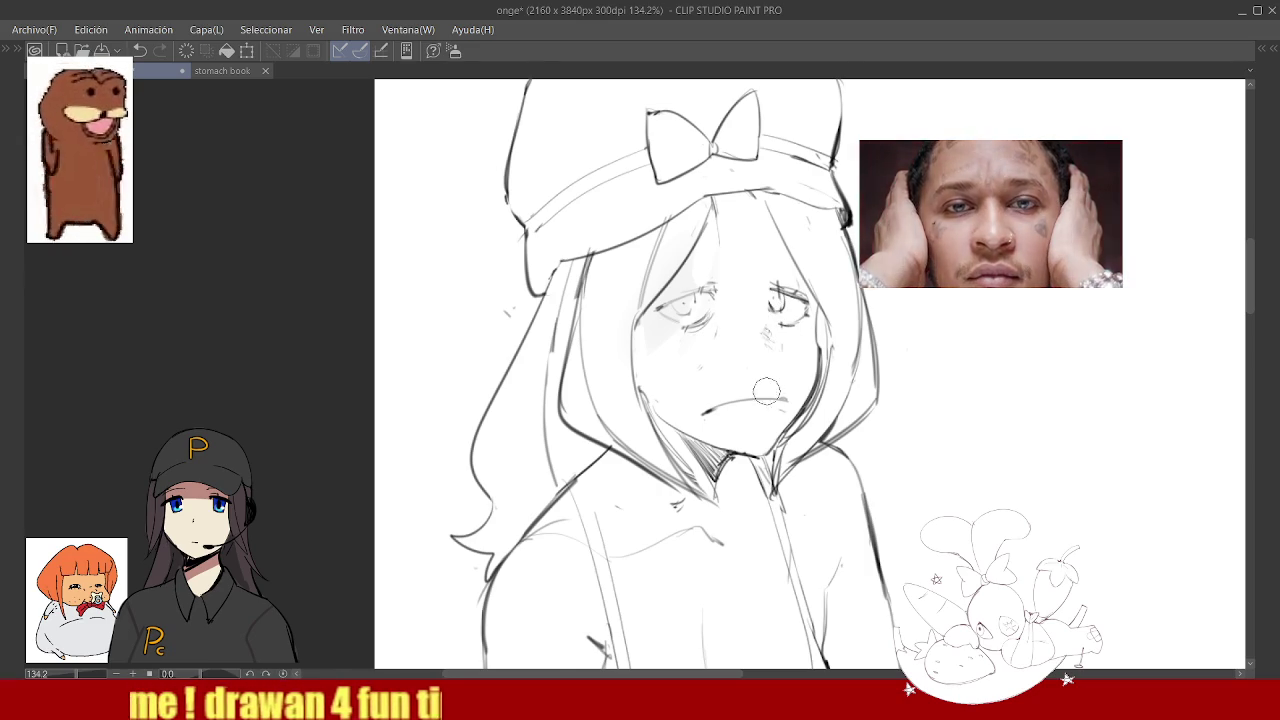
pyautogui.scroll(-3, 772, 357)
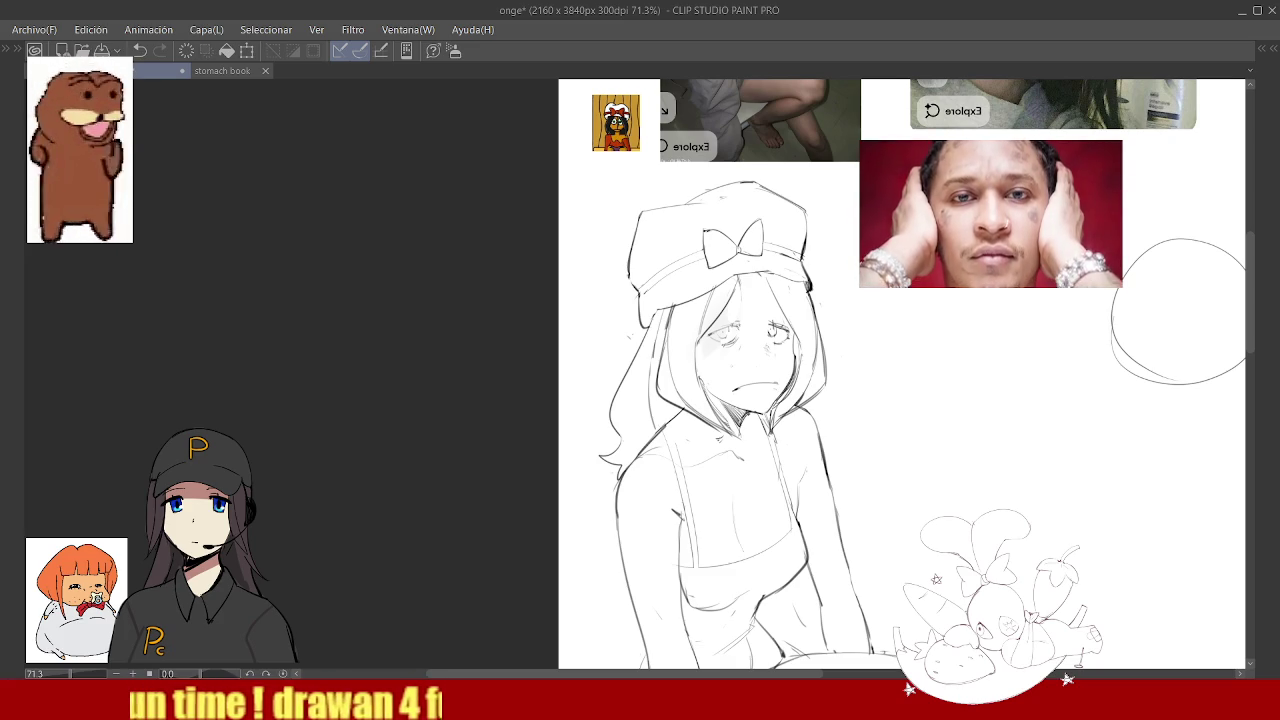
pyautogui.click(492, 348)
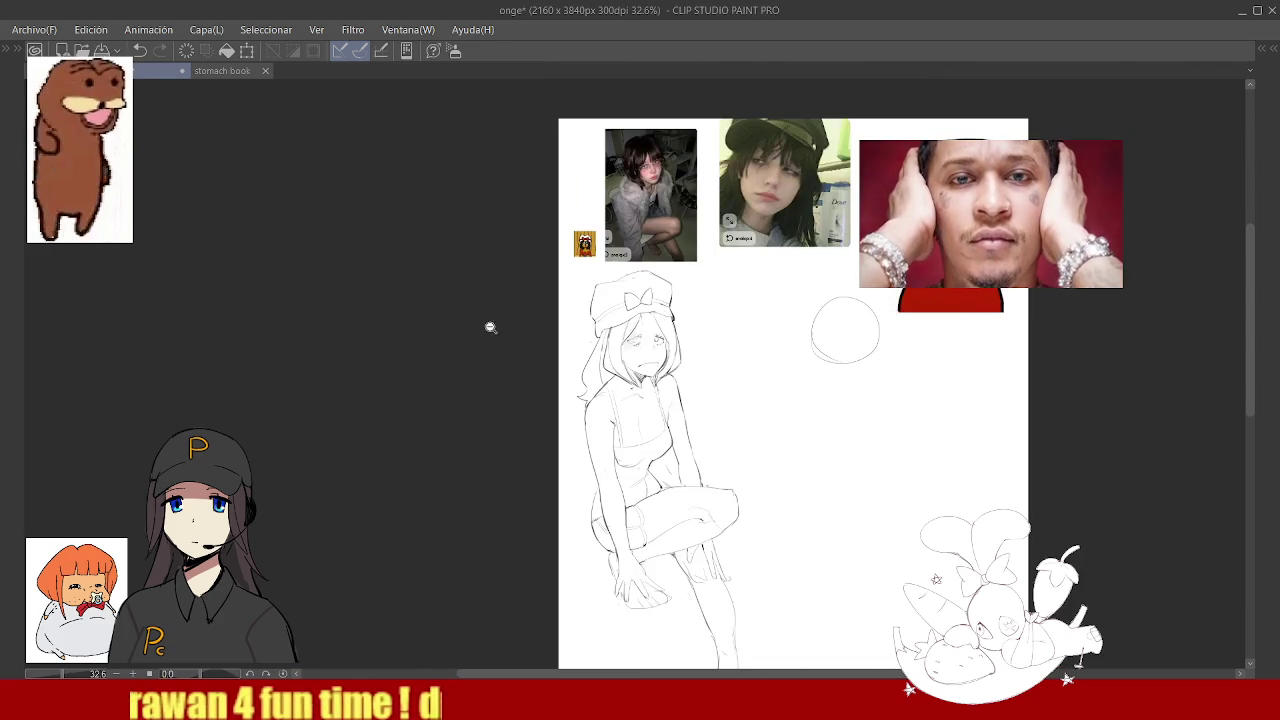
# On the Capa 2 layer, draw a line along the hat brim
pyautogui.press('Tab')
pyautogui.click(279, 166)
pyautogui.press('Tab')
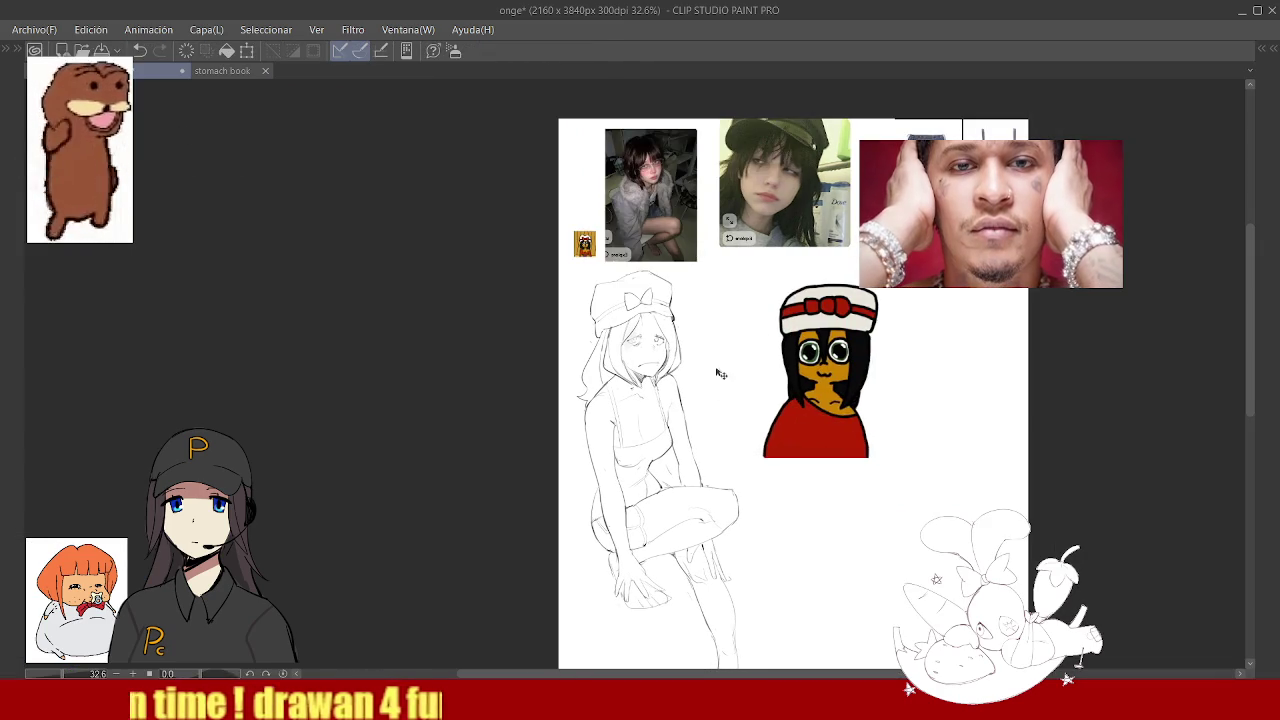
pyautogui.scroll(5, 706, 342)
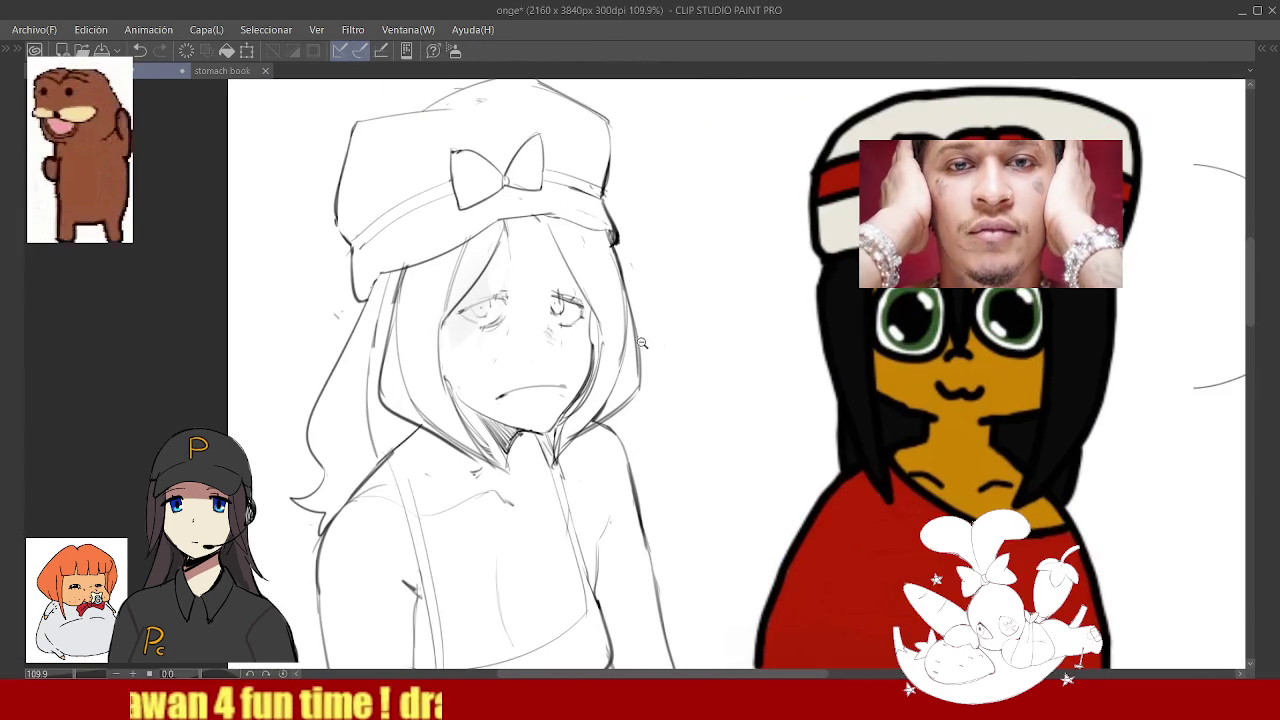
pyautogui.scroll(-1, 633, 338)
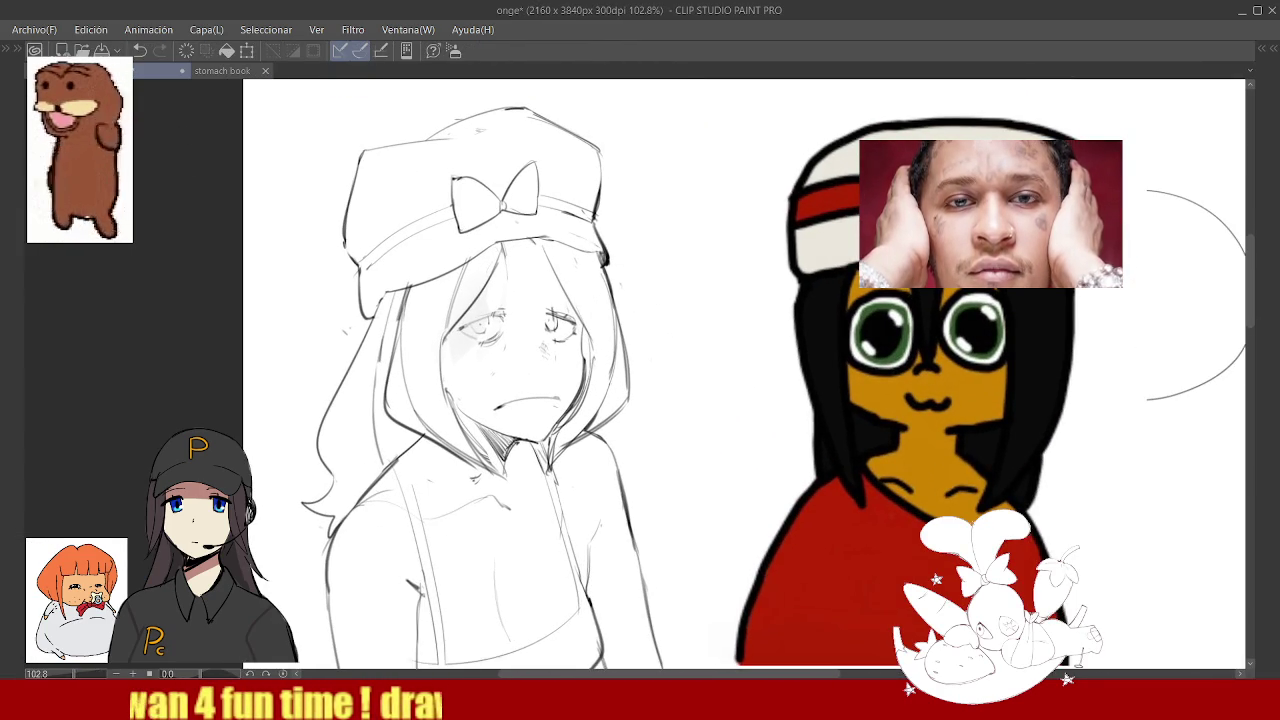
pyautogui.press('Tab')
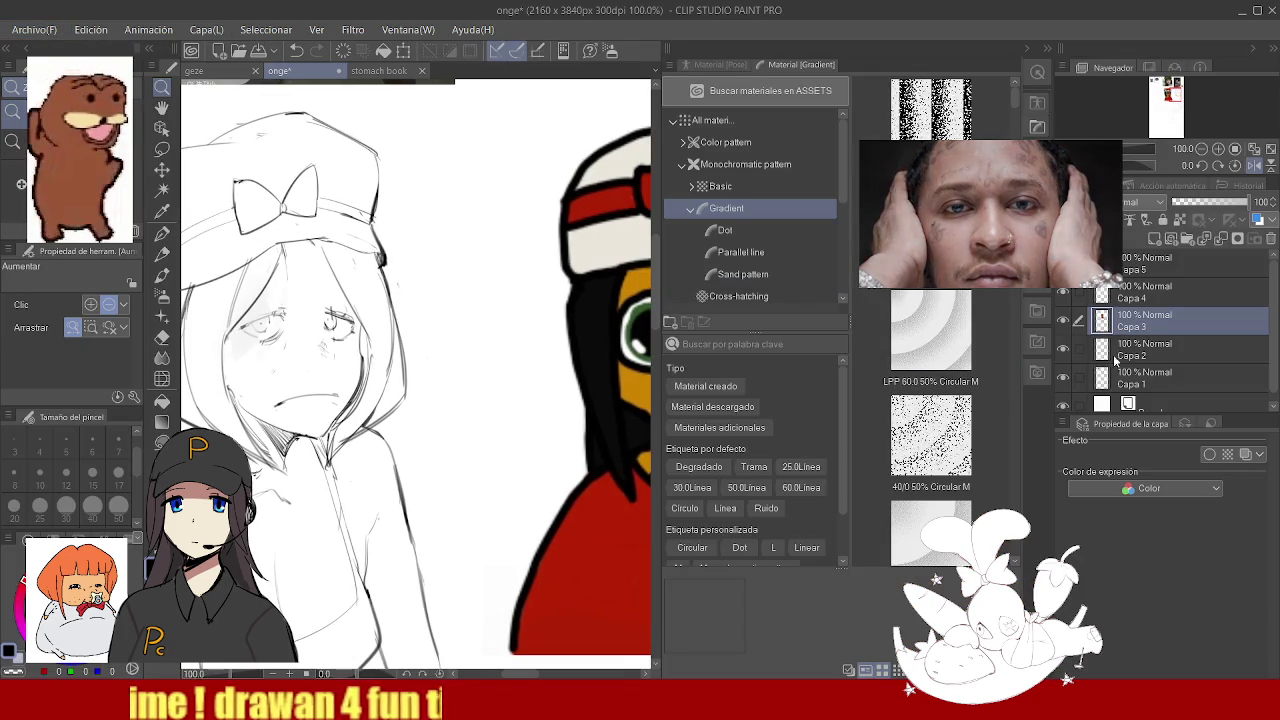
pyautogui.click(1140, 349)
pyautogui.press('Tab')
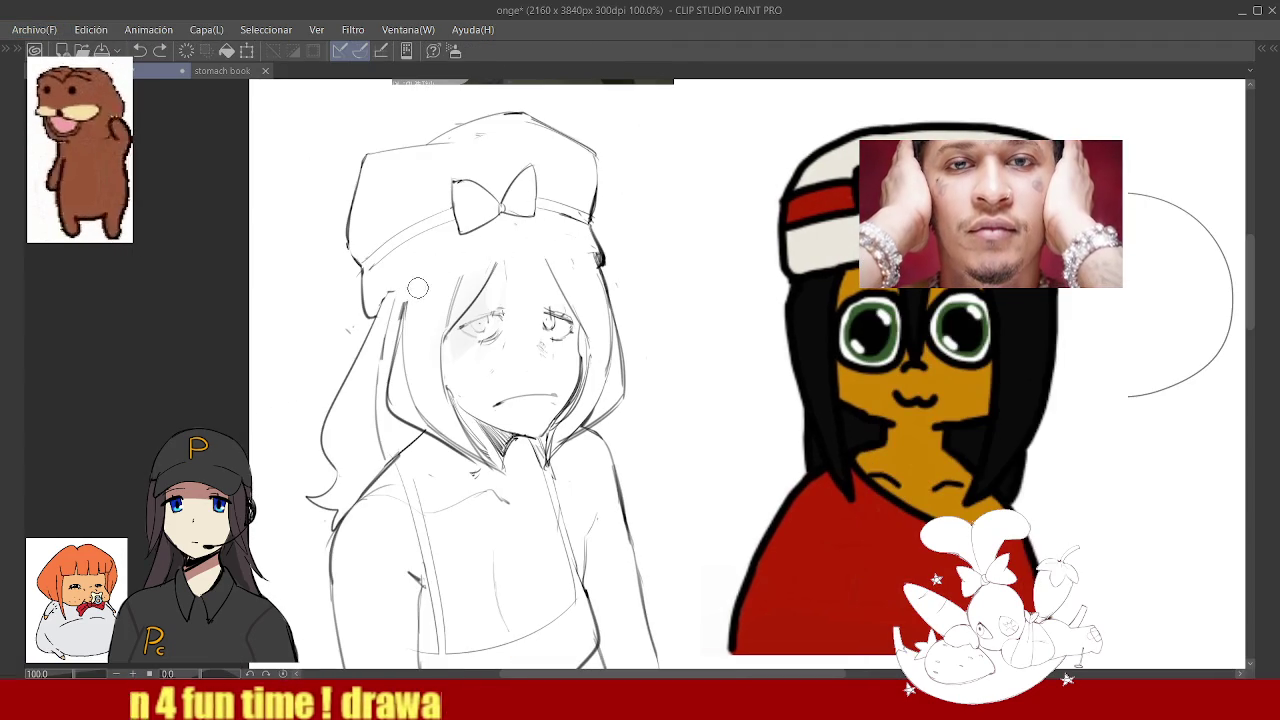
pyautogui.moveTo(372, 300); pyautogui.dragTo(524, 266)
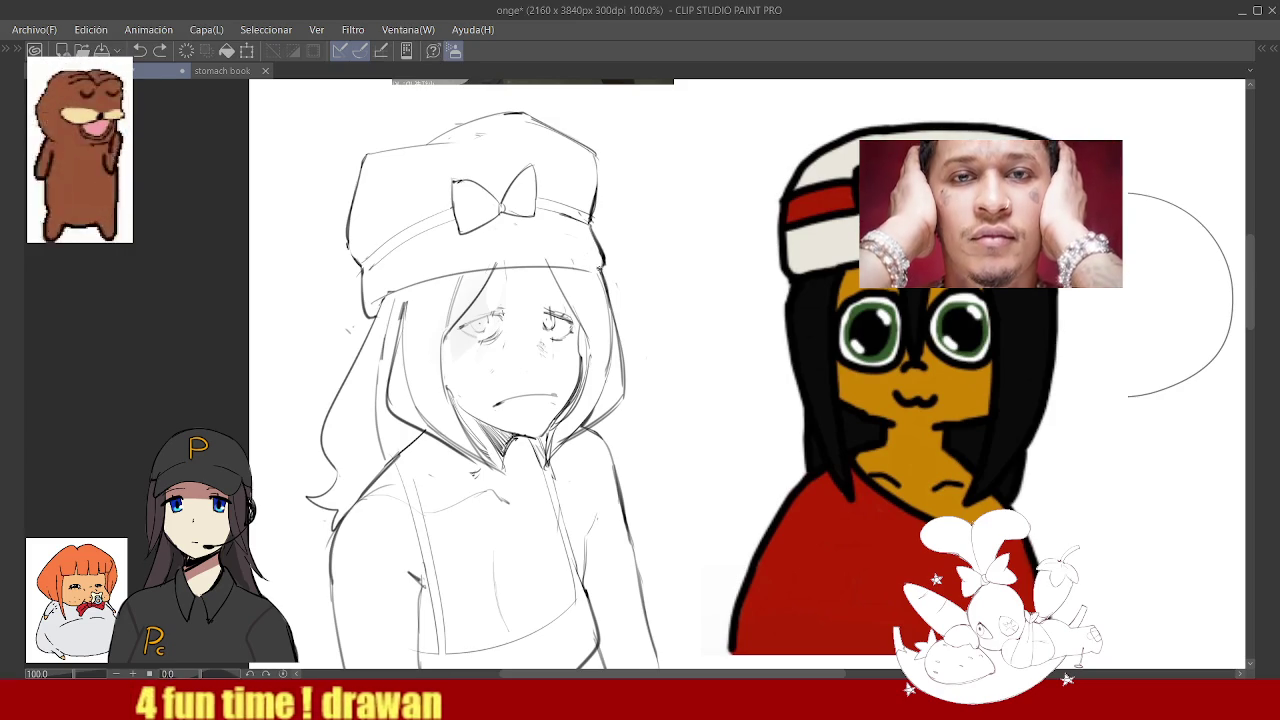
# Lasso the hat and put it in a Ctrl+T transform, nudging it down and right
pyautogui.press('Tab')
pyautogui.press('Tab')
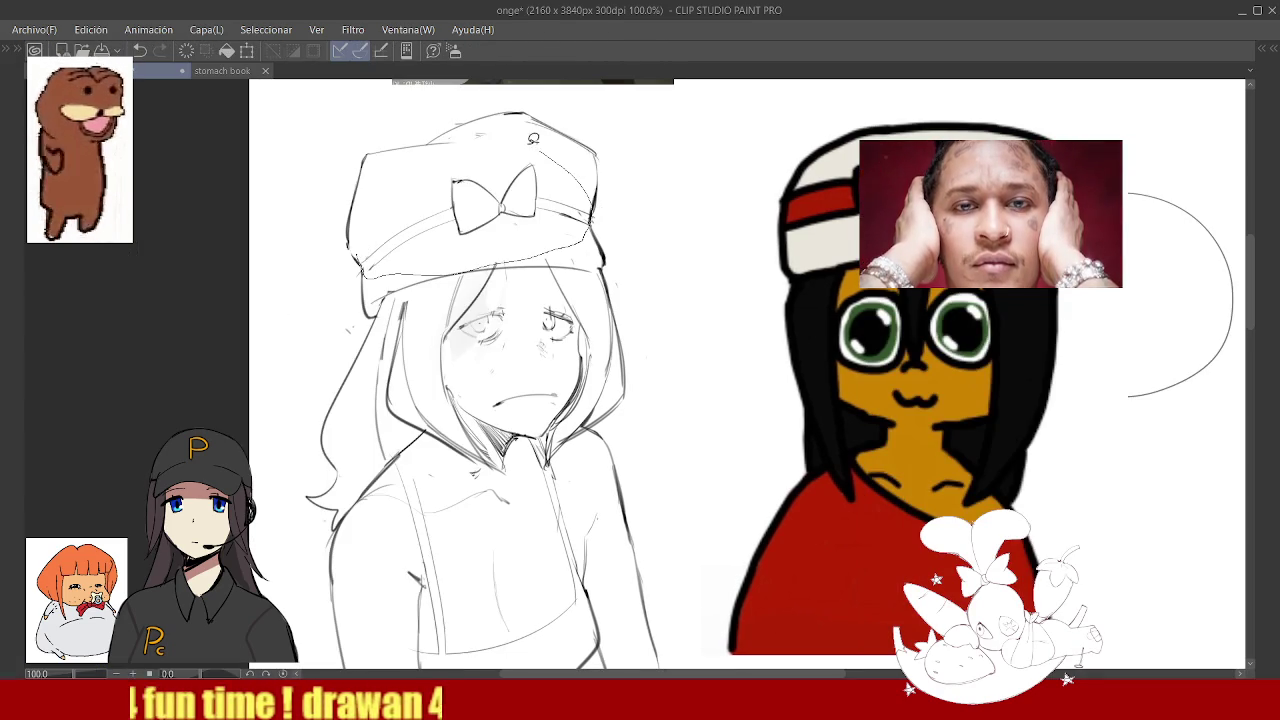
pyautogui.moveTo(592, 224); pyautogui.dragTo(356, 262)
pyautogui.hotkey('ctrl', 't')
pyautogui.moveTo(538, 236); pyautogui.dragTo(543, 254)
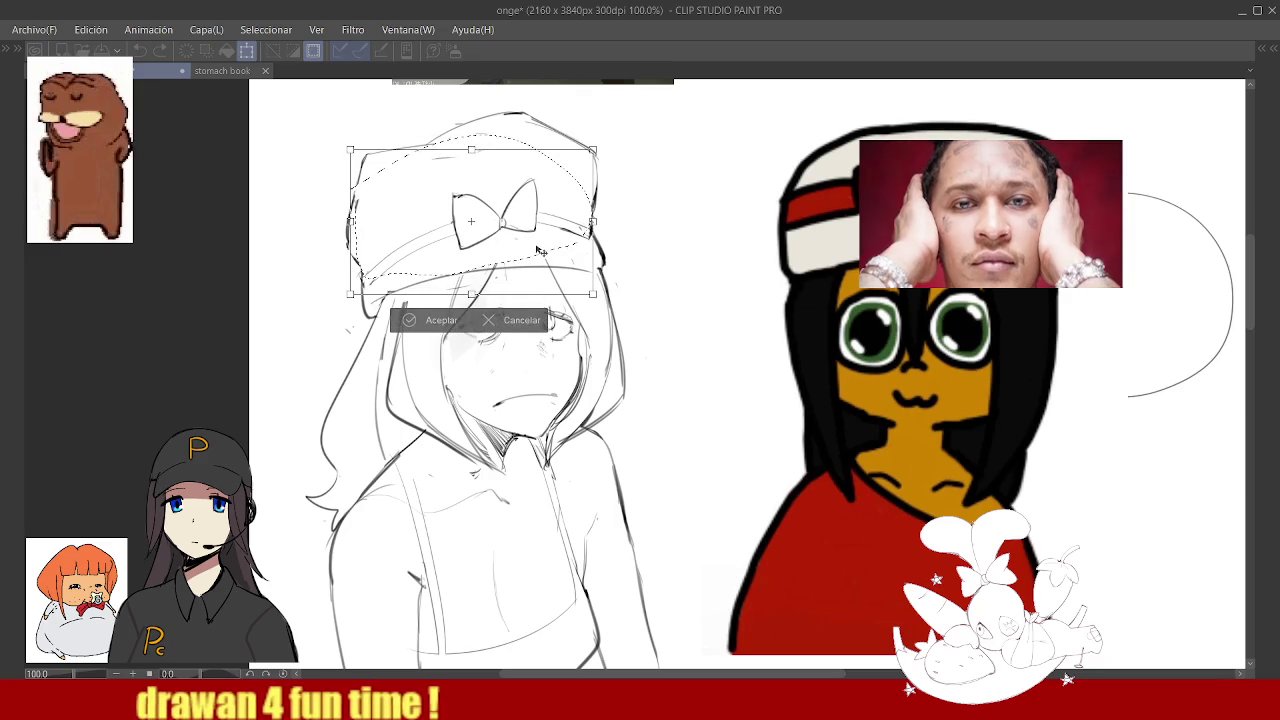
# Confirm the hat transform, deselect, and erase the hat's top and upper-left outline
pyautogui.click(445, 322)
pyautogui.hotkey('ctrl', 'd')
pyautogui.press('e')
pyautogui.moveTo(420, 165); pyautogui.dragTo(590, 148)
pyautogui.moveTo(363, 209); pyautogui.dragTo(379, 175)
# Redraw the hat's top and upper-left outline as a taller, rounder crown
pyautogui.press('p')
pyautogui.moveTo(346, 216)
pyautogui.mouseDown()
pyautogui.moveTo(438, 150)
pyautogui.moveTo(566, 158)
pyautogui.mouseUp()
pyautogui.moveTo(458, 127); pyautogui.dragTo(594, 150)
pyautogui.hotkey('ctrl', 'z')
pyautogui.hotkey('ctrl', 'z')
pyautogui.moveTo(492, 122); pyautogui.dragTo(598, 161)
pyautogui.moveTo(433, 139); pyautogui.dragTo(370, 172)
pyautogui.hotkey('ctrl', 'z')
pyautogui.moveTo(480, 122); pyautogui.dragTo(360, 185)
pyautogui.moveTo(418, 156); pyautogui.dragTo(348, 222)
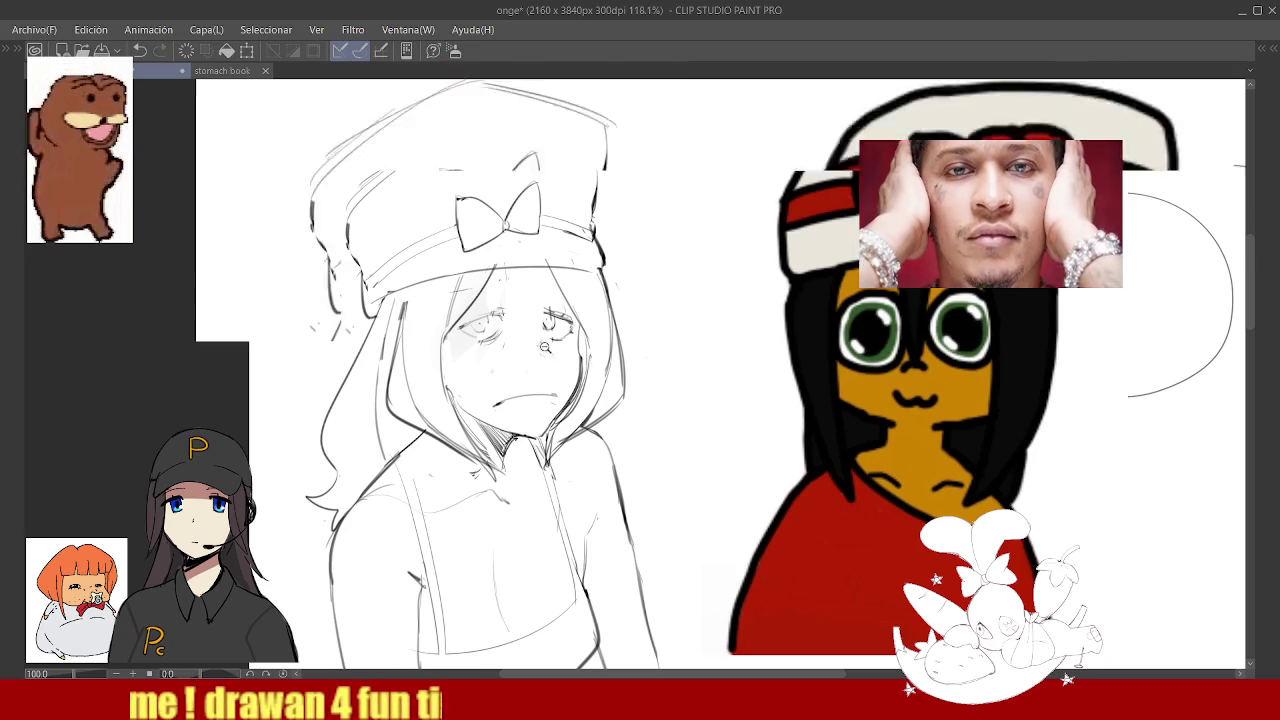
pyautogui.click(508, 316)
pyautogui.keyDown('alt'); pyautogui.click(508, 316); pyautogui.keyUp('alt')
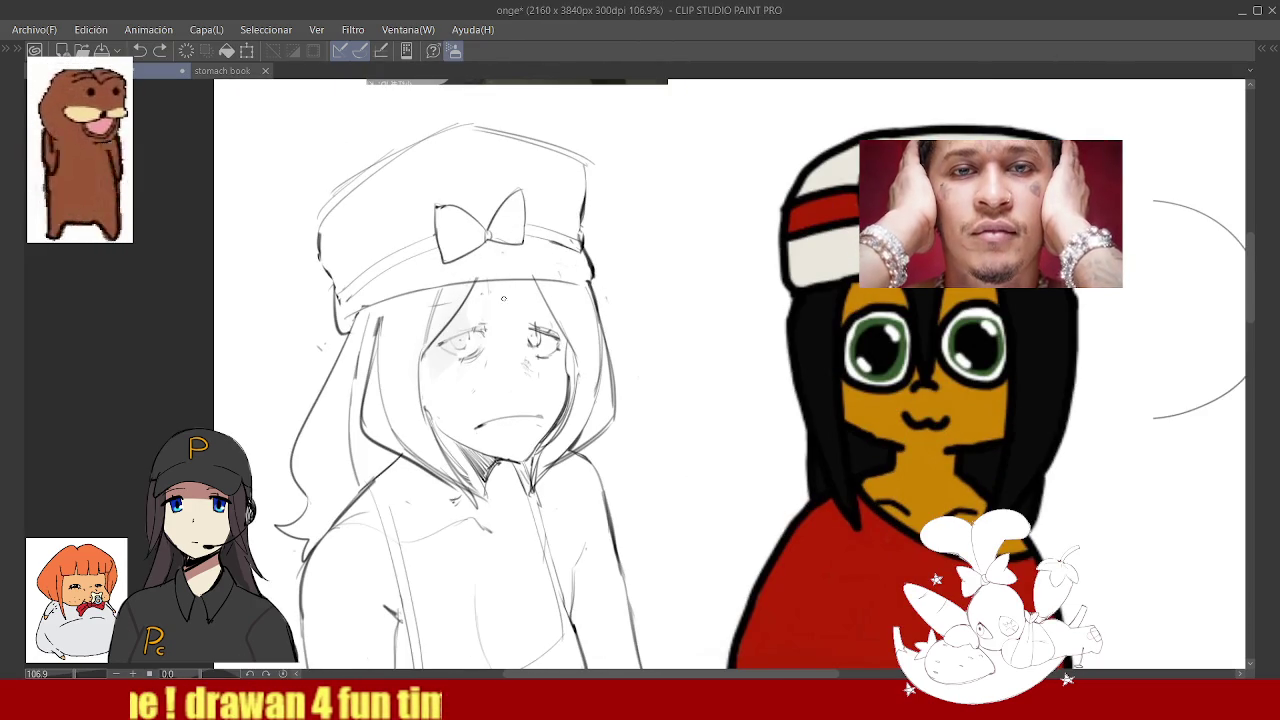
# Sketch hair strands across the face, lashes above the right eye, and a short hair-outline stroke
pyautogui.moveTo(525, 283); pyautogui.dragTo(480, 425)
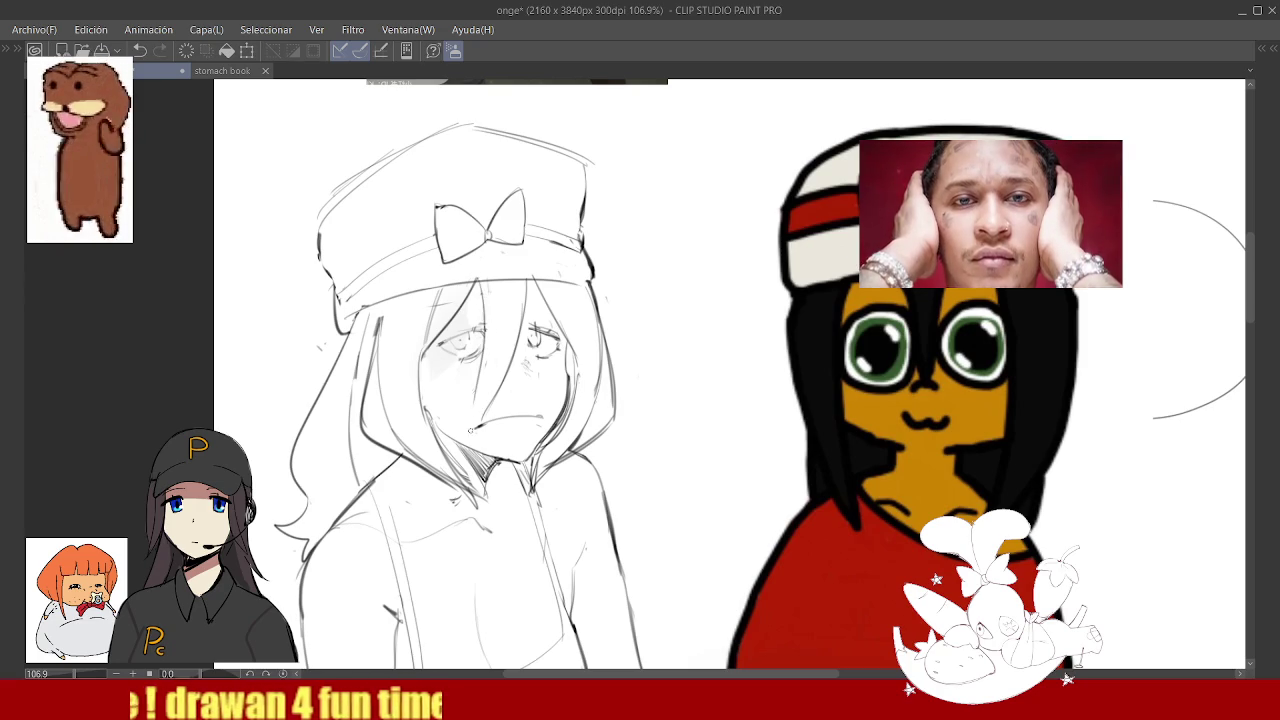
pyautogui.moveTo(478, 288); pyautogui.dragTo(484, 418)
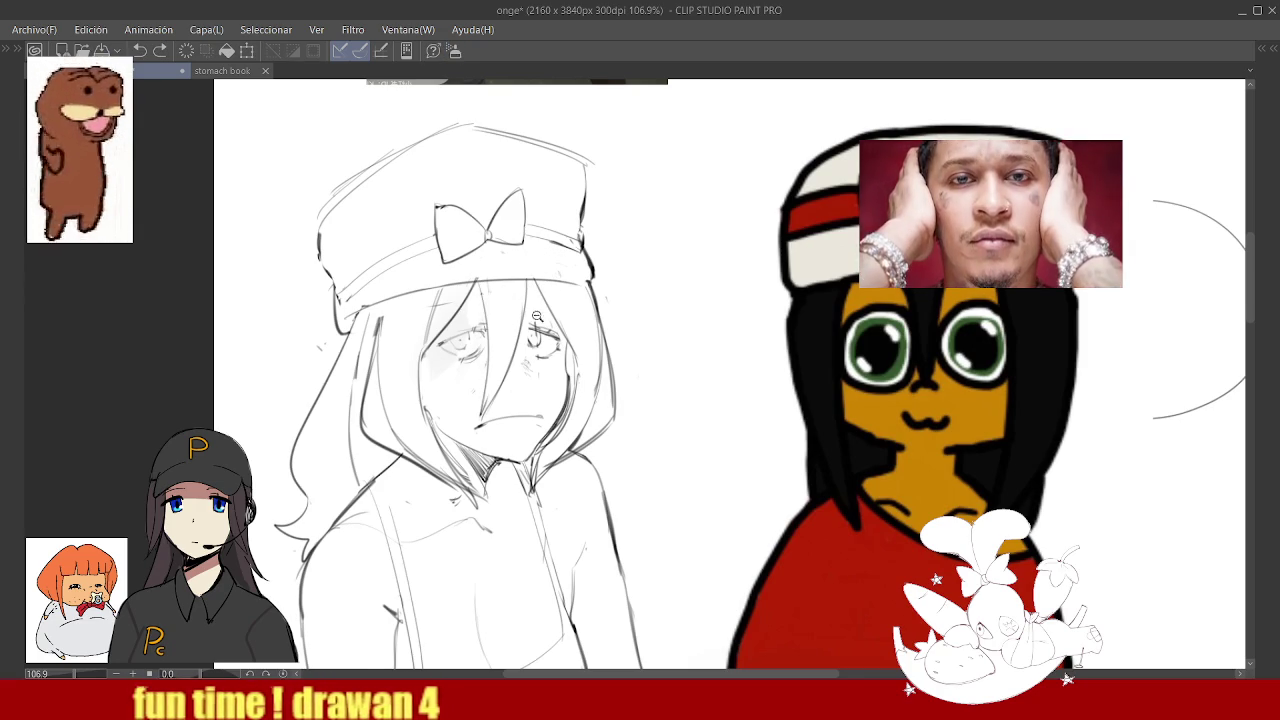
pyautogui.scroll(2, 515, 315)
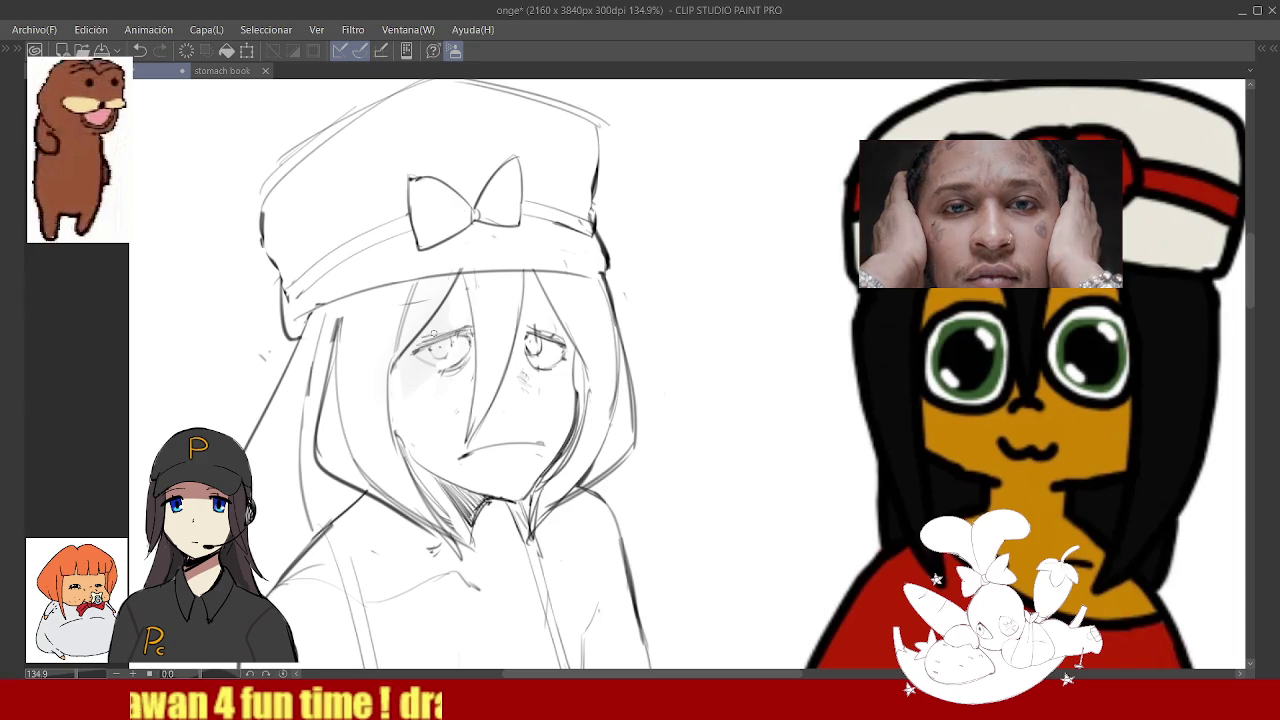
pyautogui.moveTo(556, 341); pyautogui.dragTo(547, 328)
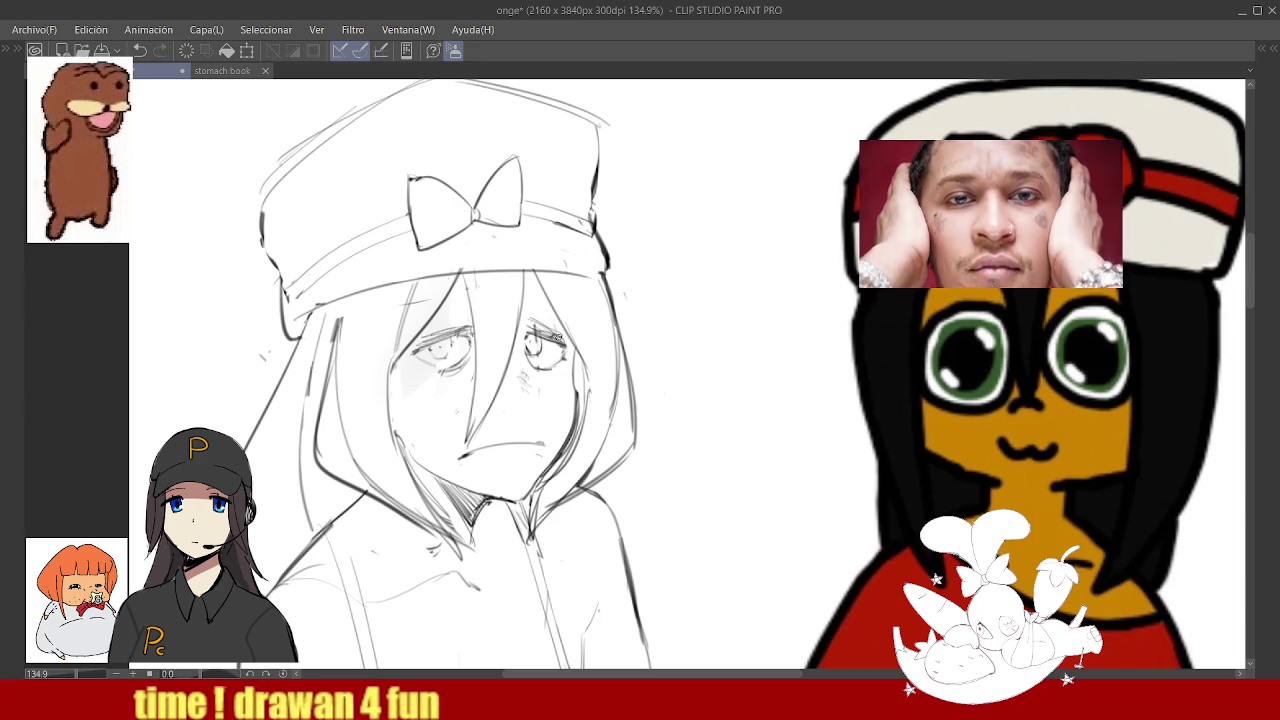
pyautogui.hotkey('ctrl', '0')
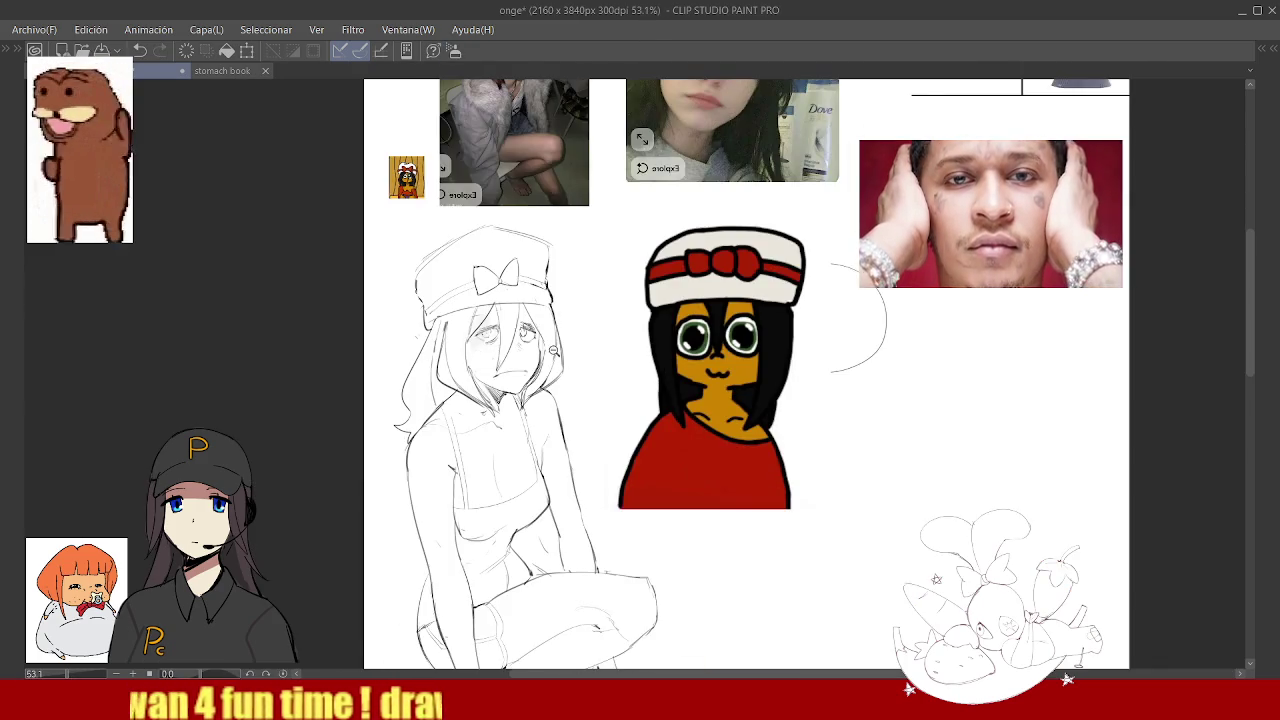
pyautogui.scroll(3, 471, 376)
pyautogui.scroll(-1, 471, 376)
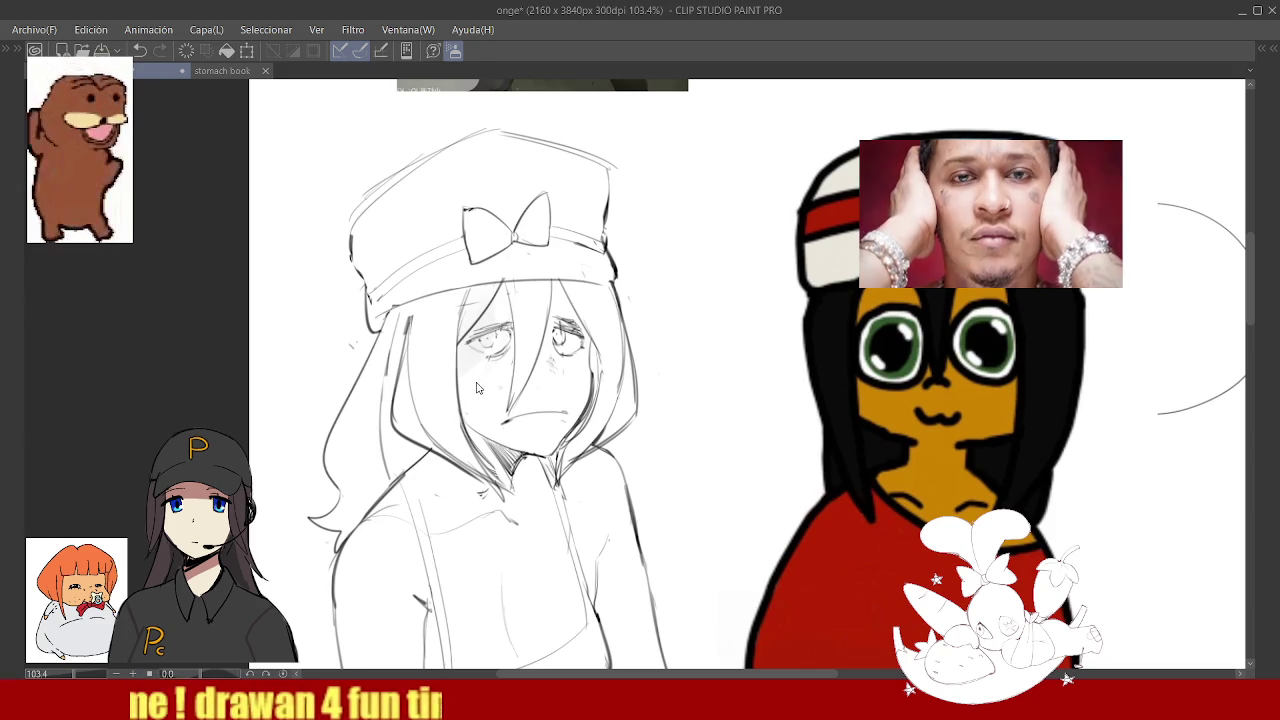
pyautogui.scroll(-2, 477, 388)
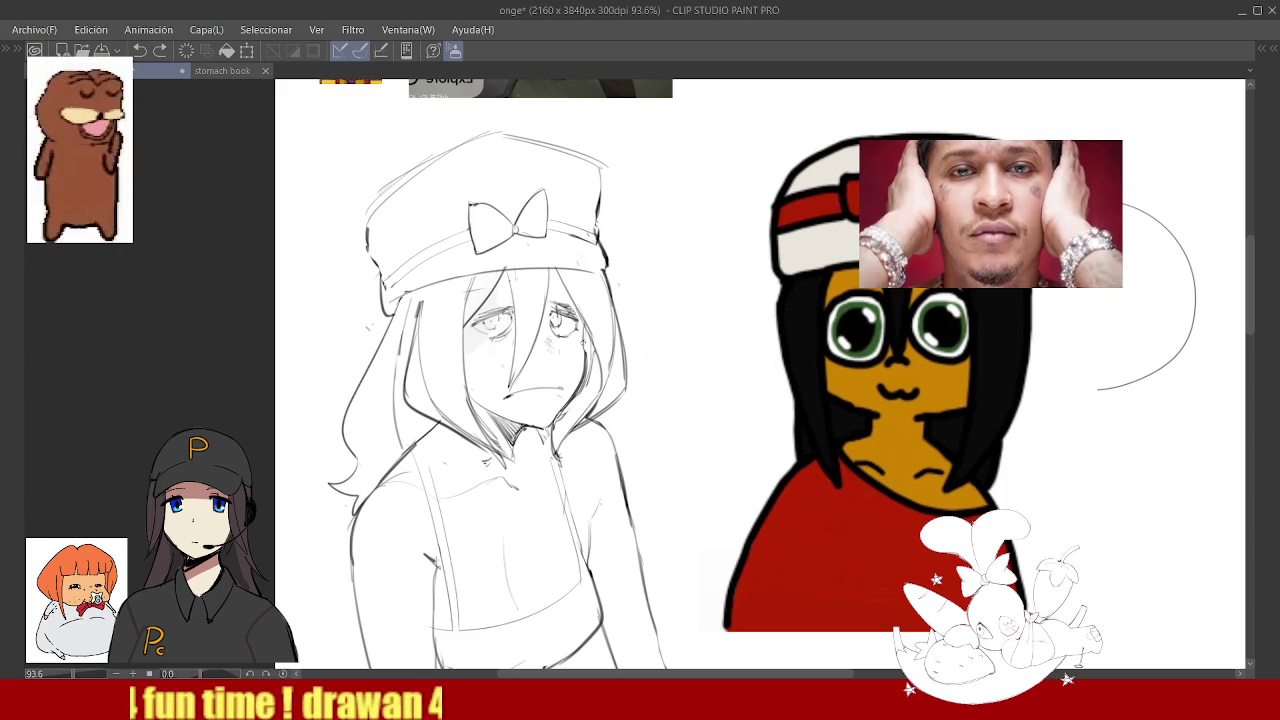
pyautogui.moveTo(588, 344); pyautogui.dragTo(590, 368)
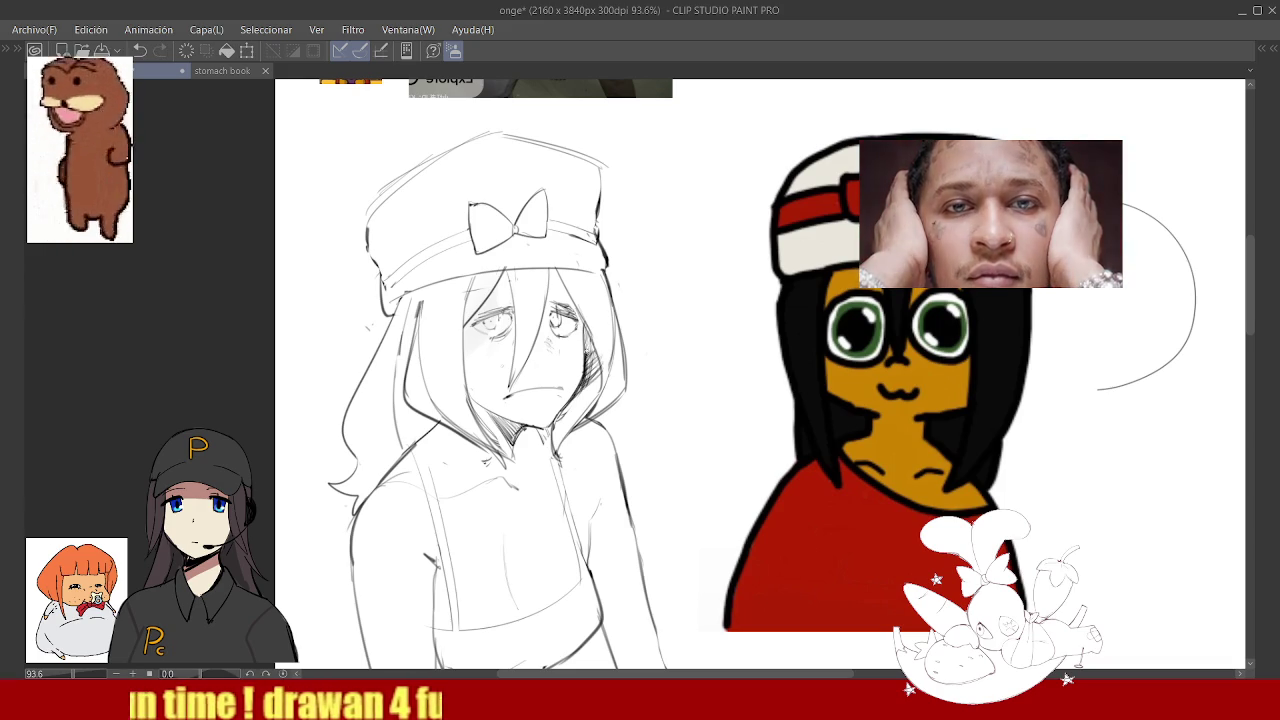
pyautogui.scroll(-5, 600, 305)
pyautogui.scroll(6, 600, 305)
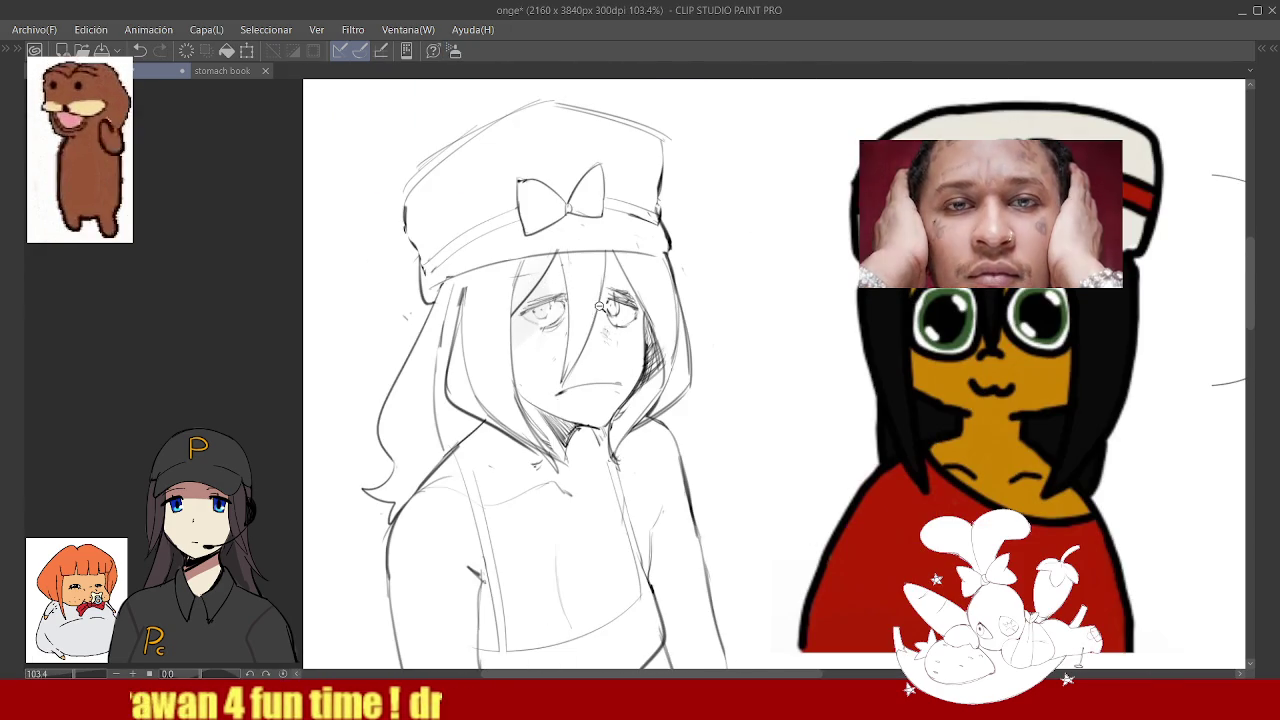
# Zoom in on the girl's face and pencil one hair strand down its middle
pyautogui.scroll(4, 573, 288)
pyautogui.scroll(4, 560, 300)
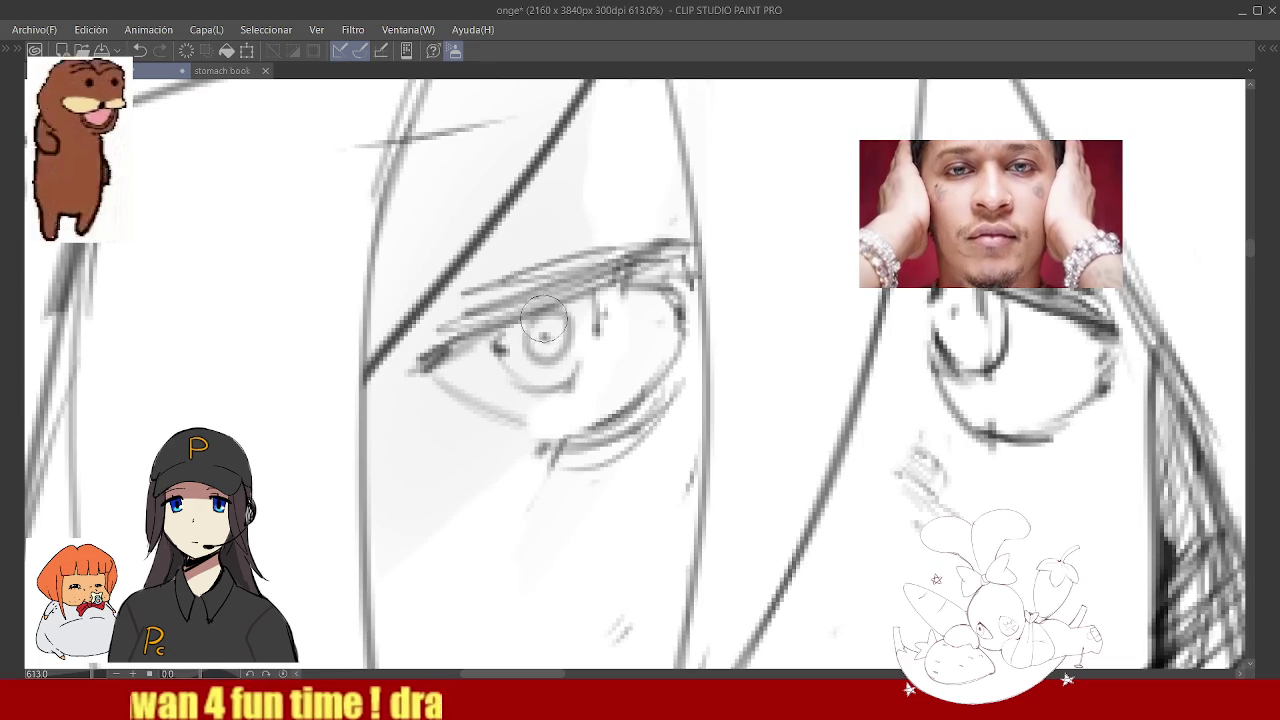
pyautogui.scroll(-7, 545, 335)
pyautogui.scroll(4, 620, 352)
pyautogui.scroll(2, 610, 335)
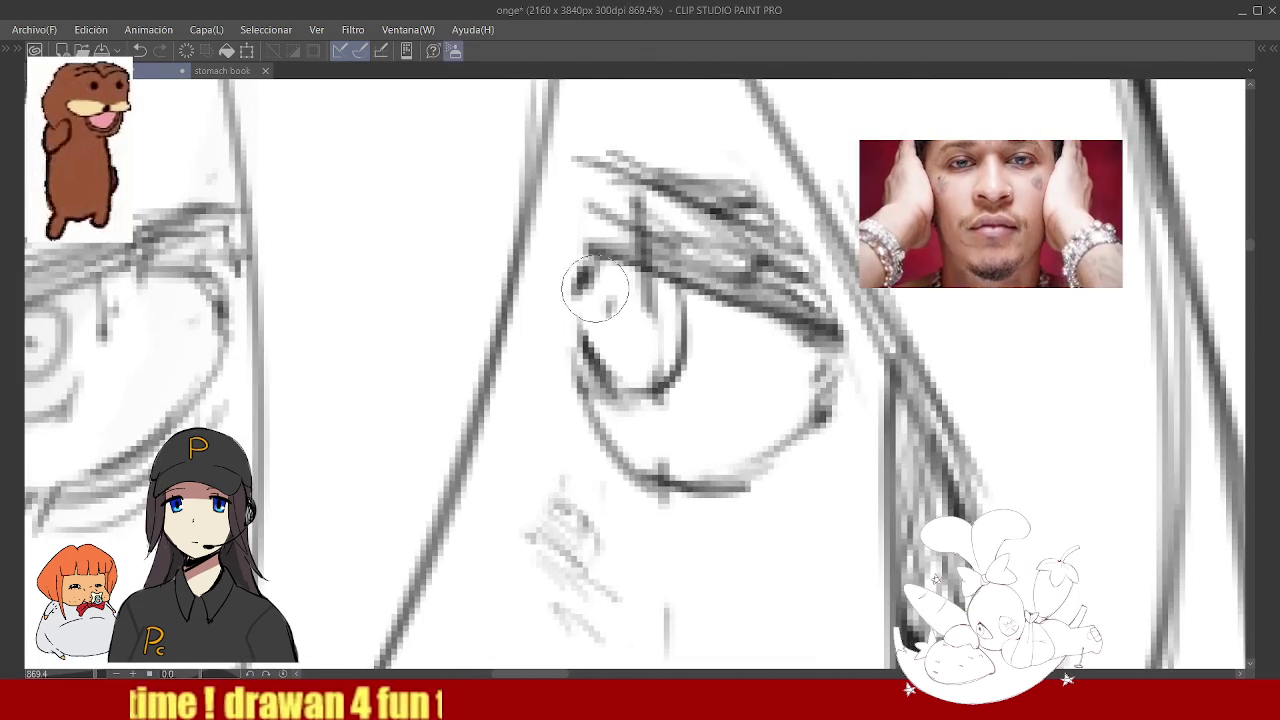
pyautogui.scroll(-5, 602, 320)
pyautogui.scroll(4, 603, 320)
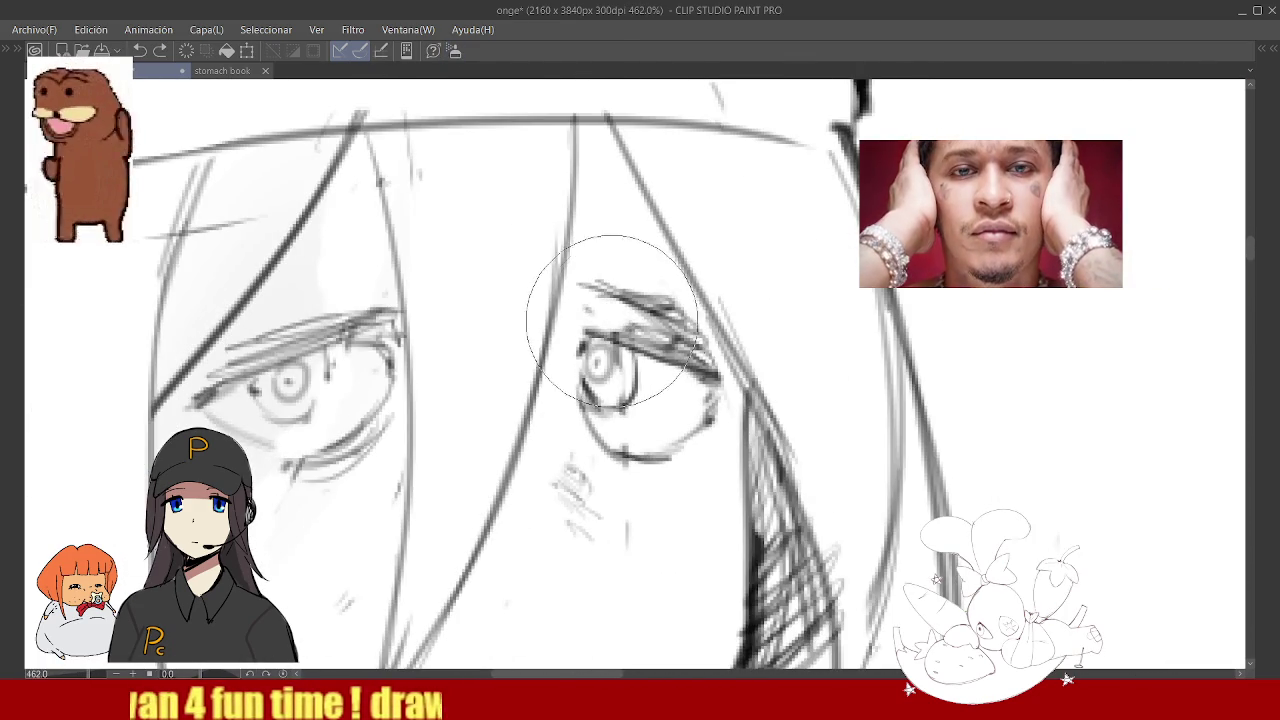
pyautogui.scroll(-8, 605, 283)
pyautogui.scroll(-3, 615, 272)
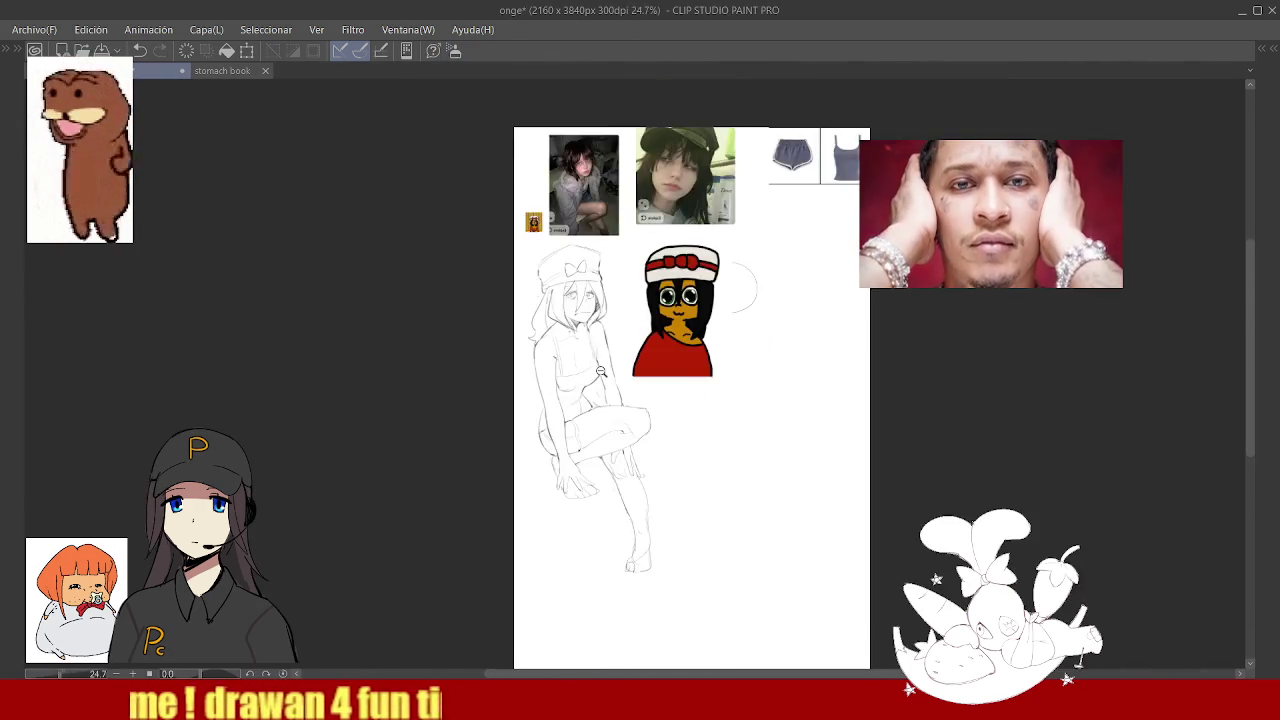
pyautogui.scroll(3, 623, 265)
pyautogui.scroll(4, 557, 232)
pyautogui.scroll(2, 620, 290)
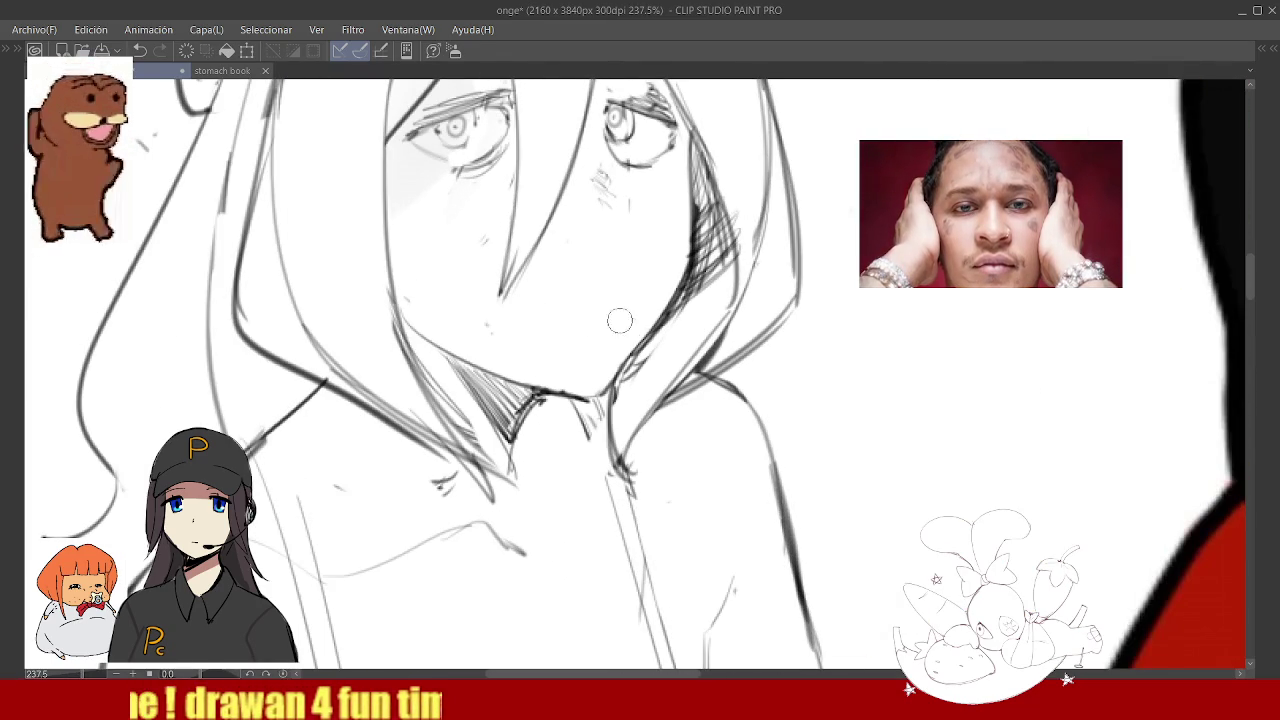
pyautogui.scroll(-4, 538, 346)
pyautogui.scroll(-4, 538, 346)
pyautogui.scroll(2, 596, 318)
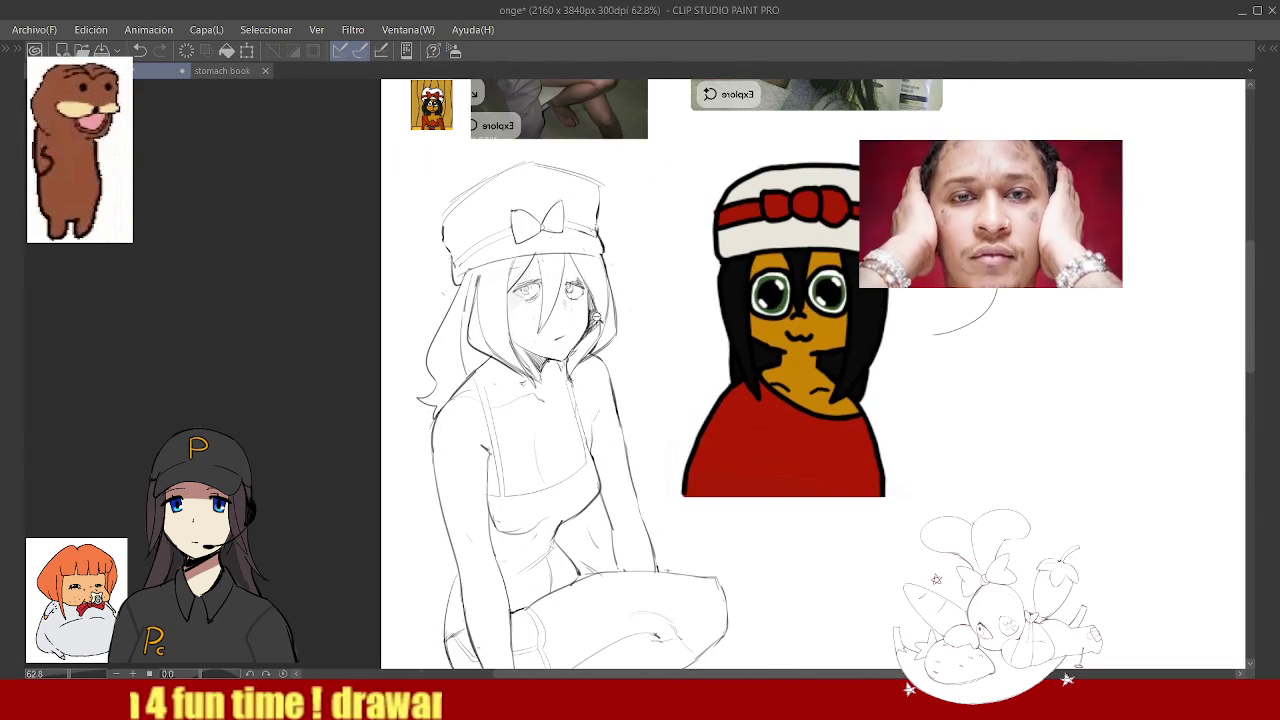
pyautogui.scroll(1, 588, 317)
pyautogui.scroll(2, 560, 312)
pyautogui.scroll(2, 500, 308)
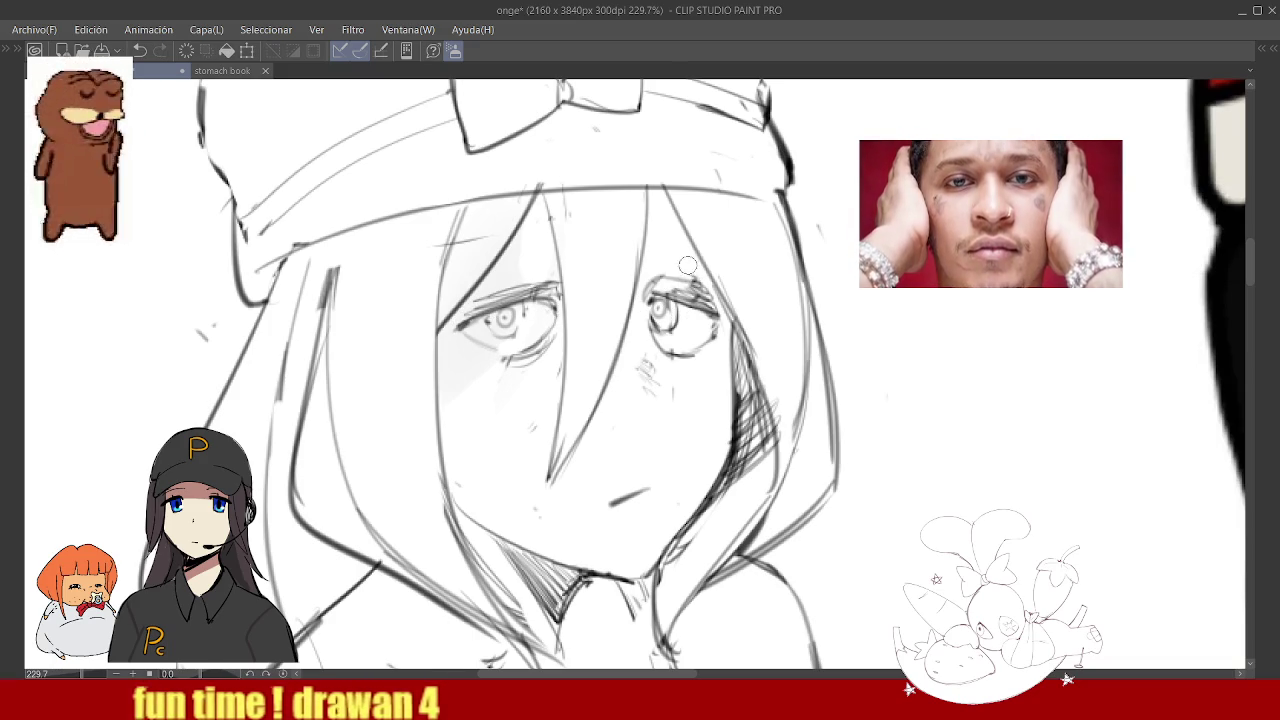
pyautogui.scroll(-2, 687, 265)
pyautogui.scroll(-2, 660, 290)
pyautogui.scroll(-1, 627, 320)
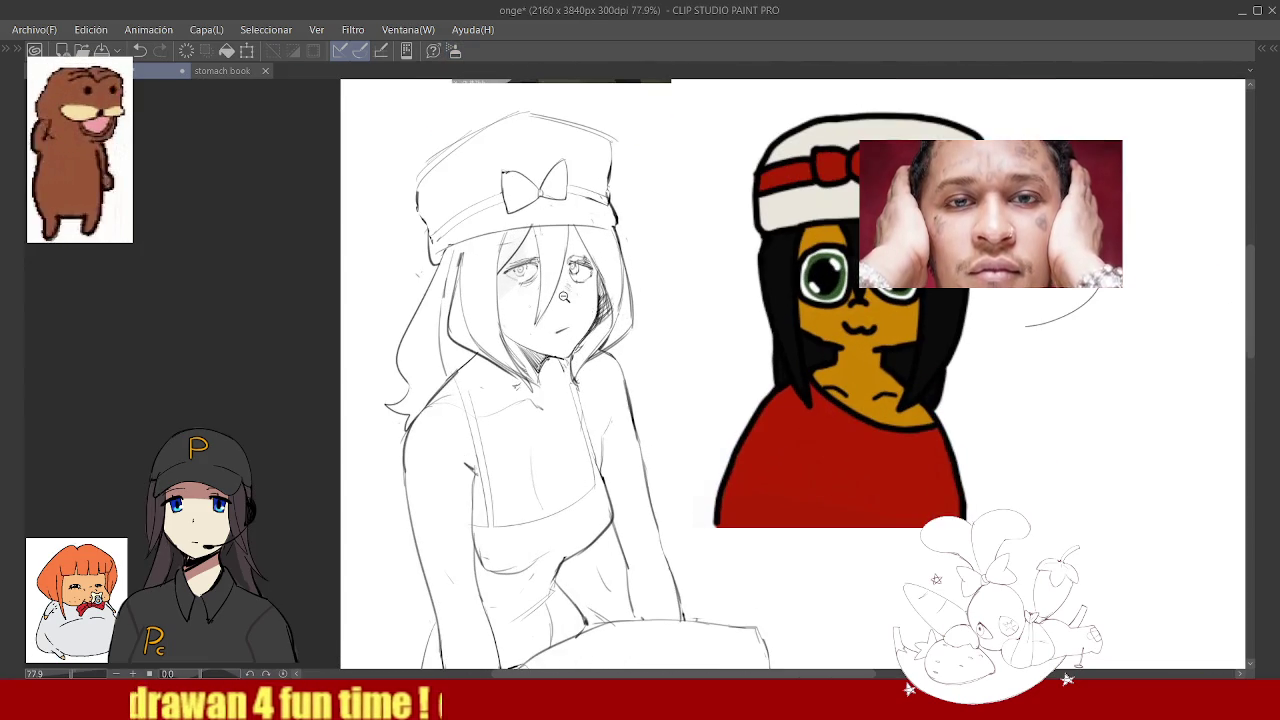
pyautogui.scroll(5, 564, 297)
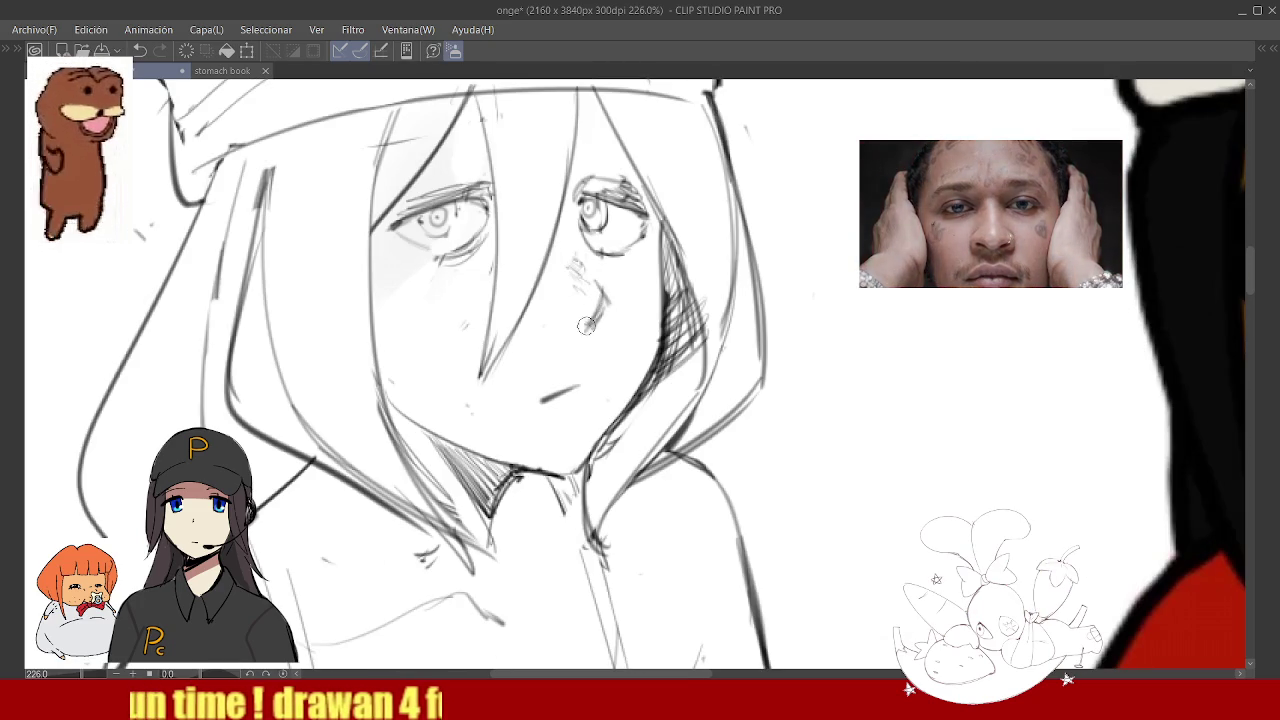
pyautogui.scroll(-5, 586, 326)
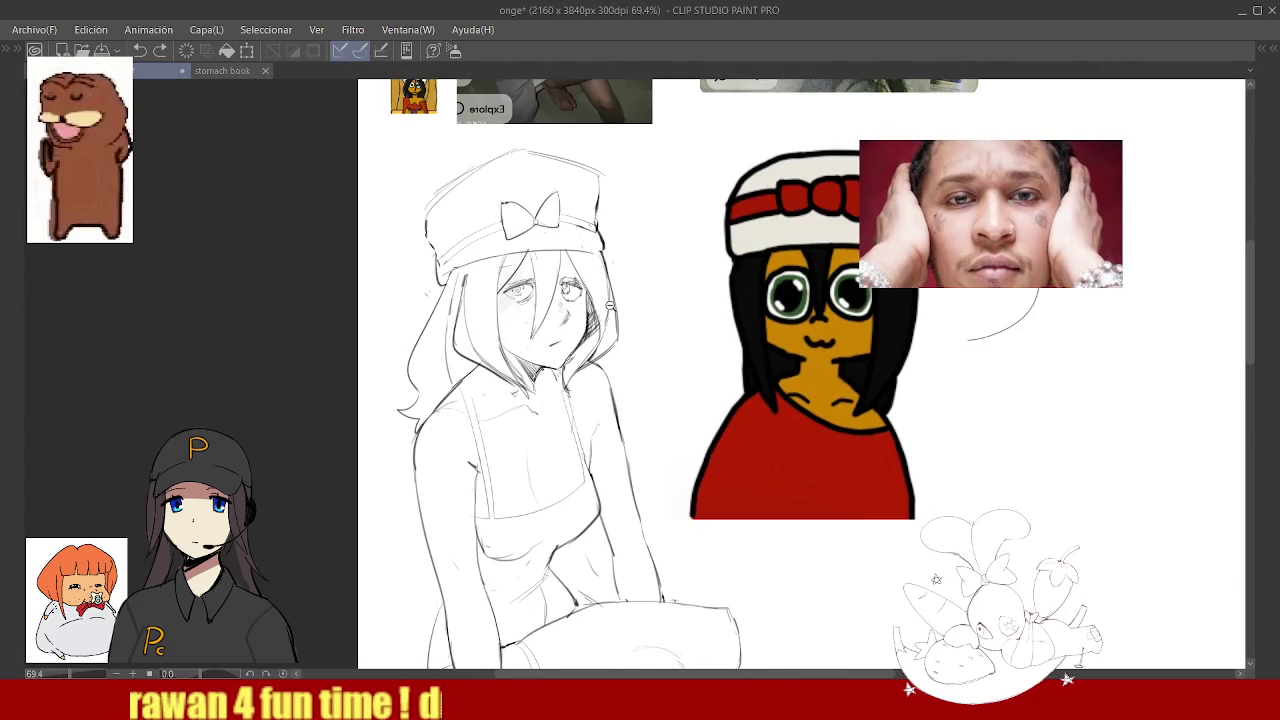
pyautogui.scroll(2, 530, 306)
pyautogui.scroll(2, 424, 244)
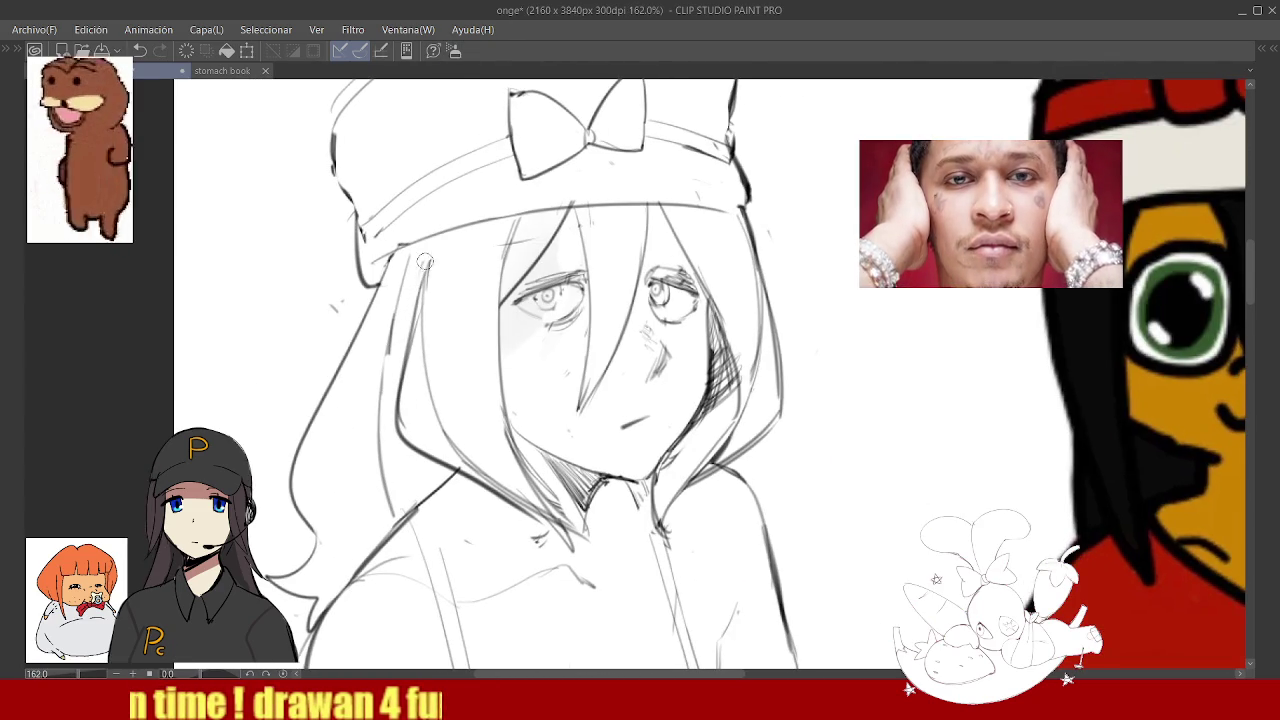
pyautogui.scroll(-4, 440, 234)
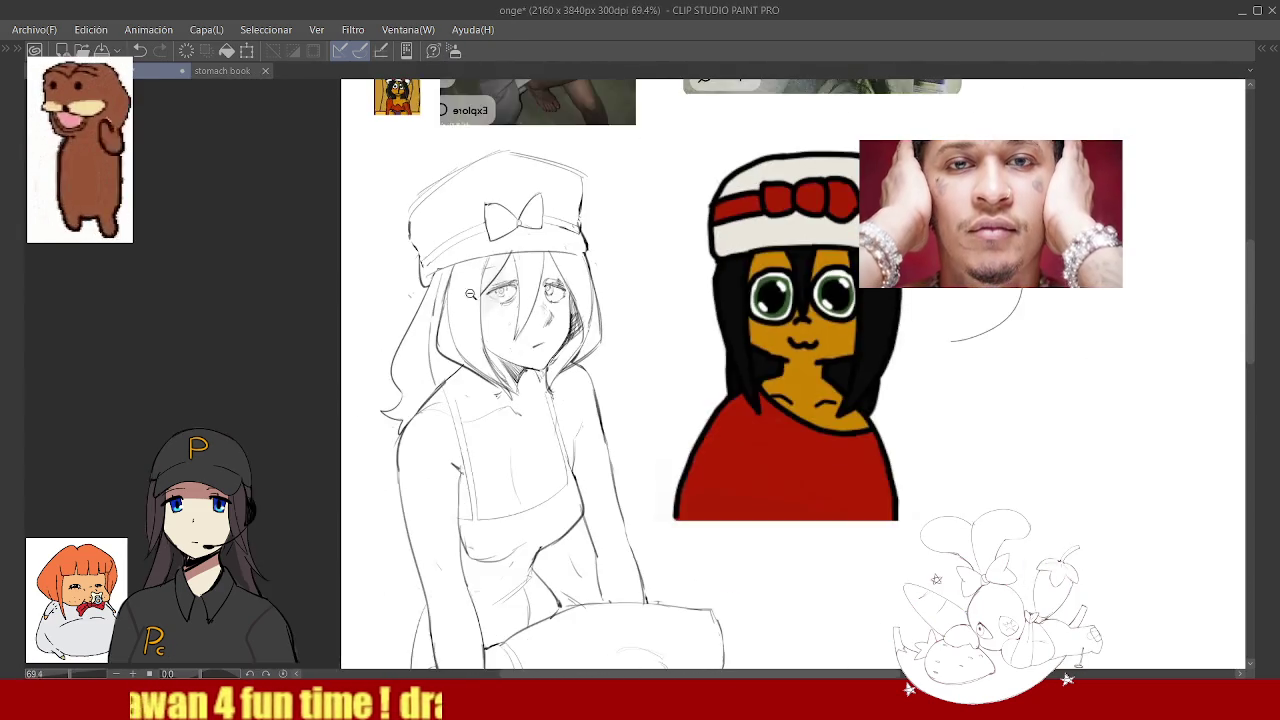
pyautogui.scroll(4, 505, 253)
pyautogui.scroll(-4, 503, 267)
pyautogui.scroll(3, 527, 304)
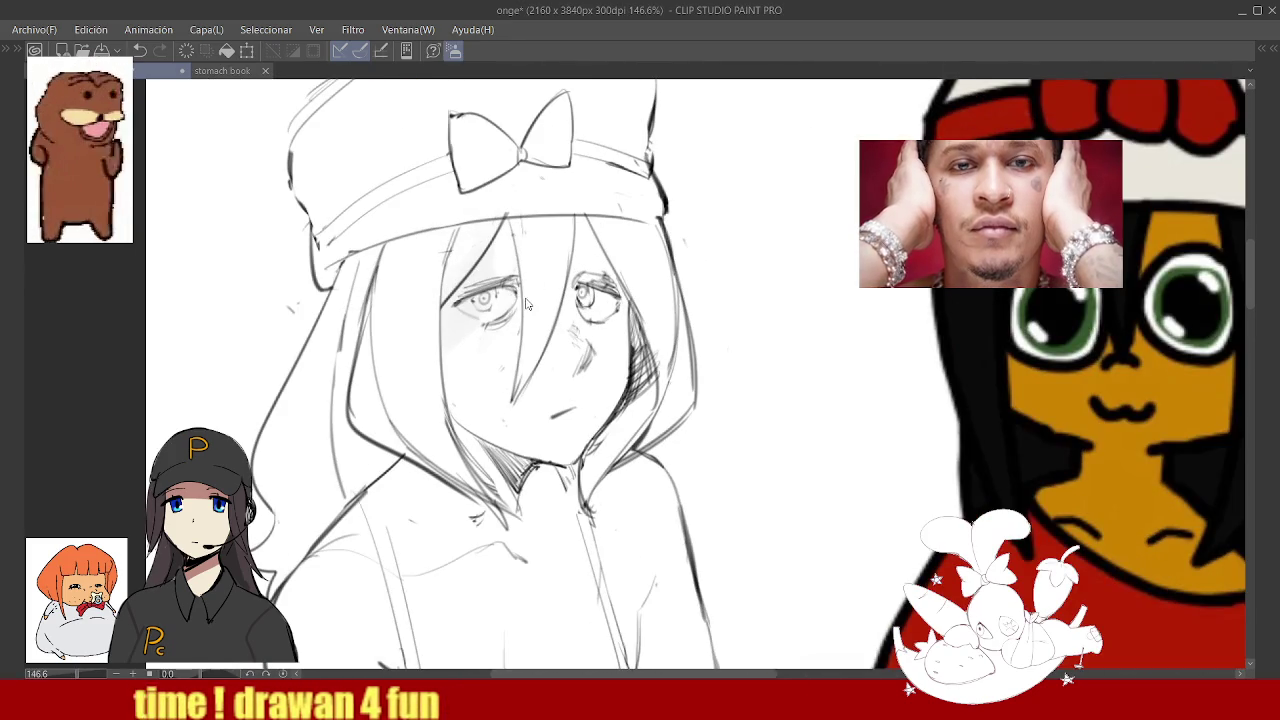
pyautogui.moveTo(514, 310); pyautogui.dragTo(484, 400)
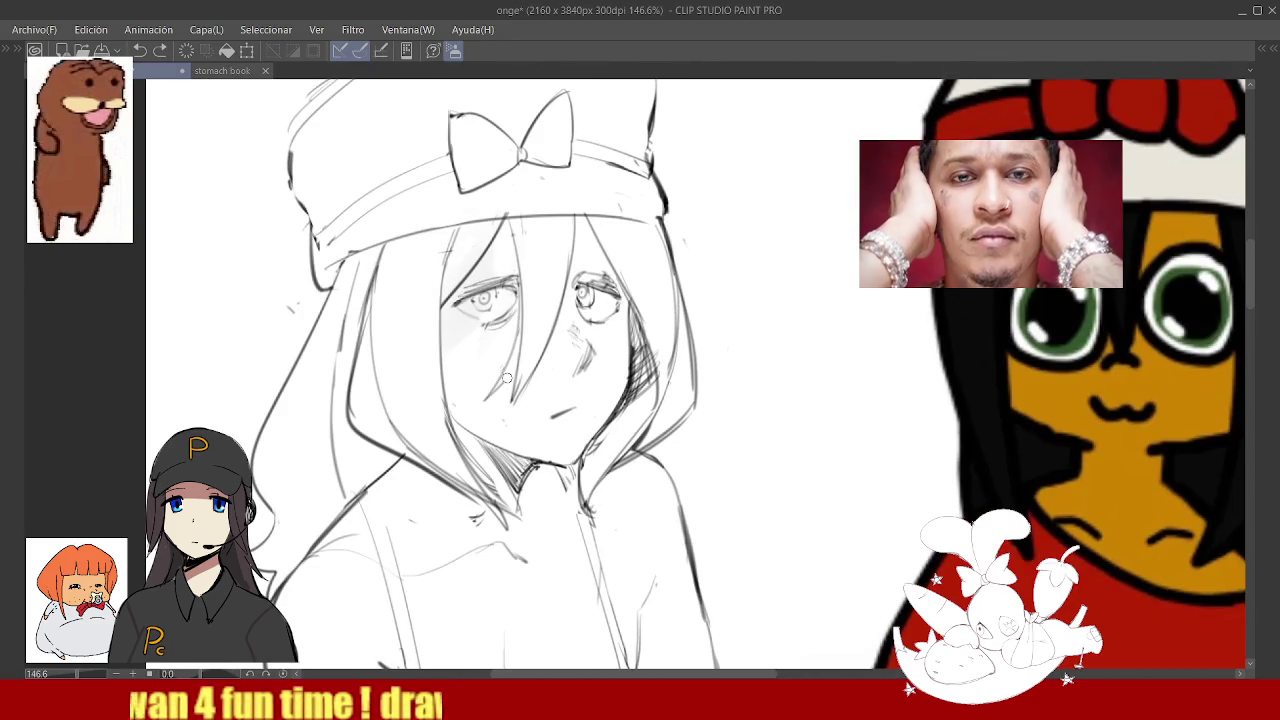
# Undo the single strand and draw two hair strands falling toward the chin
pyautogui.hotkey('ctrl', 'z')
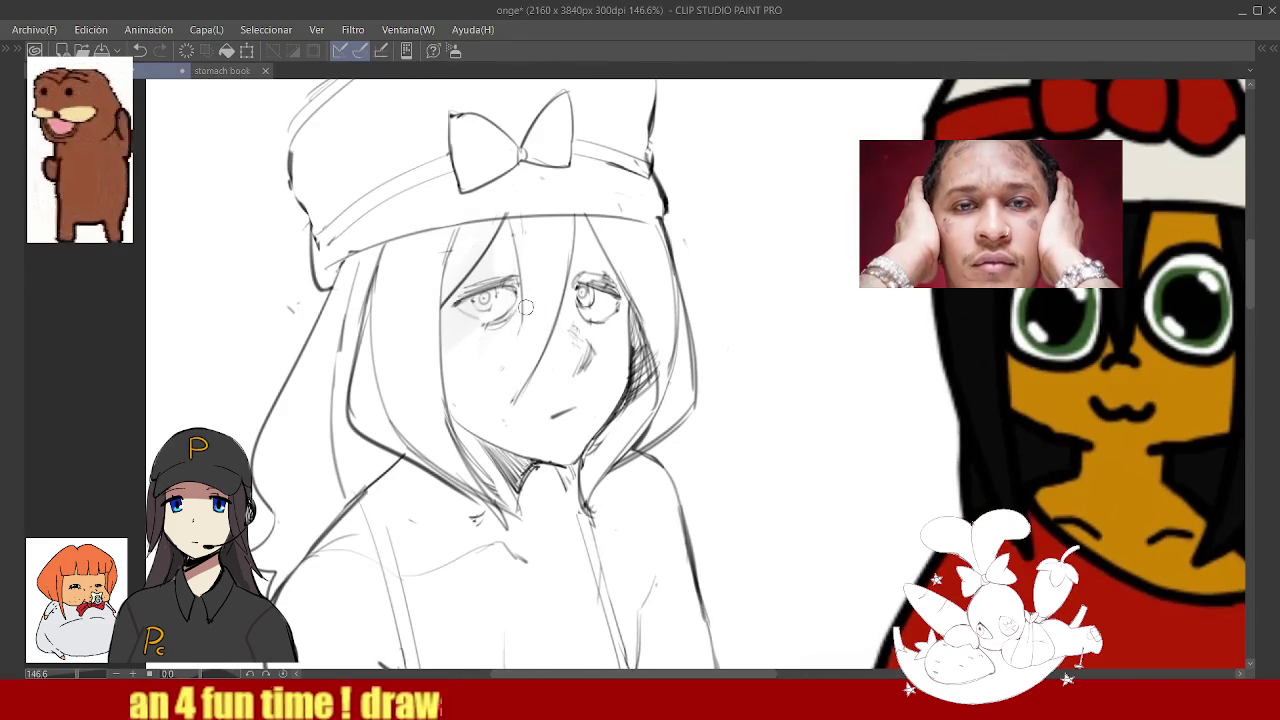
pyautogui.moveTo(535, 218); pyautogui.dragTo(498, 386)
pyautogui.moveTo(572, 268); pyautogui.dragTo(502, 392)
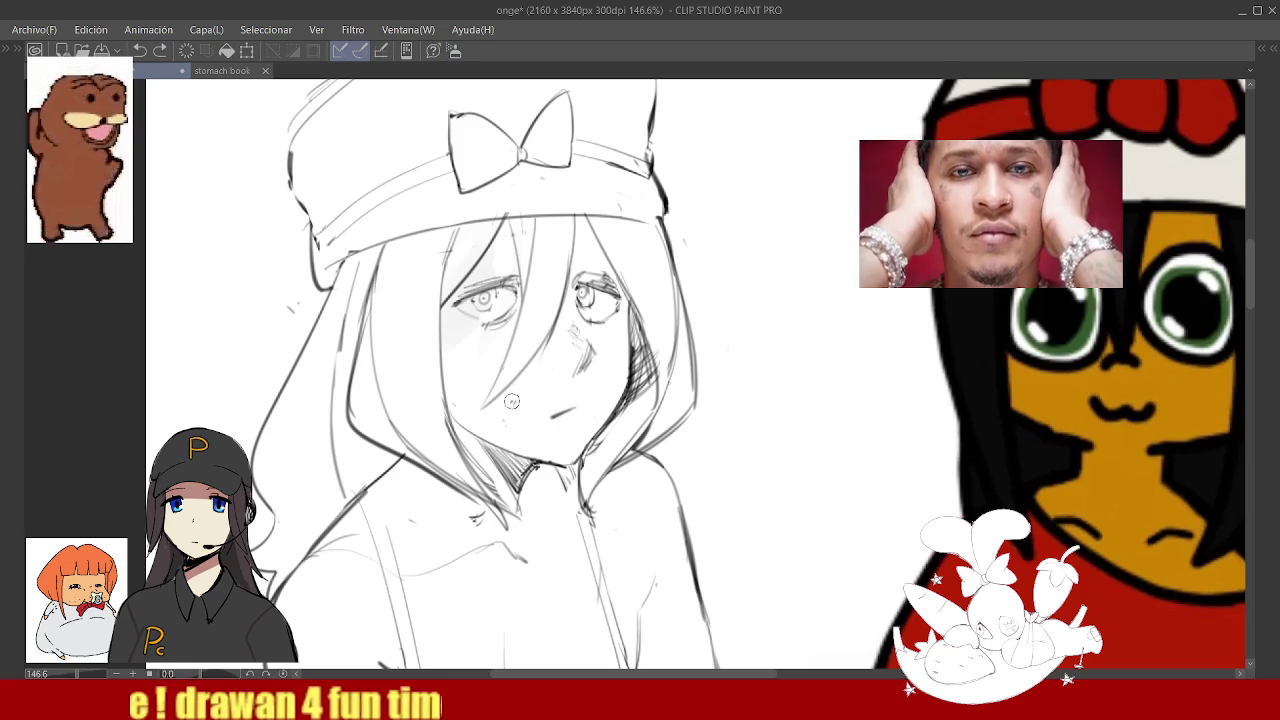
pyautogui.scroll(-5, 535, 370)
pyautogui.scroll(5, 560, 300)
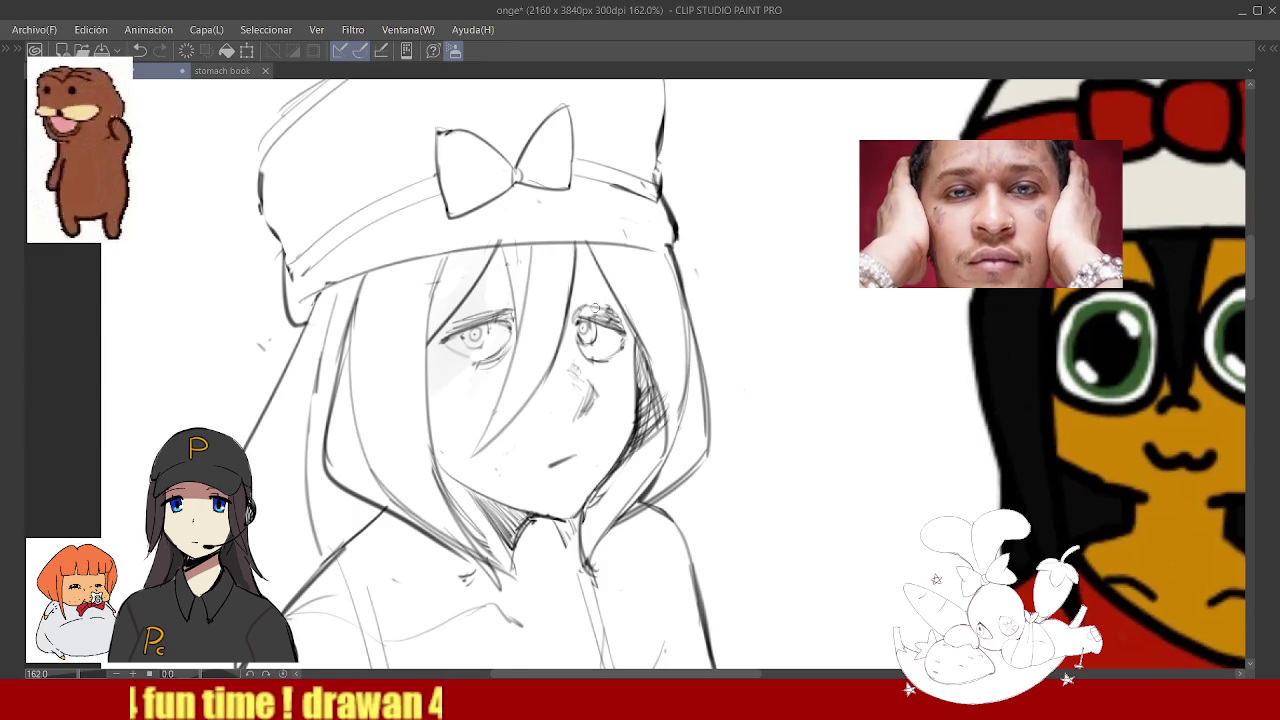
pyautogui.scroll(-5, 598, 269)
pyautogui.scroll(3, 578, 355)
pyautogui.scroll(-2, 578, 350)
pyautogui.scroll(4, 560, 360)
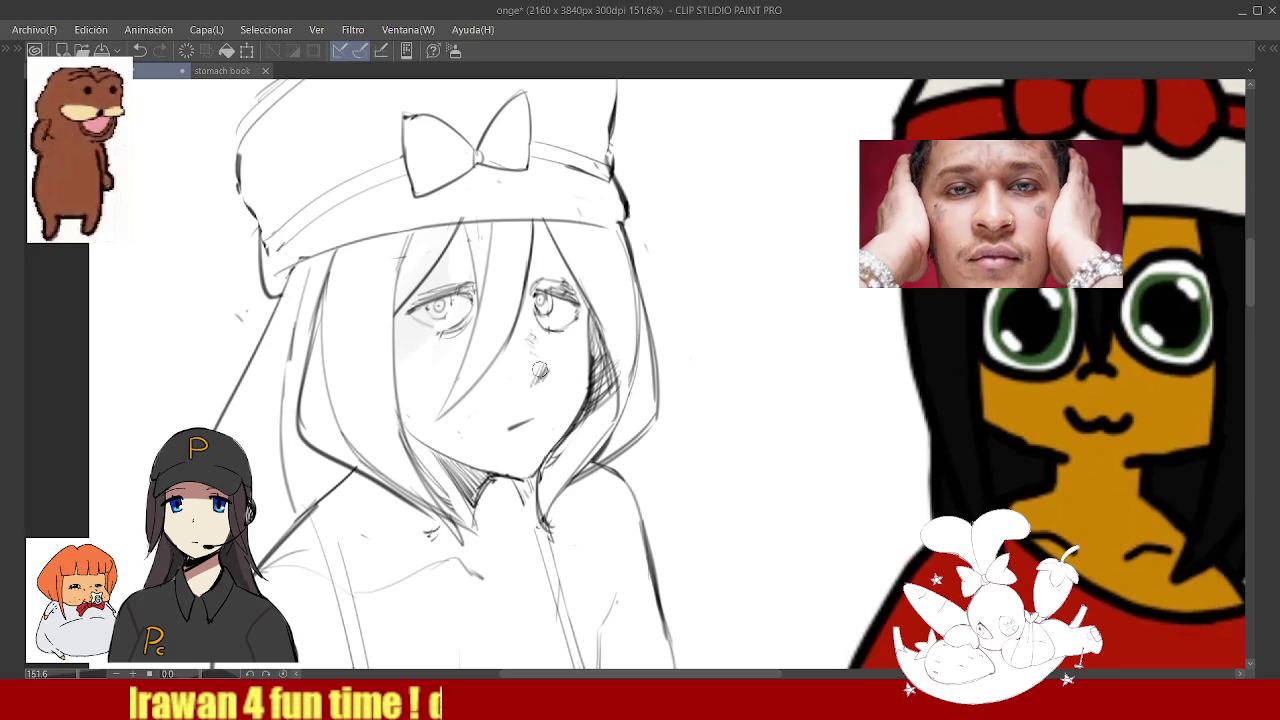
pyautogui.scroll(-2, 560, 350)
pyautogui.scroll(2, 600, 338)
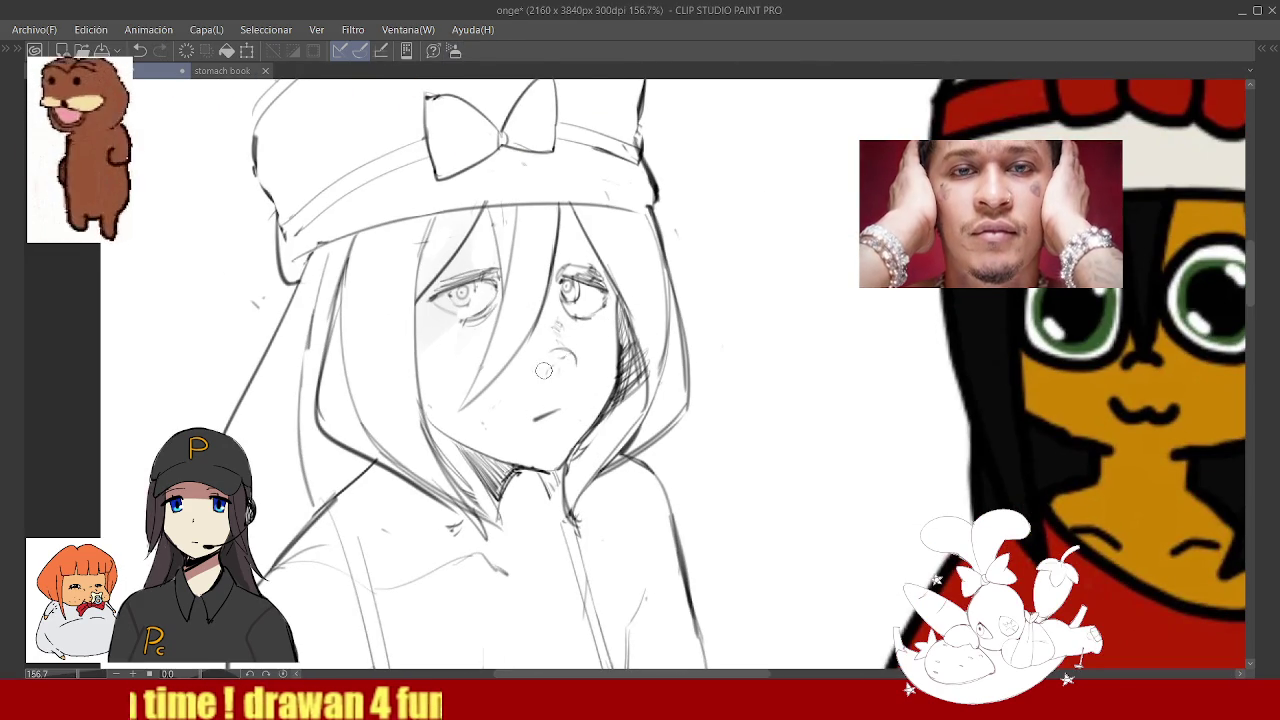
# Review the face and show all the hidden palettes again
pyautogui.scroll(-4, 555, 355)
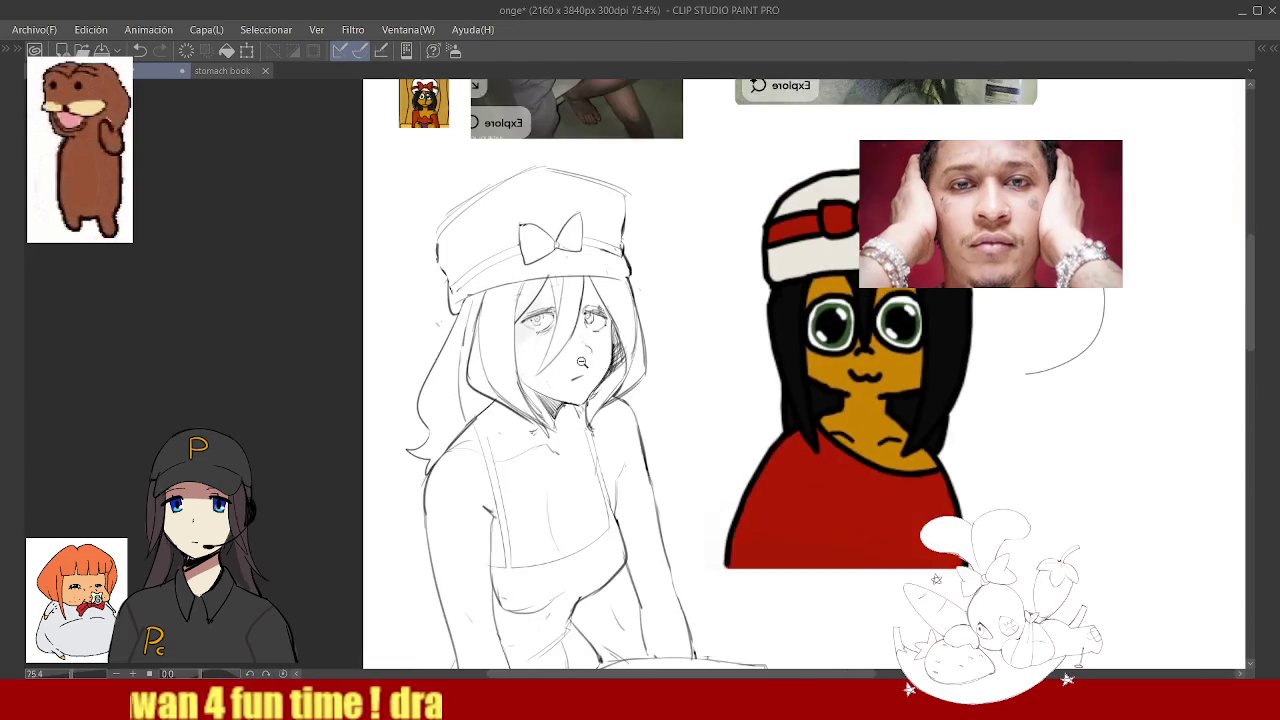
pyautogui.scroll(-1, 634, 362)
pyautogui.scroll(5, 632, 360)
pyautogui.scroll(2, 610, 372)
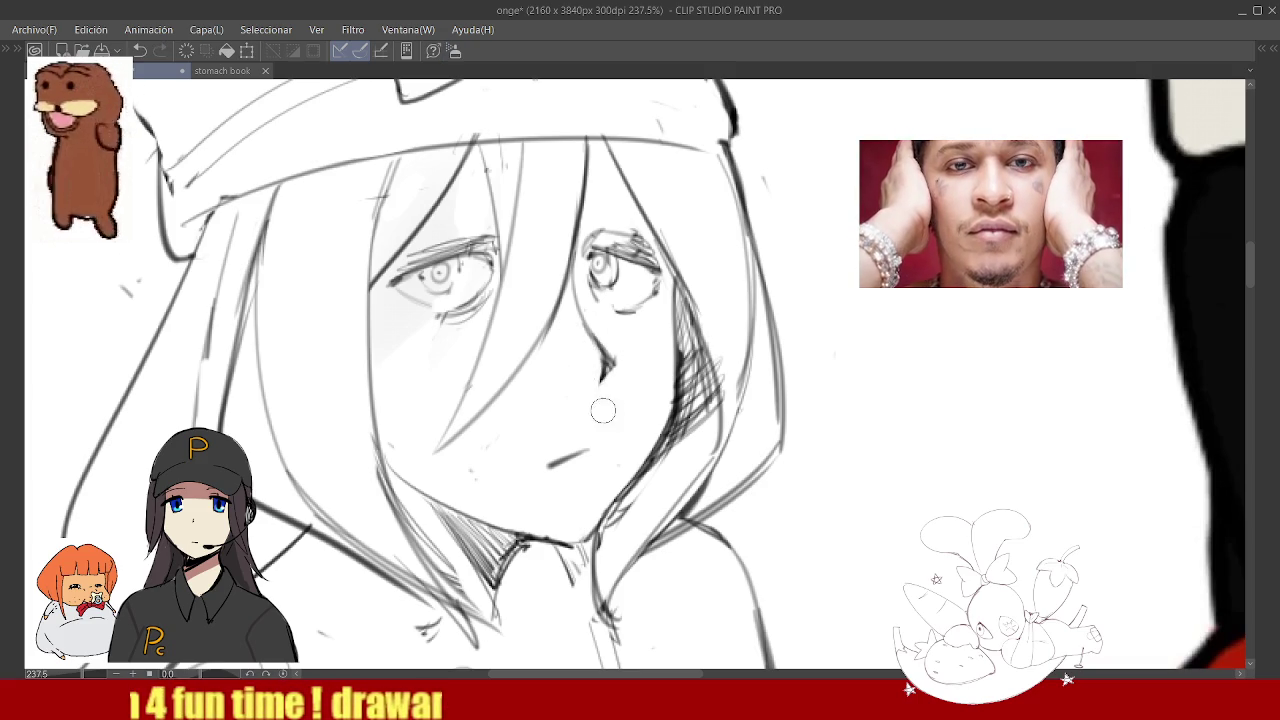
pyautogui.scroll(-5, 641, 339)
pyautogui.scroll(5, 641, 339)
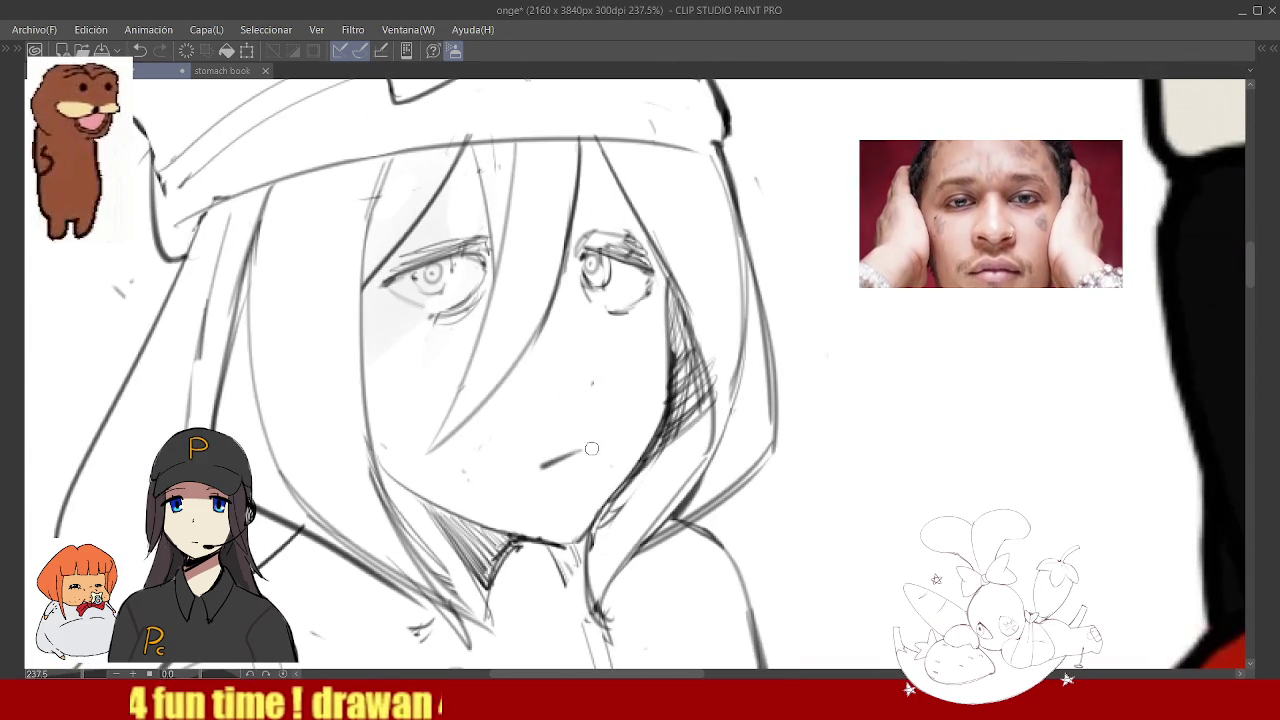
pyautogui.press('Tab')
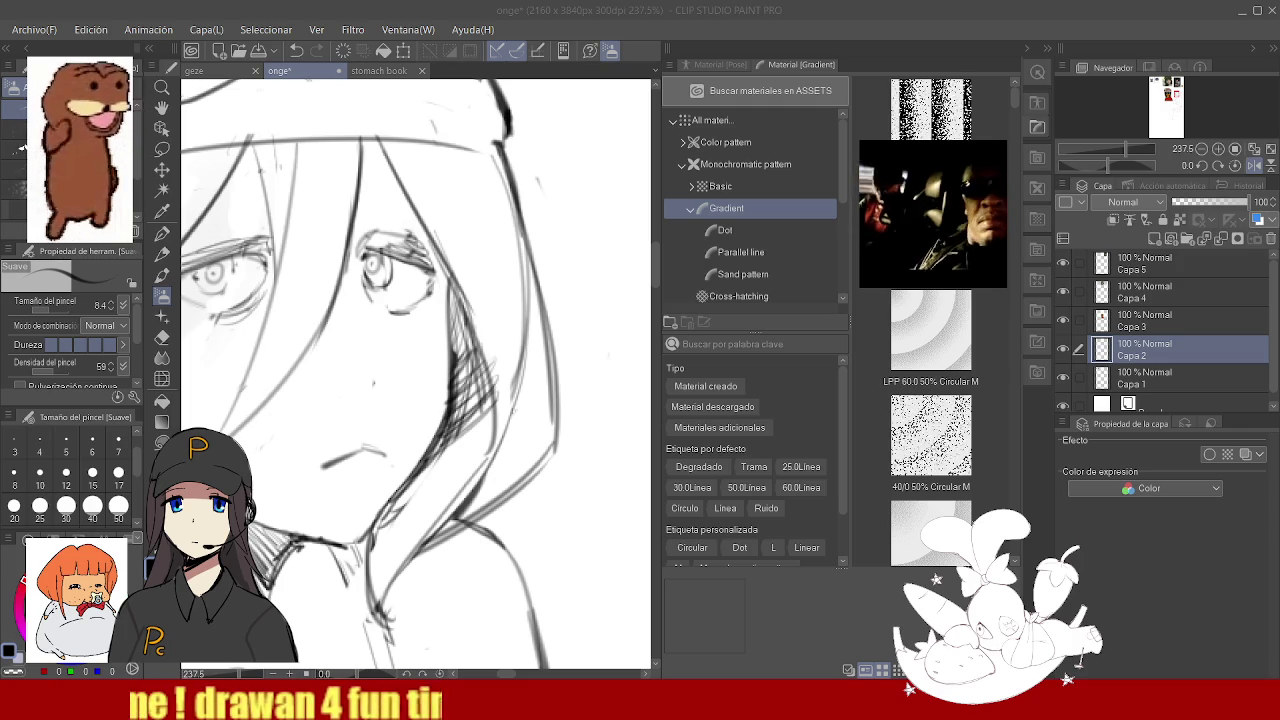
# Hide the palettes to enlarge the canvas and frame the face
pyautogui.press('Tab')
pyautogui.scroll(-10, 538, 343)
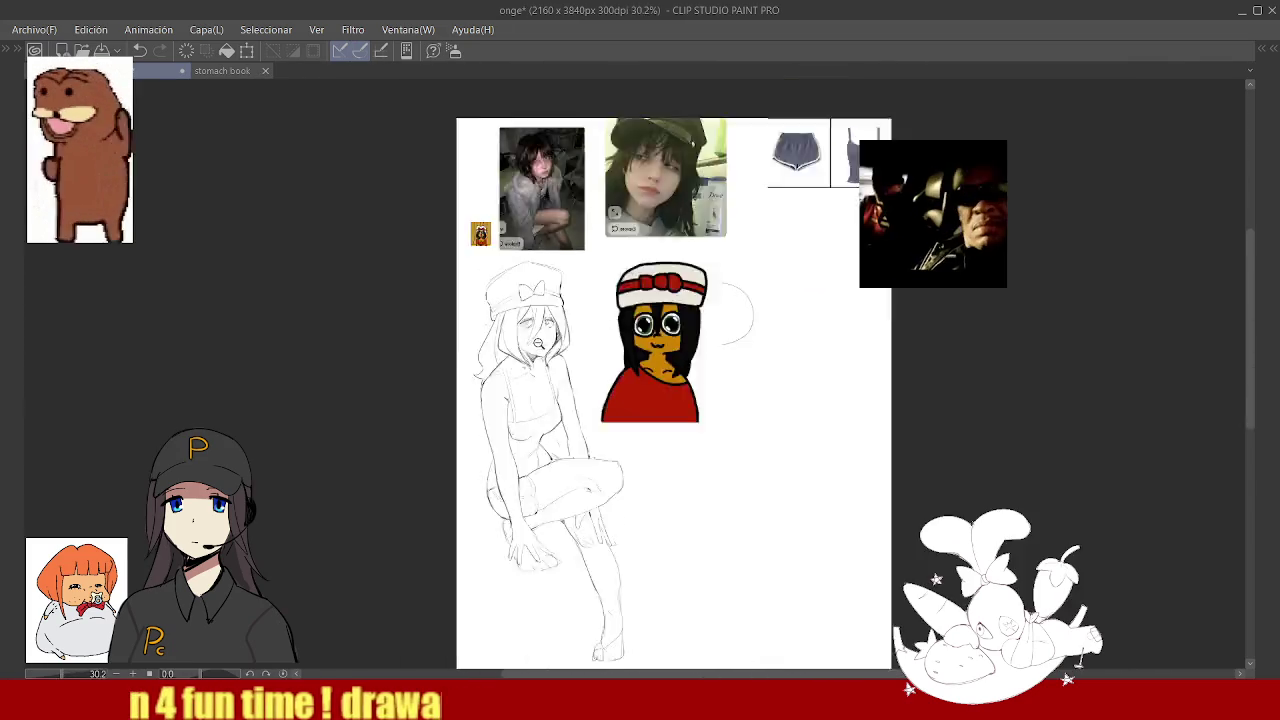
pyautogui.scroll(3, 538, 343)
pyautogui.scroll(2, 540, 341)
pyautogui.scroll(-3, 545, 340)
pyautogui.scroll(6, 553, 336)
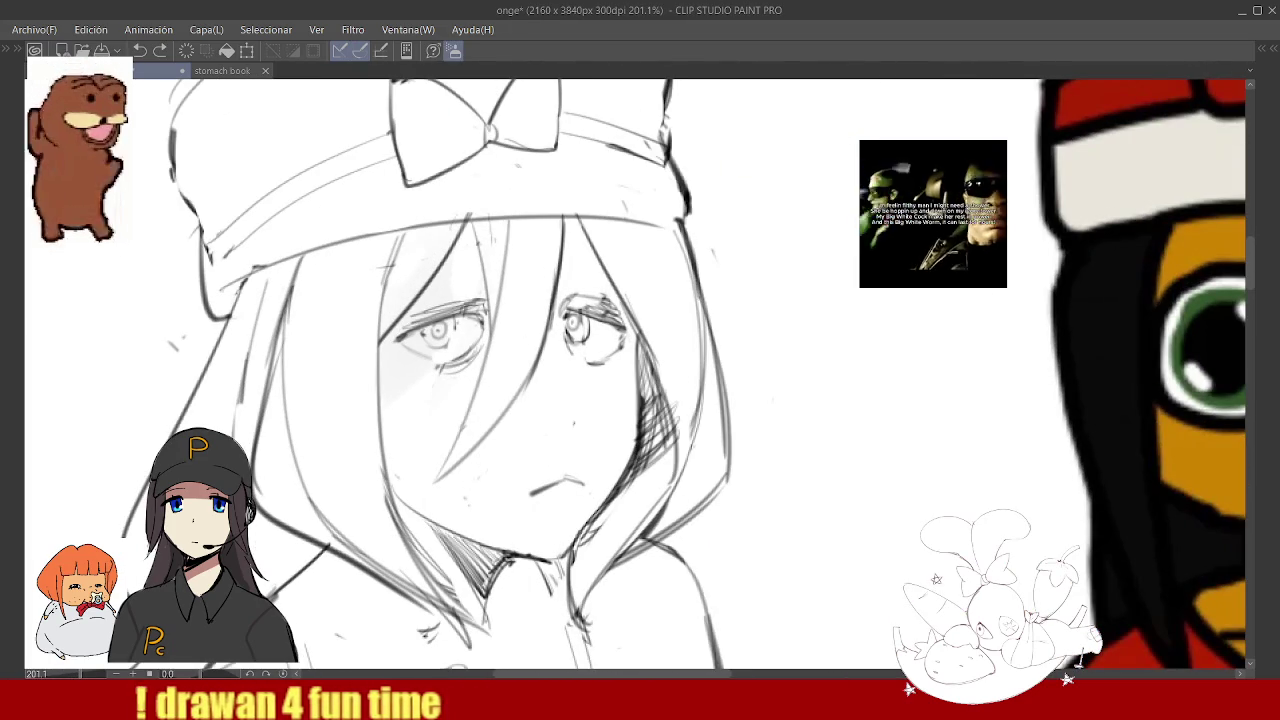
# Try a long hair strand down the face, then undo it
pyautogui.moveTo(562, 215); pyautogui.dragTo(436, 484)
pyautogui.hotkey('ctrl', 'z')
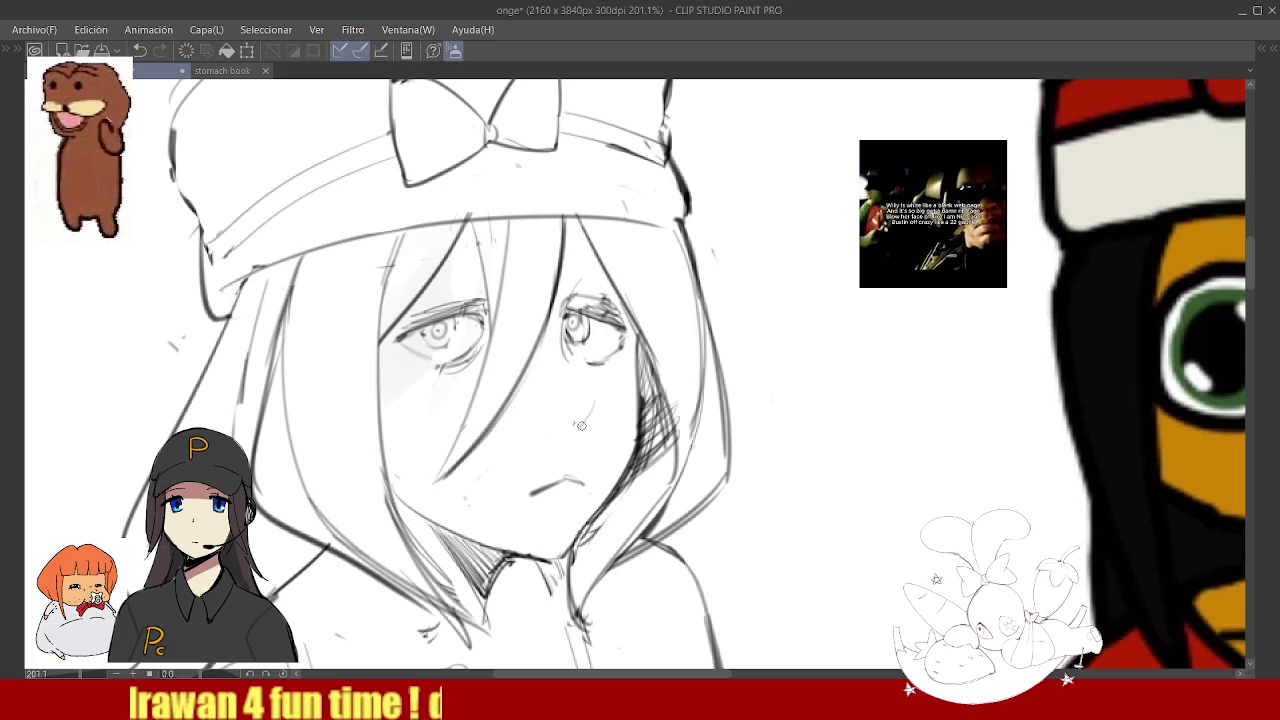
pyautogui.scroll(-5, 580, 322)
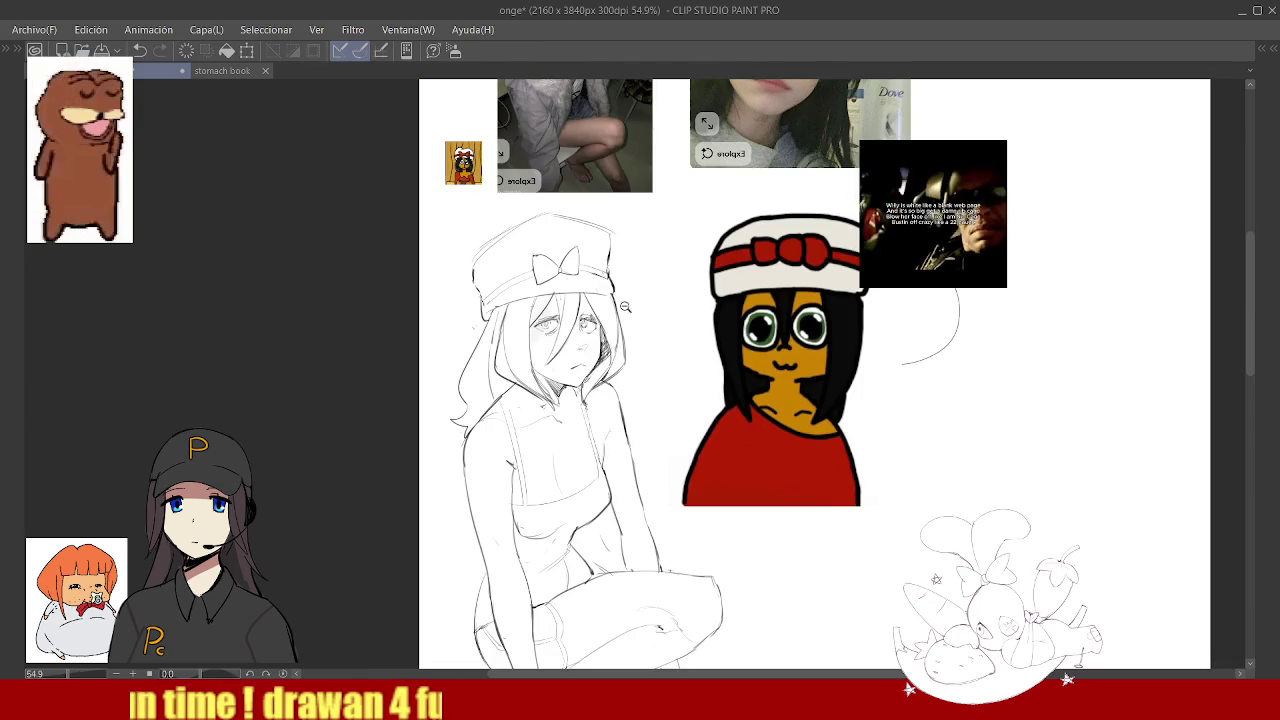
pyautogui.scroll(-4, 607, 326)
pyautogui.scroll(5, 600, 330)
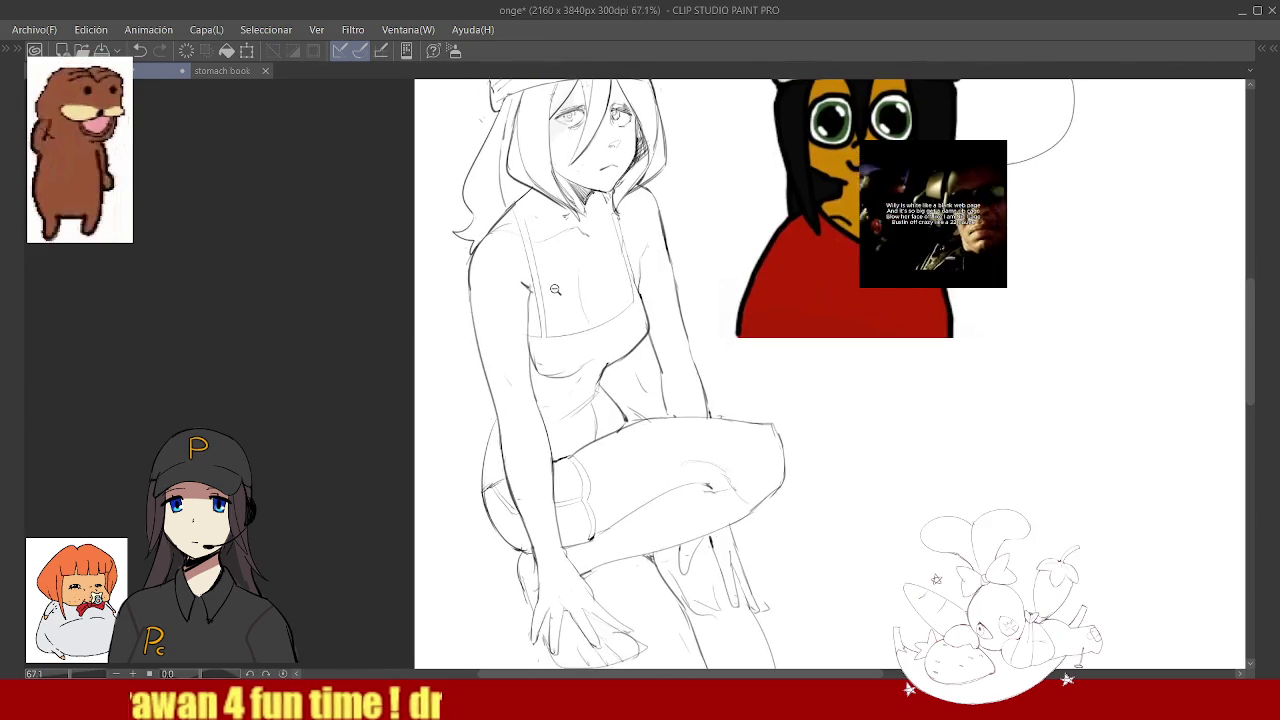
pyautogui.scroll(2, 534, 373)
pyautogui.scroll(3, 528, 367)
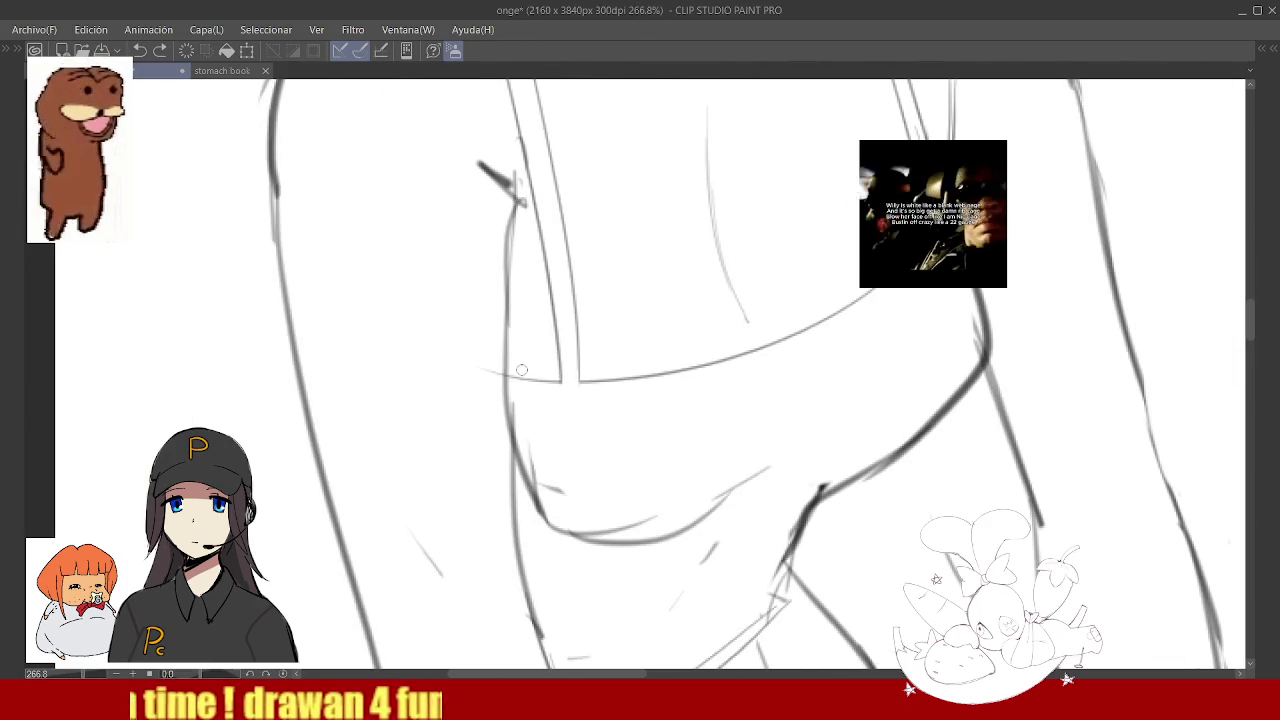
pyautogui.scroll(-5, 530, 383)
pyautogui.scroll(2, 595, 345)
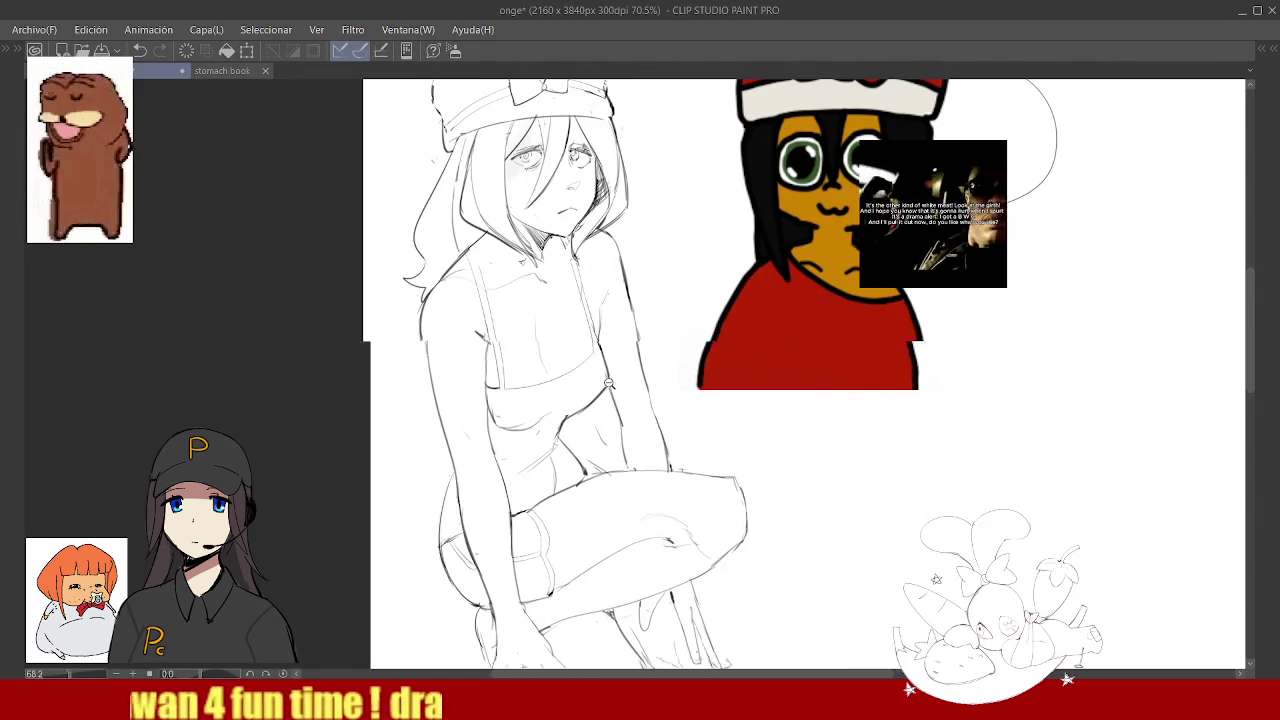
pyautogui.scroll(2, 593, 289)
pyautogui.scroll(2, 560, 278)
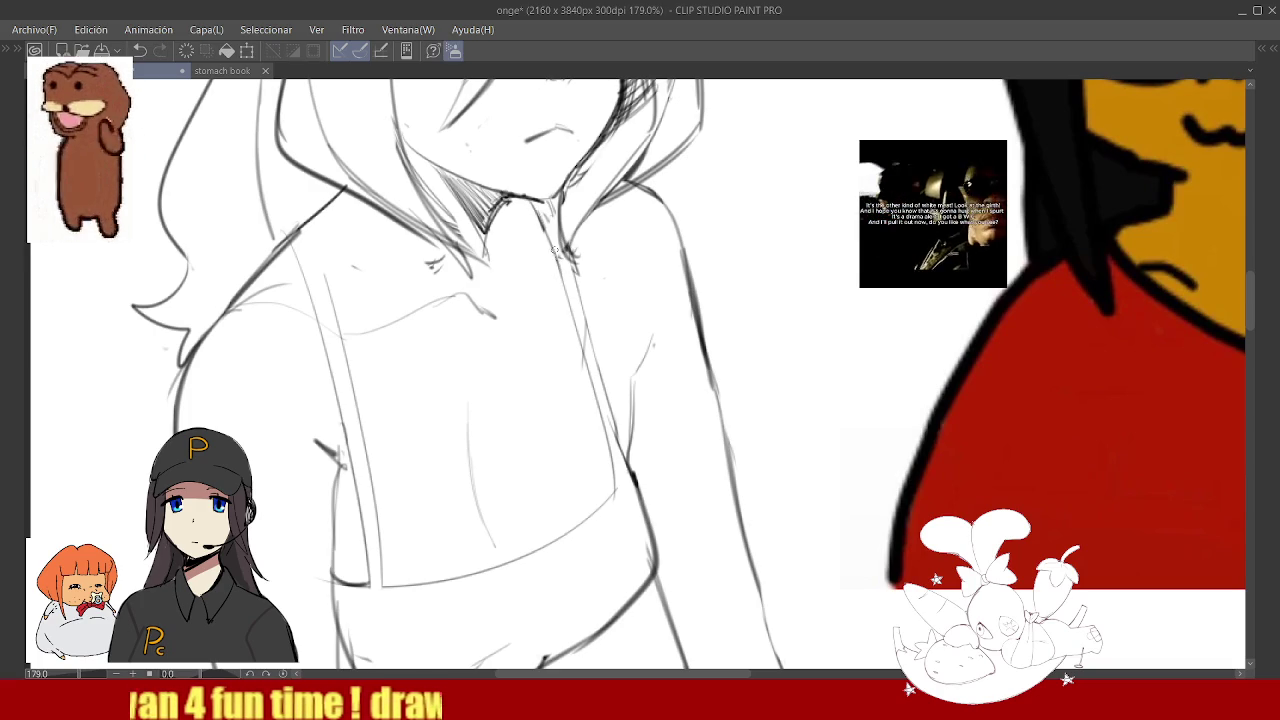
pyautogui.scroll(-5, 524, 204)
pyautogui.scroll(6, 608, 412)
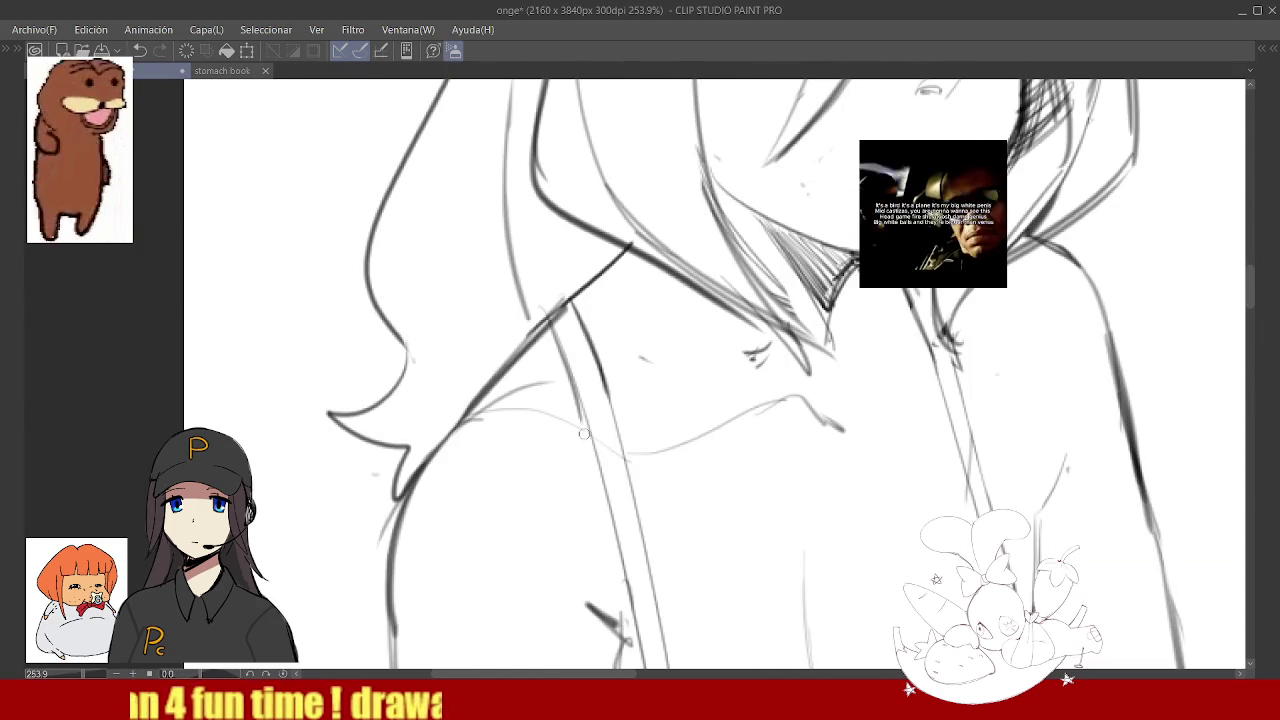
# Sketch a faint line near the shoulder strap
pyautogui.moveTo(552, 318); pyautogui.dragTo(590, 428)
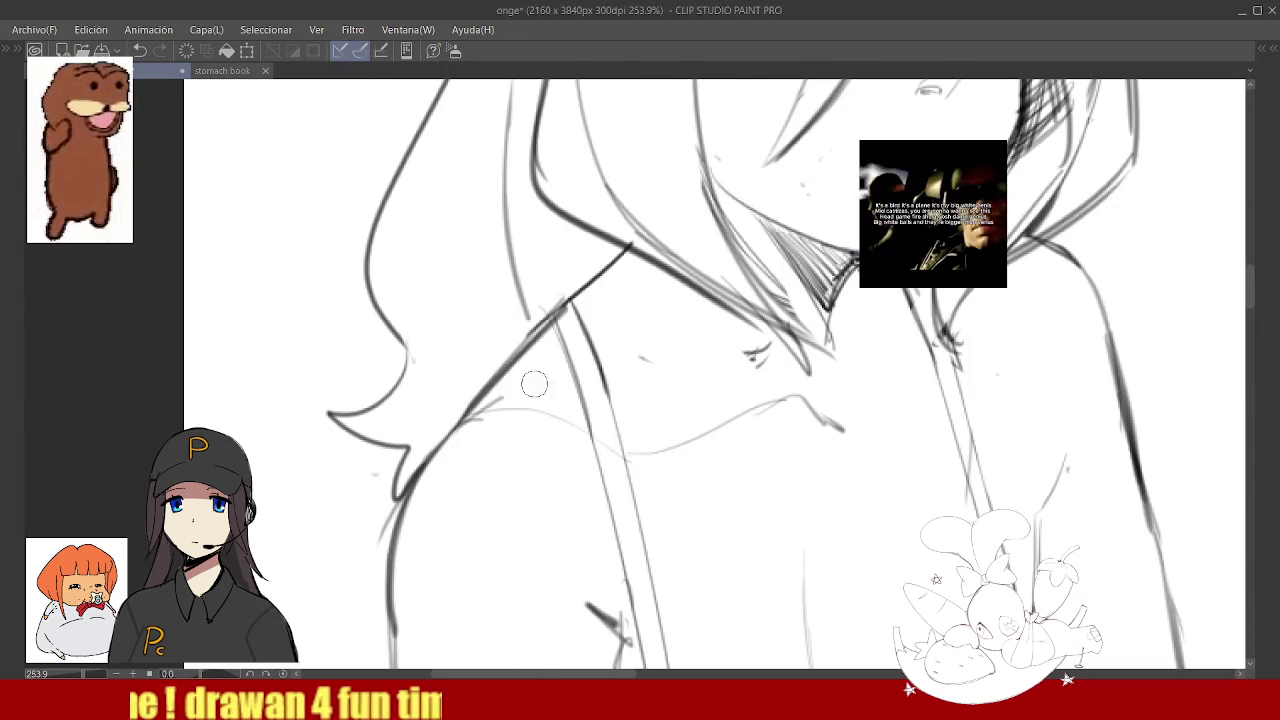
pyautogui.scroll(-8, 578, 356)
pyautogui.scroll(2, 578, 356)
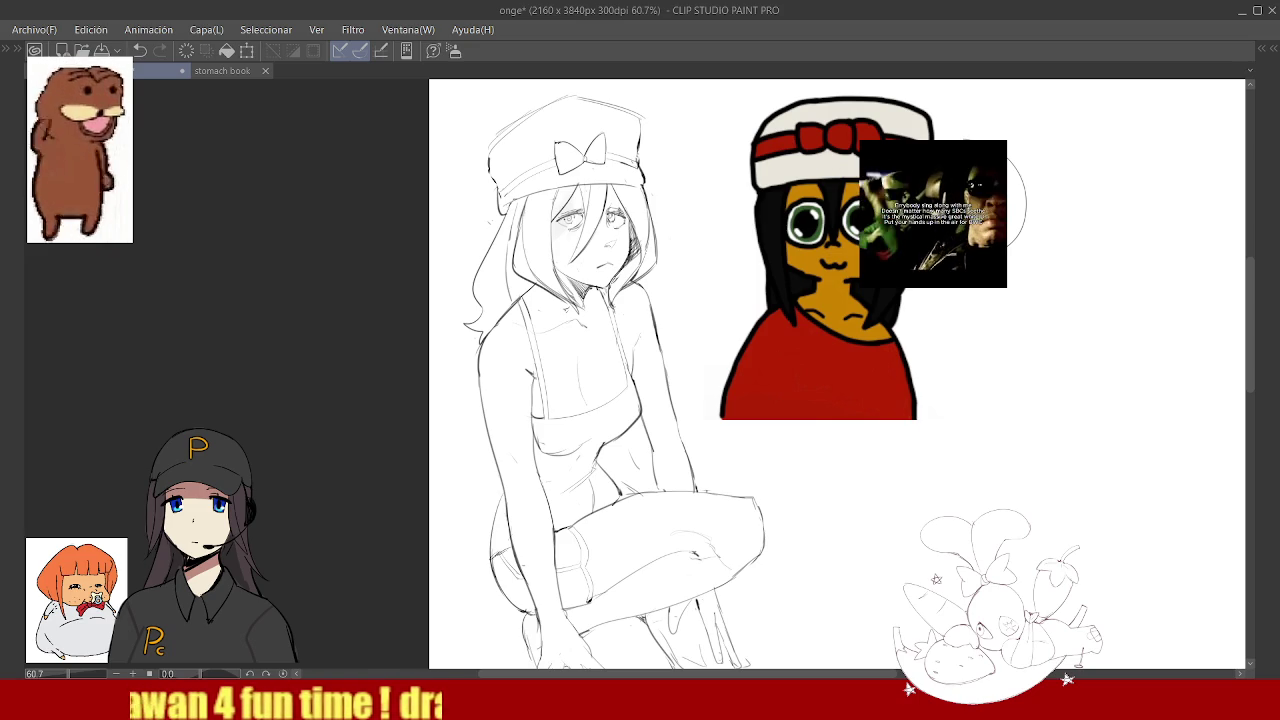
# Darken the upper-left outline of the bow cap
pyautogui.scroll(5, 535, 244)
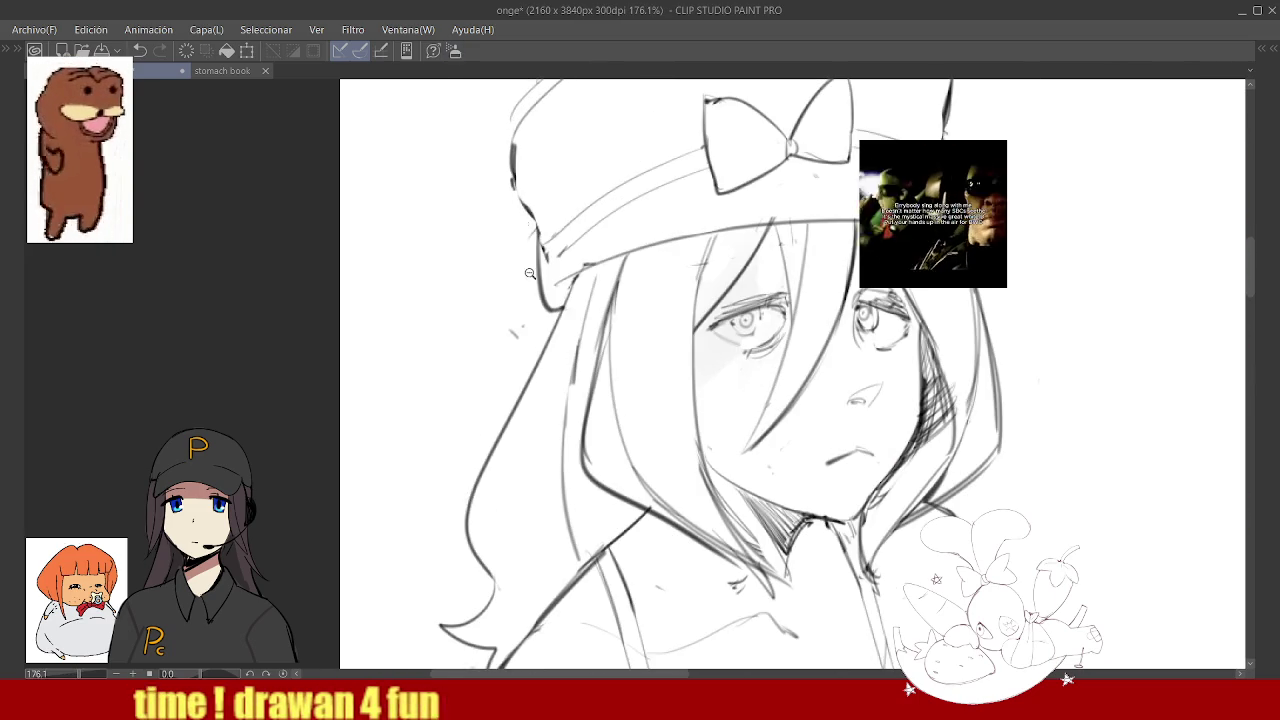
pyautogui.scroll(2, 530, 273)
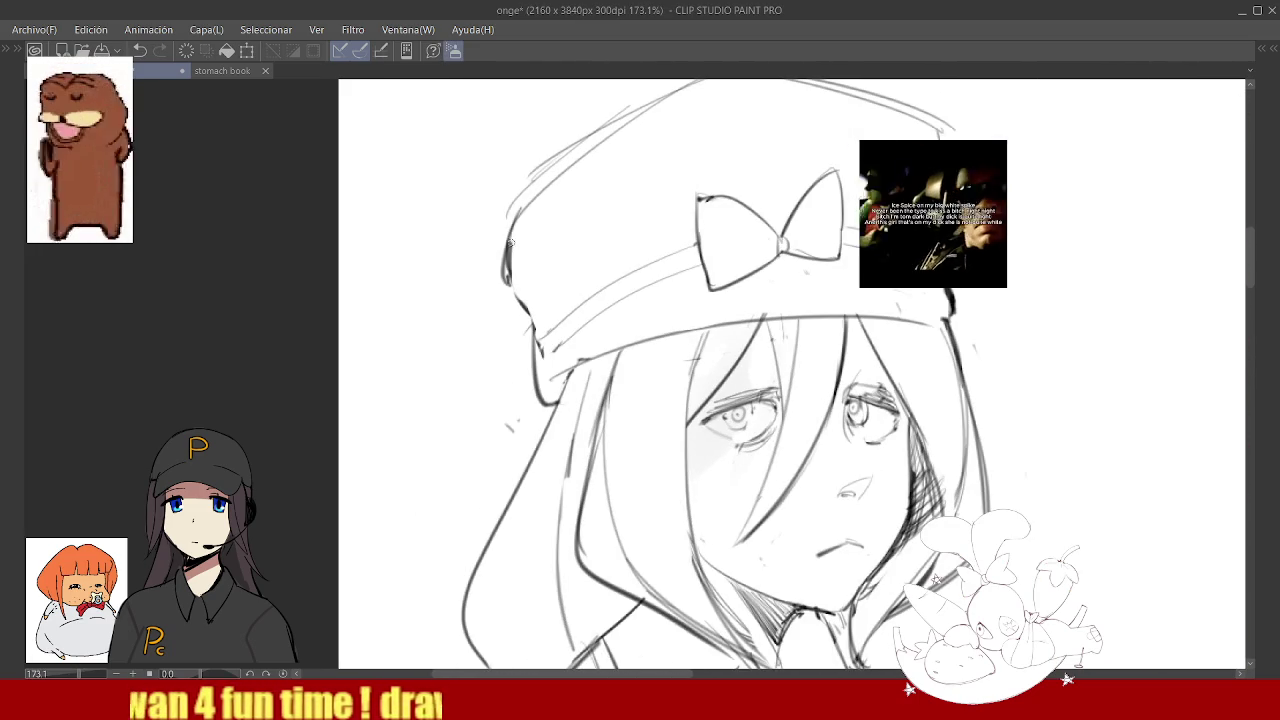
pyautogui.moveTo(650, 97)
pyautogui.mouseDown()
pyautogui.moveTo(510, 218)
pyautogui.moveTo(503, 258)
pyautogui.moveTo(523, 303)
pyautogui.mouseUp()
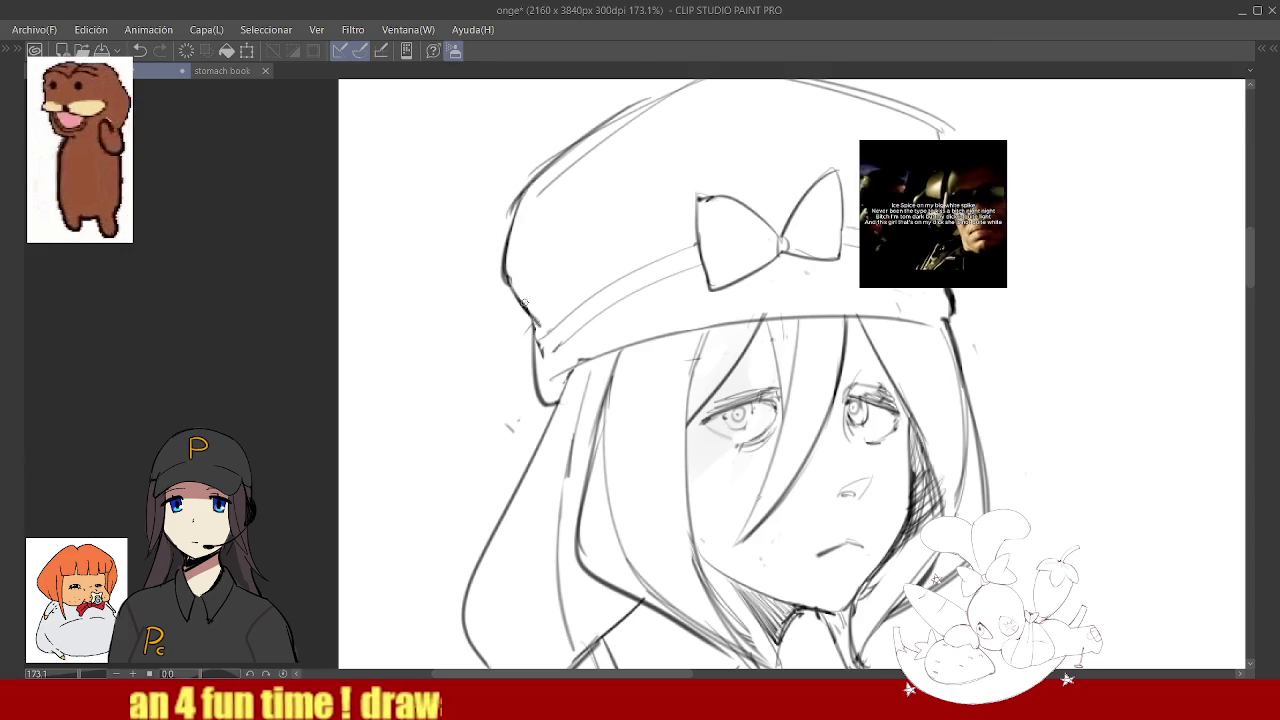
pyautogui.scroll(-5, 523, 303)
pyautogui.scroll(5, 551, 294)
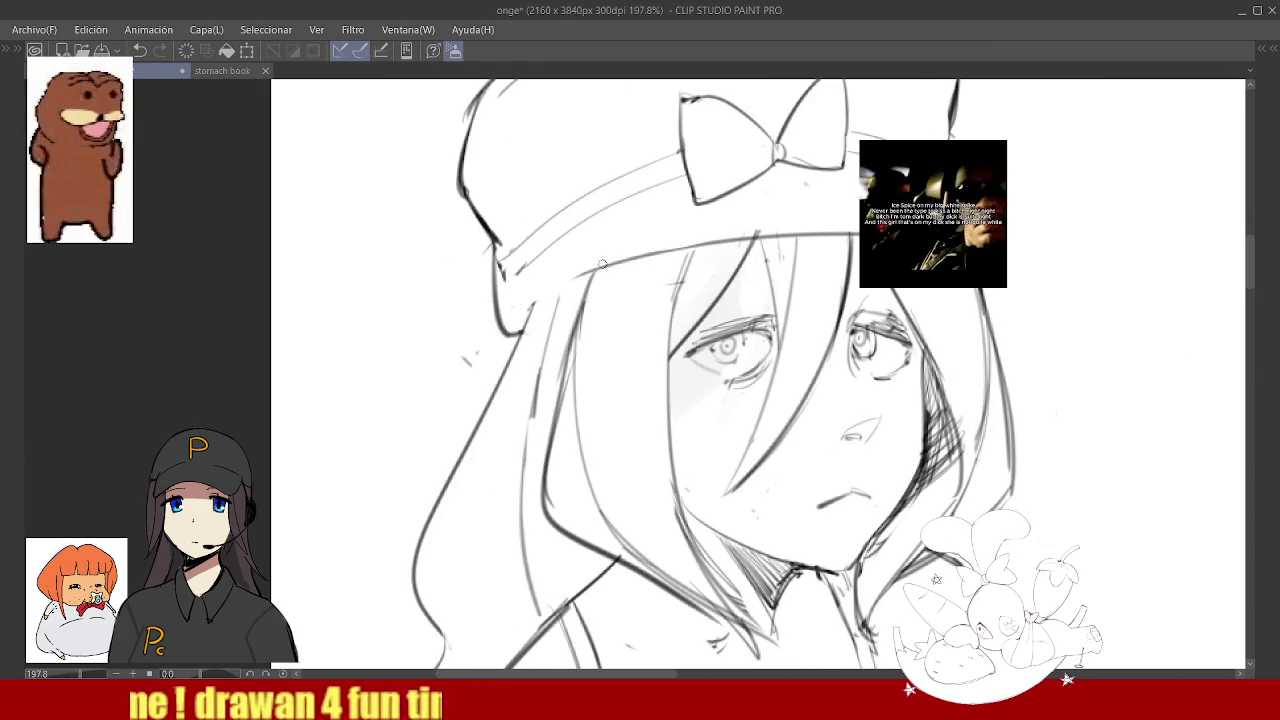
pyautogui.scroll(1, 540, 262)
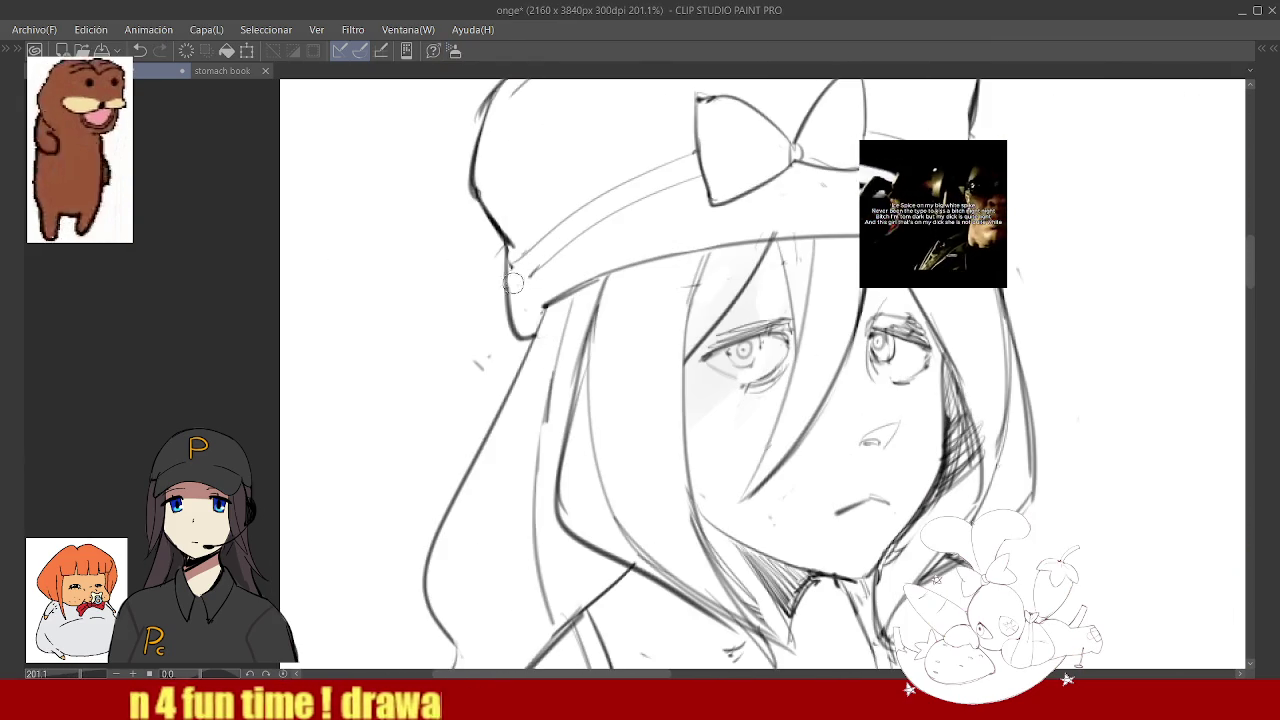
pyautogui.scroll(-5, 500, 263)
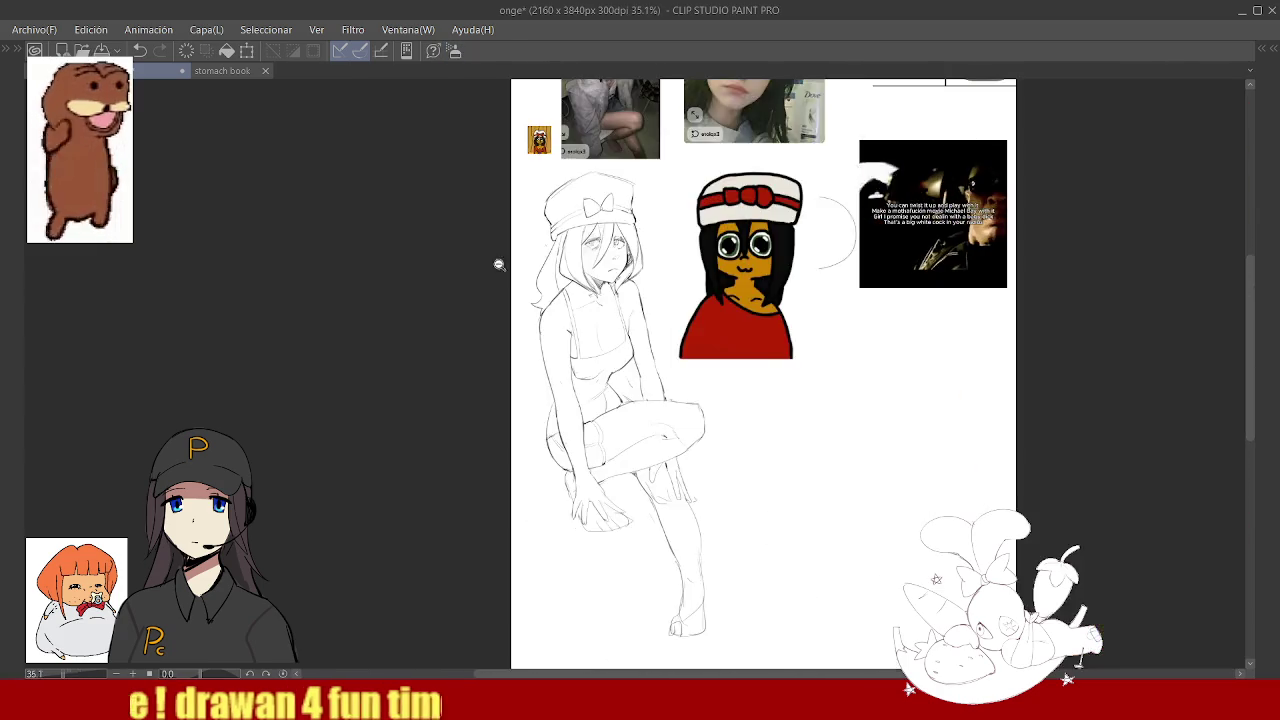
pyautogui.scroll(4, 586, 240)
pyautogui.scroll(3, 586, 240)
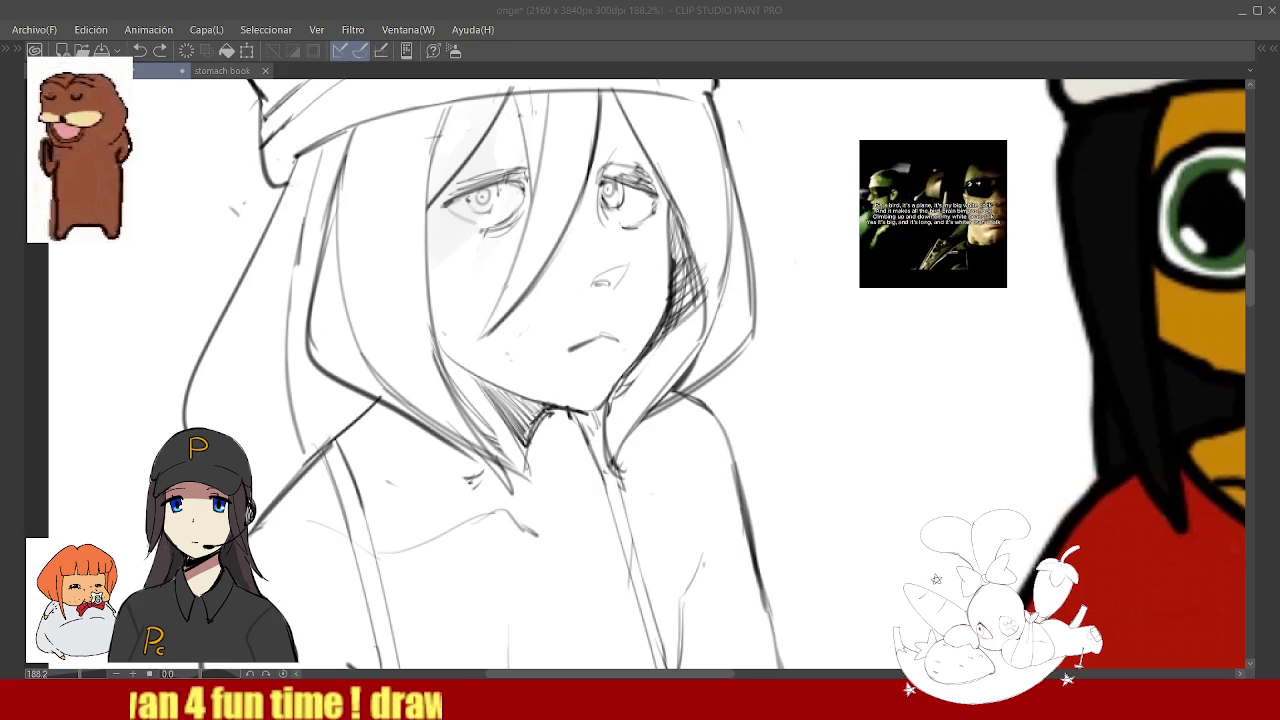
# Refine the hair line beside the left eye with two pencil strokes
pyautogui.click(1181, 347)
pyautogui.scroll(2, 480, 317)
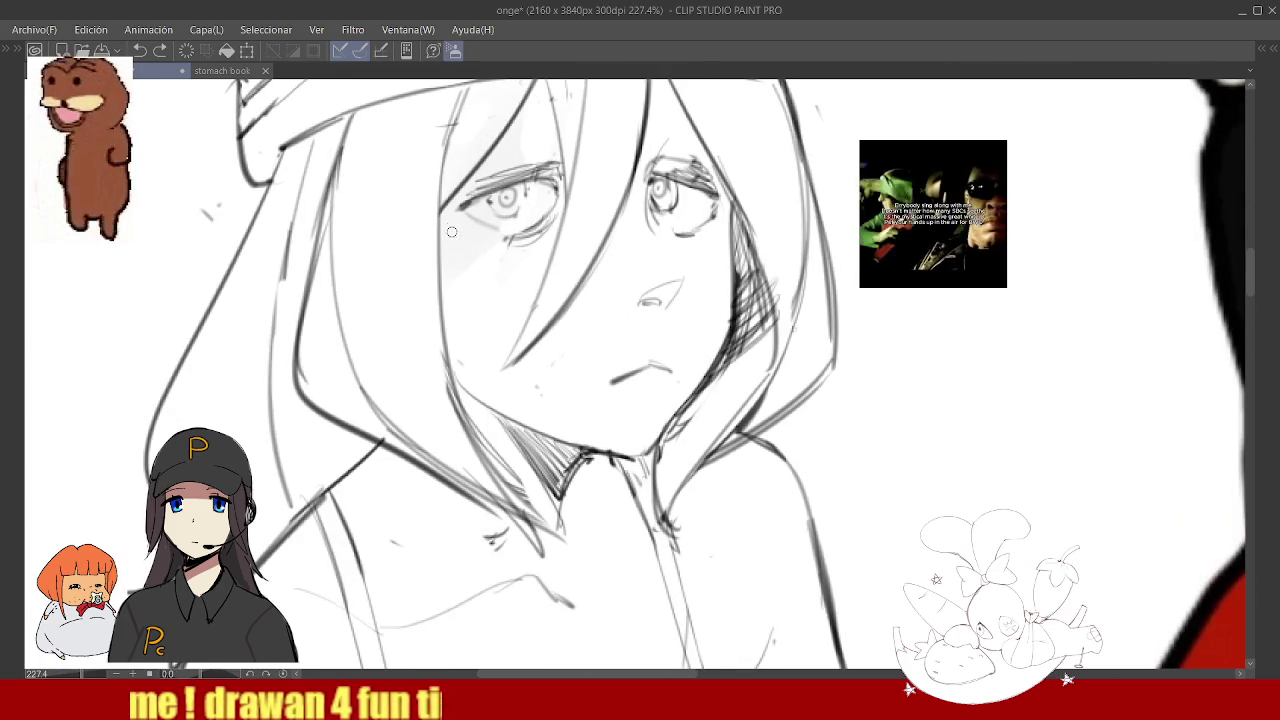
pyautogui.scroll(-2, 435, 259)
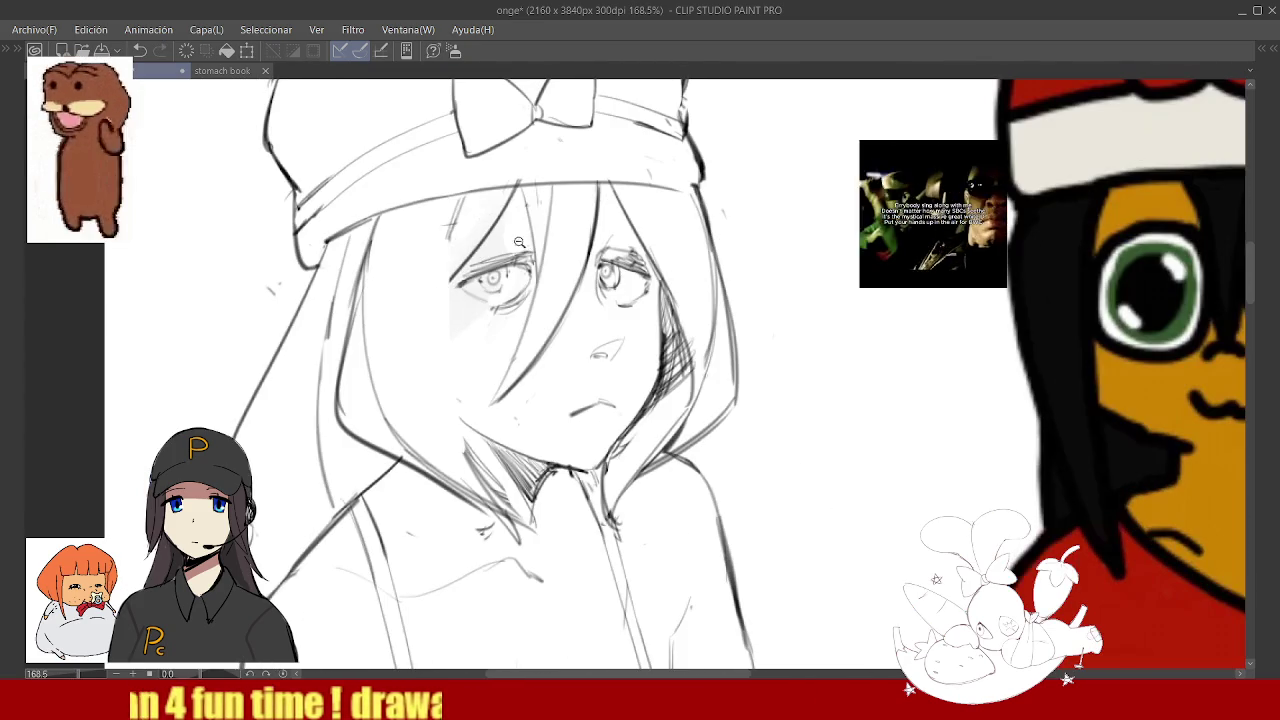
pyautogui.moveTo(458, 192); pyautogui.dragTo(500, 498)
pyautogui.moveTo(452, 275); pyautogui.dragTo(530, 535)
# Move to the hand on the knee and redraw the wrist and outer hand edge
pyautogui.scroll(-5, 497, 299)
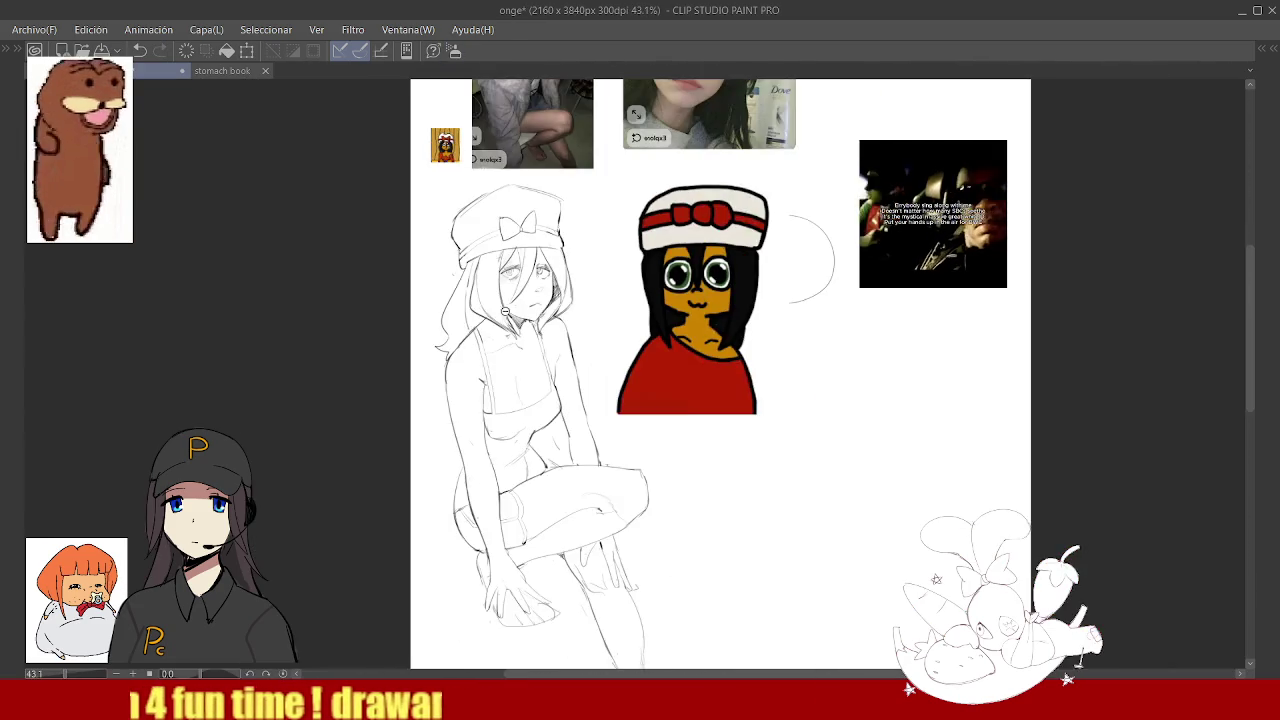
pyautogui.scroll(1, 554, 288)
pyautogui.scroll(-1, 580, 278)
pyautogui.scroll(4, 580, 275)
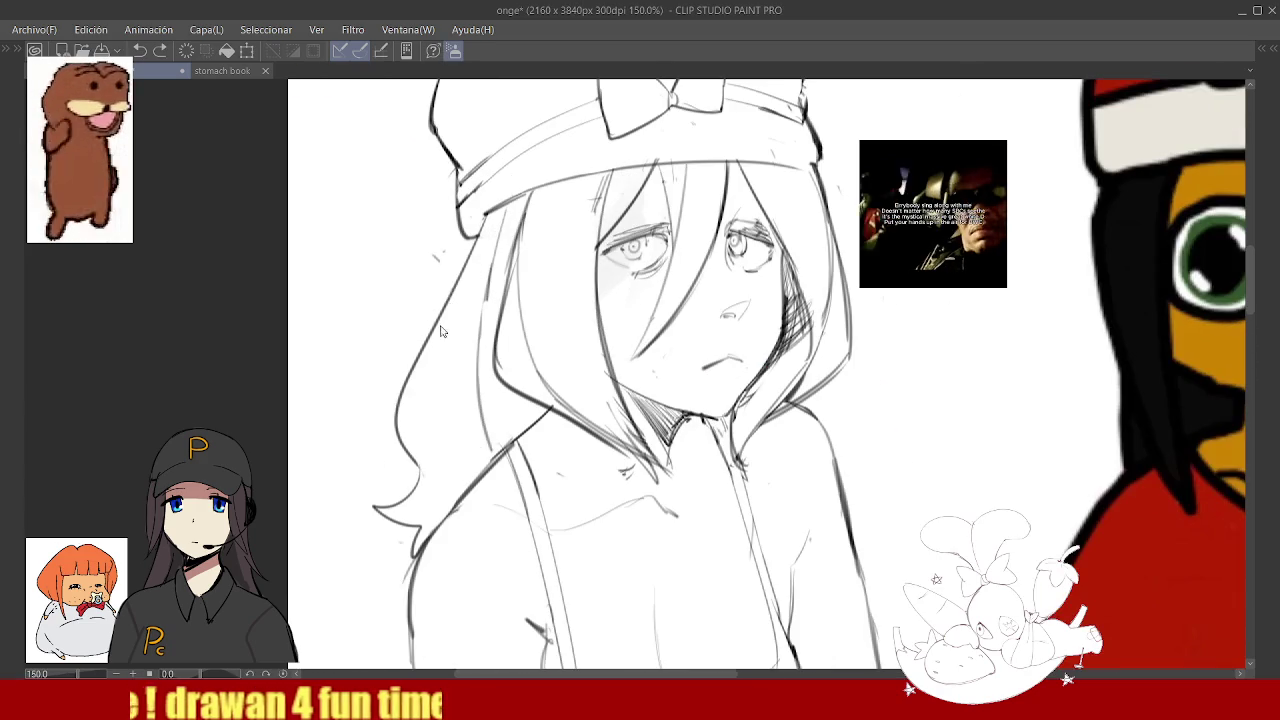
pyautogui.scroll(-1, 497, 384)
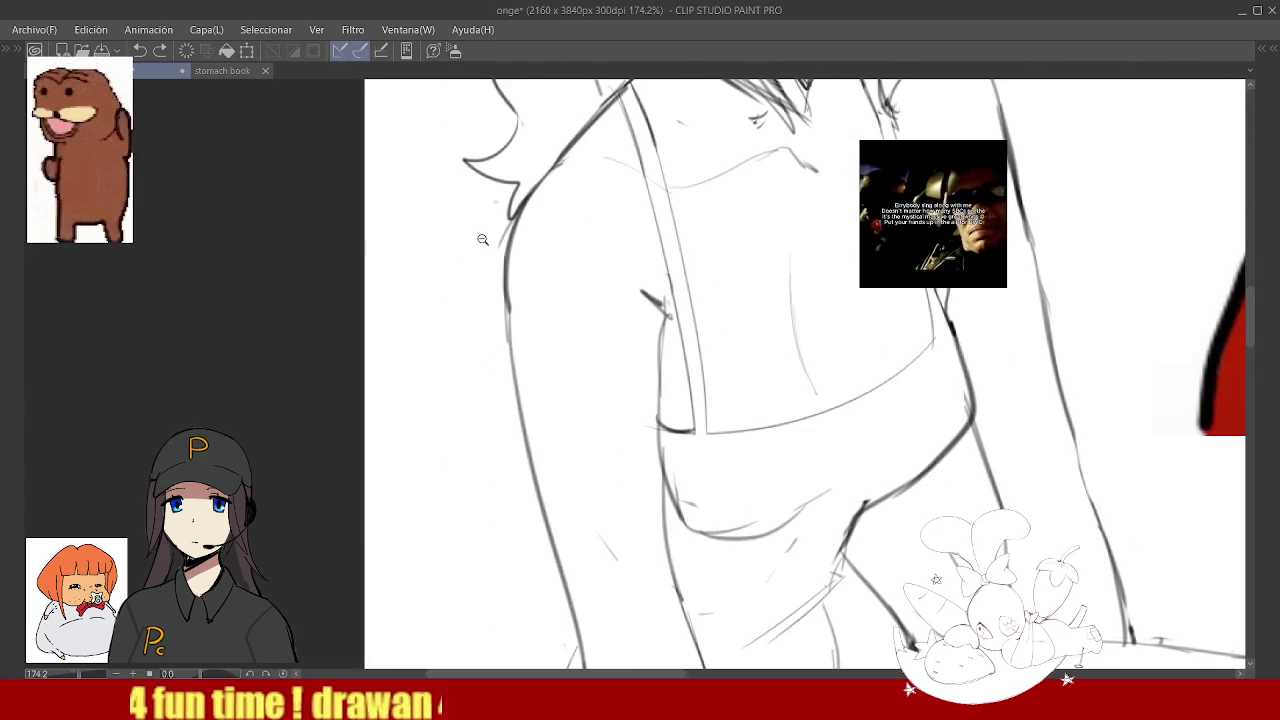
pyautogui.scroll(-1, 505, 460)
pyautogui.scroll(1, 554, 543)
pyautogui.scroll(2, 554, 543)
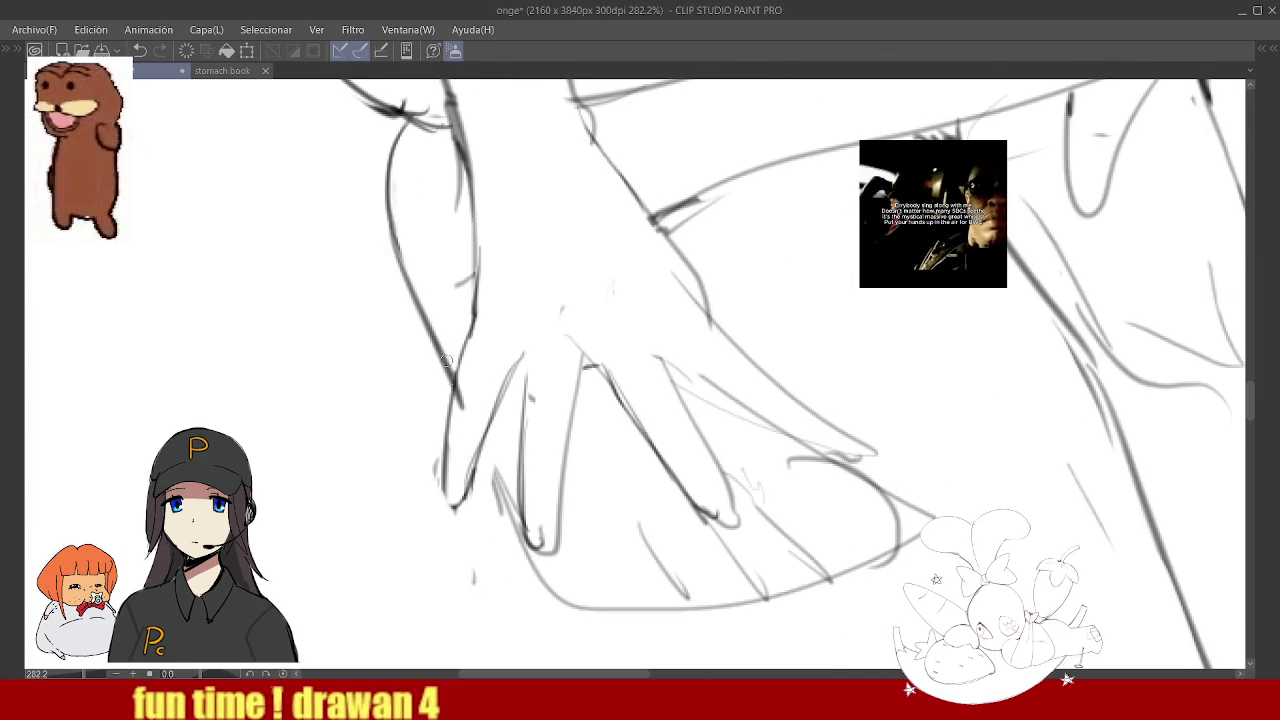
pyautogui.moveTo(392, 226); pyautogui.dragTo(447, 386)
# Redraw the finger's left edge, erasing the old diagonal line beside it
pyautogui.scroll(1, 455, 300)
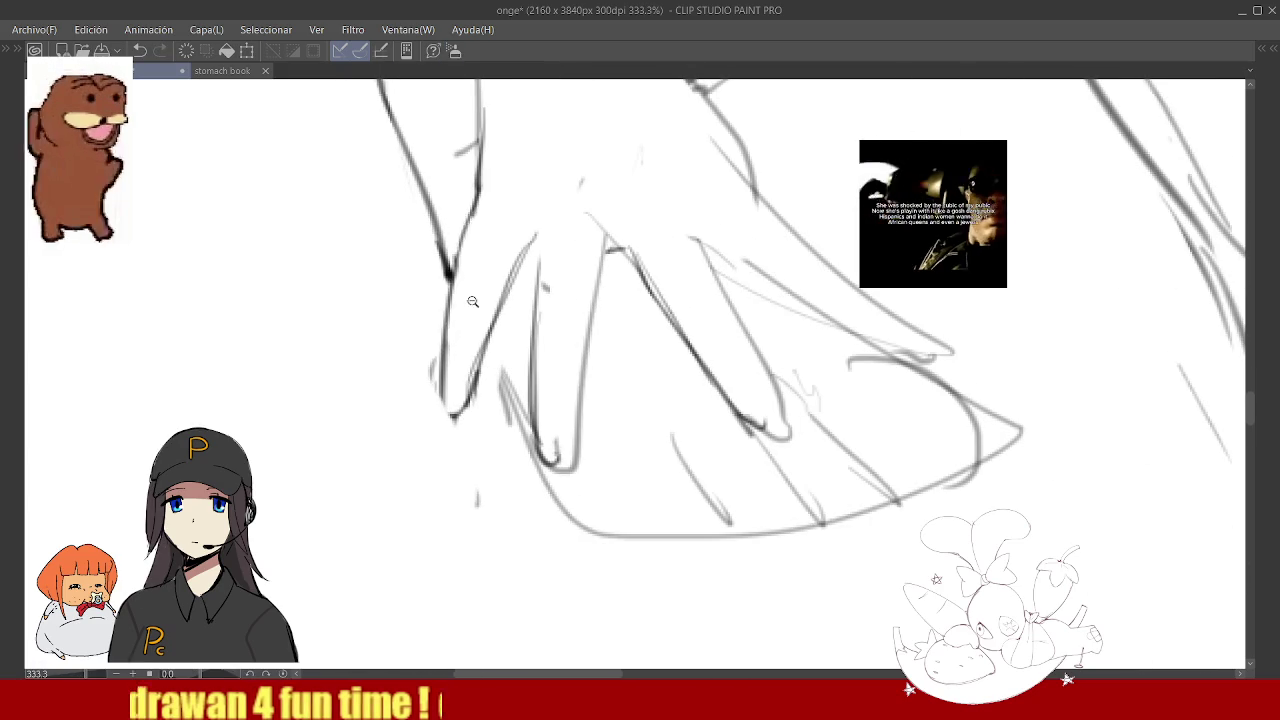
pyautogui.moveTo(478, 195); pyautogui.dragTo(445, 392)
pyautogui.press('e')
pyautogui.moveTo(532, 235); pyautogui.dragTo(463, 374)
pyautogui.press('p')
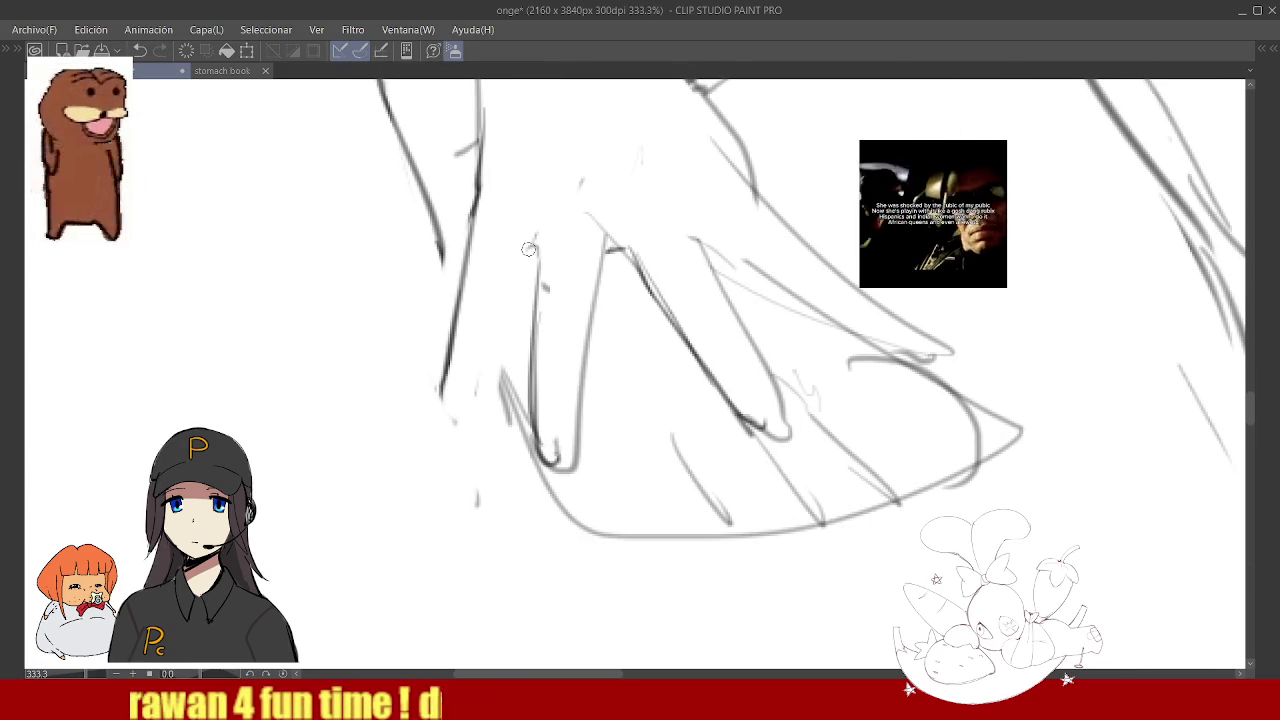
pyautogui.moveTo(532, 245)
pyautogui.mouseDown()
pyautogui.moveTo(458, 405)
pyautogui.moveTo(474, 385)
pyautogui.mouseUp()
# Add strokes along the next finger and palm, undoing the last palm edge
pyautogui.scroll(-1, 473, 385)
pyautogui.scroll(-3, 452, 280)
pyautogui.scroll(3, 475, 300)
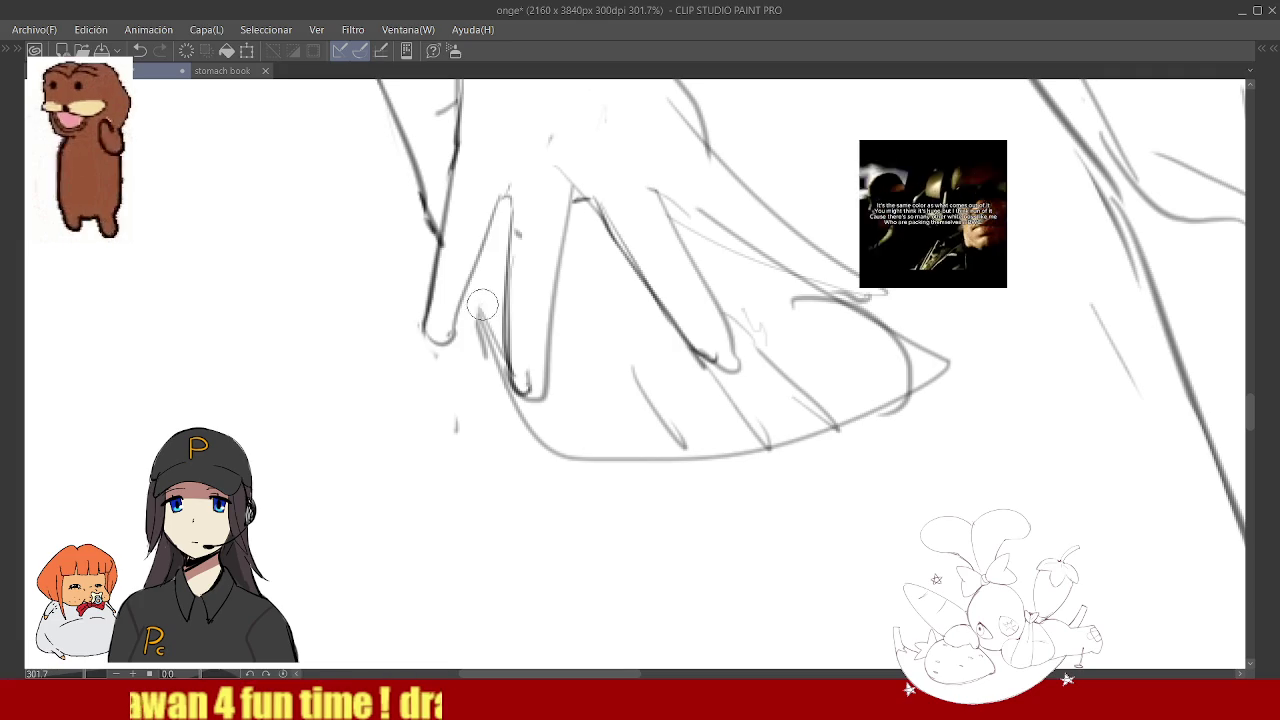
pyautogui.moveTo(481, 305); pyautogui.dragTo(586, 457)
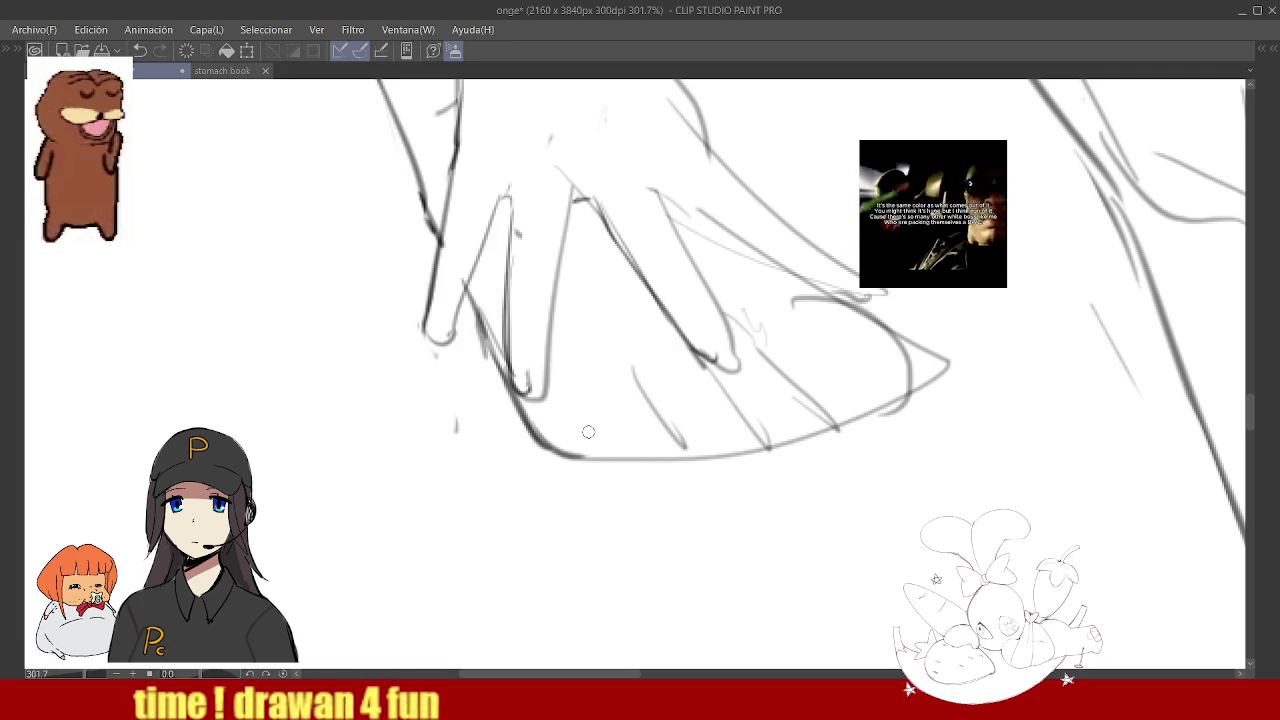
pyautogui.moveTo(590, 352); pyautogui.dragTo(629, 438)
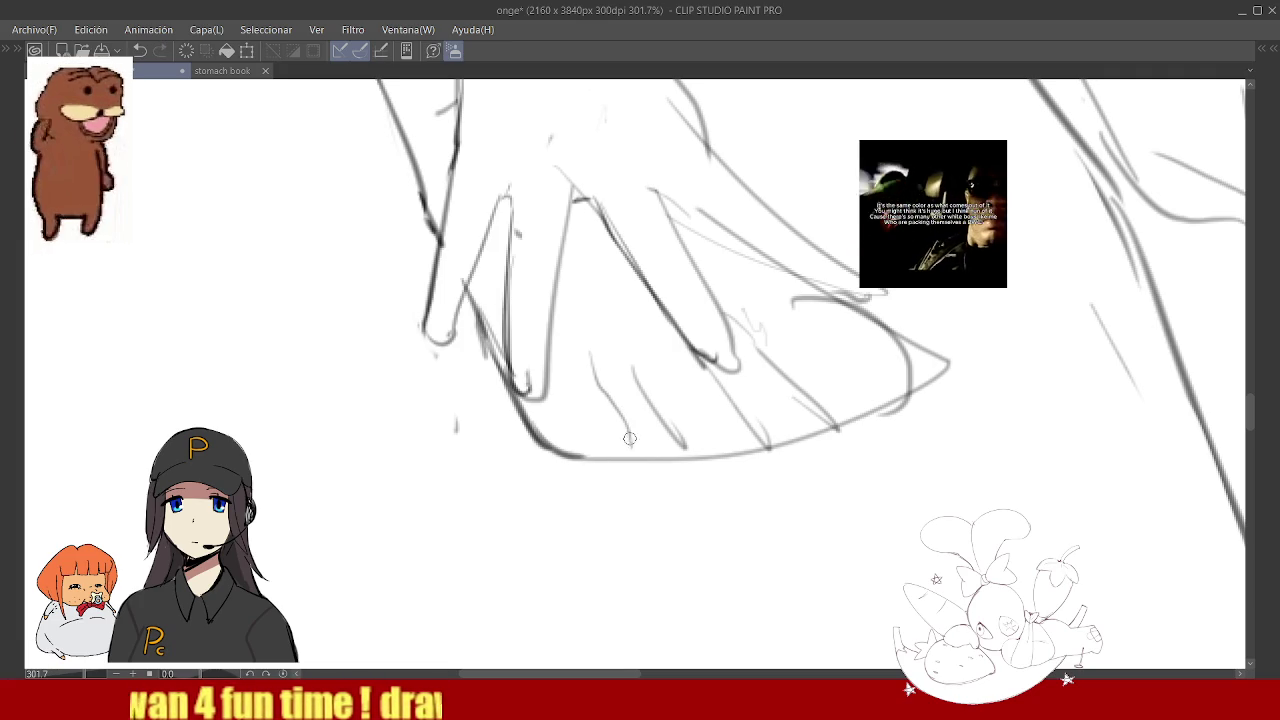
pyautogui.scroll(-2, 560, 415)
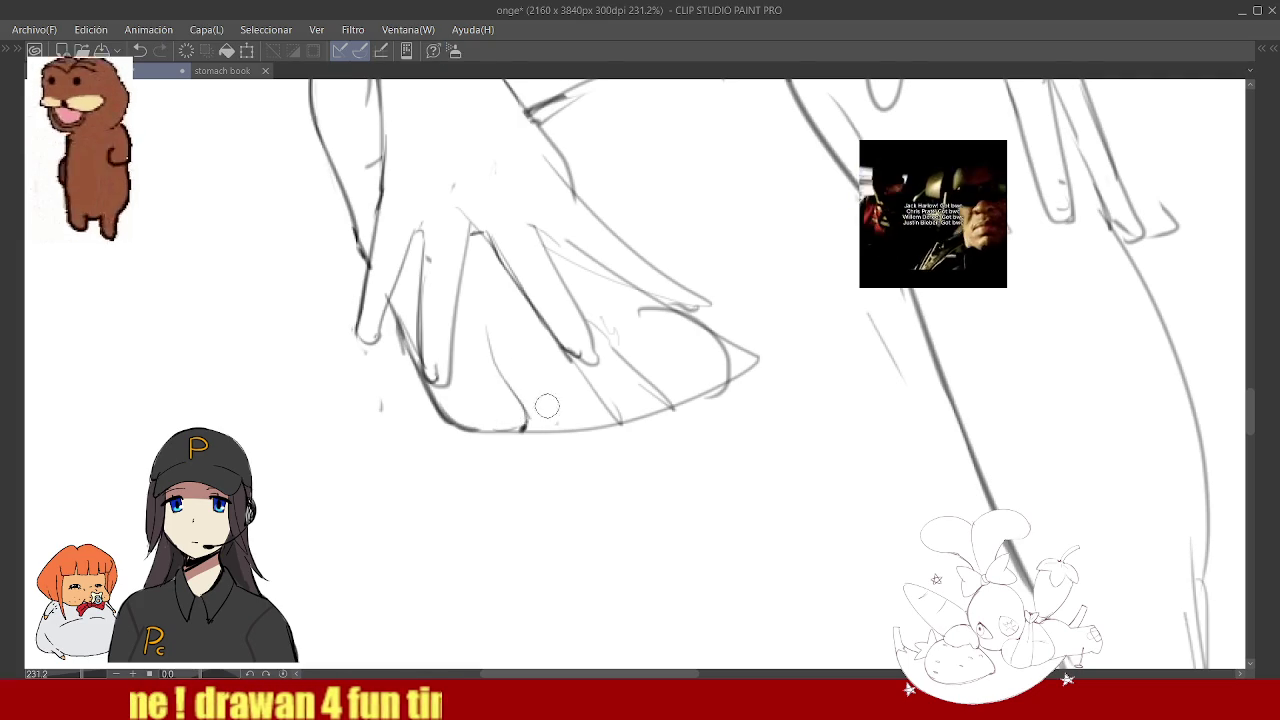
pyautogui.moveTo(578, 355); pyautogui.dragTo(607, 420)
pyautogui.moveTo(528, 432); pyautogui.dragTo(592, 423)
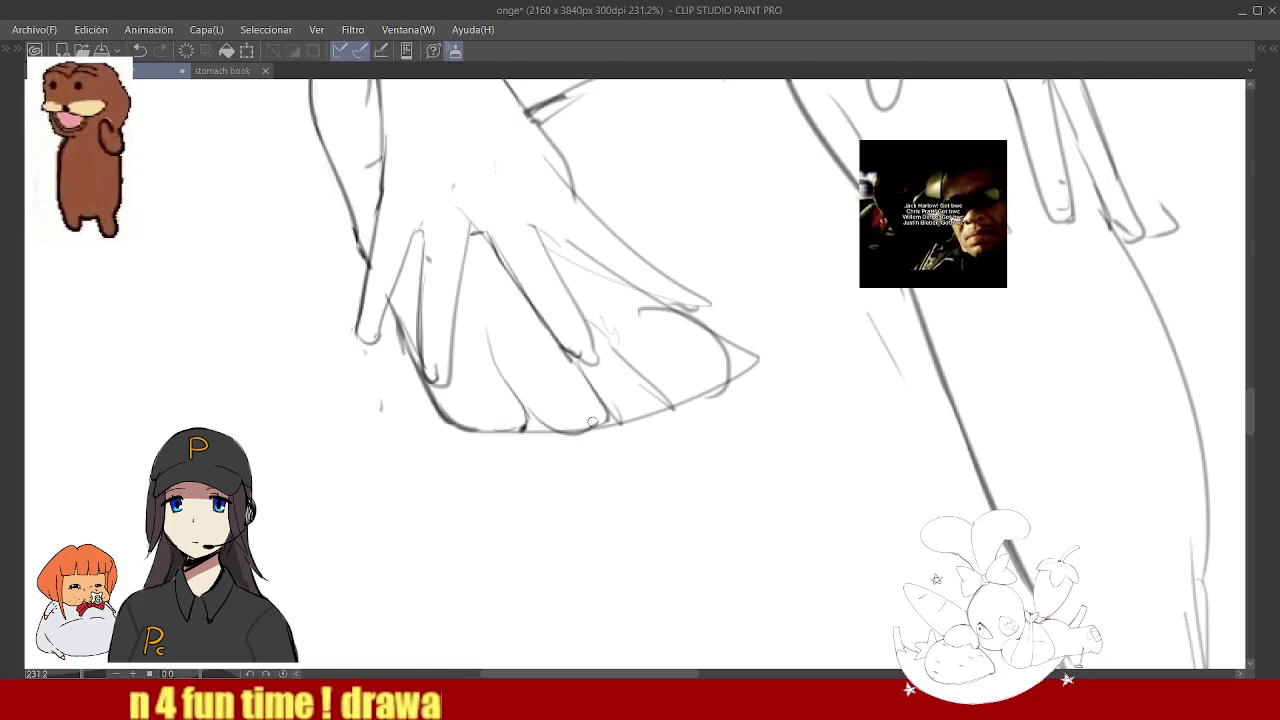
pyautogui.hotkey('ctrl', 'z')
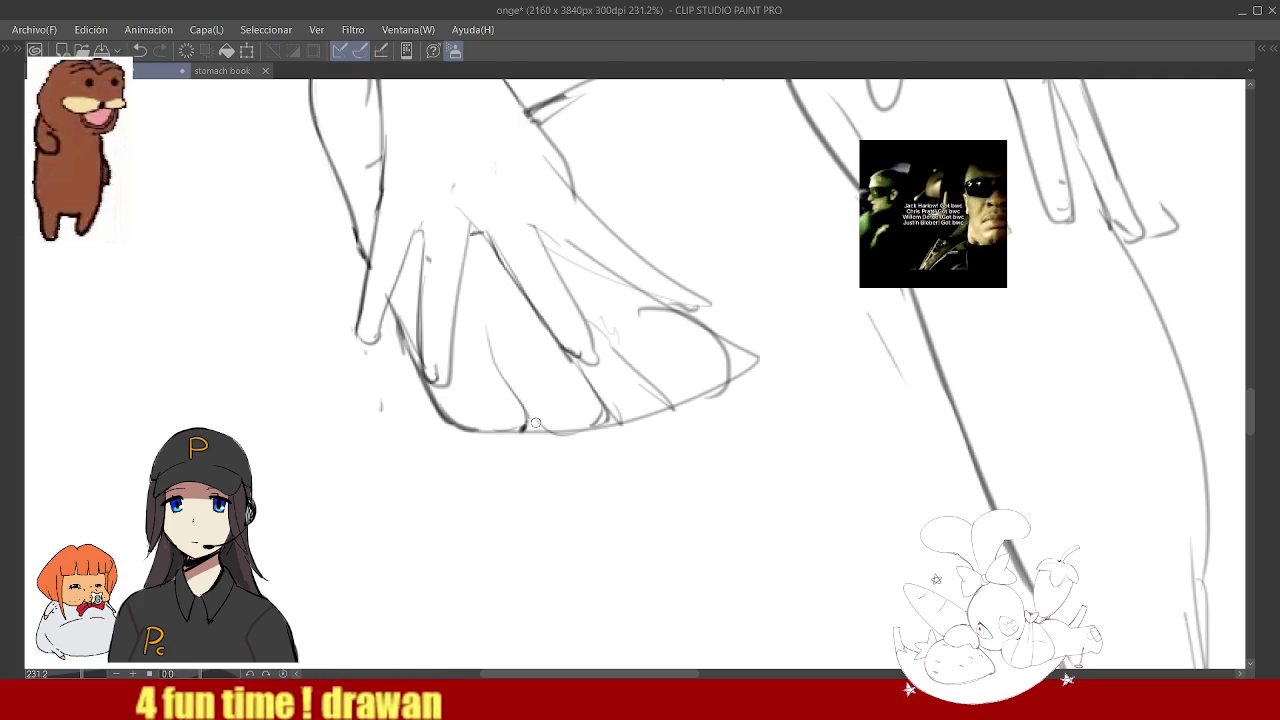
# Close the fingertip with a short curve and redraw the next finger's edge
pyautogui.scroll(2, 535, 422)
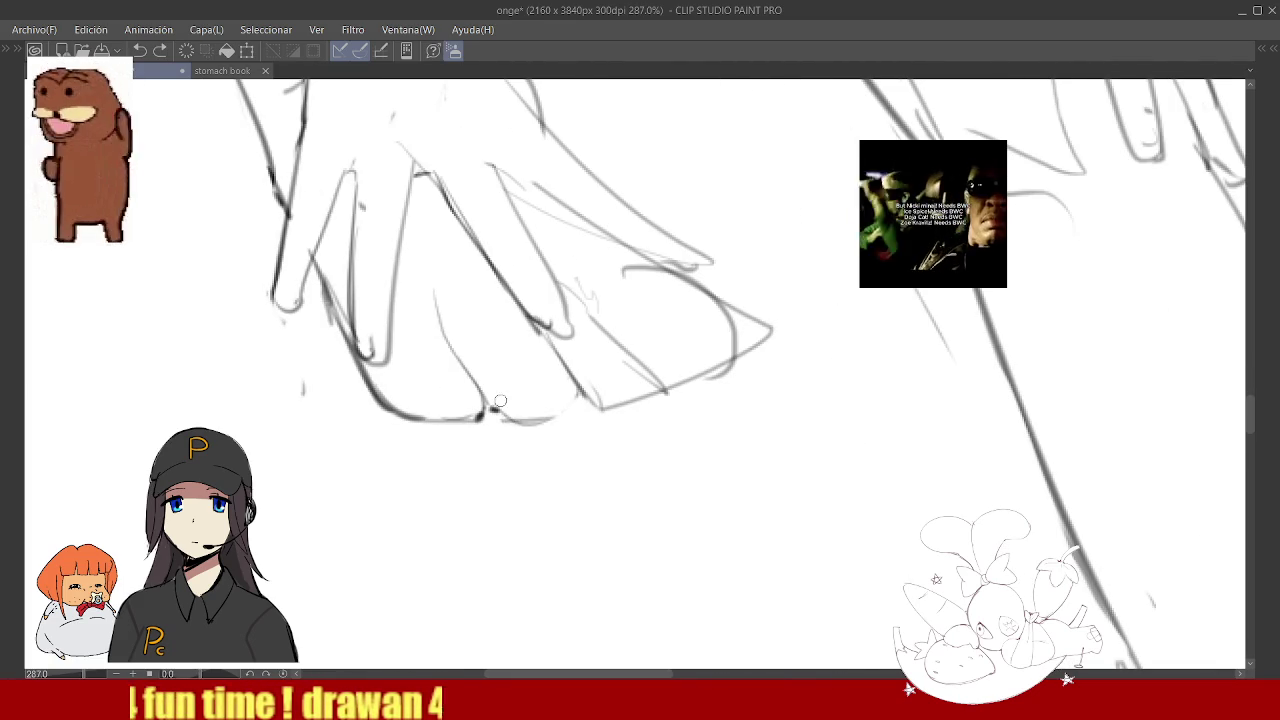
pyautogui.scroll(-1, 560, 405)
pyautogui.scroll(2, 565, 410)
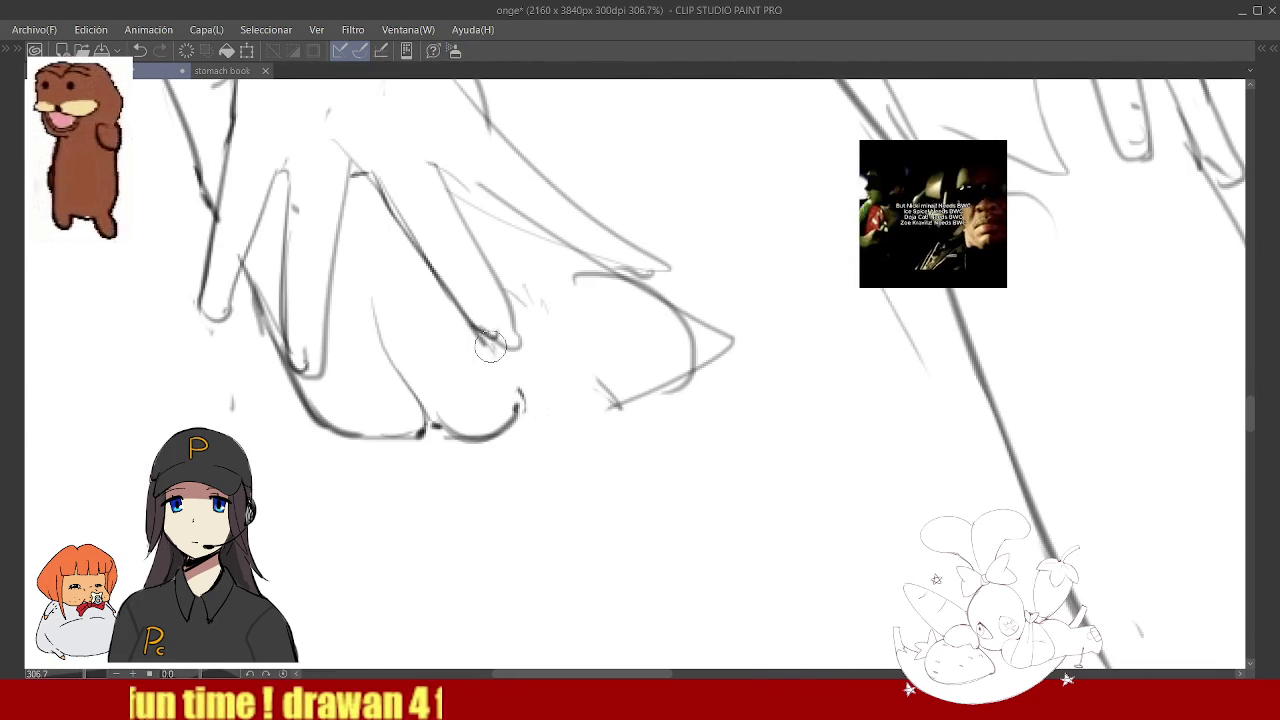
pyautogui.moveTo(491, 343); pyautogui.dragTo(520, 342)
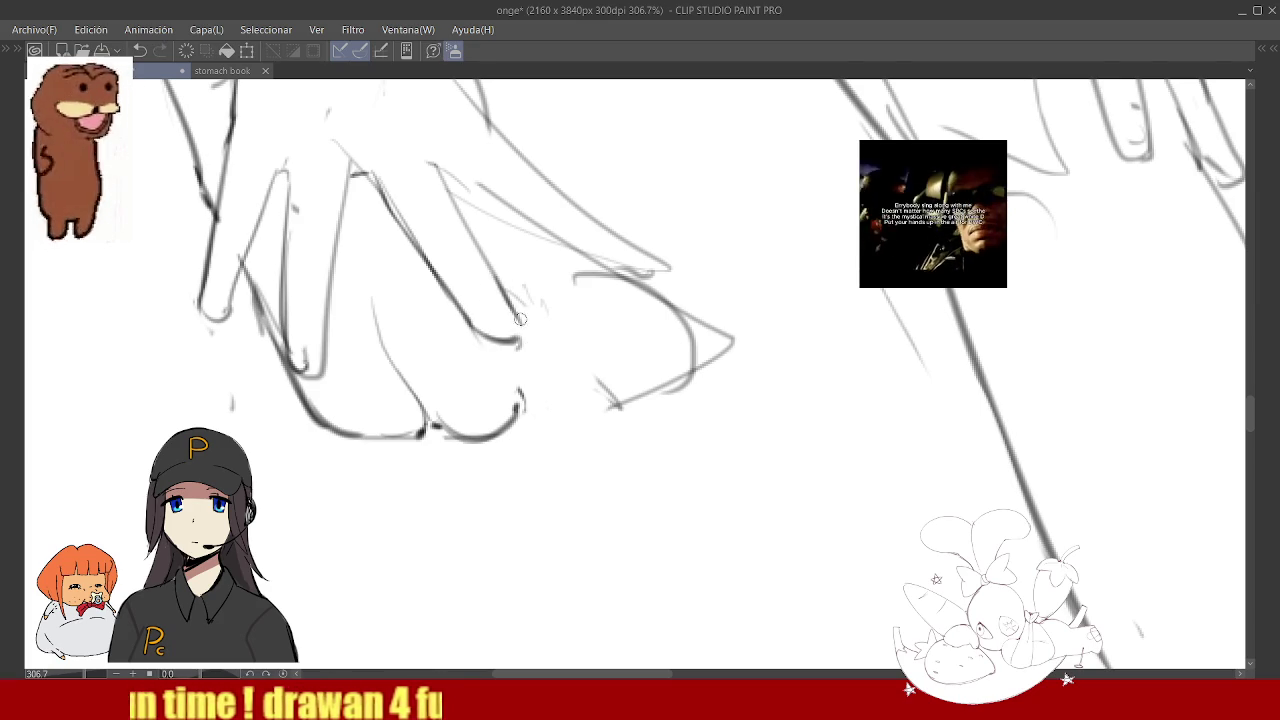
pyautogui.moveTo(522, 288)
pyautogui.mouseDown()
pyautogui.moveTo(590, 404)
pyautogui.moveTo(586, 394)
pyautogui.mouseUp()
pyautogui.hotkey('ctrl', 'z')
pyautogui.moveTo(524, 280); pyautogui.dragTo(579, 362)
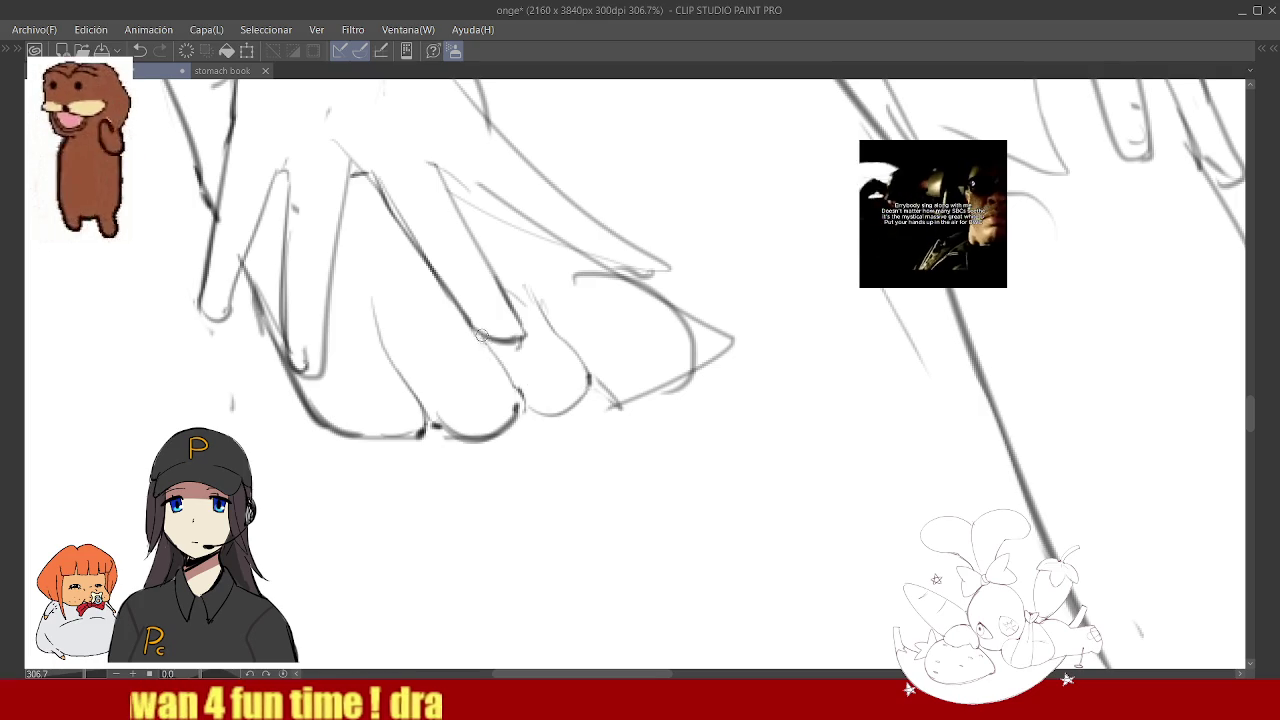
# Close the fingertip's bottom, clear stray lines, and darken its edge
pyautogui.moveTo(522, 390)
pyautogui.mouseDown()
pyautogui.moveTo(481, 387)
pyautogui.moveTo(580, 329)
pyautogui.mouseUp()
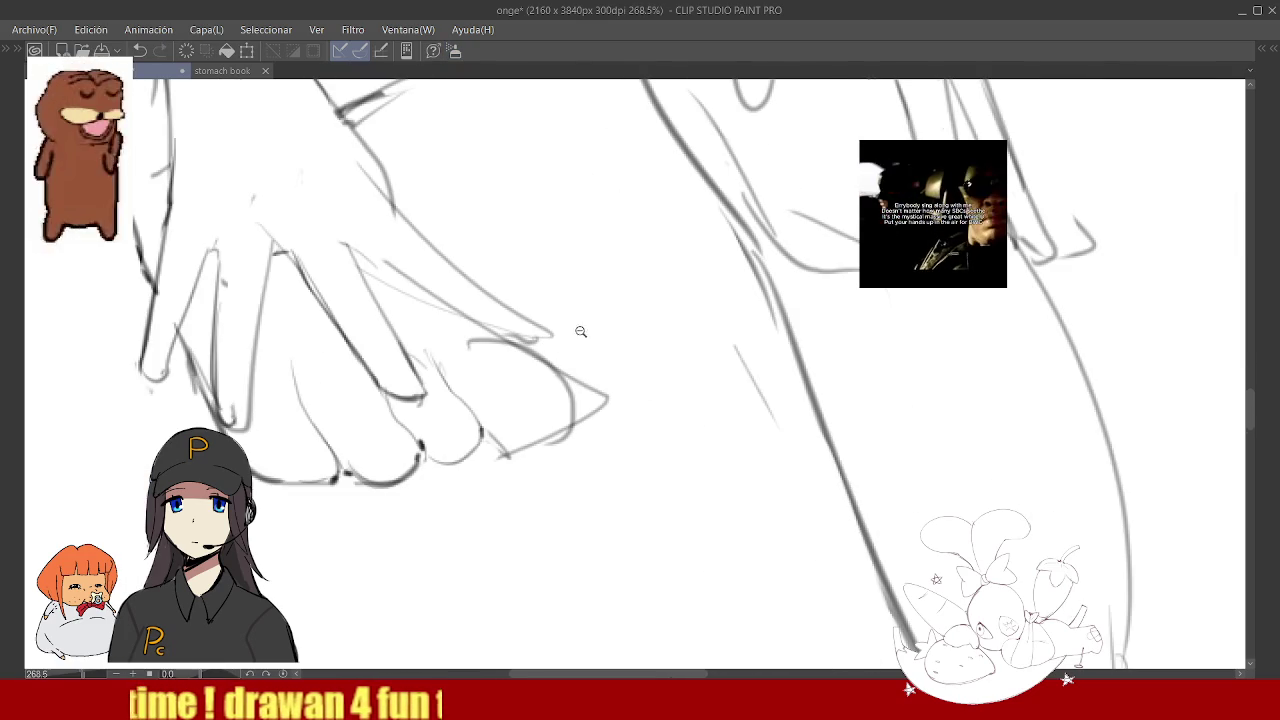
pyautogui.moveTo(486, 440); pyautogui.dragTo(564, 382)
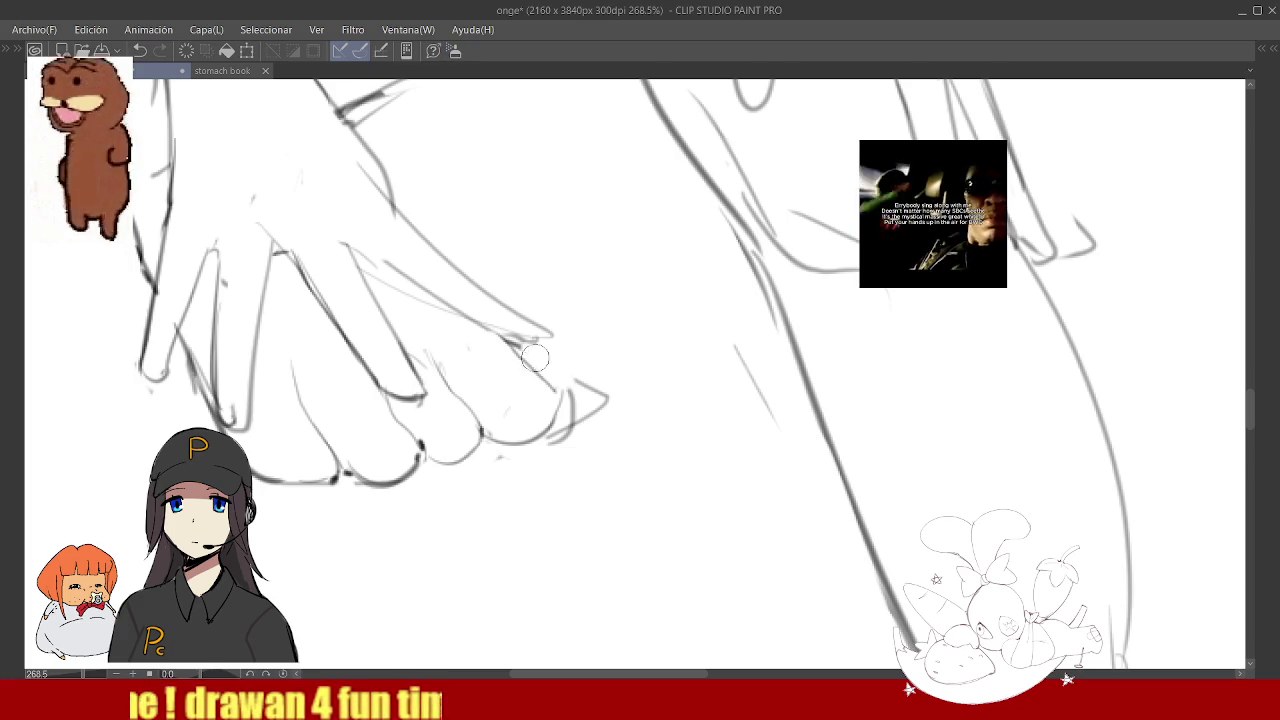
pyautogui.moveTo(580, 392); pyautogui.dragTo(554, 452)
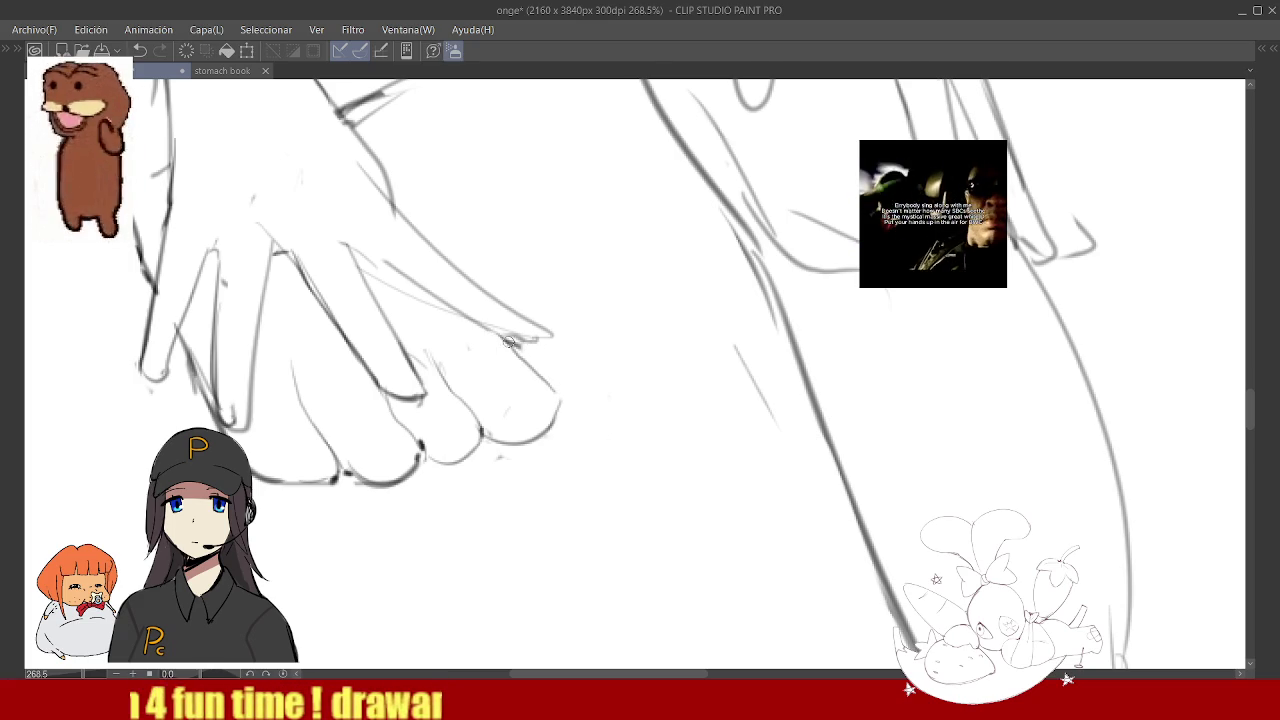
pyautogui.moveTo(483, 326); pyautogui.dragTo(548, 338)
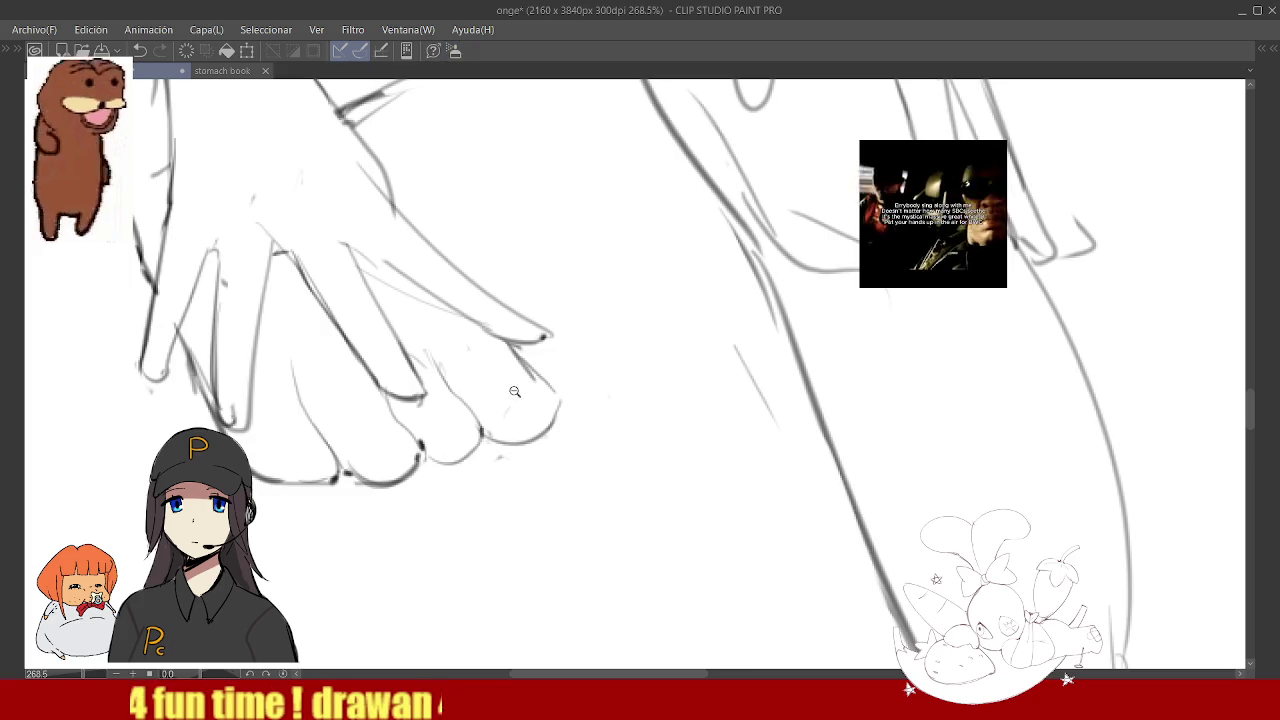
pyautogui.scroll(-5, 514, 391)
pyautogui.scroll(3, 510, 390)
pyautogui.scroll(2, 505, 389)
# Redraw the curved line inside the hand, undoing the failed strokes
pyautogui.moveTo(480, 350); pyautogui.dragTo(540, 448)
pyautogui.hotkey('ctrl', 'z')
pyautogui.hotkey('ctrl', 'z')
pyautogui.moveTo(476, 348)
pyautogui.mouseDown()
pyautogui.moveTo(518, 446)
pyautogui.moveTo(537, 423)
pyautogui.mouseUp()
pyautogui.hotkey('ctrl', 'z')
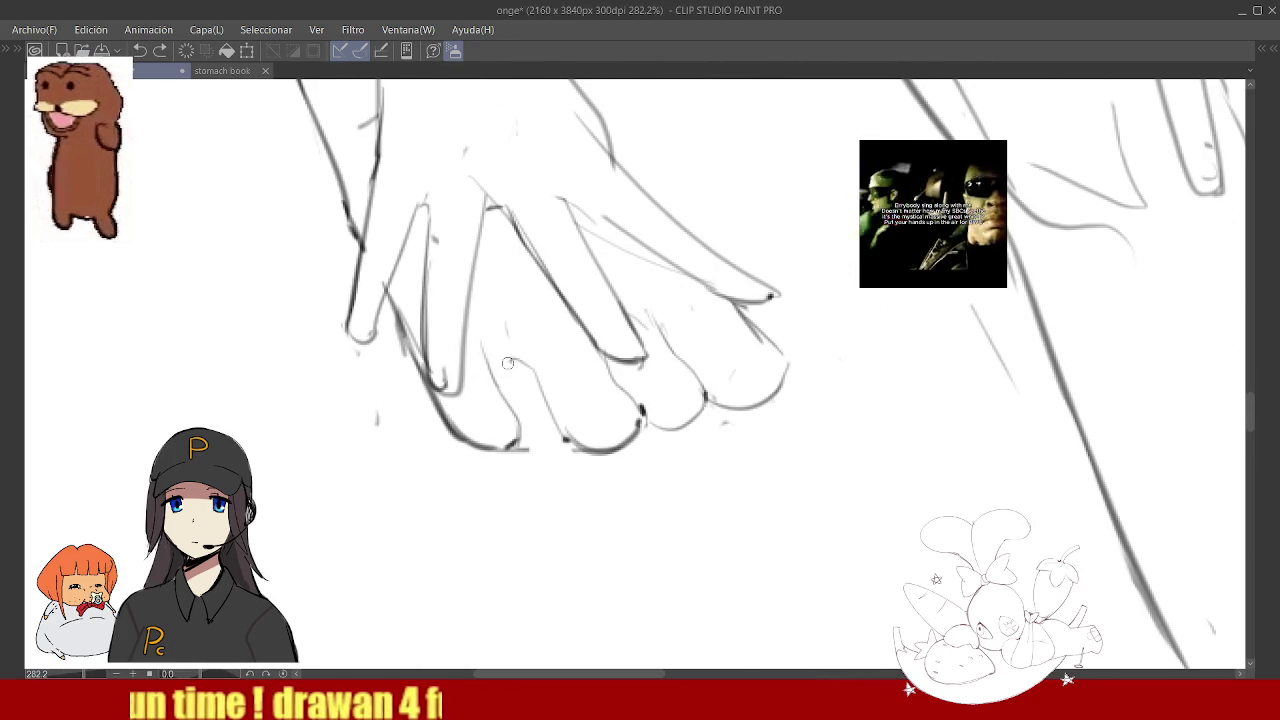
pyautogui.scroll(-3, 505, 365)
pyautogui.scroll(-2, 510, 375)
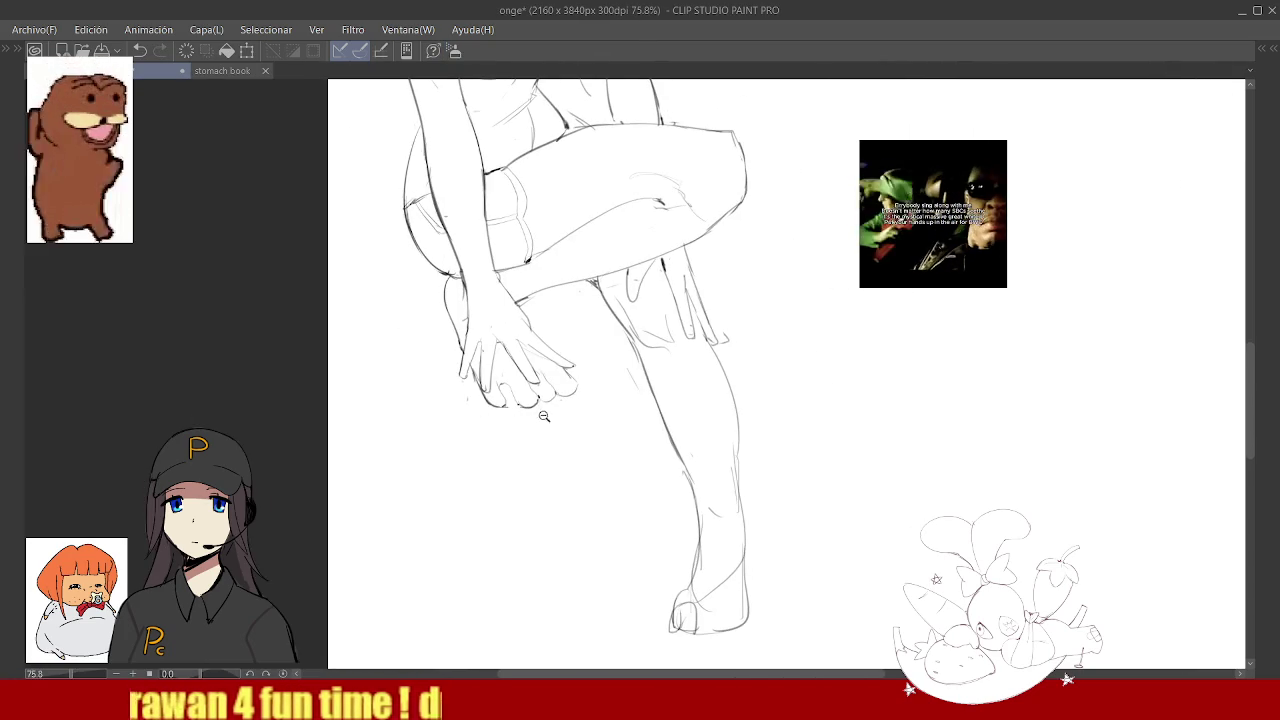
# Erase and redraw the fingertip outline along the hand's bottom, undoing a stray stroke
pyautogui.scroll(2, 525, 390)
pyautogui.scroll(3, 537, 401)
pyautogui.moveTo(537, 401)
pyautogui.mouseDown()
pyautogui.moveTo(508, 451)
pyautogui.moveTo(646, 426)
pyautogui.mouseUp()
pyautogui.hotkey('ctrl', 'z')
pyautogui.moveTo(462, 462); pyautogui.dragTo(622, 434)
pyautogui.moveTo(490, 368)
pyautogui.mouseDown()
pyautogui.moveTo(545, 465)
pyautogui.moveTo(515, 422)
pyautogui.mouseUp()
pyautogui.hotkey('ctrl', 'z')
# Erase the dark fingertip segments and redraw a curved fingertip outline below the fingers
pyautogui.moveTo(410, 425); pyautogui.dragTo(465, 462)
pyautogui.moveTo(398, 418); pyautogui.dragTo(456, 450)
pyautogui.hotkey('ctrl', 'z')
pyautogui.moveTo(400, 420); pyautogui.dragTo(468, 446)
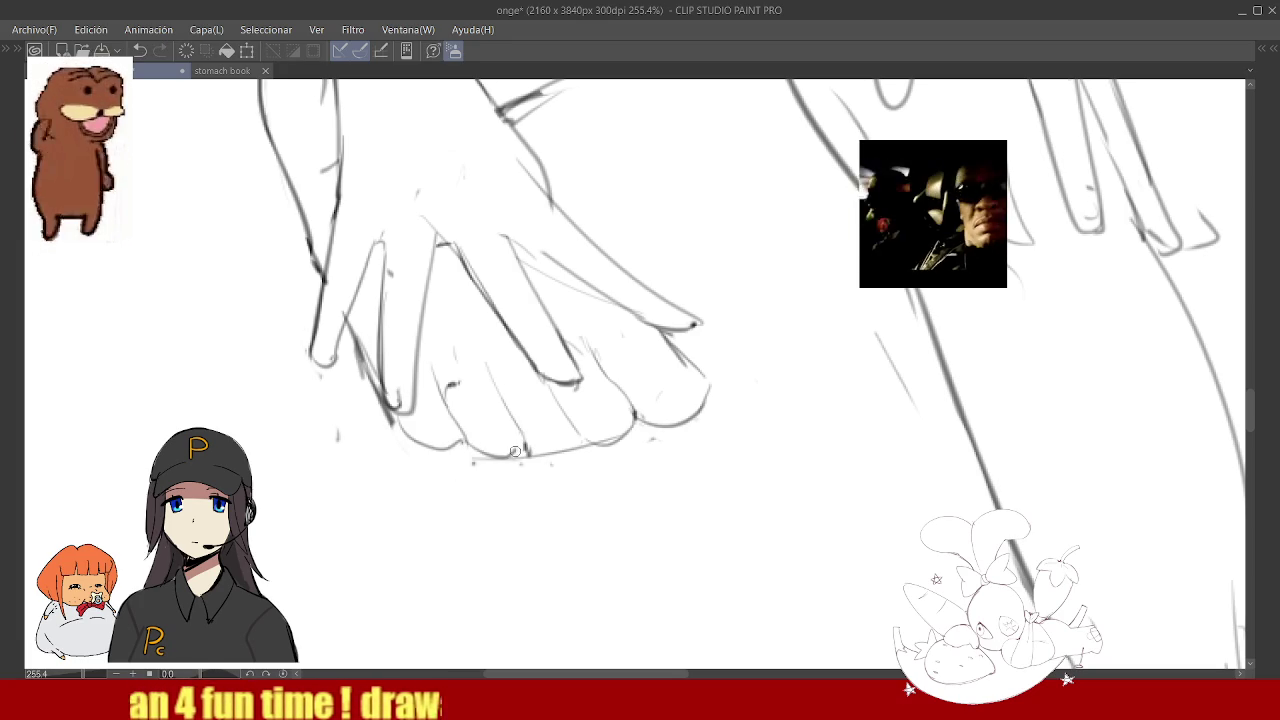
pyautogui.scroll(-3, 569, 437)
pyautogui.scroll(-2, 569, 437)
pyautogui.scroll(3, 580, 420)
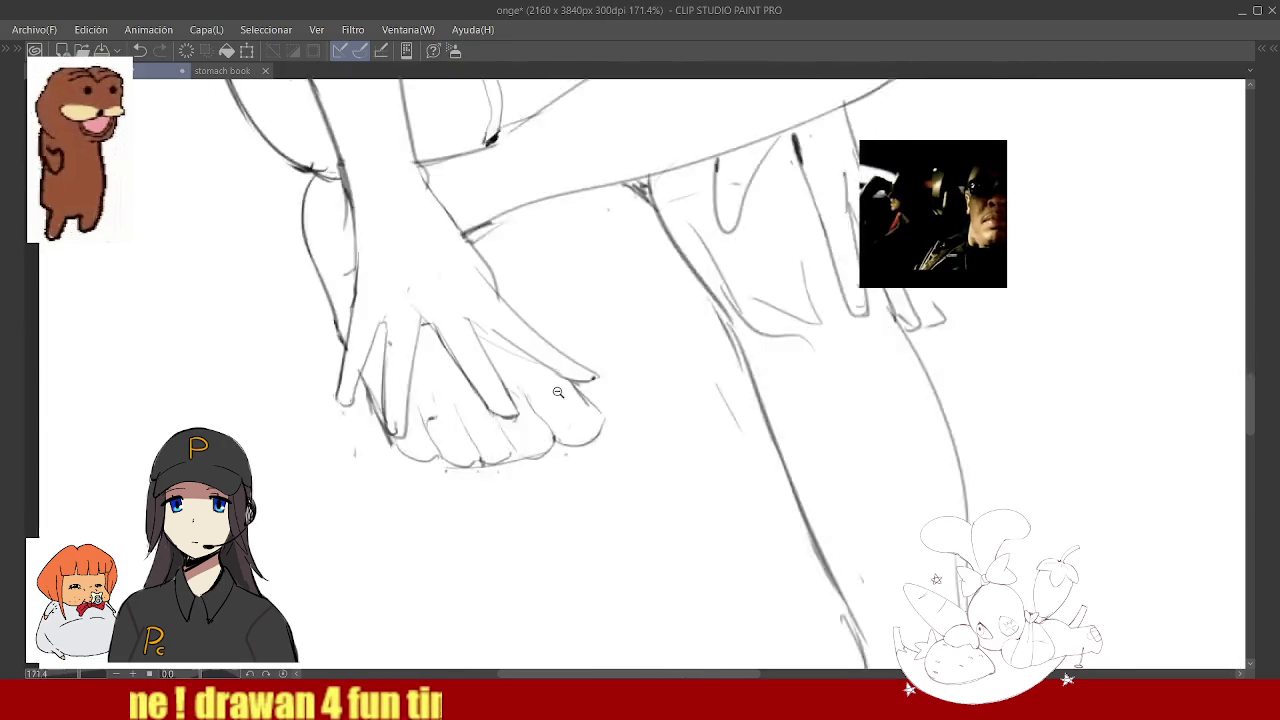
pyautogui.scroll(1, 589, 402)
# Erase the fingertip outlines again, then draw a new curved fingertip and neighbouring finger edges
pyautogui.moveTo(589, 402); pyautogui.dragTo(544, 378)
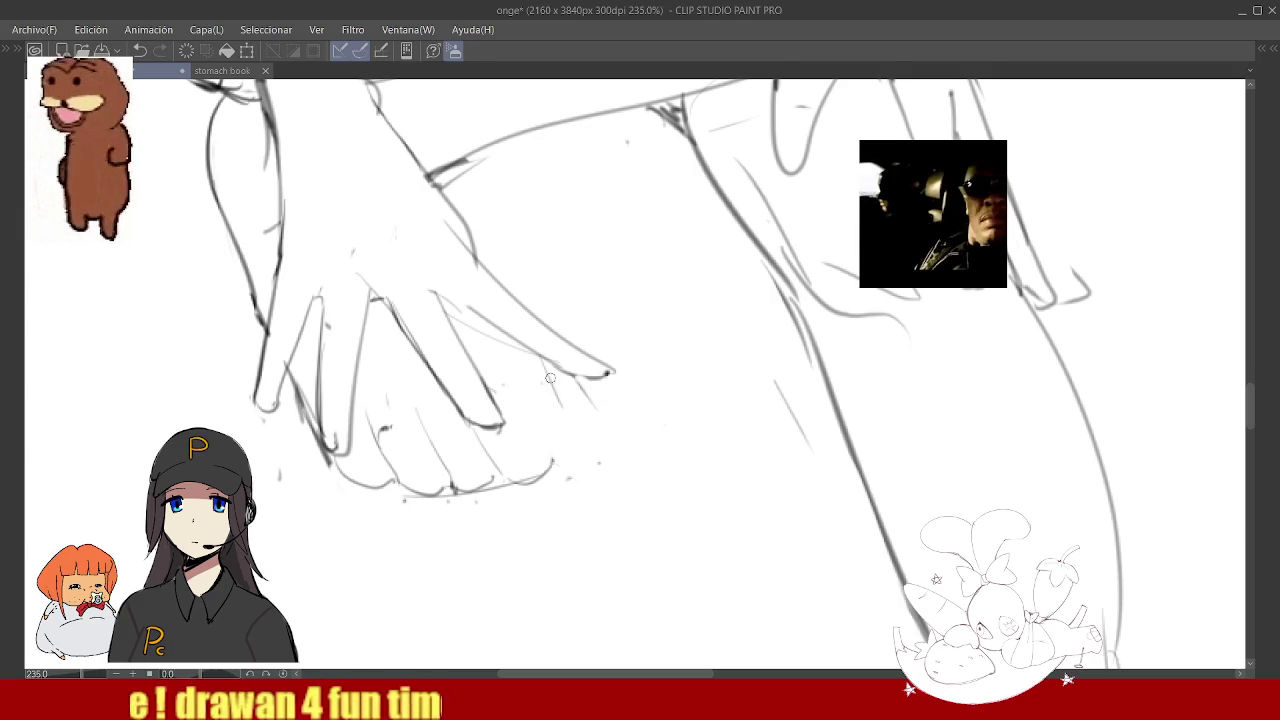
pyautogui.moveTo(556, 388); pyautogui.dragTo(540, 468)
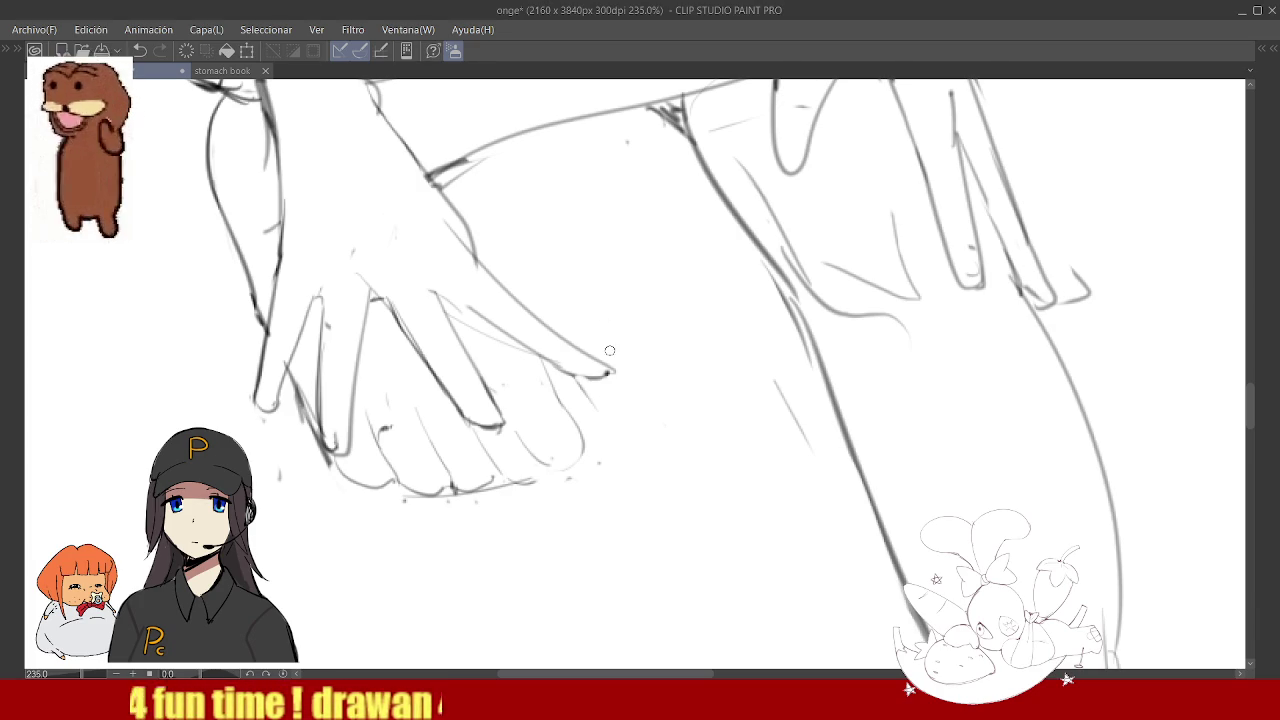
pyautogui.scroll(3, 513, 461)
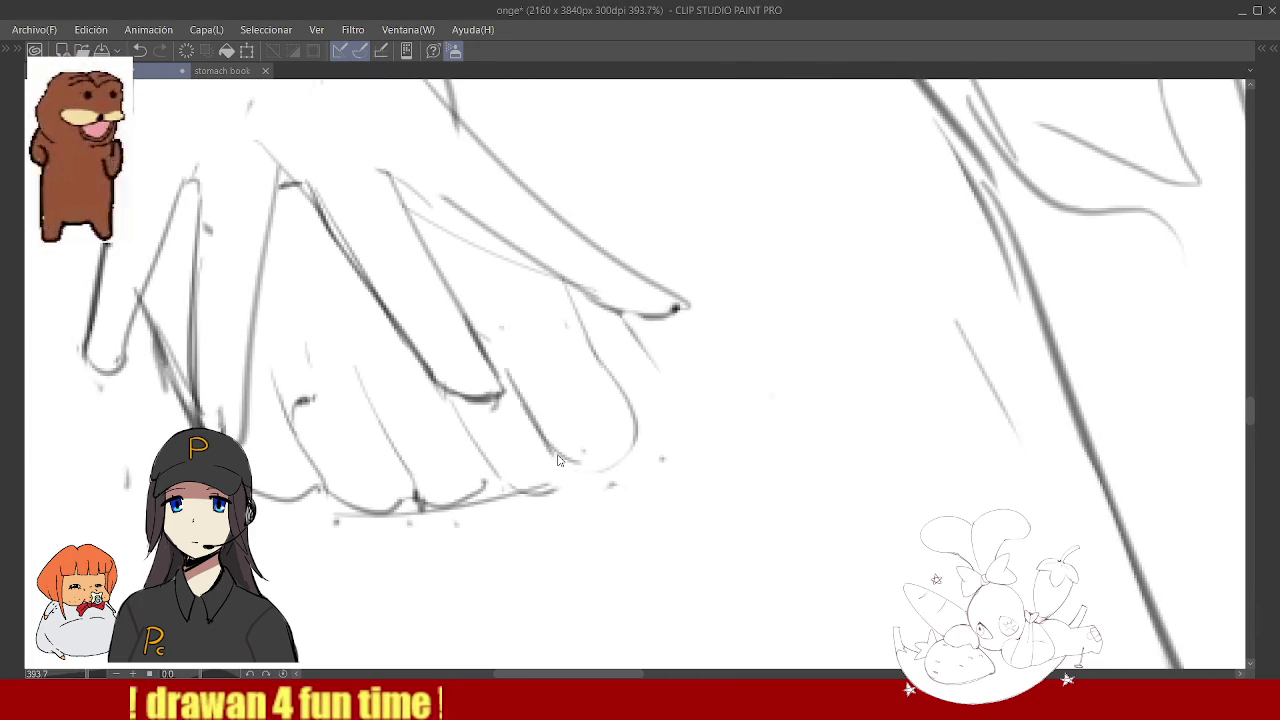
pyautogui.moveTo(508, 362); pyautogui.dragTo(550, 470)
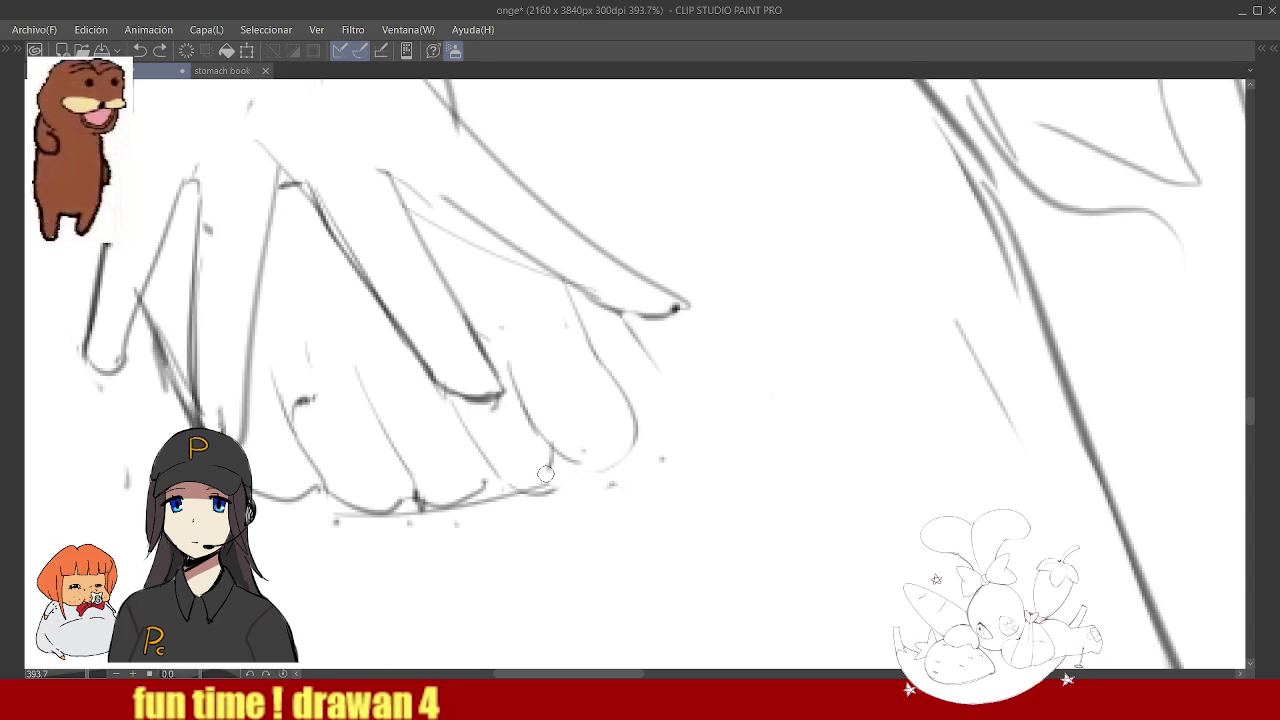
pyautogui.moveTo(482, 485); pyautogui.dragTo(452, 398)
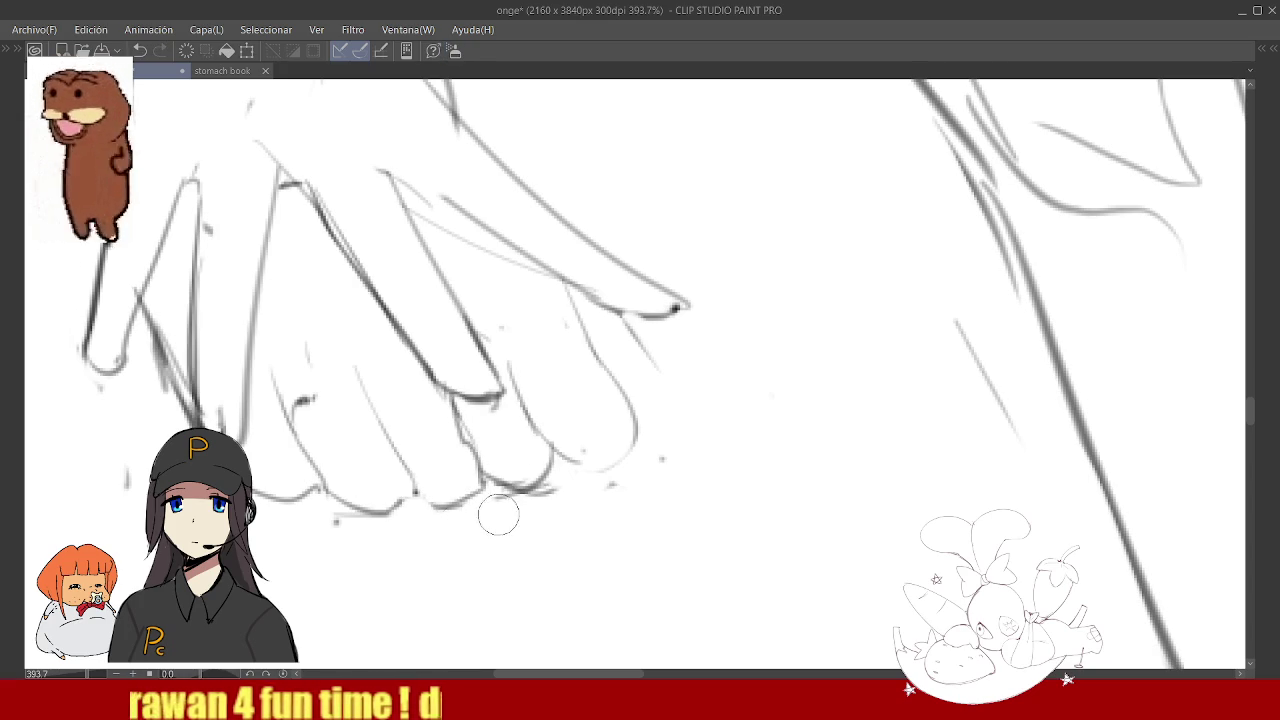
# Extend the fingertip contour downward on the hand
pyautogui.scroll(-5, 425, 473)
pyautogui.scroll(-2, 571, 451)
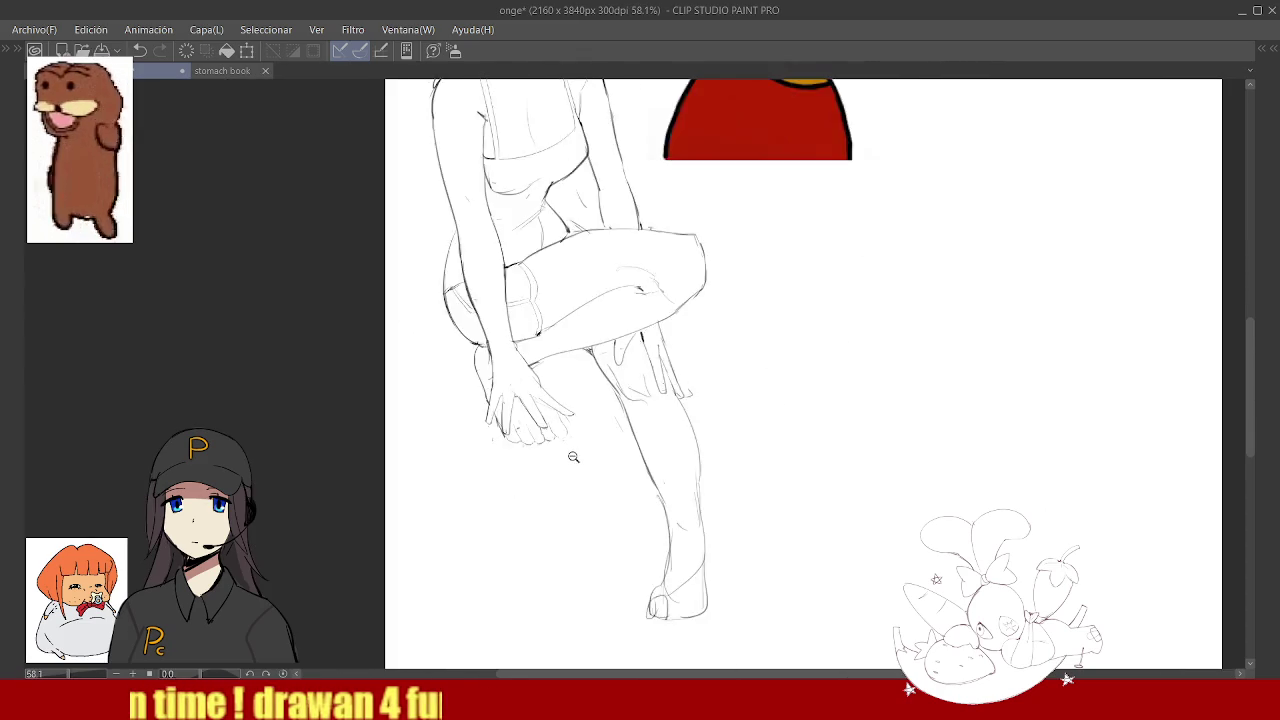
pyautogui.scroll(-2, 580, 443)
pyautogui.scroll(-1, 592, 442)
pyautogui.scroll(3, 592, 442)
pyautogui.scroll(2, 585, 430)
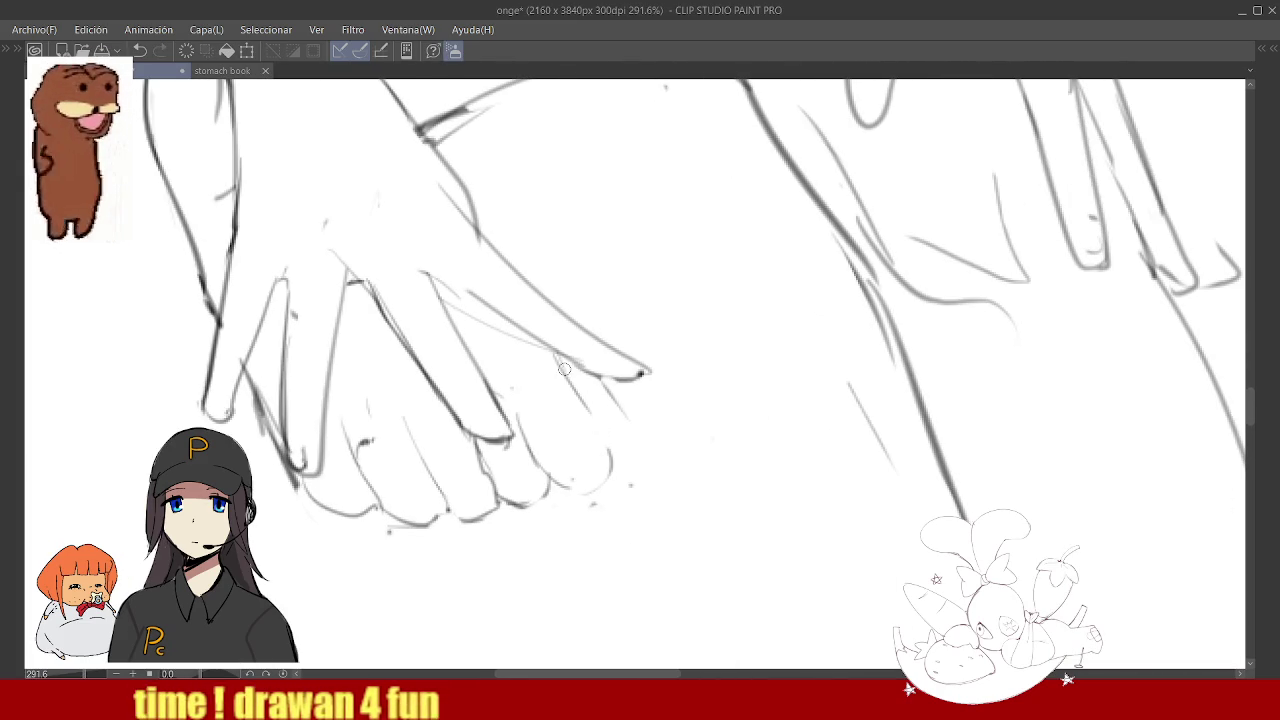
pyautogui.moveTo(615, 449); pyautogui.dragTo(610, 482)
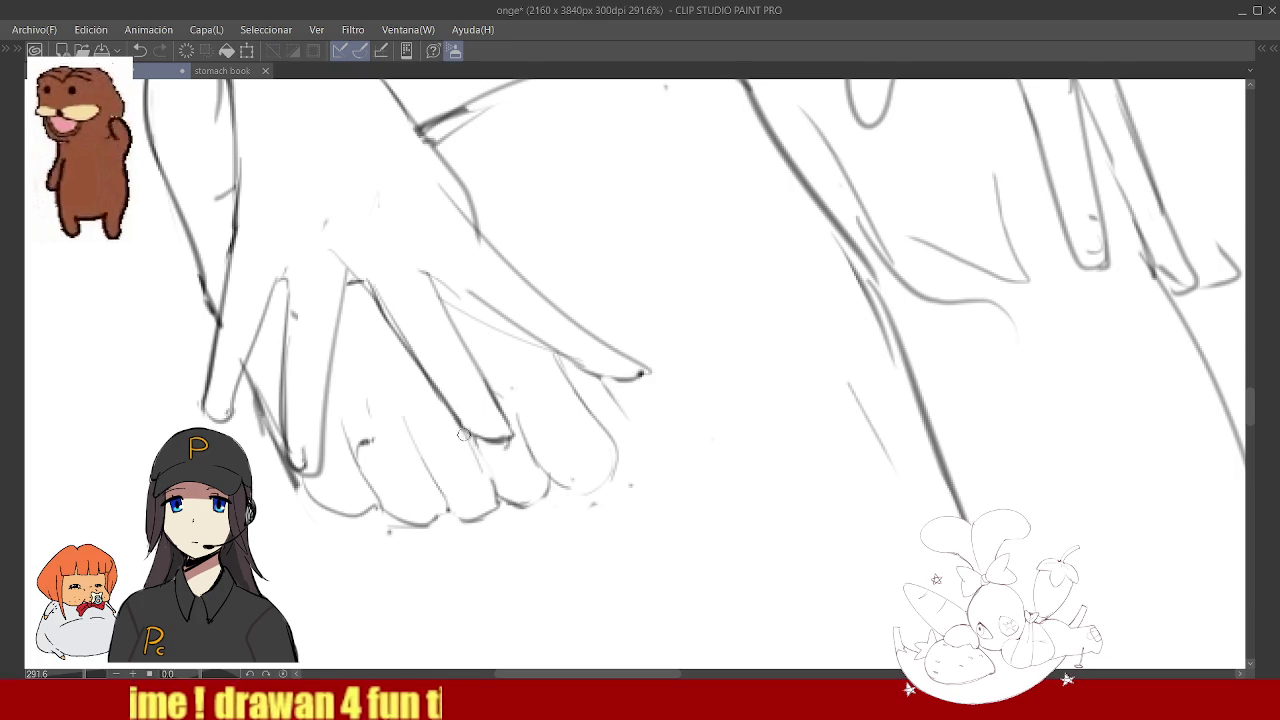
# Redraw the lower-left curve of the hand
pyautogui.scroll(-5, 463, 434)
pyautogui.scroll(-5, 552, 427)
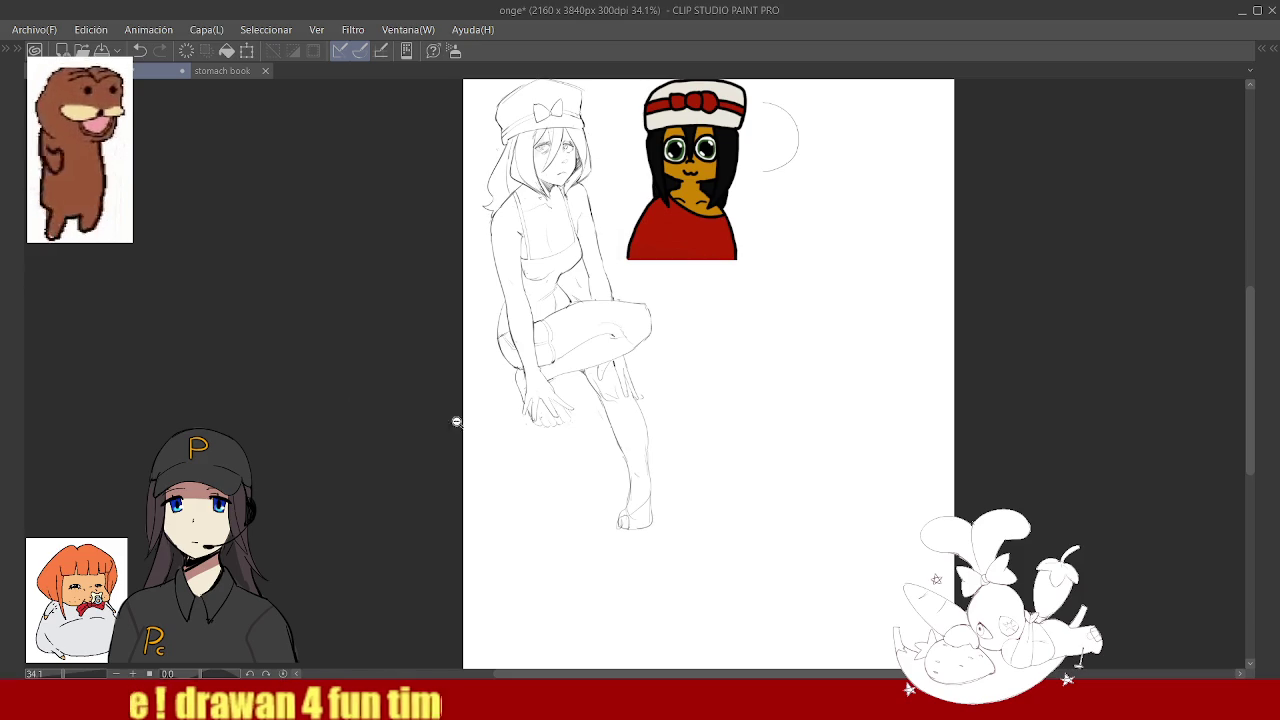
pyautogui.scroll(4, 456, 421)
pyautogui.scroll(3, 460, 400)
pyautogui.scroll(3, 465, 385)
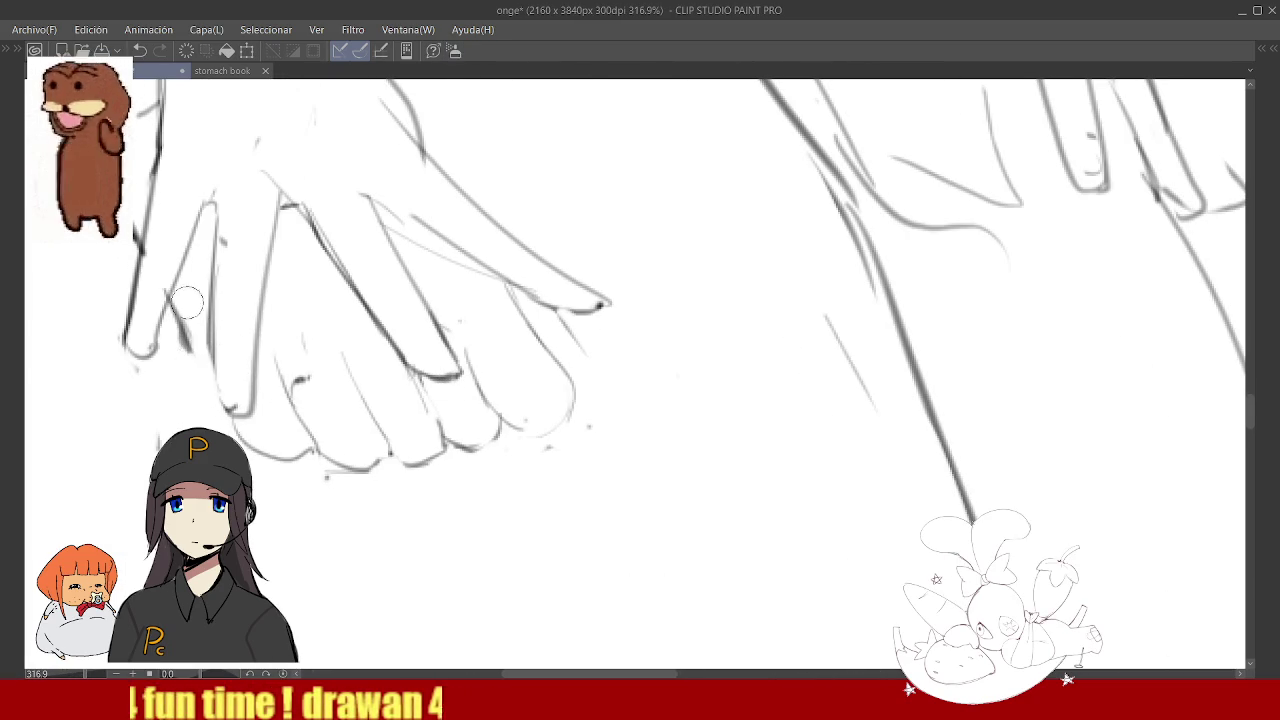
pyautogui.scroll(2, 281, 374)
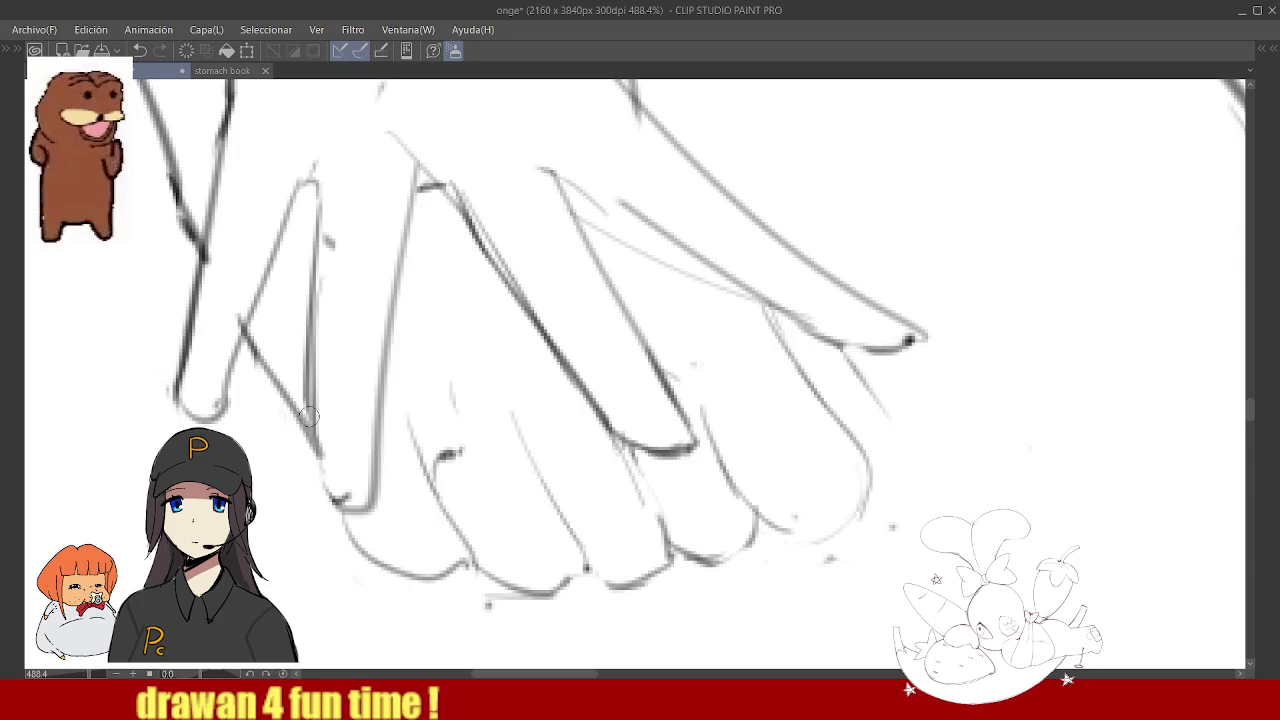
pyautogui.scroll(-3, 274, 379)
pyautogui.scroll(4, 300, 320)
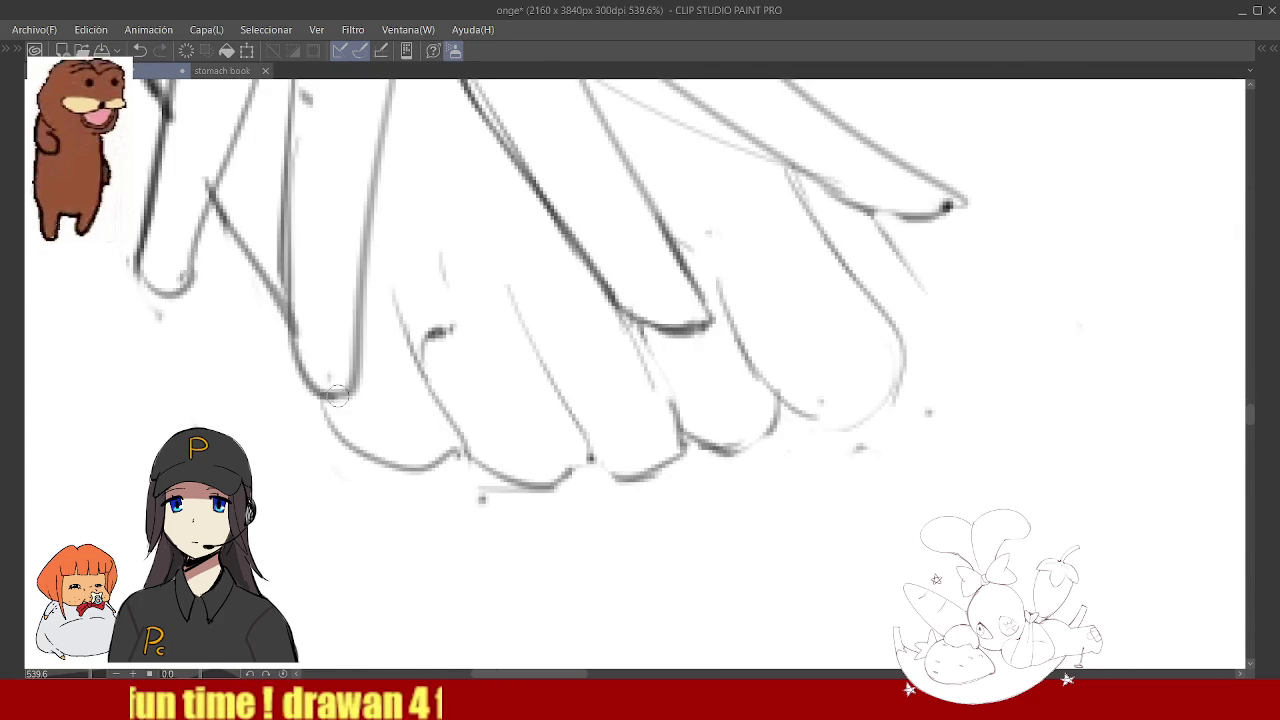
pyautogui.scroll(1, 340, 390)
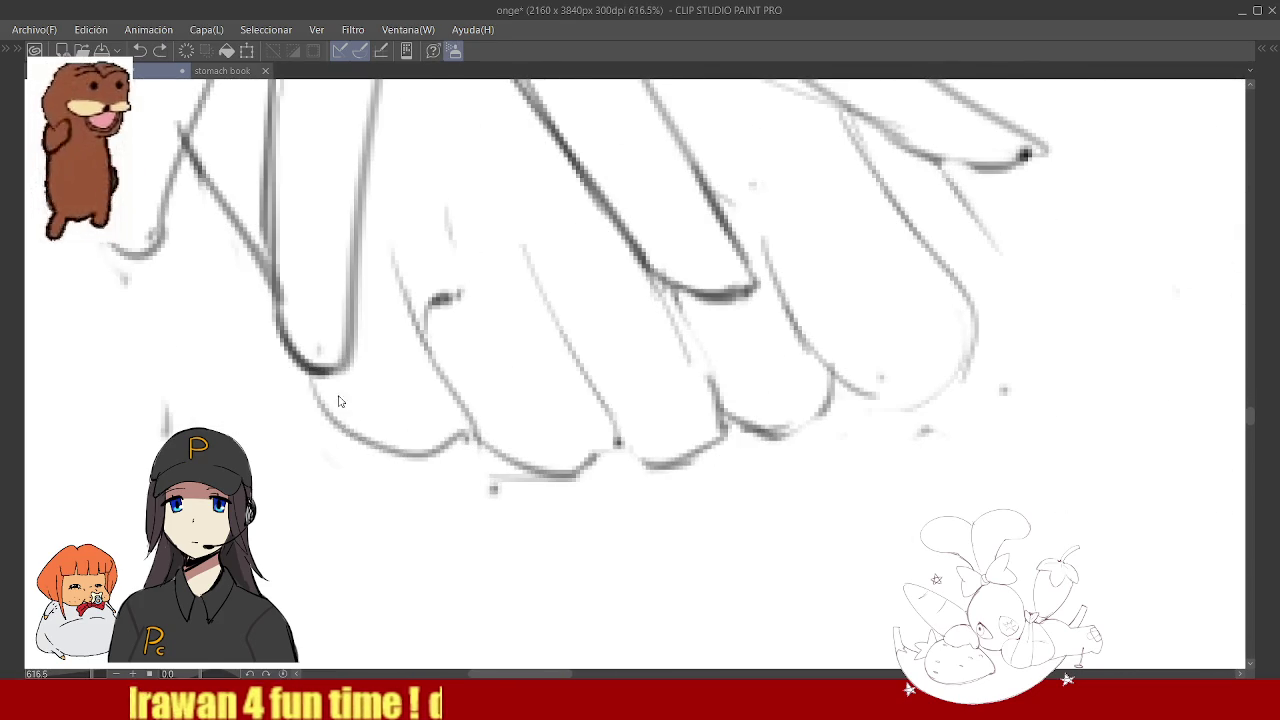
pyautogui.moveTo(322, 392); pyautogui.dragTo(468, 432)
pyautogui.scroll(-4, 470, 430)
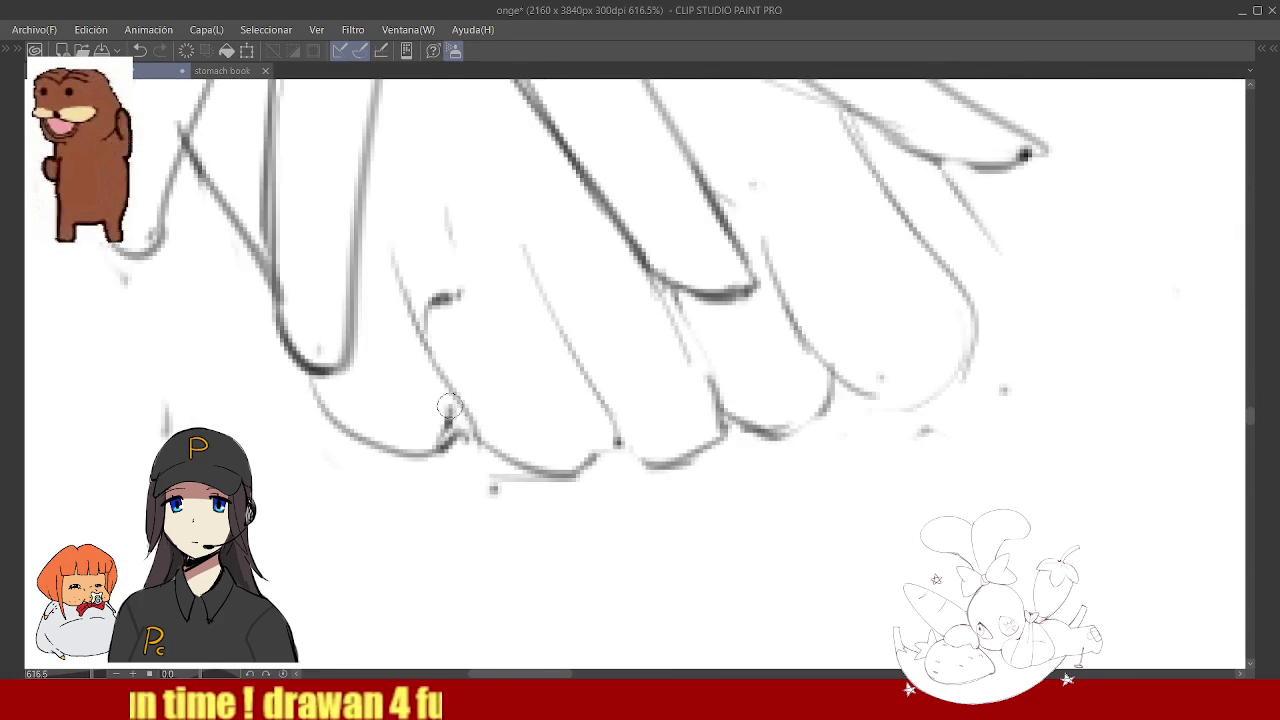
pyautogui.scroll(2, 506, 377)
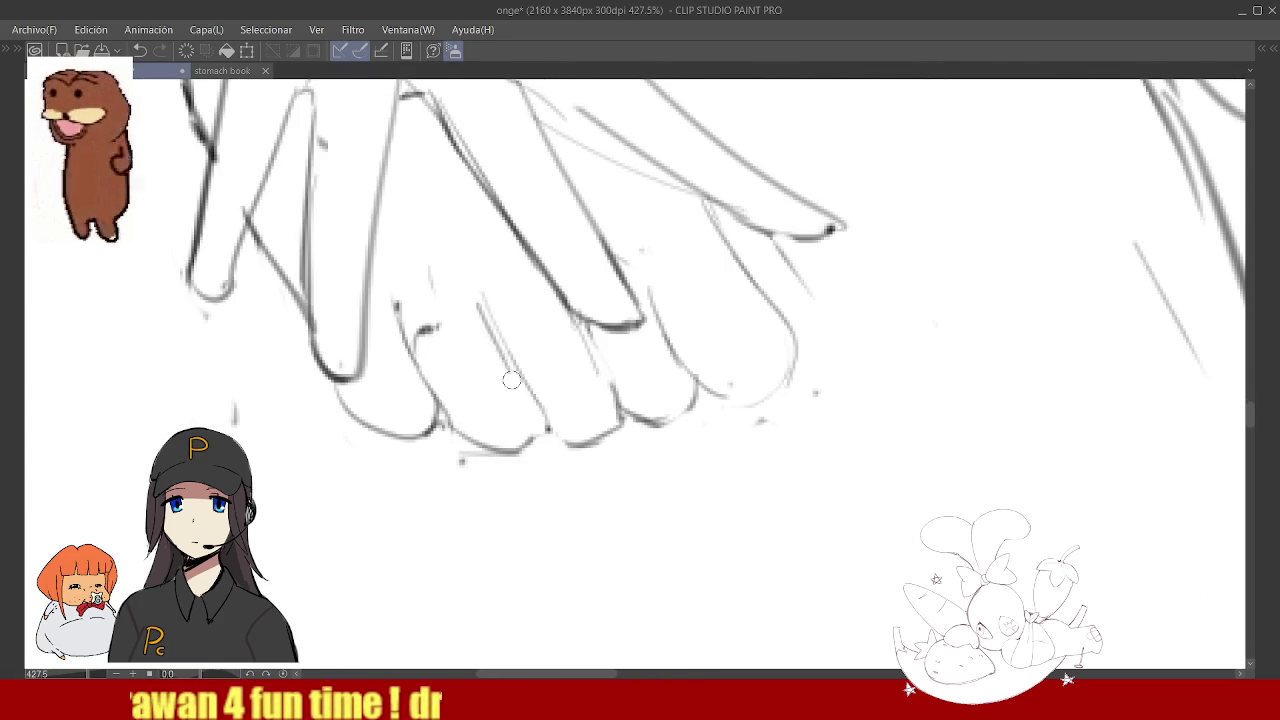
# Touch up and darken the finger edges, taking back the too-dark stroke
pyautogui.moveTo(485, 300)
pyautogui.mouseDown()
pyautogui.moveTo(540, 430)
pyautogui.moveTo(563, 436)
pyautogui.mouseUp()
pyautogui.scroll(-3, 563, 436)
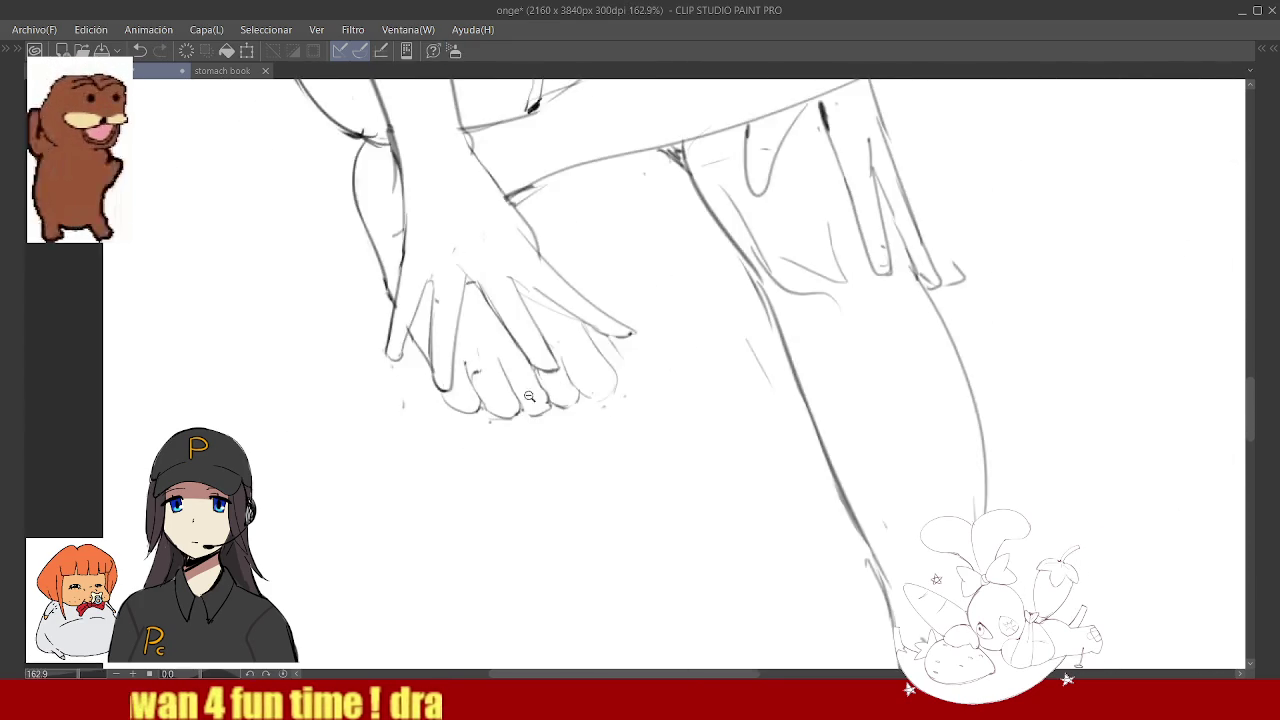
pyautogui.scroll(3, 545, 360)
pyautogui.moveTo(545, 358); pyautogui.dragTo(572, 424)
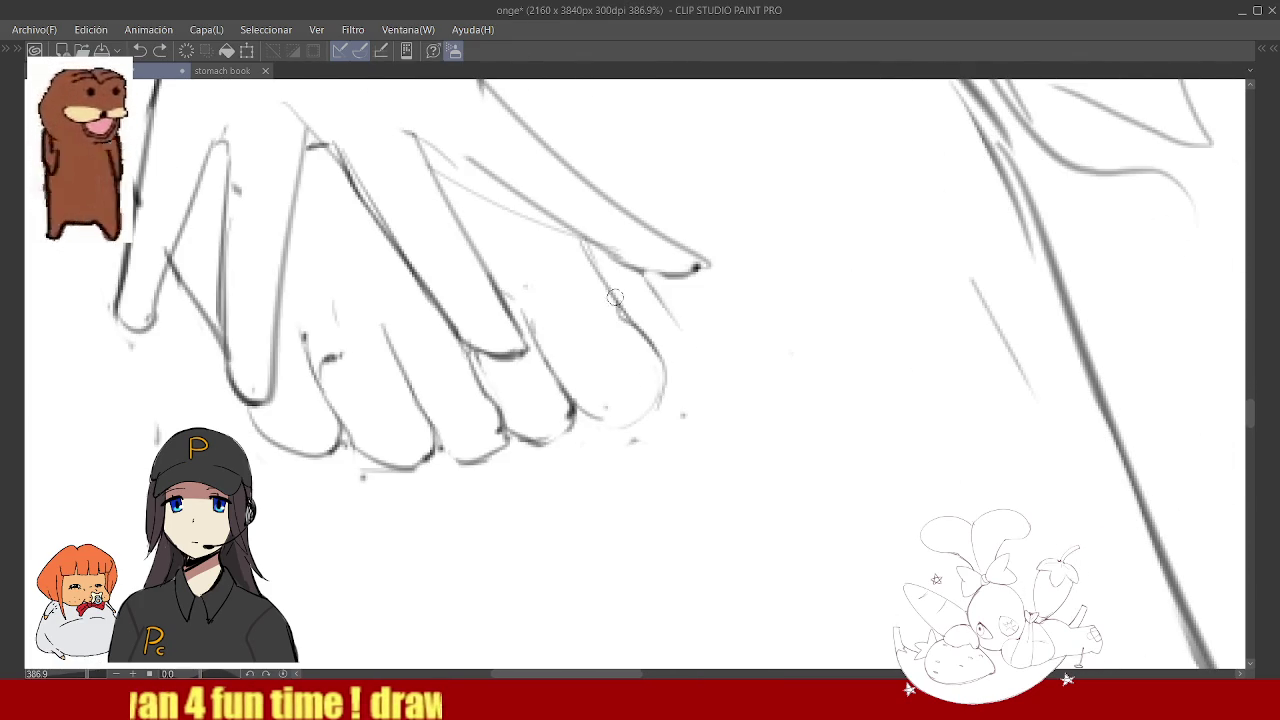
pyautogui.moveTo(586, 245); pyautogui.dragTo(654, 357)
pyautogui.hotkey('ctrl', 'z')
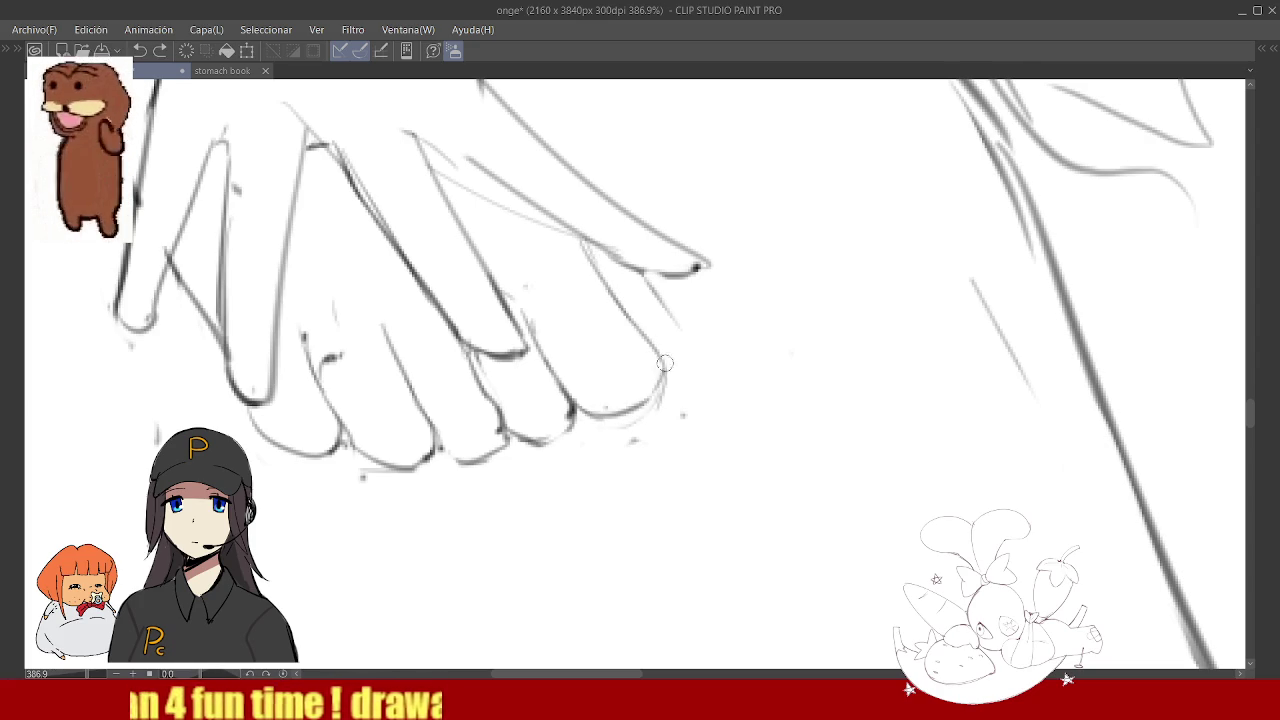
# Fit the page, zoom in on the hands, and erase the fingertip strokes along the hand's bottom
pyautogui.hotkey('ctrl', '0')
pyautogui.click(573, 439)
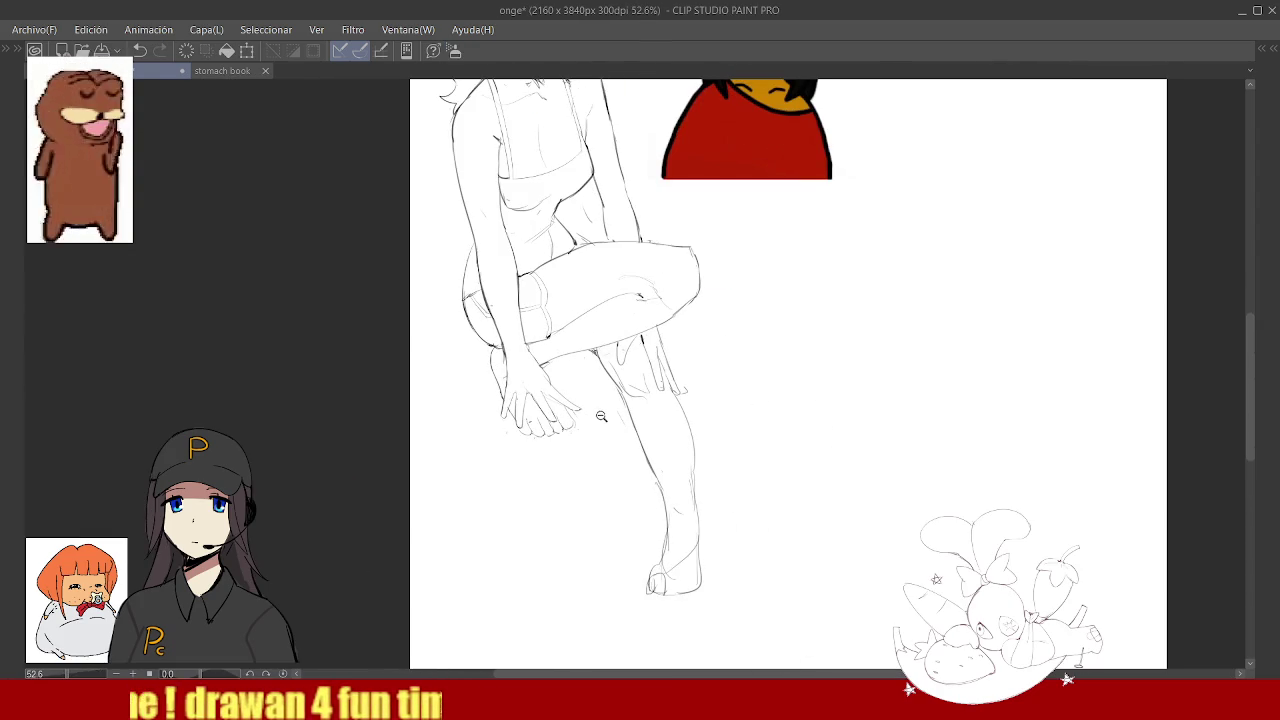
pyautogui.click(556, 428)
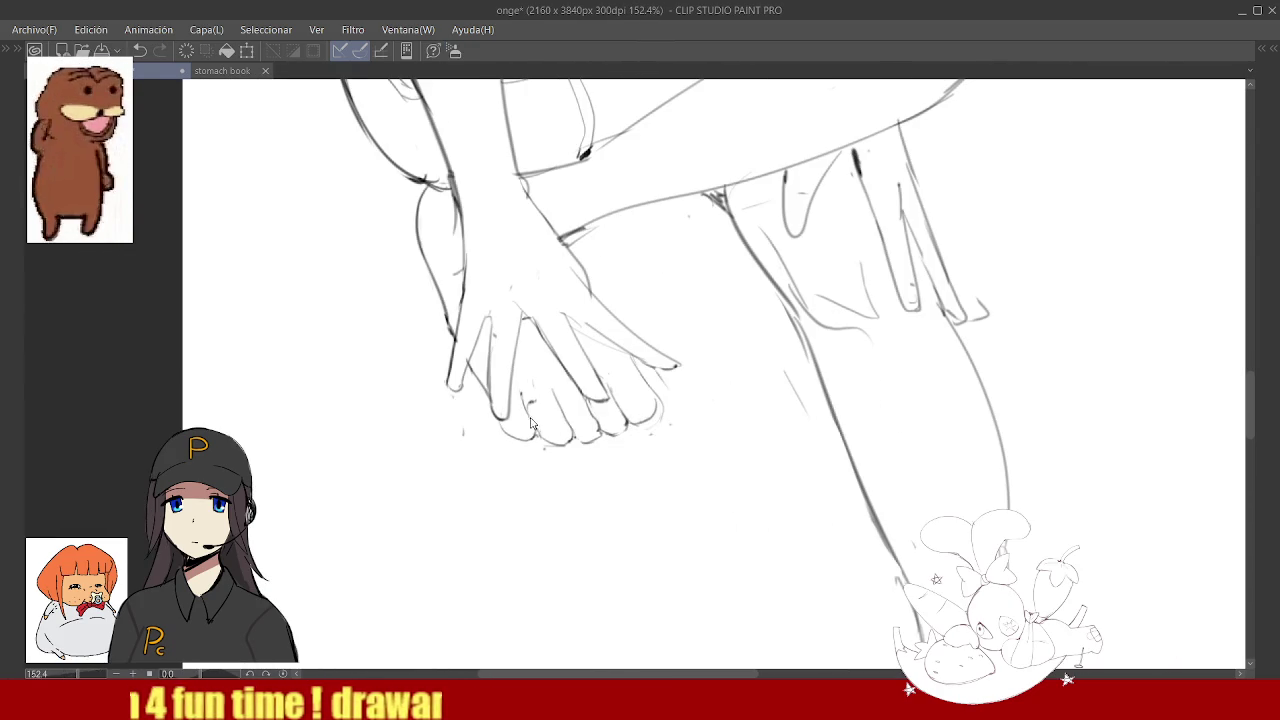
pyautogui.moveTo(587, 415)
pyautogui.mouseDown()
pyautogui.moveTo(545, 436)
pyautogui.moveTo(499, 416)
pyautogui.mouseUp()
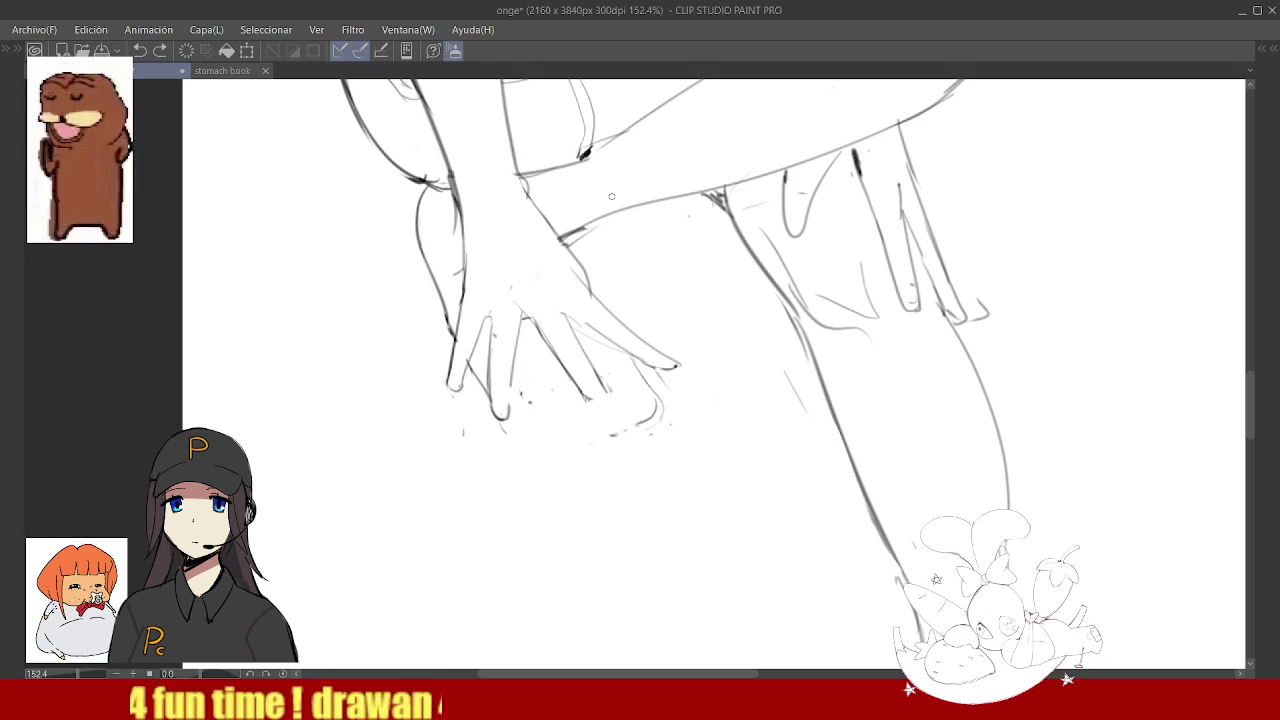
# Try a vertical thigh line, then settle on a line along the thigh's underside
pyautogui.scroll(-3, 611, 196)
pyautogui.scroll(2, 640, 225)
pyautogui.moveTo(740, 186); pyautogui.dragTo(745, 282)
pyautogui.hotkey('ctrl', 'z')
pyautogui.hotkey('ctrl', 'z')
pyautogui.moveTo(740, 186)
pyautogui.mouseDown()
pyautogui.moveTo(745, 282)
pyautogui.moveTo(597, 315)
pyautogui.mouseUp()
pyautogui.hotkey('ctrl', 'z')
pyautogui.moveTo(689, 285); pyautogui.dragTo(581, 331)
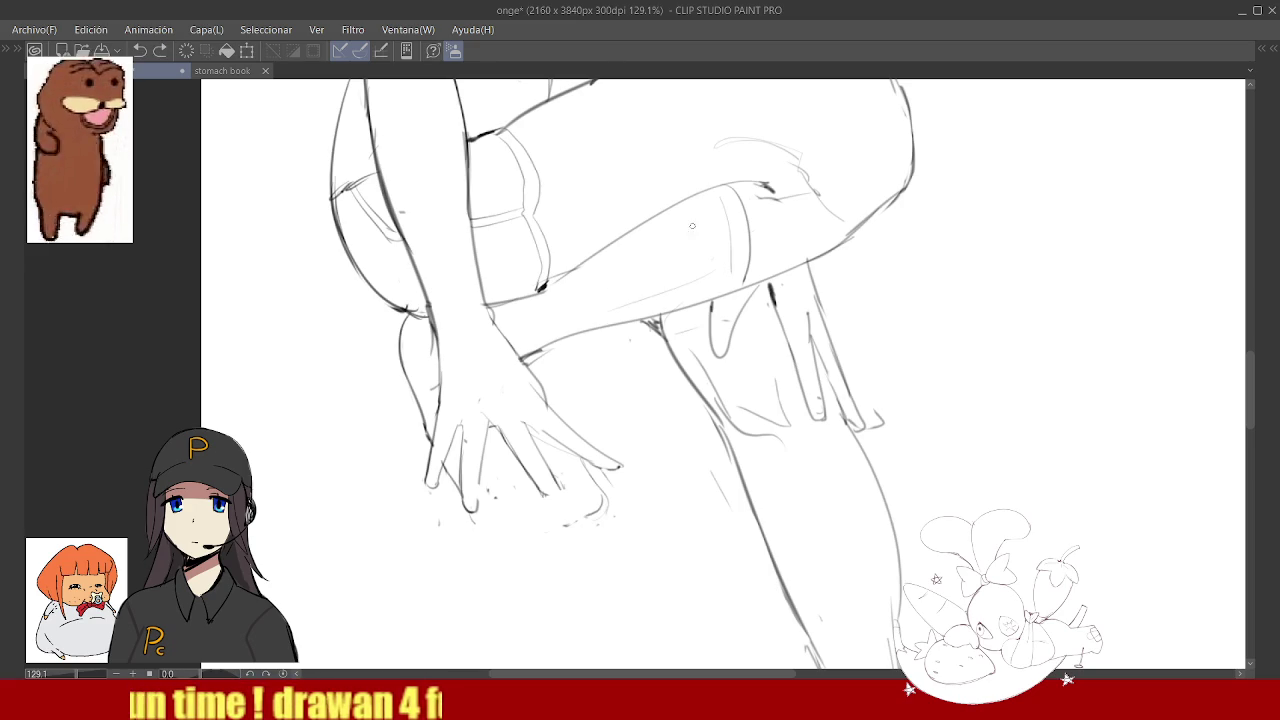
# Add a curved touch-up line along the left arm
pyautogui.scroll(2, 562, 502)
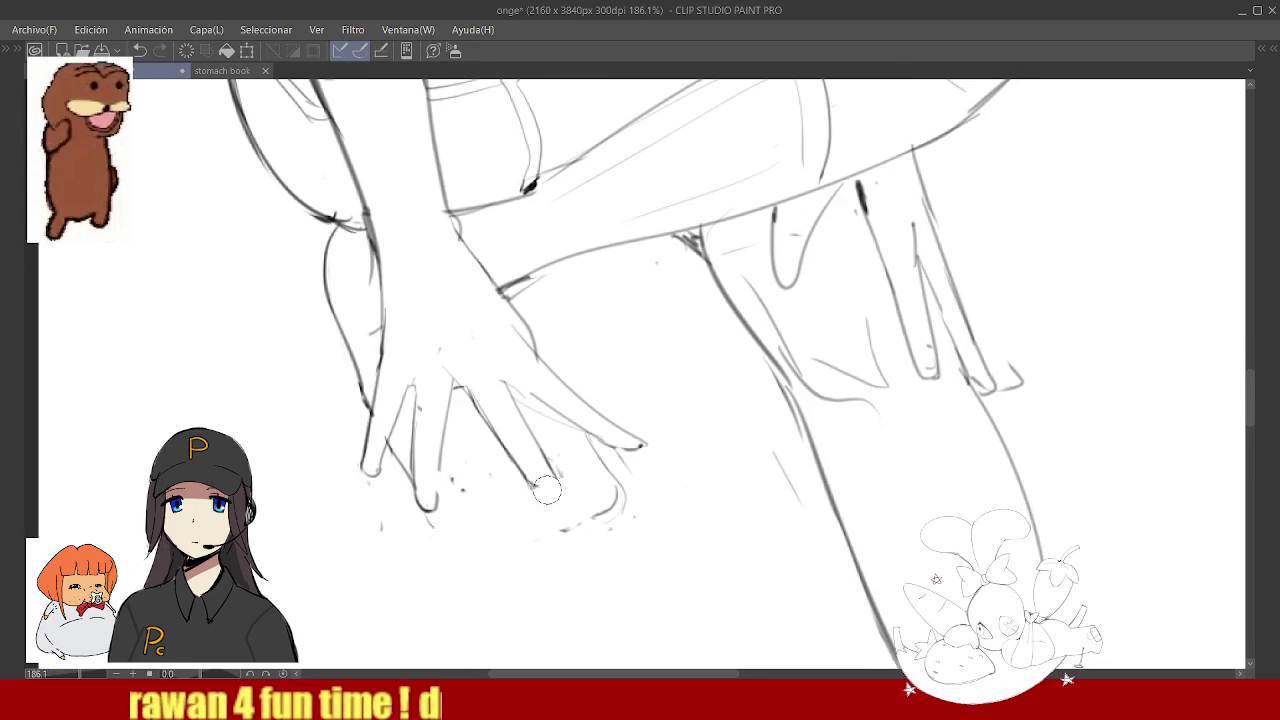
pyautogui.scroll(-4, 547, 485)
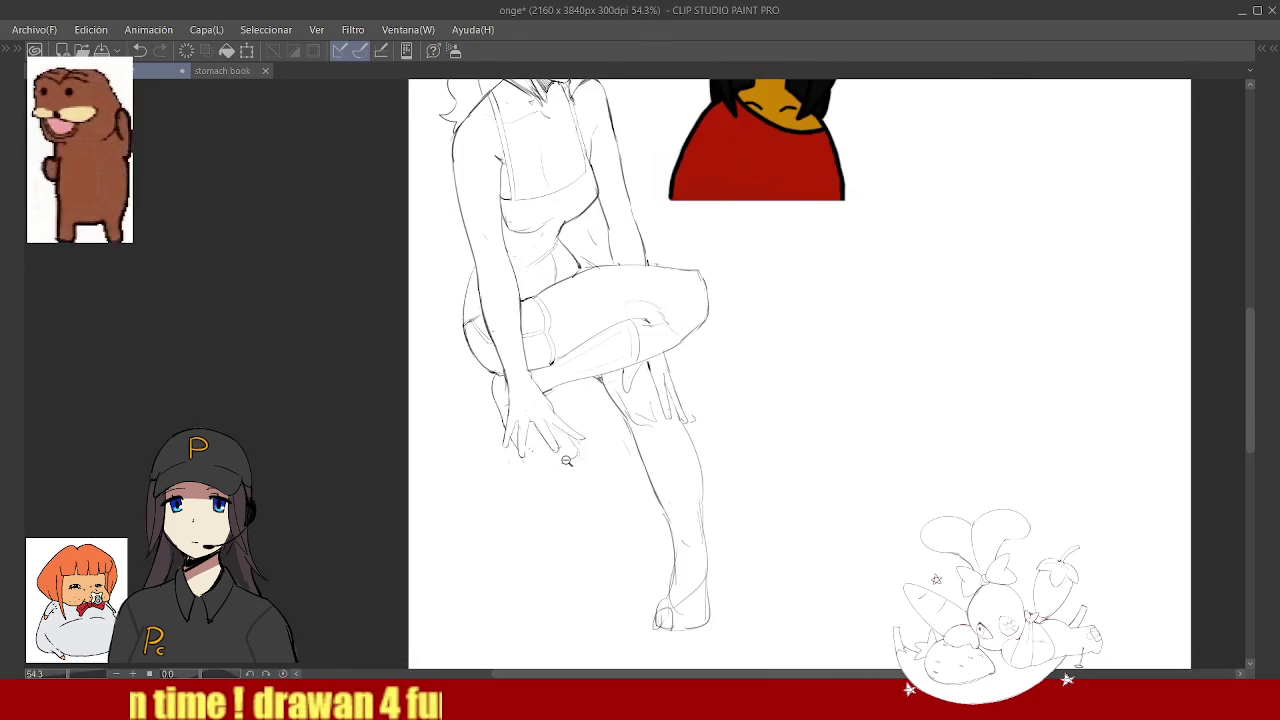
pyautogui.scroll(-1, 566, 460)
pyautogui.scroll(3, 586, 465)
pyautogui.scroll(1, 586, 465)
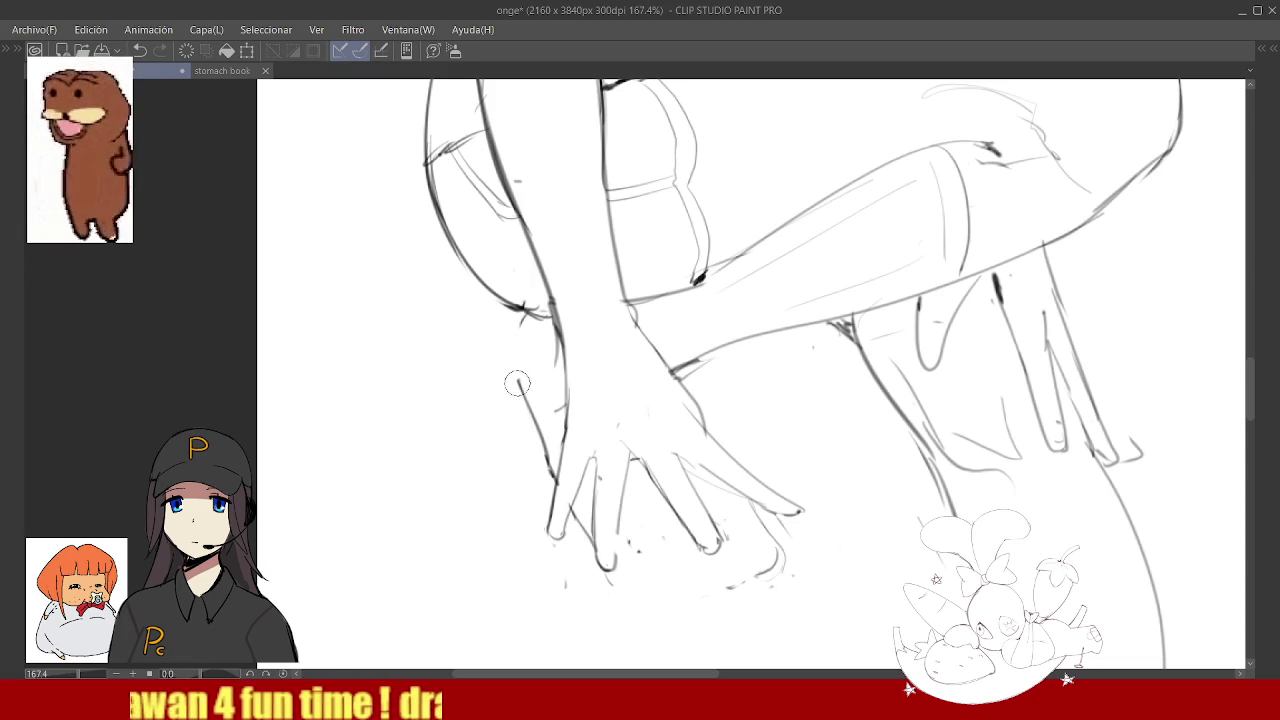
pyautogui.moveTo(528, 316); pyautogui.dragTo(547, 448)
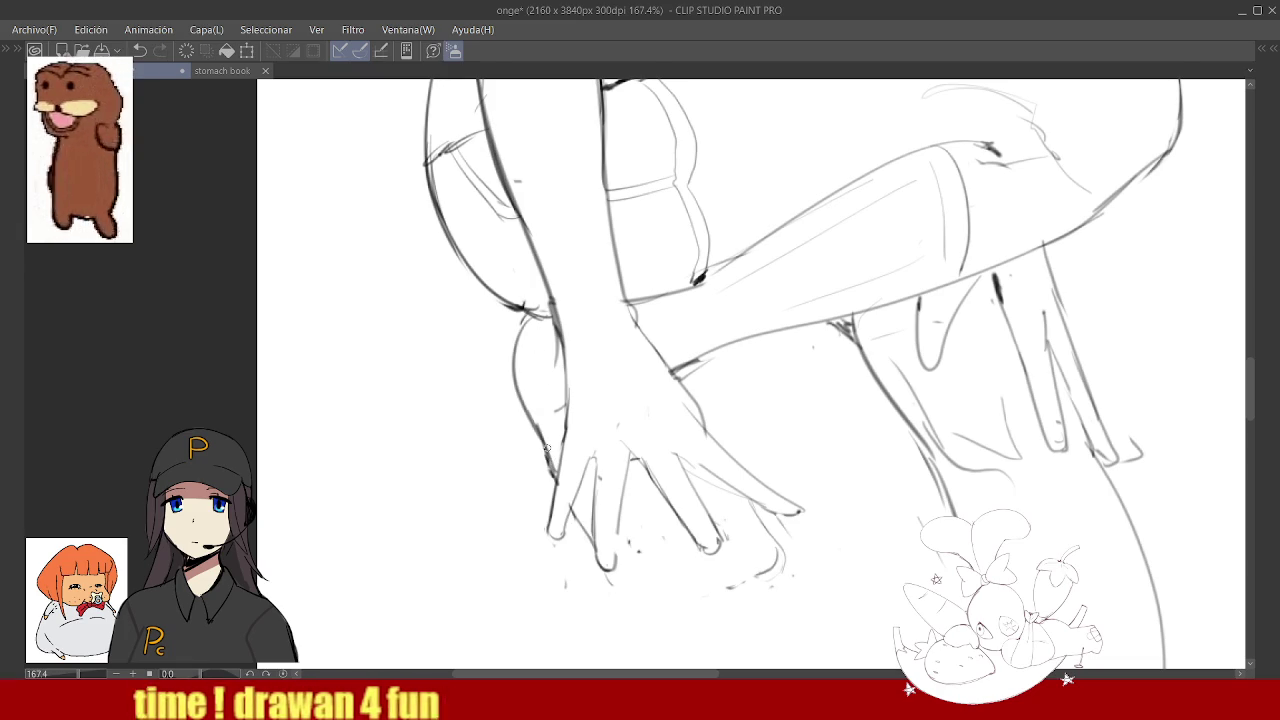
# Draw one continuous bottom edge for the hand, closing the gap after a partial undo
pyautogui.scroll(-4, 552, 355)
pyautogui.scroll(4, 545, 333)
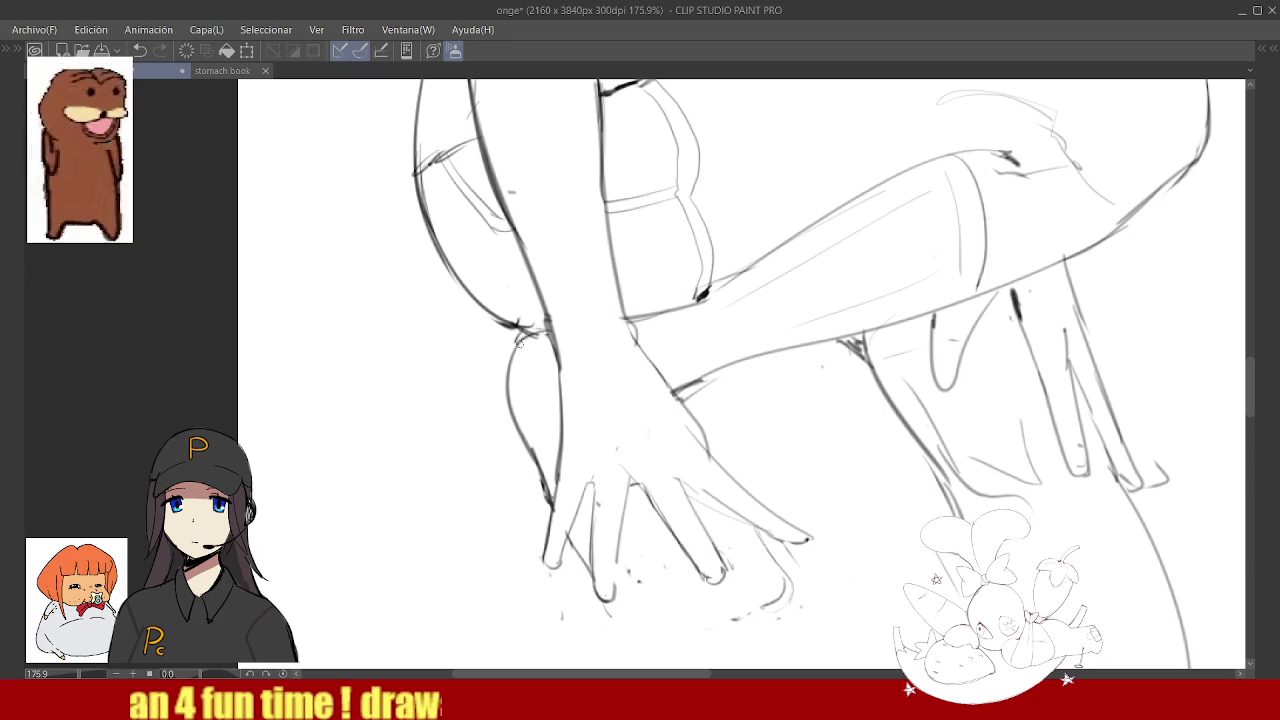
pyautogui.scroll(-3, 519, 342)
pyautogui.scroll(5, 445, 398)
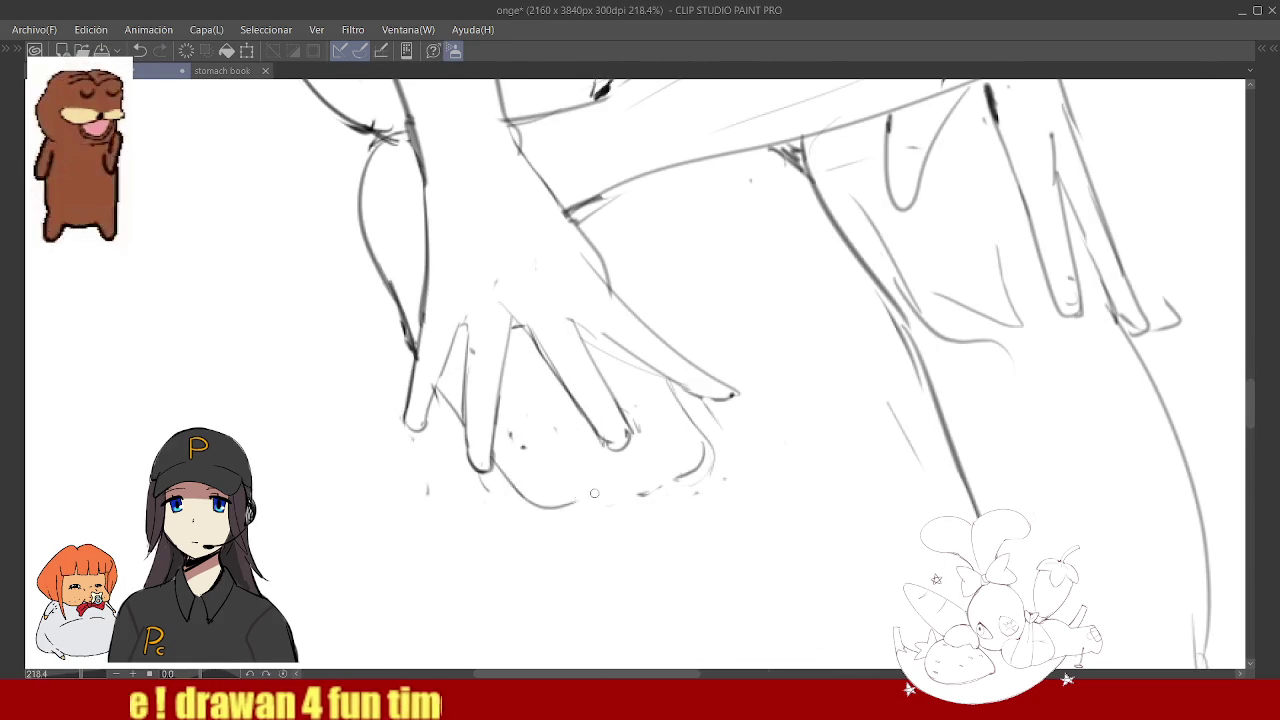
pyautogui.moveTo(482, 474); pyautogui.dragTo(565, 497)
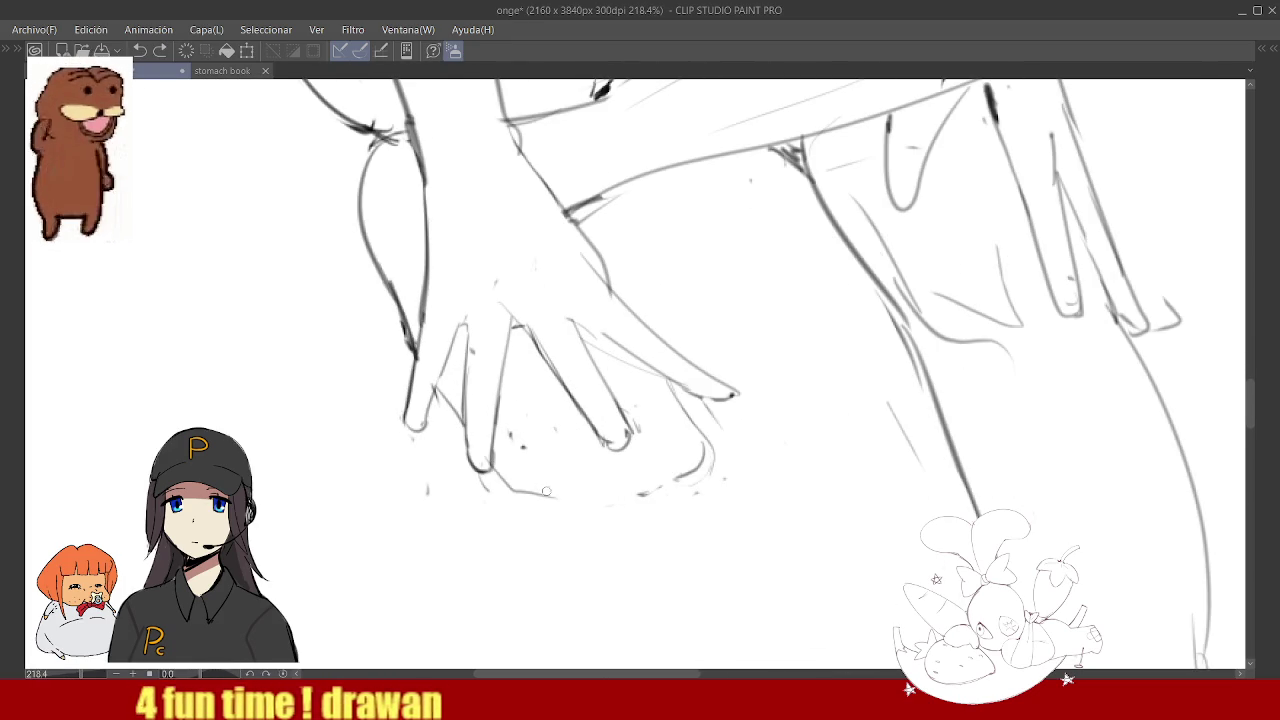
pyautogui.hotkey('ctrl', 'z')
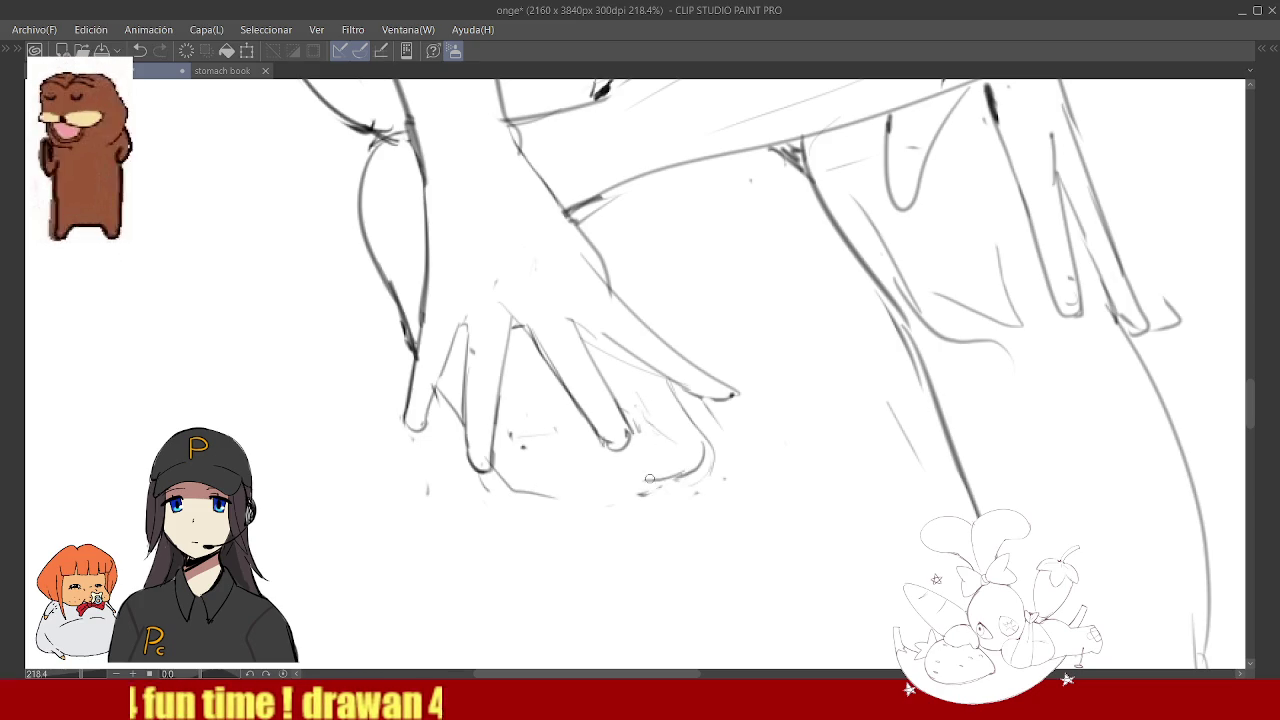
pyautogui.moveTo(612, 492); pyautogui.dragTo(550, 497)
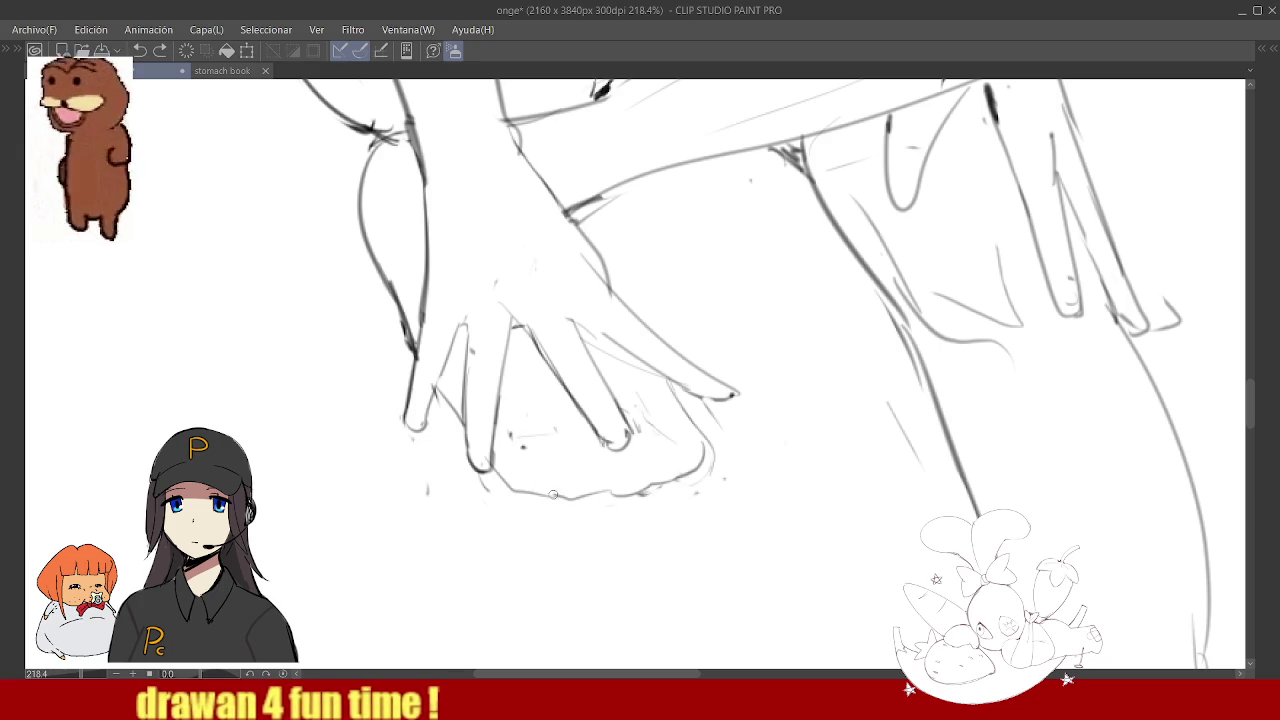
pyautogui.scroll(-5, 591, 431)
pyautogui.scroll(4, 633, 415)
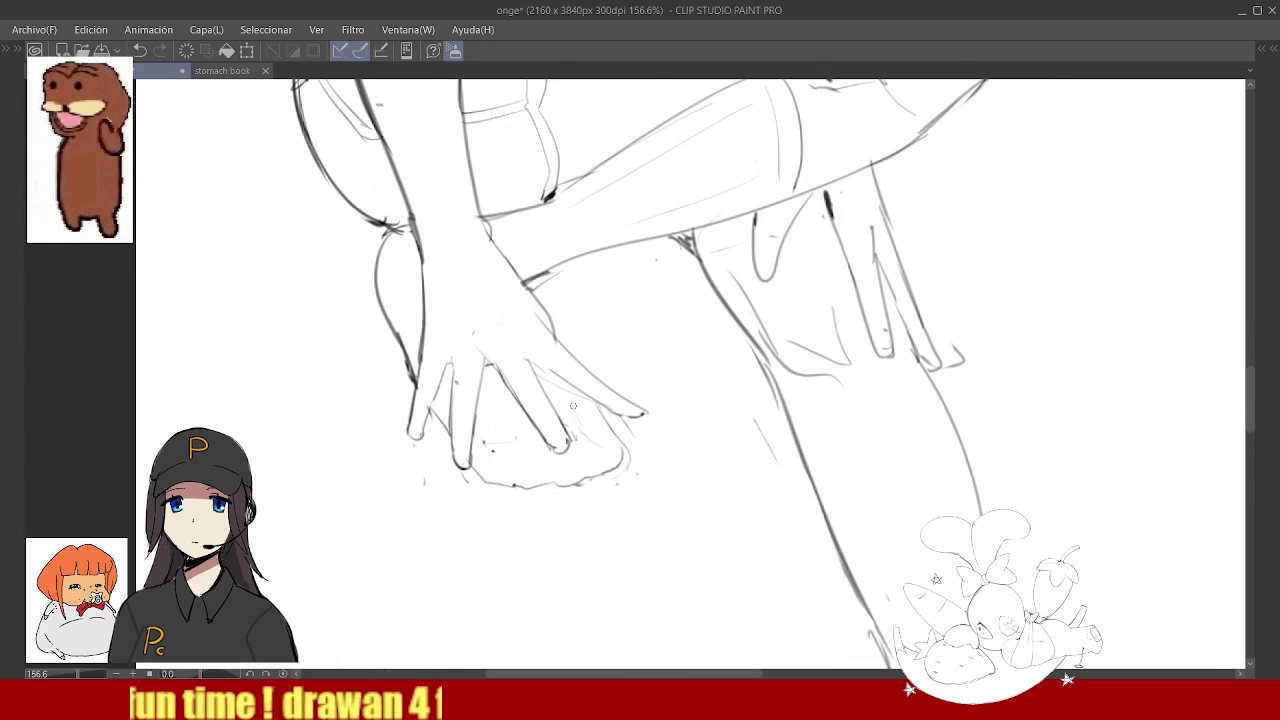
# Add a faint finger line and a curve running from a fingertip down the hand
pyautogui.moveTo(575, 398); pyautogui.dragTo(612, 436)
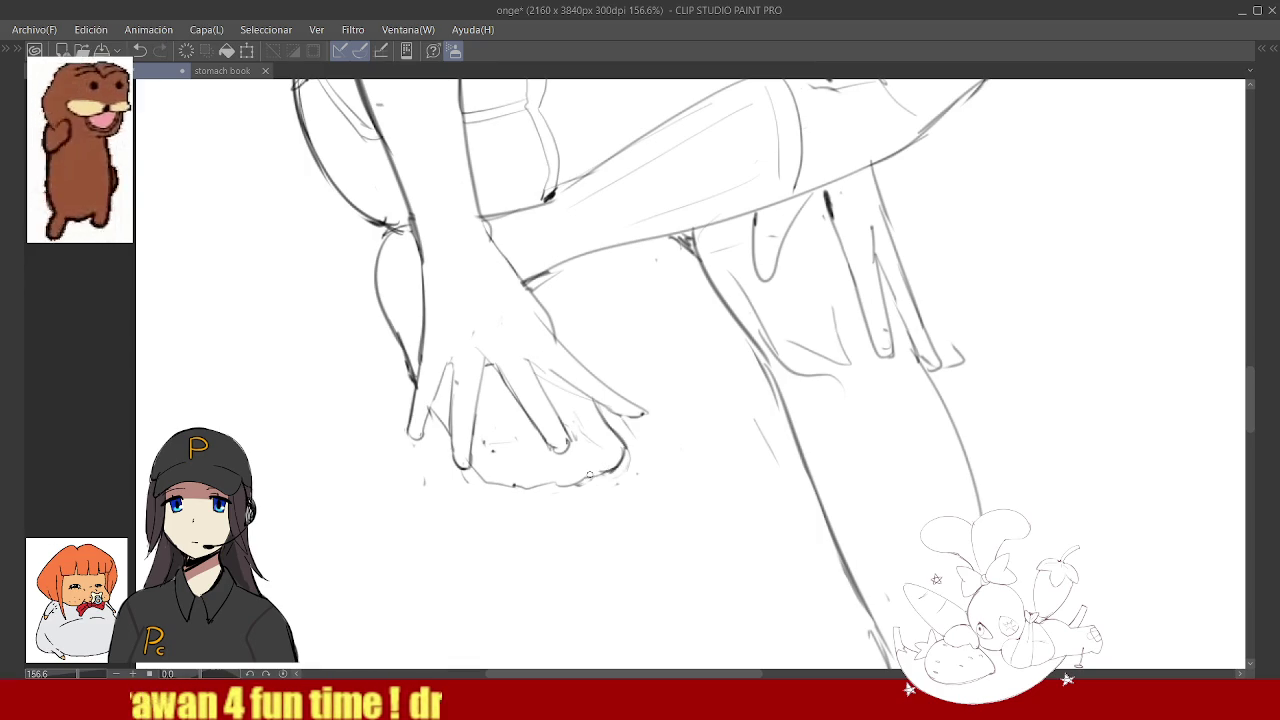
pyautogui.scroll(3, 610, 467)
pyautogui.scroll(3, 650, 420)
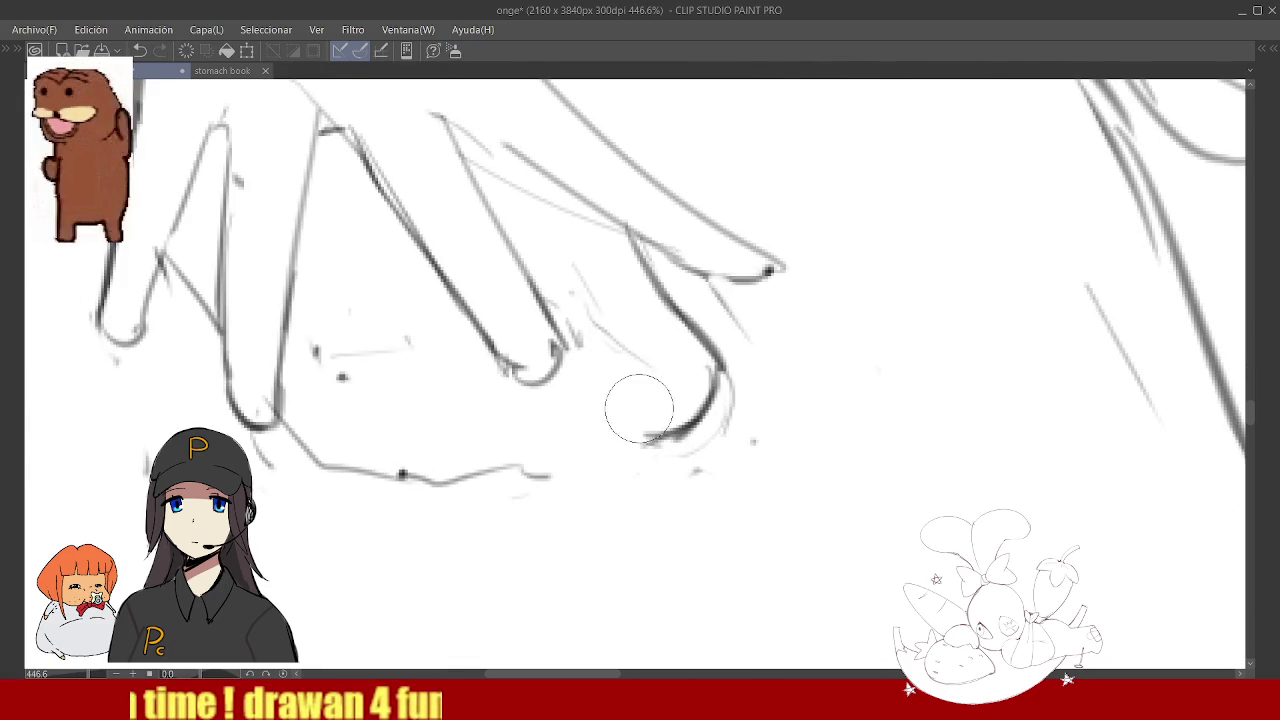
pyautogui.moveTo(716, 372)
pyautogui.mouseDown()
pyautogui.moveTo(620, 446)
pyautogui.moveTo(517, 469)
pyautogui.mouseUp()
pyautogui.scroll(-3, 551, 471)
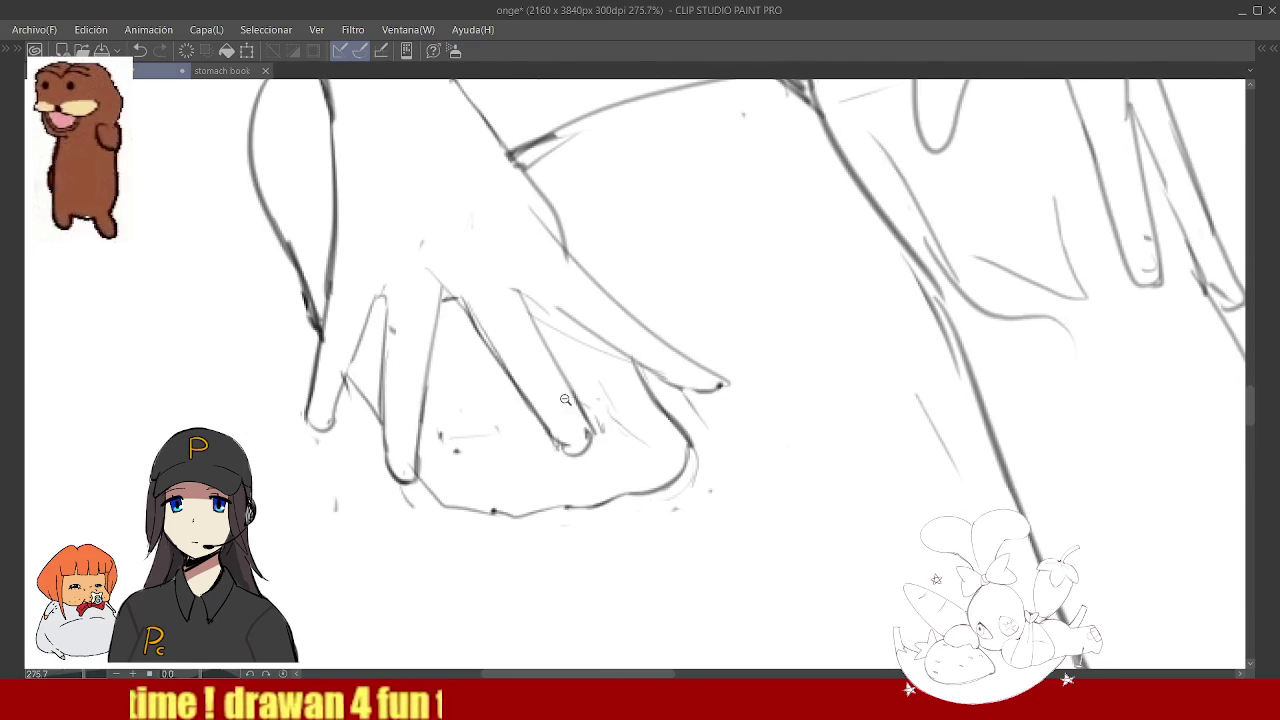
# Erase the overlapping finger lines and redraw the finger's outline and upper edge
pyautogui.moveTo(480, 300); pyautogui.dragTo(570, 445)
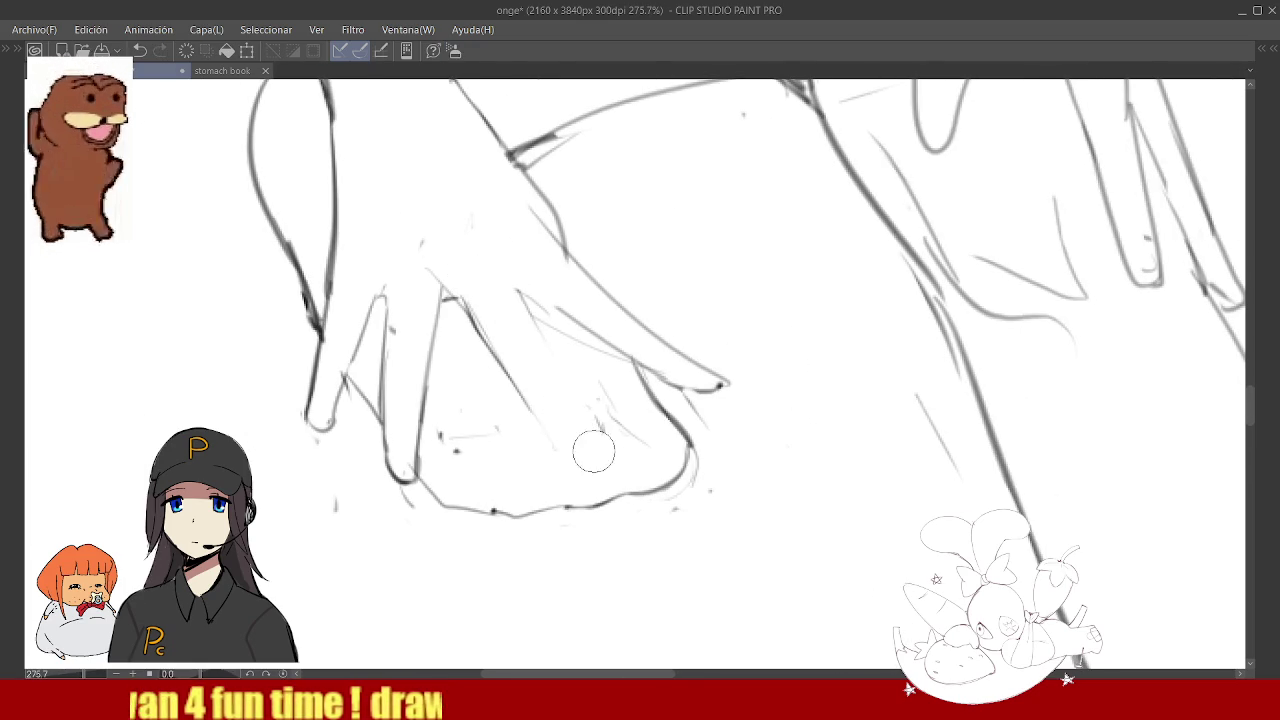
pyautogui.moveTo(517, 298)
pyautogui.mouseDown()
pyautogui.moveTo(597, 442)
pyautogui.moveTo(577, 452)
pyautogui.mouseUp()
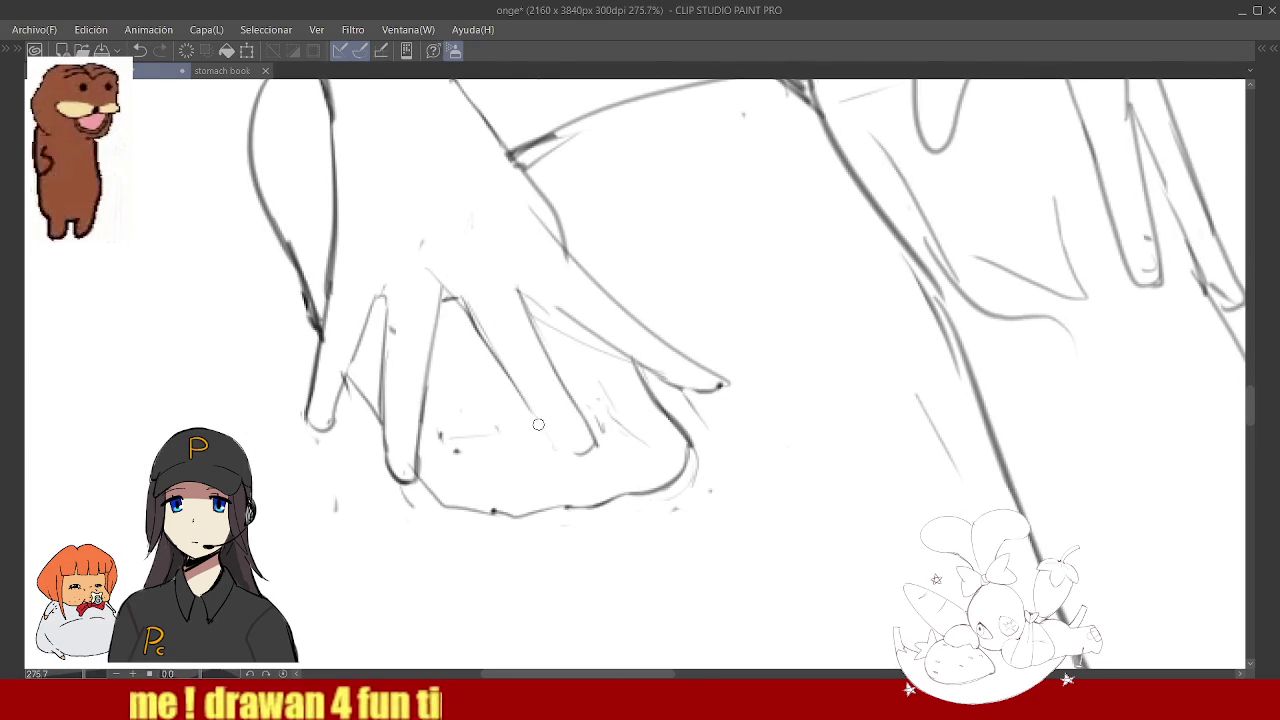
pyautogui.scroll(-1, 540, 375)
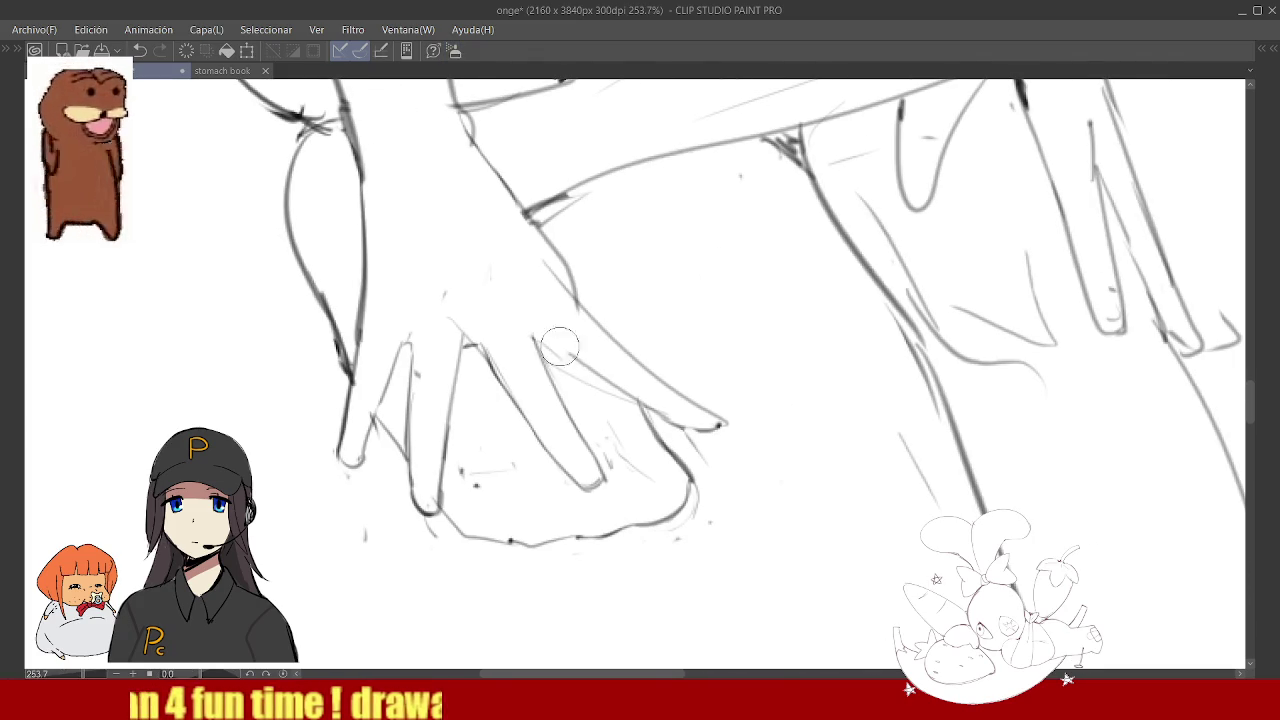
pyautogui.moveTo(535, 337); pyautogui.dragTo(678, 390)
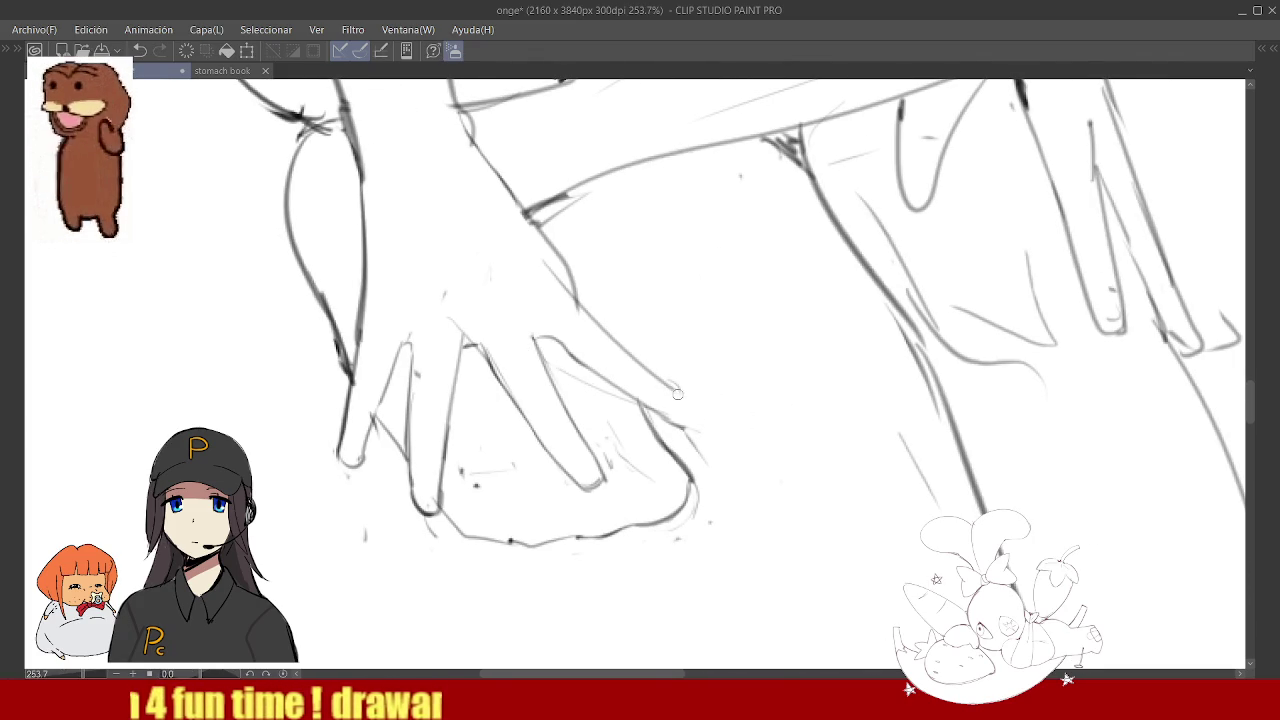
# Connect the knee line to the thigh line and redraw the curved line across the calf
pyautogui.scroll(-10, 540, 407)
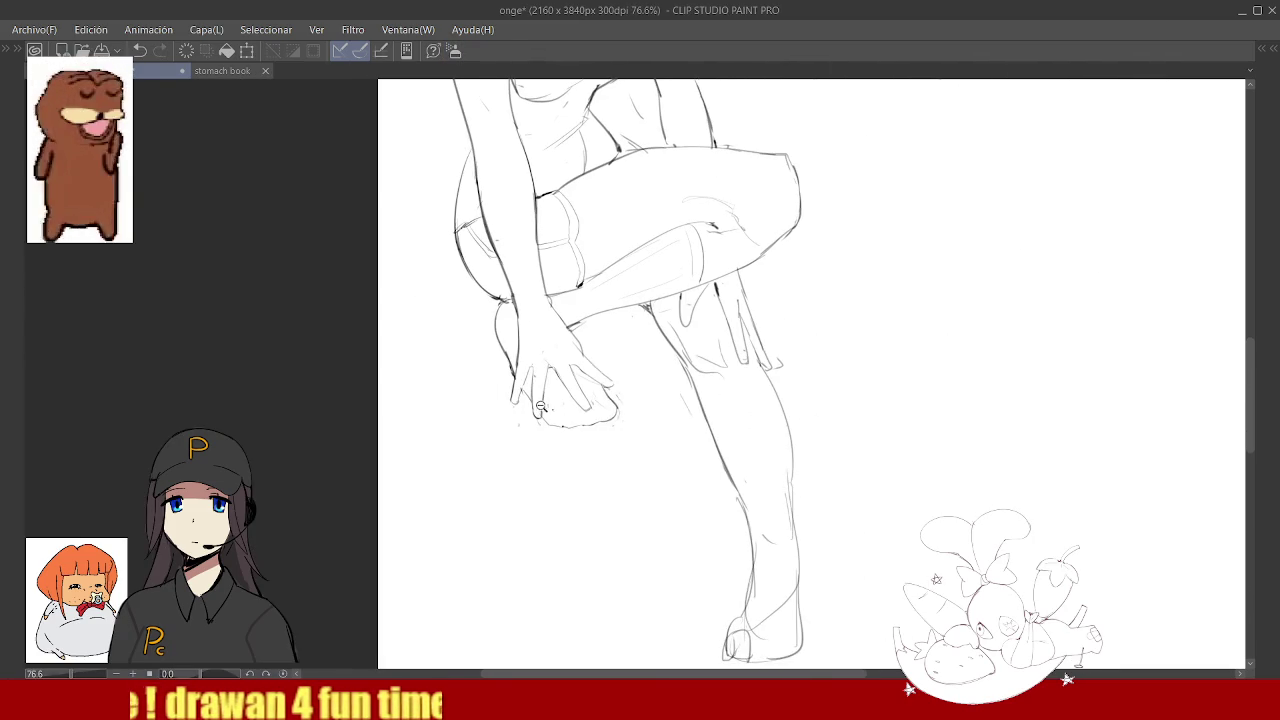
pyautogui.scroll(5, 560, 356)
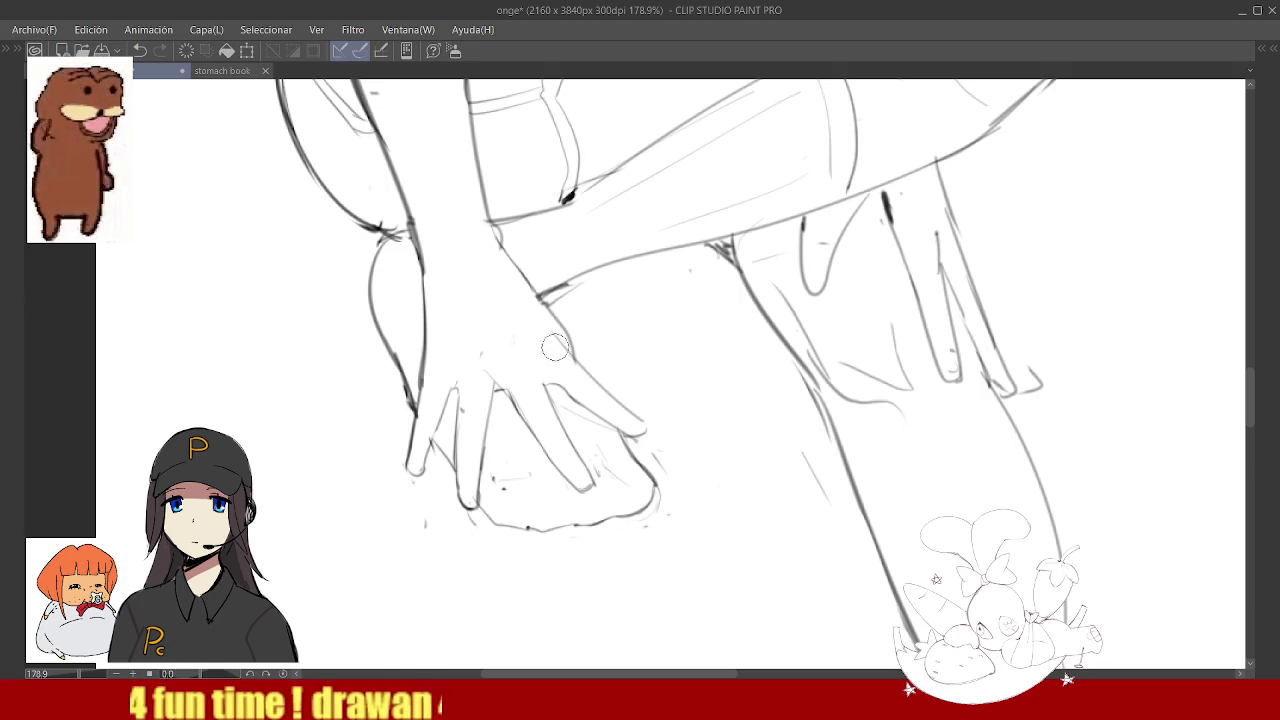
pyautogui.scroll(-4, 636, 430)
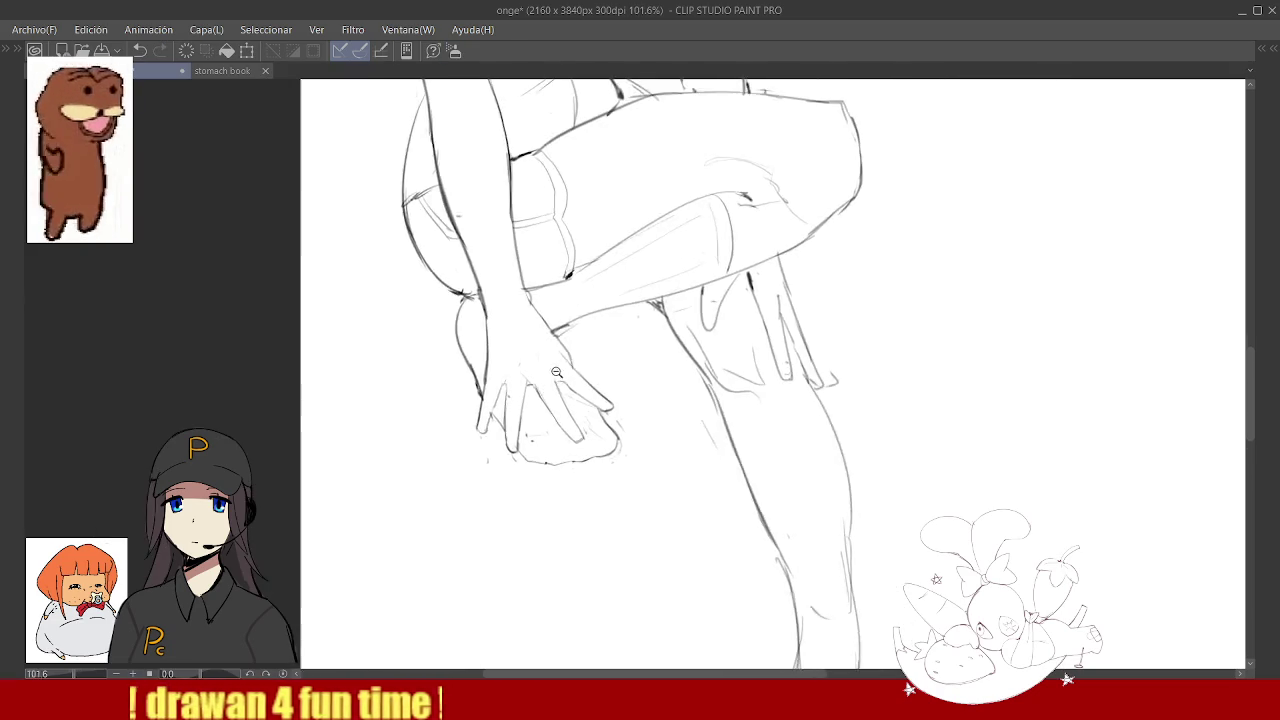
pyautogui.scroll(3, 597, 305)
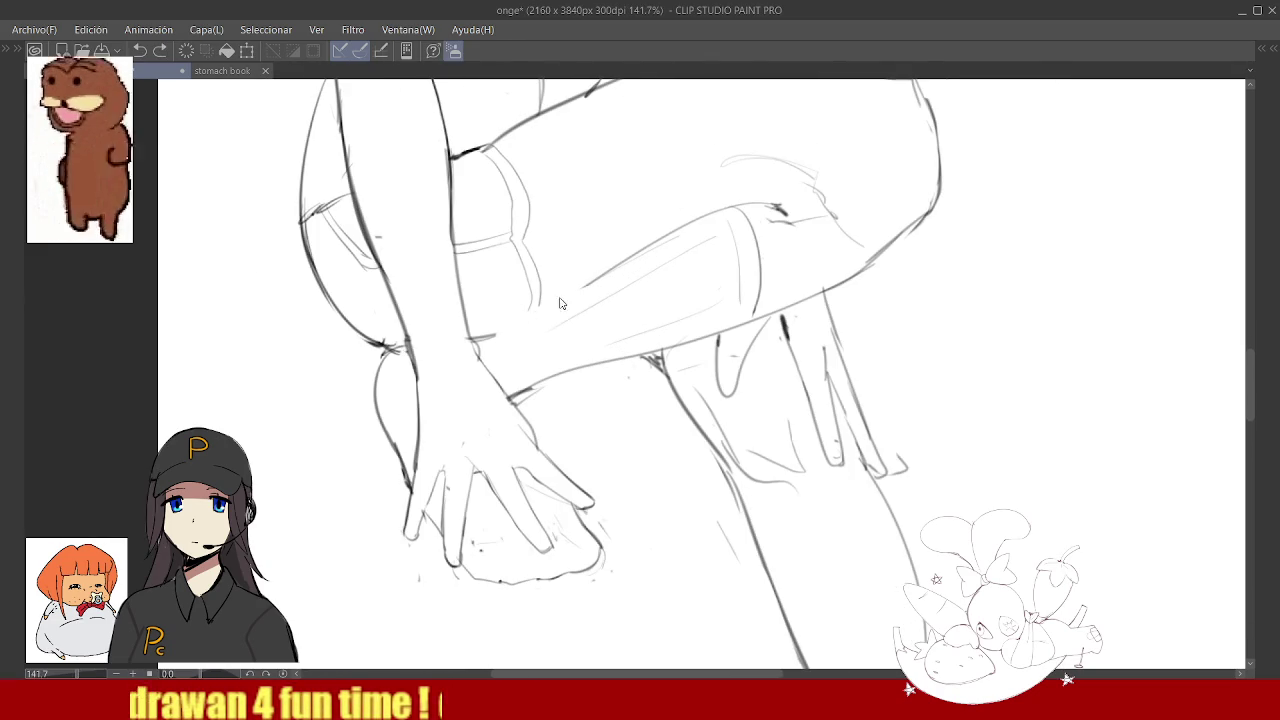
pyautogui.moveTo(590, 289); pyautogui.dragTo(488, 335)
pyautogui.scroll(-3, 549, 308)
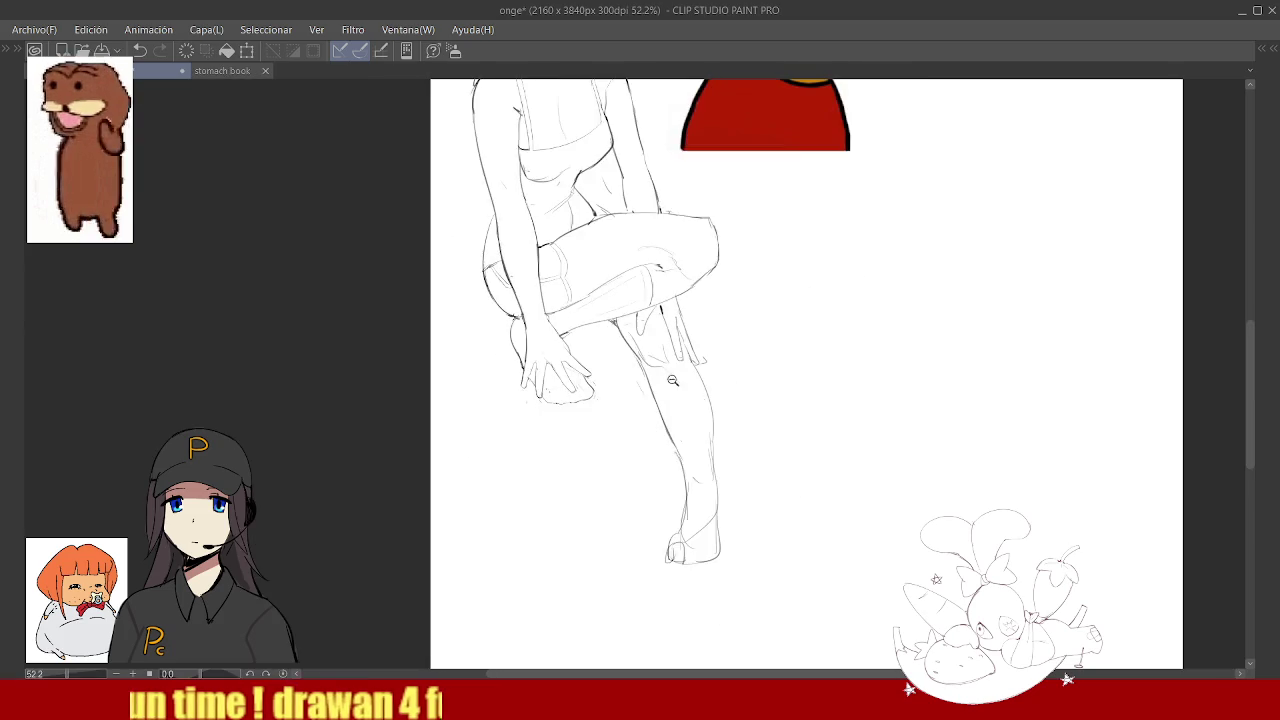
pyautogui.scroll(2, 673, 378)
pyautogui.moveTo(686, 347); pyautogui.dragTo(611, 371)
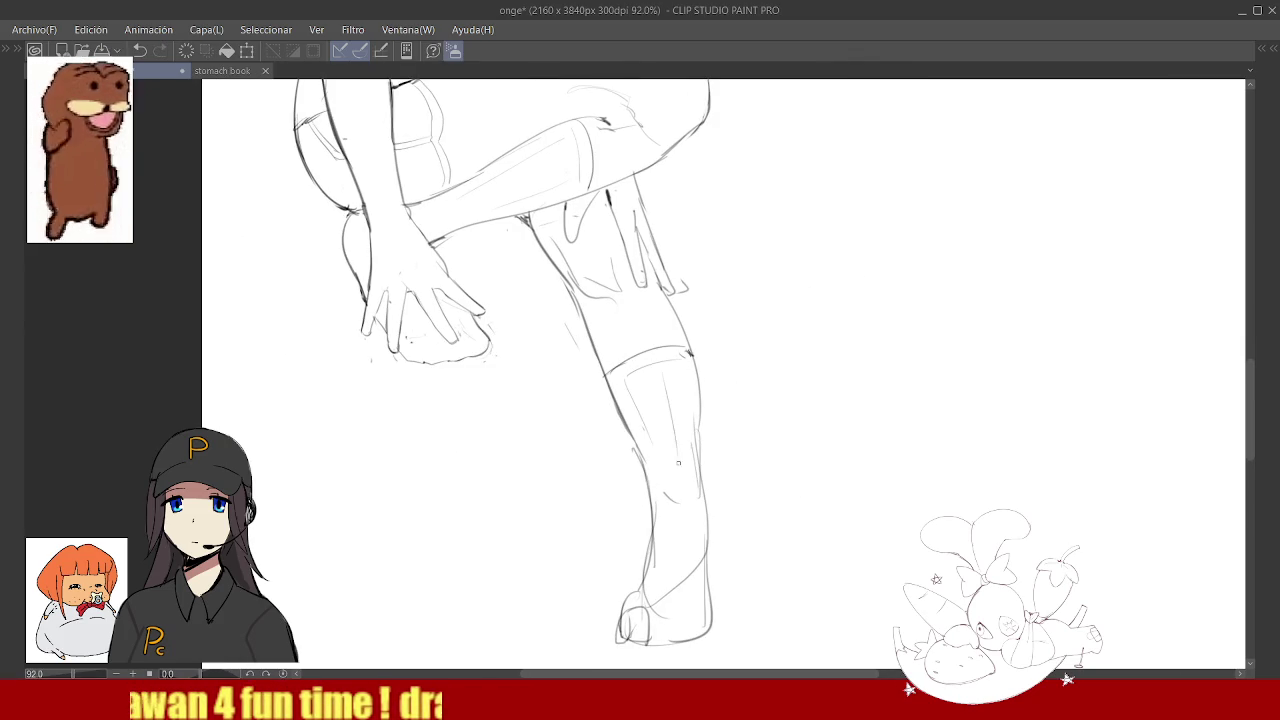
# Darken the right calf contour of the standing leg
pyautogui.moveTo(697, 393); pyautogui.dragTo(710, 534)
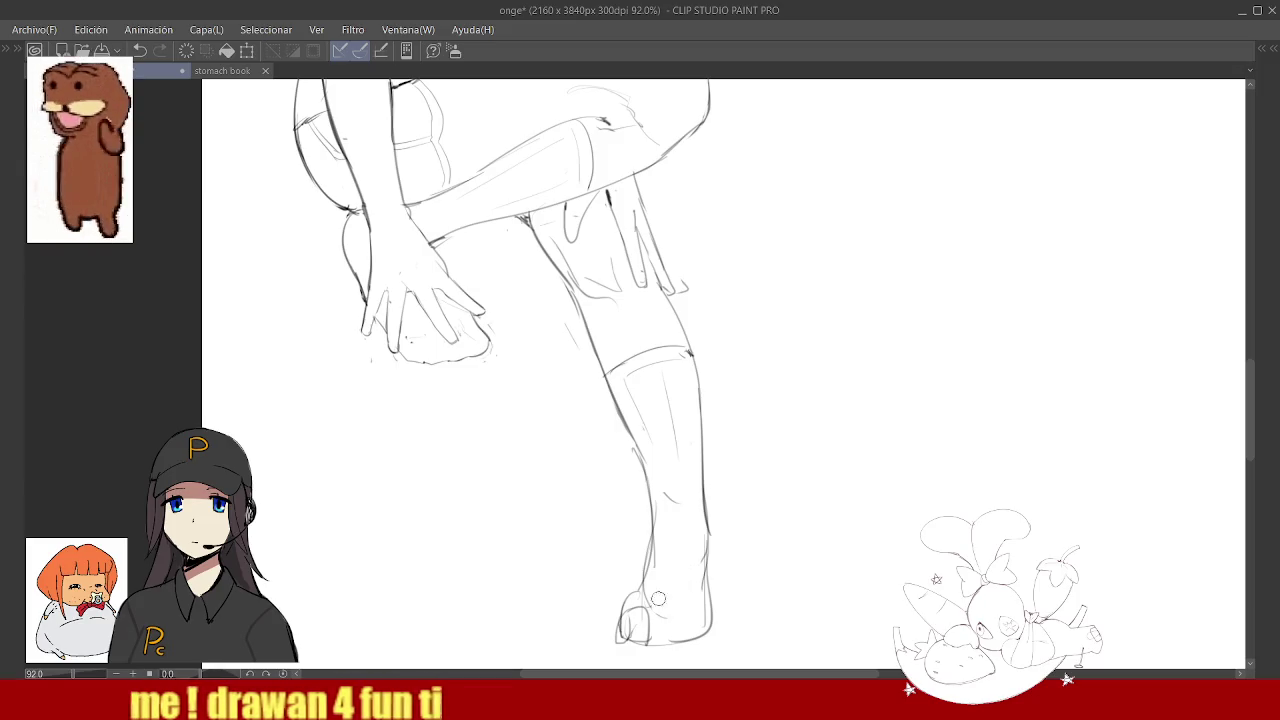
pyautogui.scroll(-3, 675, 510)
pyautogui.scroll(3, 700, 472)
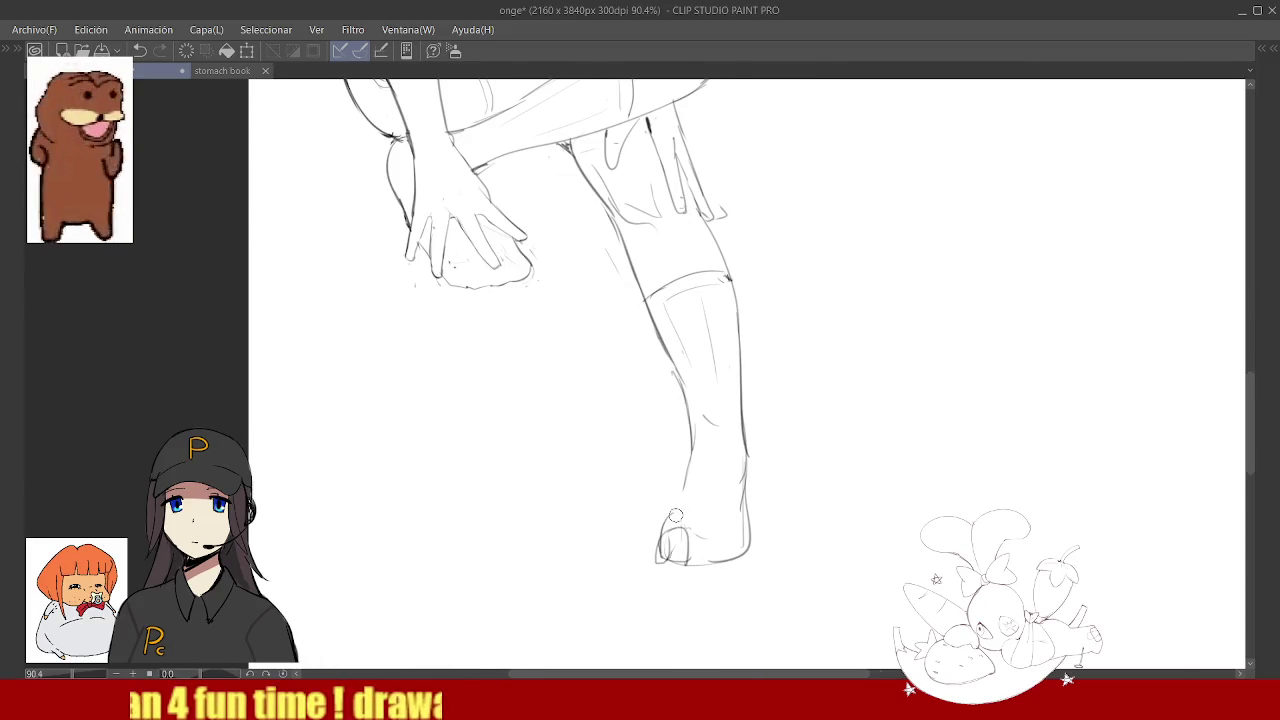
pyautogui.scroll(-3, 623, 457)
pyautogui.scroll(5, 627, 400)
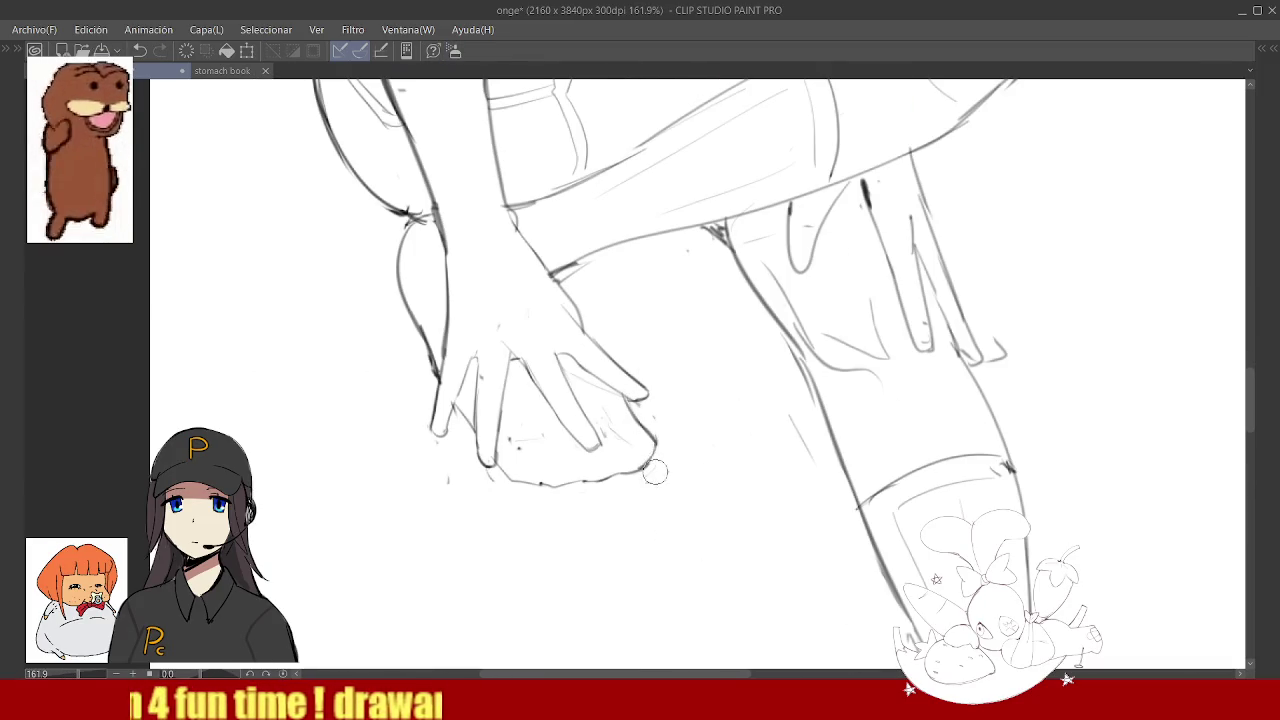
pyautogui.scroll(1, 487, 481)
pyautogui.scroll(3, 487, 481)
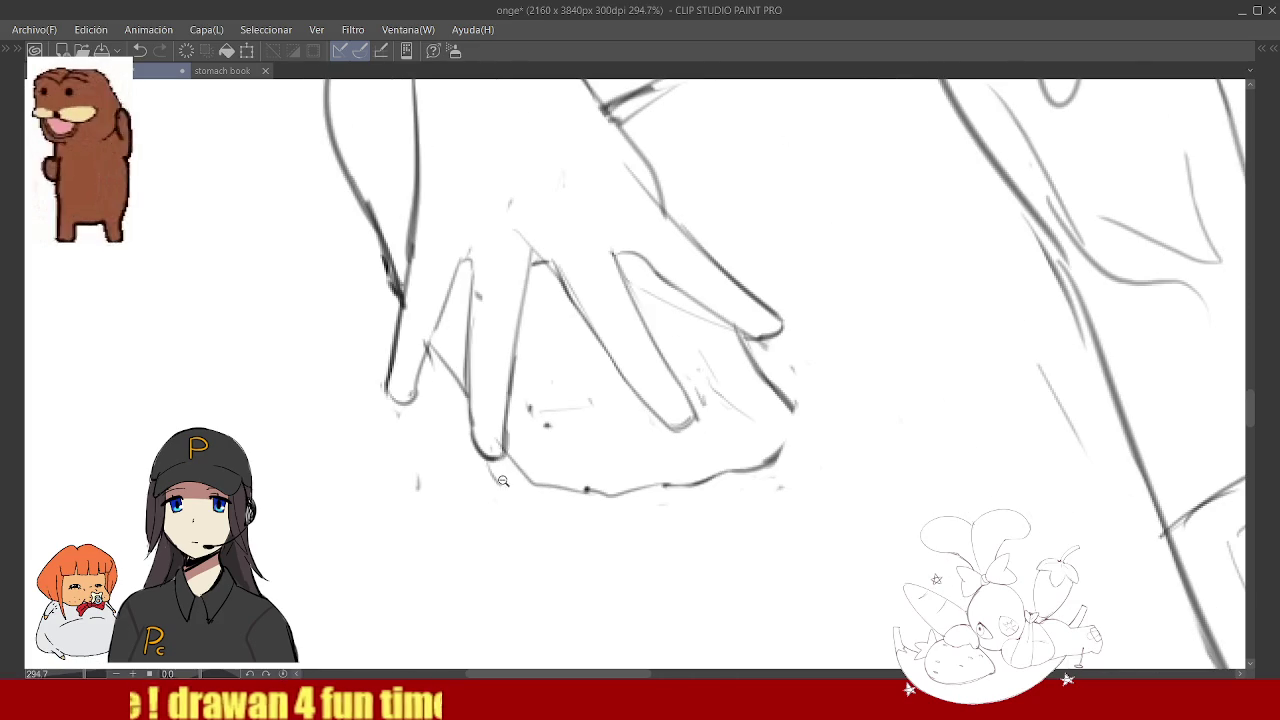
# Redraw the hand's lower contour as a darker stroke after two undone attempts
pyautogui.hotkey('ctrl', 'z')
pyautogui.moveTo(560, 488); pyautogui.dragTo(596, 490)
pyautogui.hotkey('ctrl', 'z')
pyautogui.moveTo(506, 450); pyautogui.dragTo(664, 484)
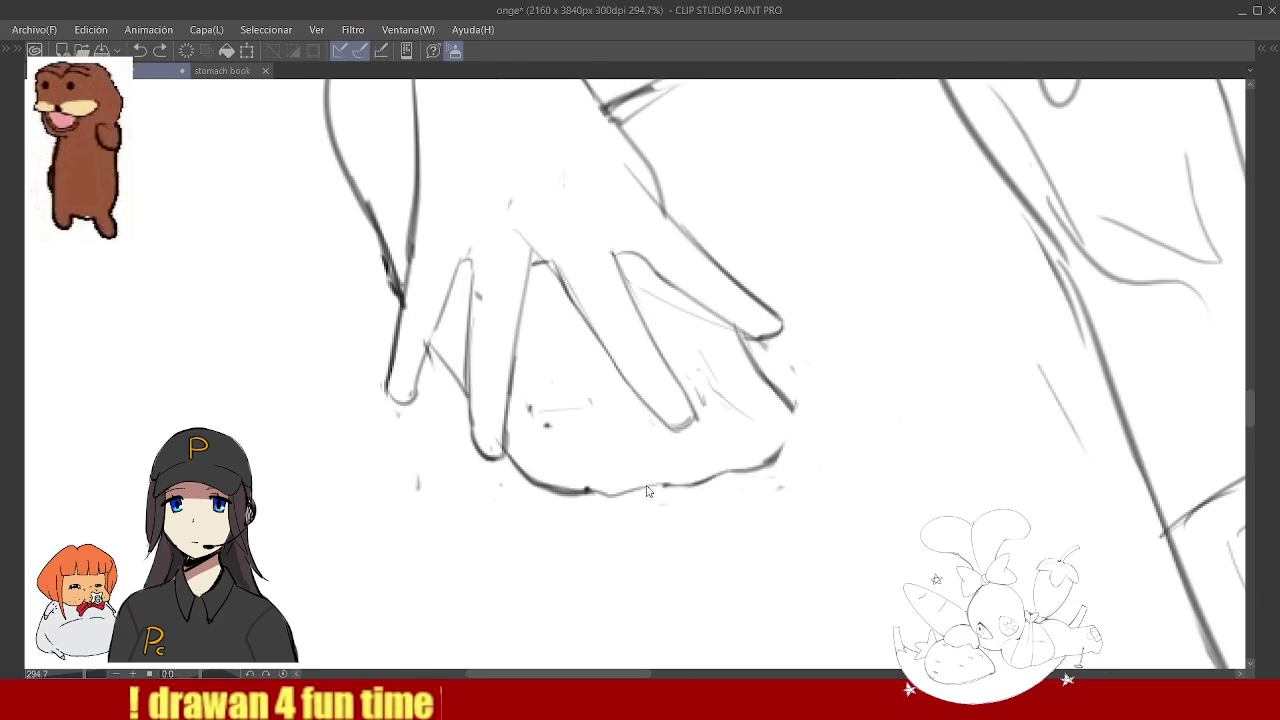
pyautogui.moveTo(582, 490)
pyautogui.mouseDown()
pyautogui.moveTo(505, 452)
pyautogui.moveTo(659, 487)
pyautogui.mouseUp()
# Undo the last hand-contour stroke, then zoom out and back in to review the whole figure
pyautogui.hotkey('ctrl', 'z')
pyautogui.scroll(-5, 659, 487)
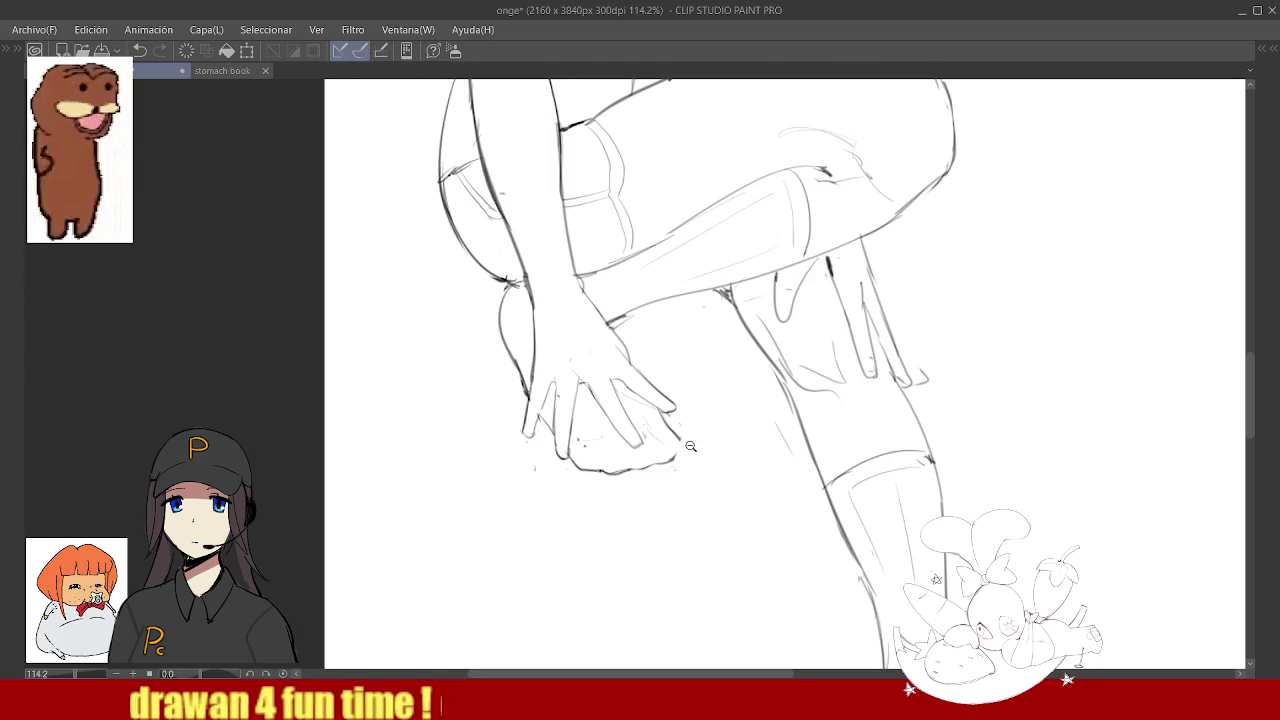
pyautogui.scroll(3, 658, 460)
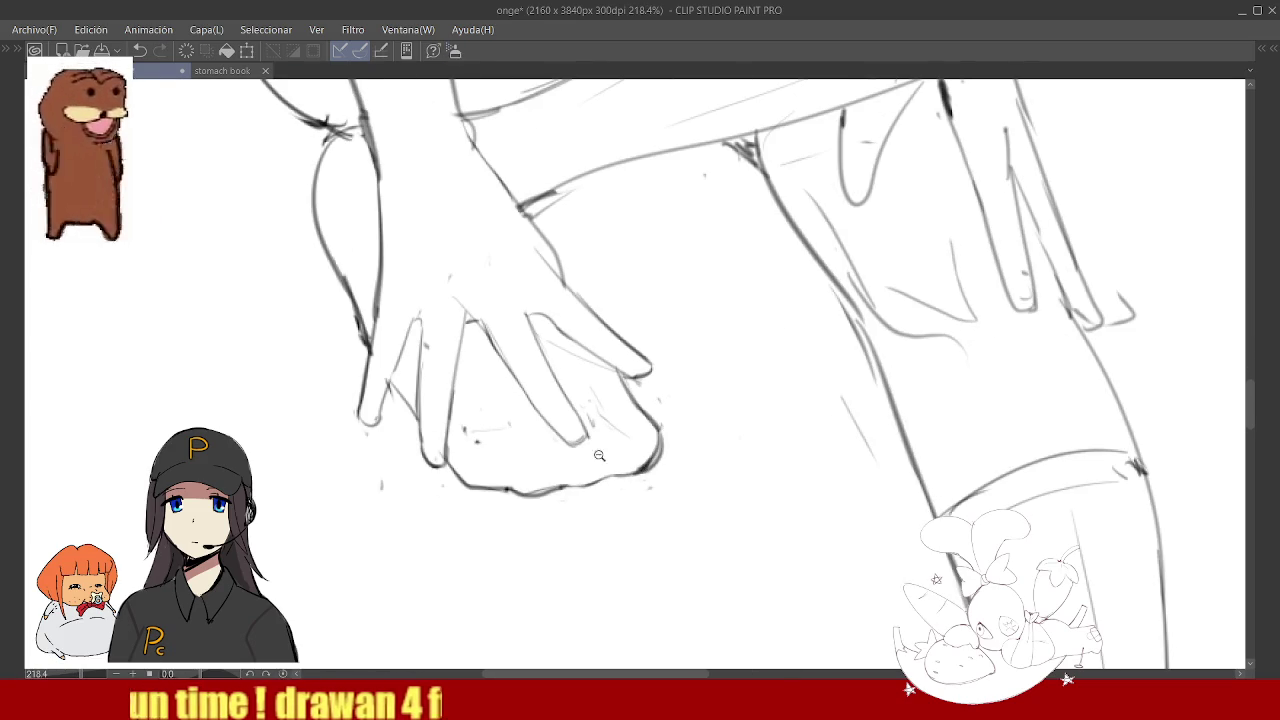
pyautogui.scroll(-5, 708, 422)
pyautogui.scroll(3, 734, 477)
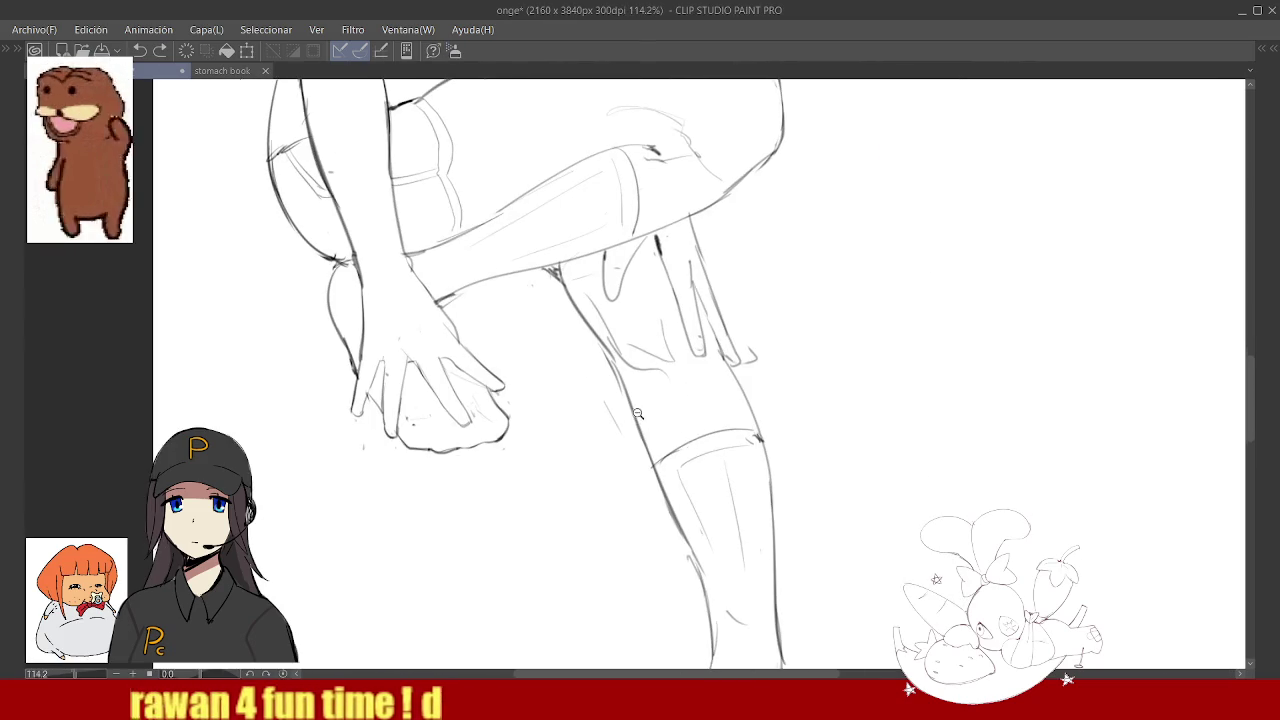
pyautogui.scroll(2, 637, 413)
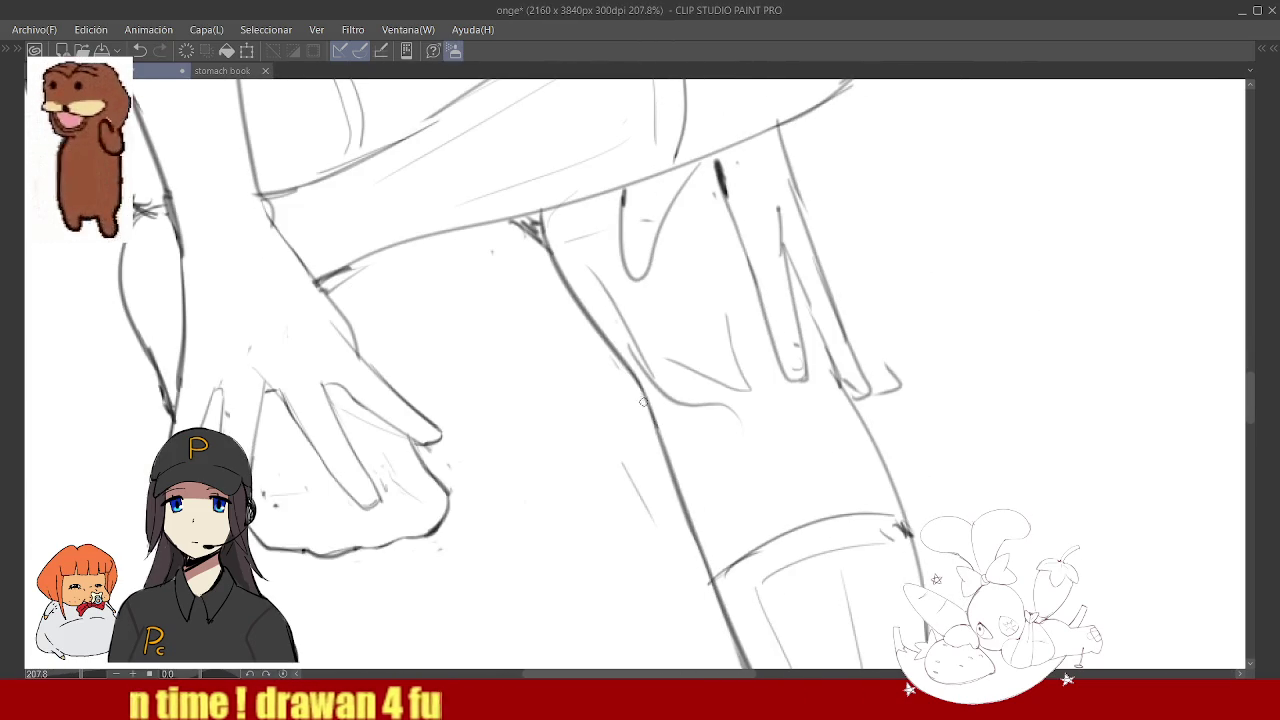
pyautogui.scroll(-5, 643, 402)
pyautogui.scroll(2, 686, 357)
pyautogui.scroll(-3, 700, 390)
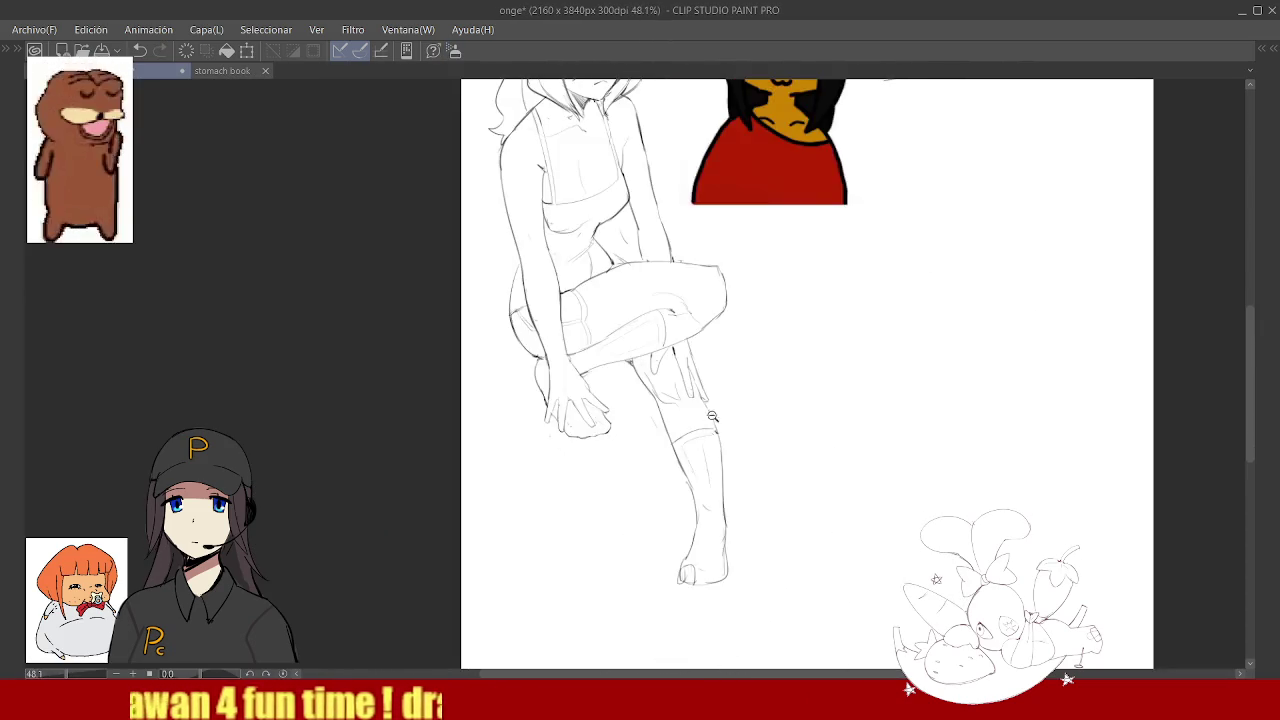
pyautogui.scroll(-1, 730, 440)
pyautogui.scroll(-1, 715, 400)
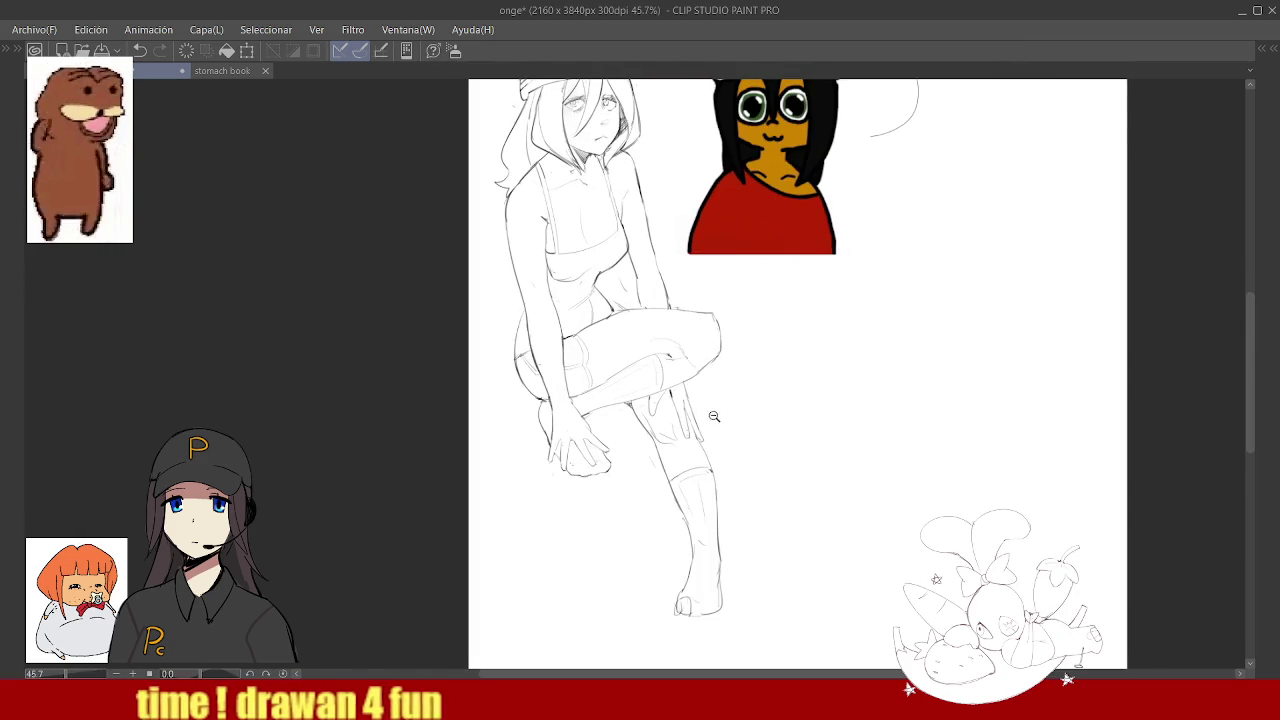
pyautogui.scroll(-3, 714, 416)
pyautogui.scroll(4, 708, 350)
pyautogui.scroll(3, 684, 403)
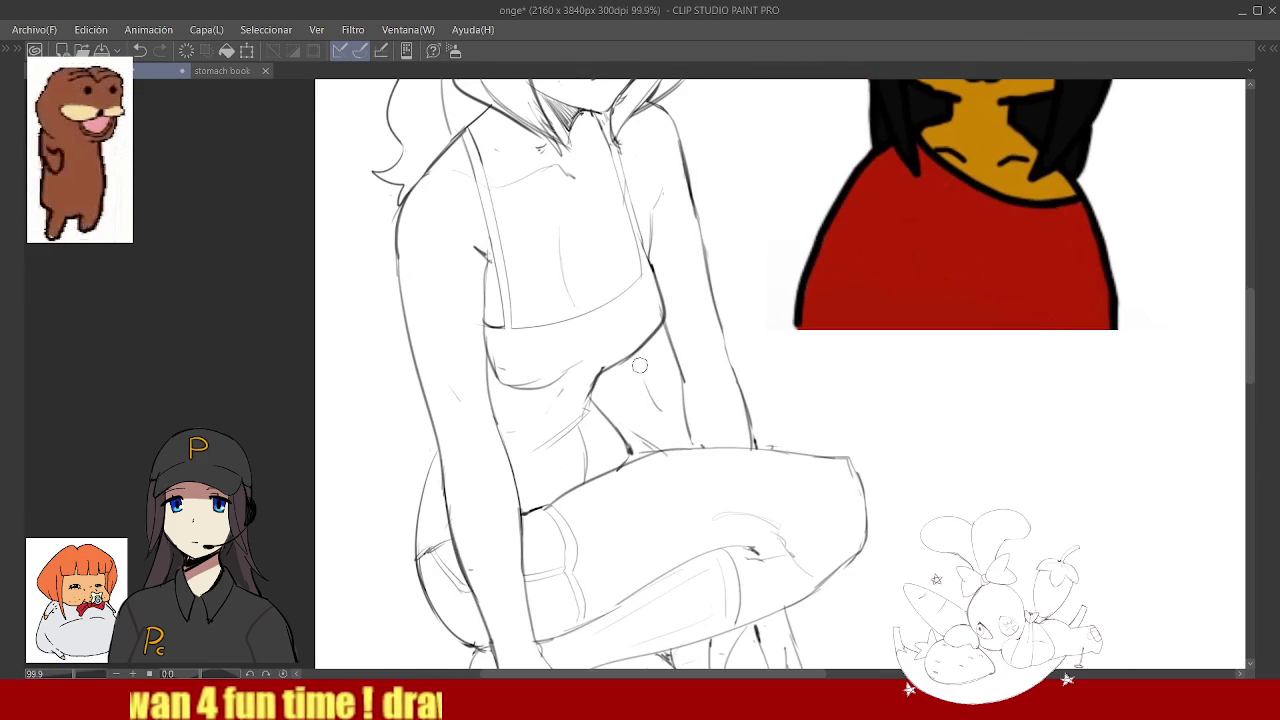
pyautogui.scroll(2, 644, 436)
pyautogui.scroll(1, 620, 390)
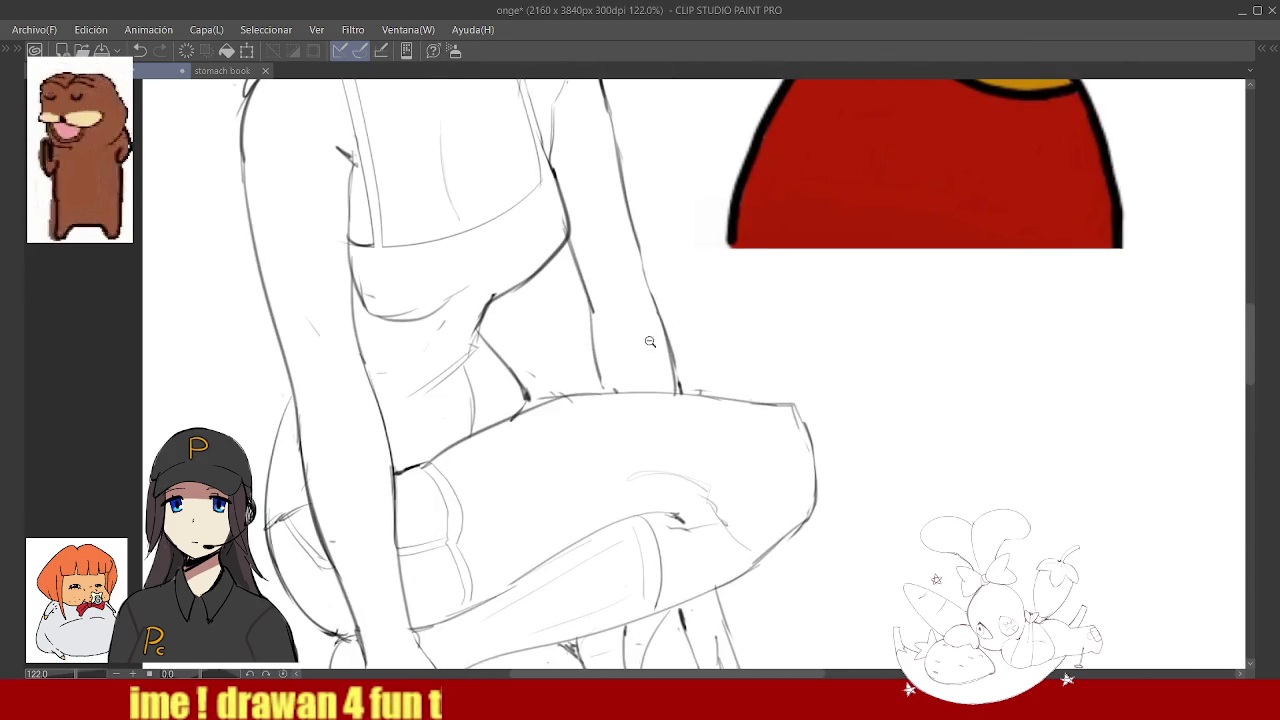
pyautogui.scroll(1, 590, 335)
pyautogui.scroll(-3, 600, 420)
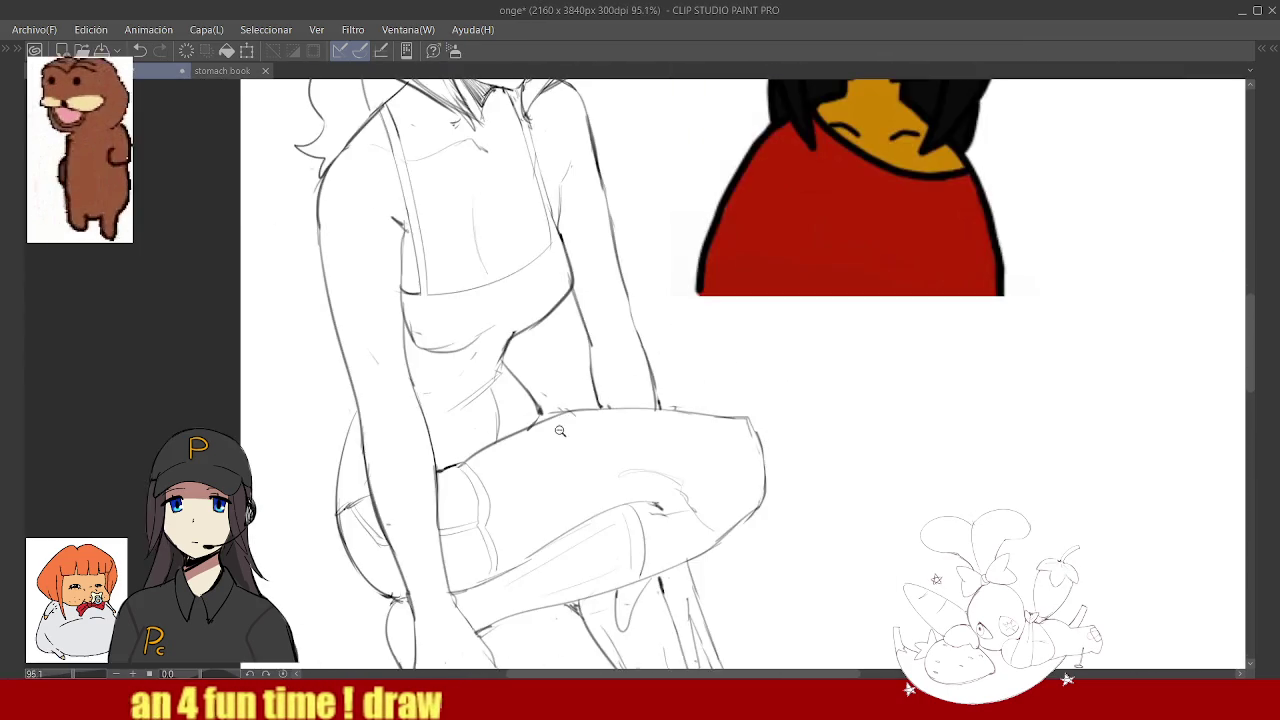
pyautogui.scroll(2, 564, 376)
pyautogui.scroll(2, 564, 376)
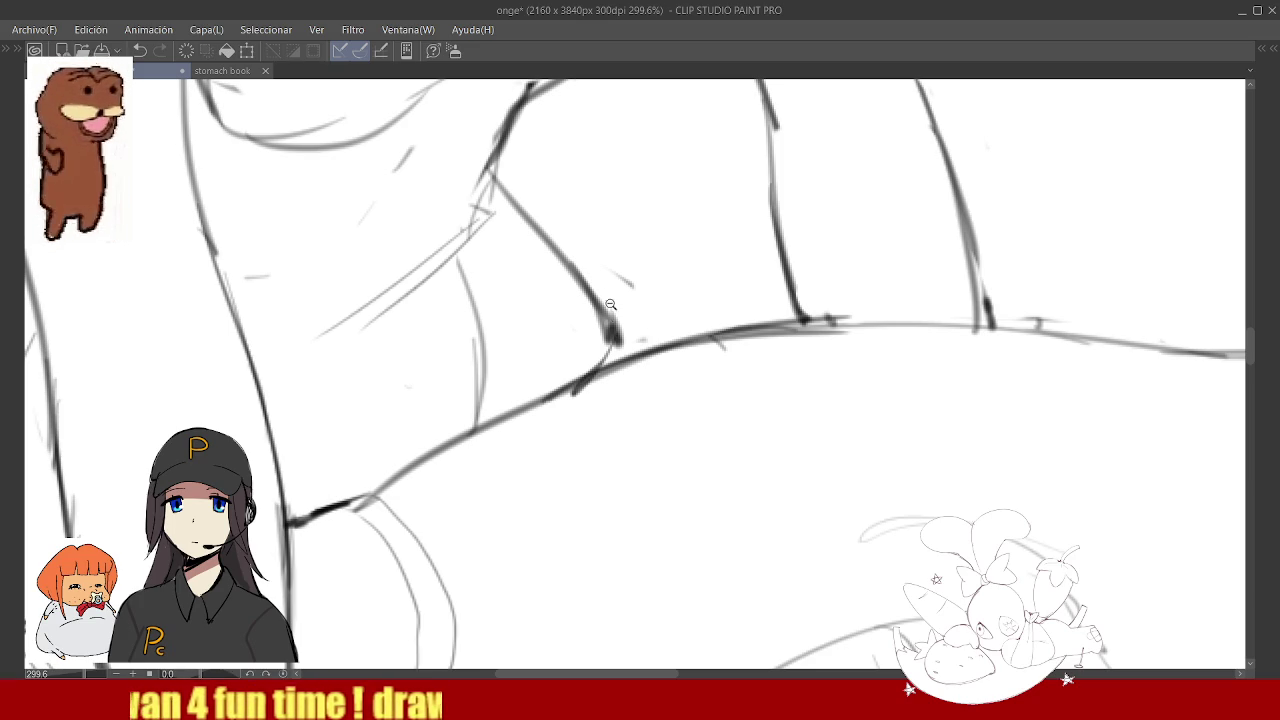
pyautogui.scroll(-5, 612, 344)
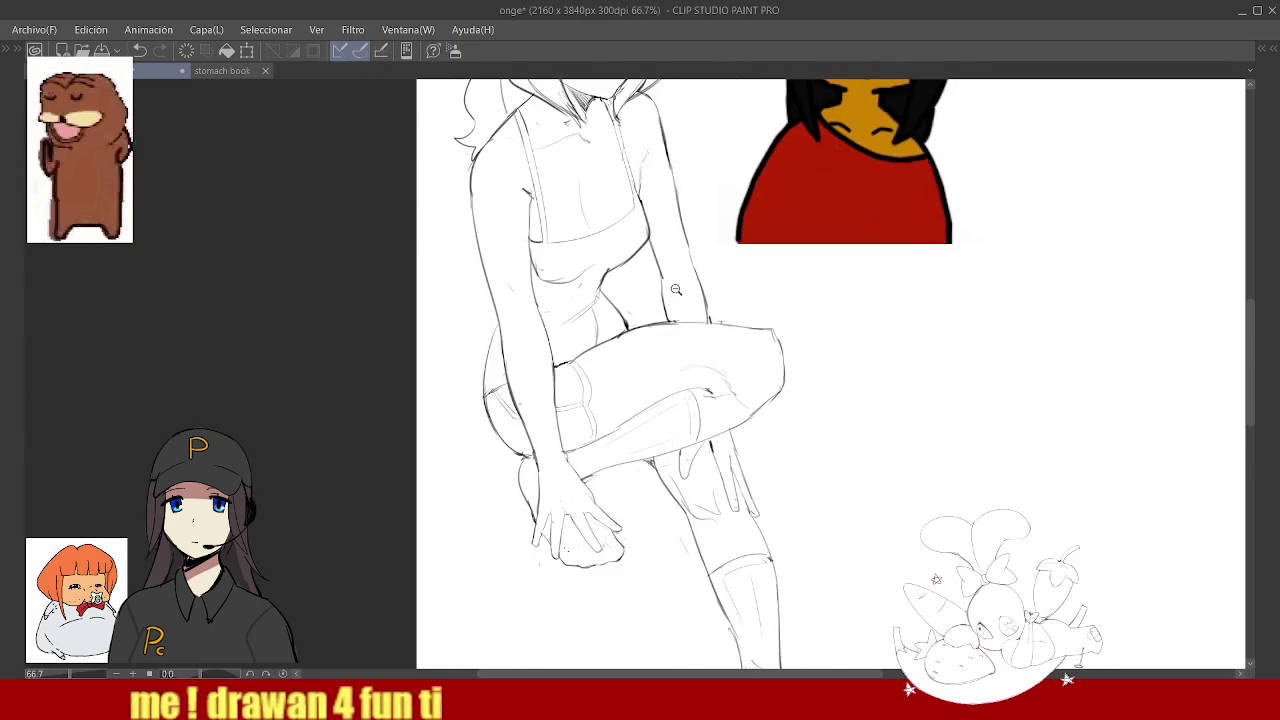
# Zoom in on the knee and redraw the contour from the upper thigh to the knee
pyautogui.scroll(-2, 620, 334)
pyautogui.scroll(2, 621, 330)
pyautogui.scroll(2, 640, 350)
pyautogui.scroll(1, 660, 370)
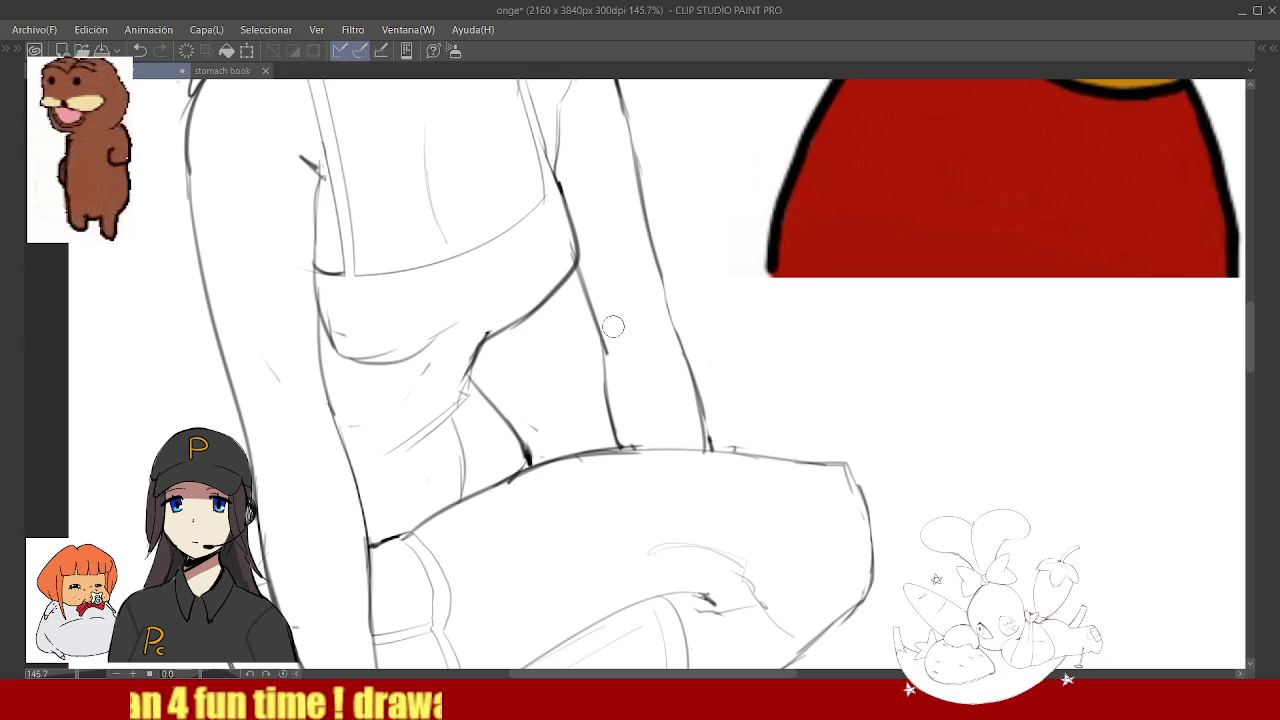
pyautogui.moveTo(645, 222); pyautogui.dragTo(706, 442)
pyautogui.moveTo(685, 330); pyautogui.dragTo(705, 447)
# Darken the top contour of the knee, undoing unwanted strokes
pyautogui.scroll(-4, 705, 447)
pyautogui.scroll(5, 760, 410)
pyautogui.moveTo(680, 390); pyautogui.dragTo(830, 398)
pyautogui.hotkey('ctrl', 'z')
pyautogui.moveTo(705, 392); pyautogui.dragTo(830, 396)
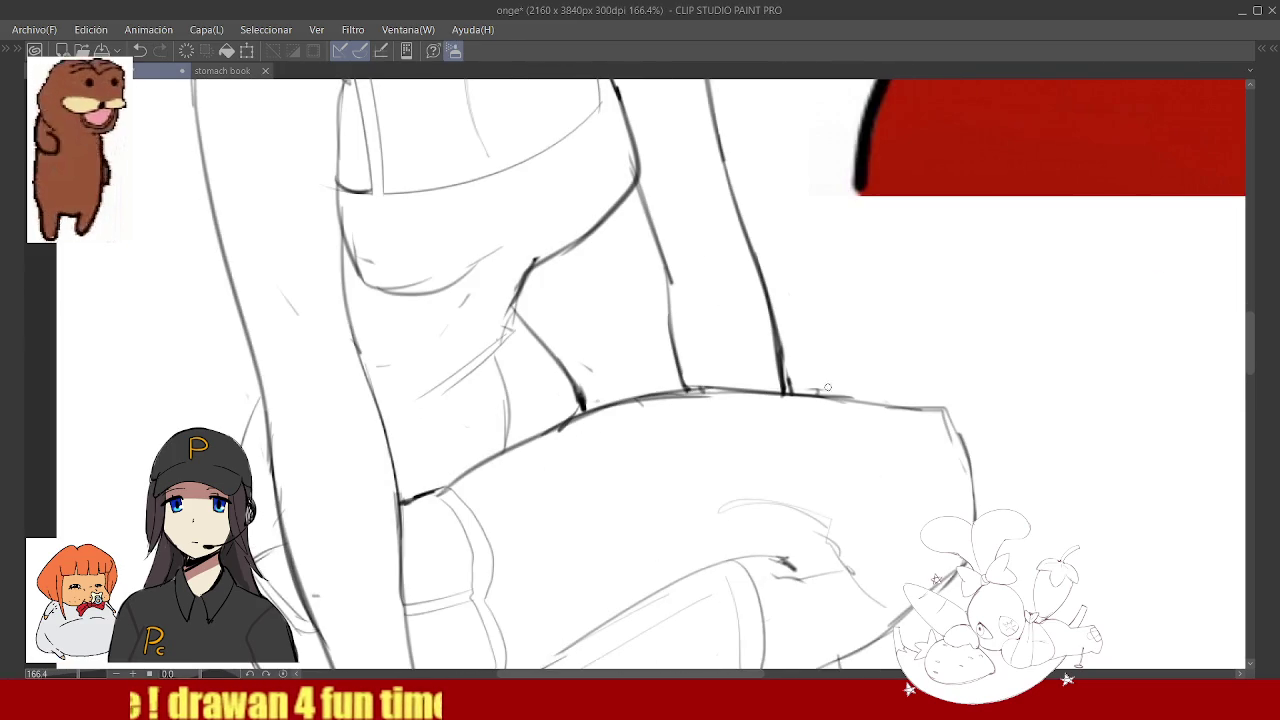
pyautogui.scroll(-5, 728, 352)
pyautogui.scroll(2, 728, 352)
pyautogui.scroll(2, 728, 352)
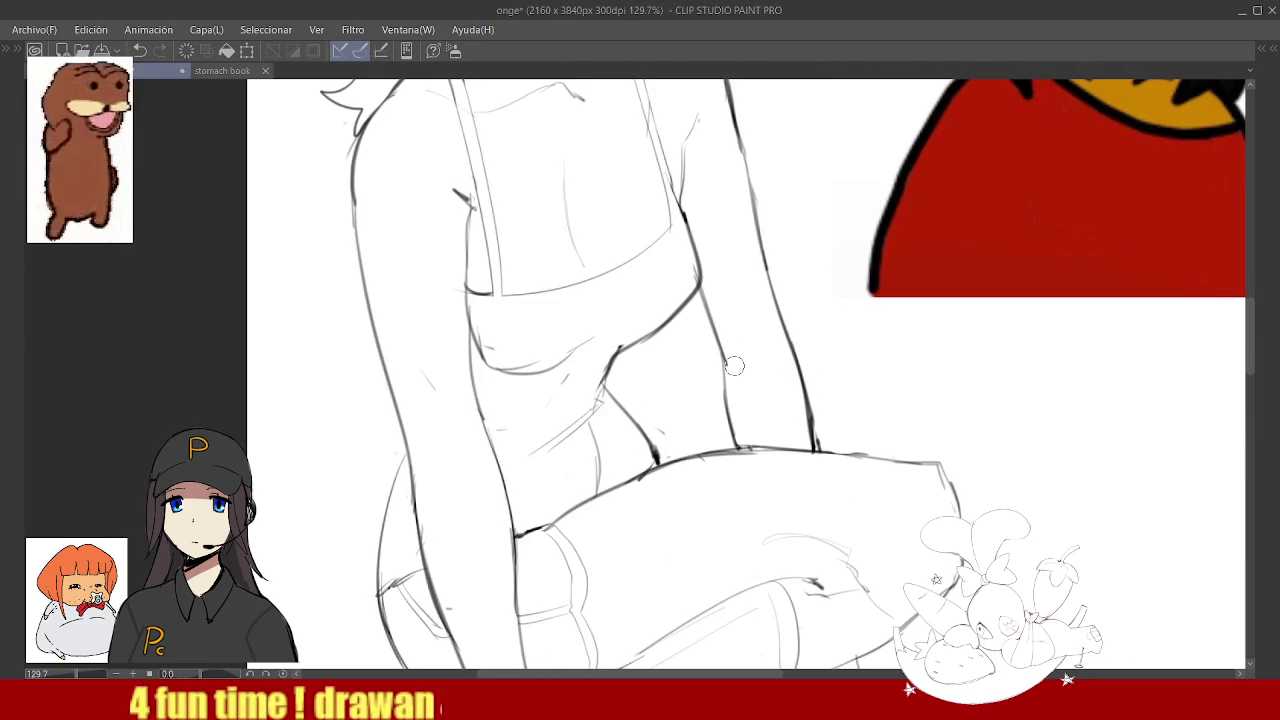
pyautogui.hotkey('ctrl', 'z')
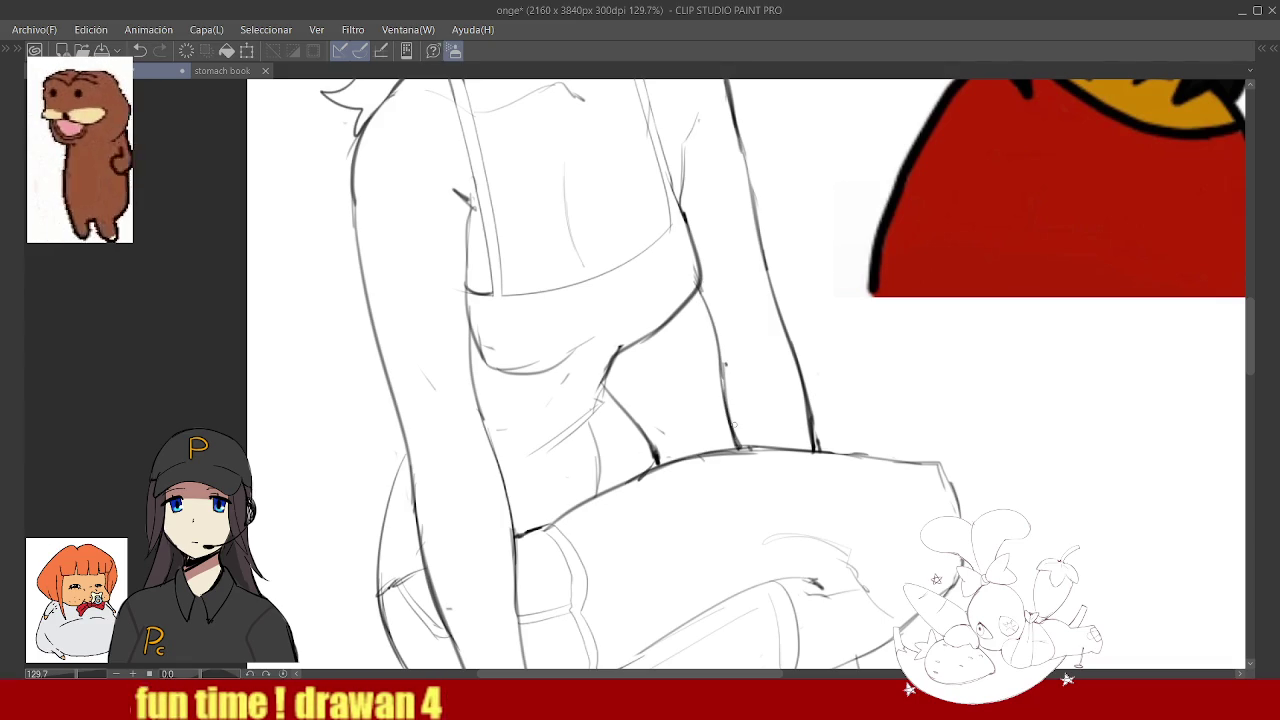
# Undo a stray stroke and redraw a firmer contour line down toward the knee
pyautogui.scroll(-5, 730, 390)
pyautogui.scroll(3, 746, 364)
pyautogui.scroll(2, 746, 364)
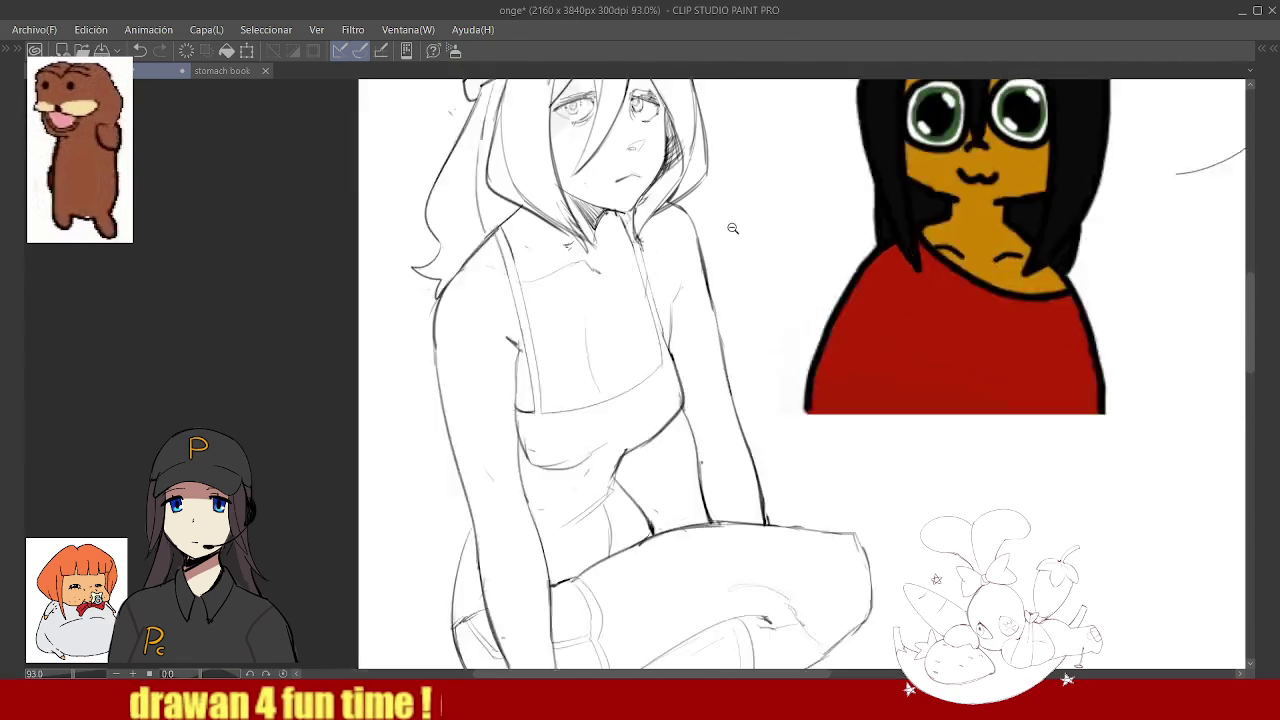
pyautogui.scroll(2, 740, 375)
pyautogui.hotkey('ctrl', 'z')
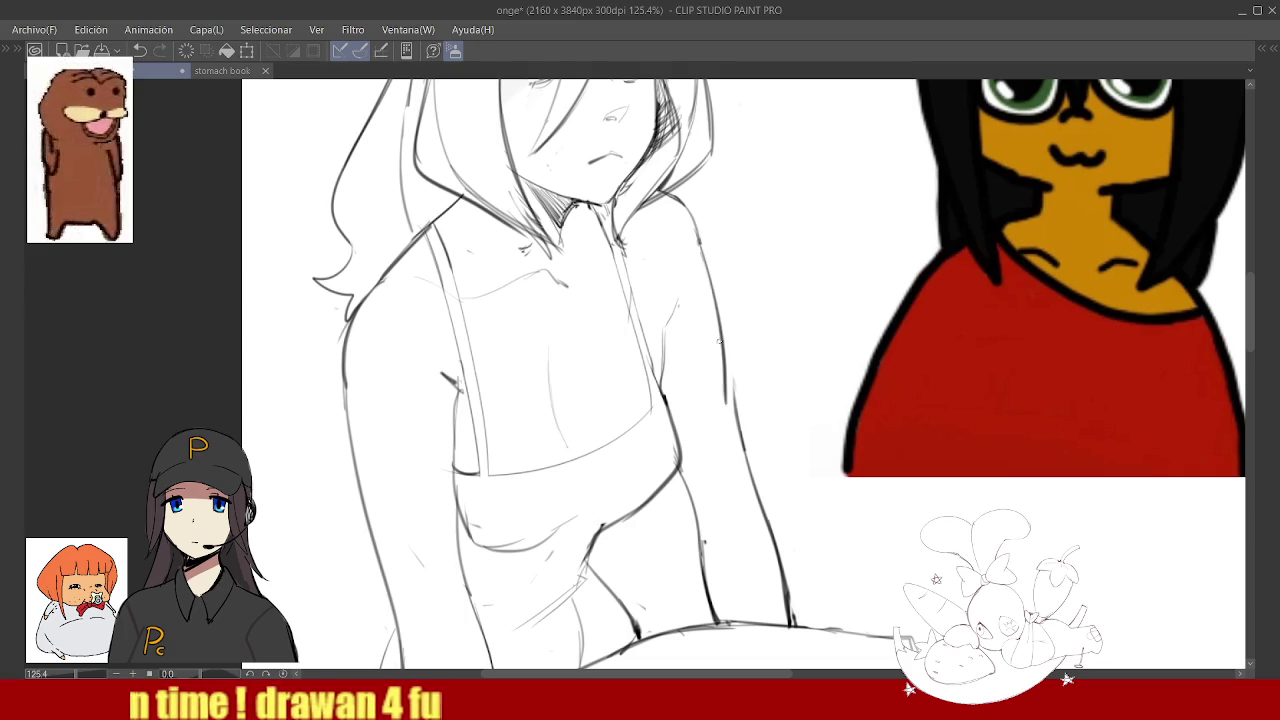
pyautogui.scroll(-2, 730, 370)
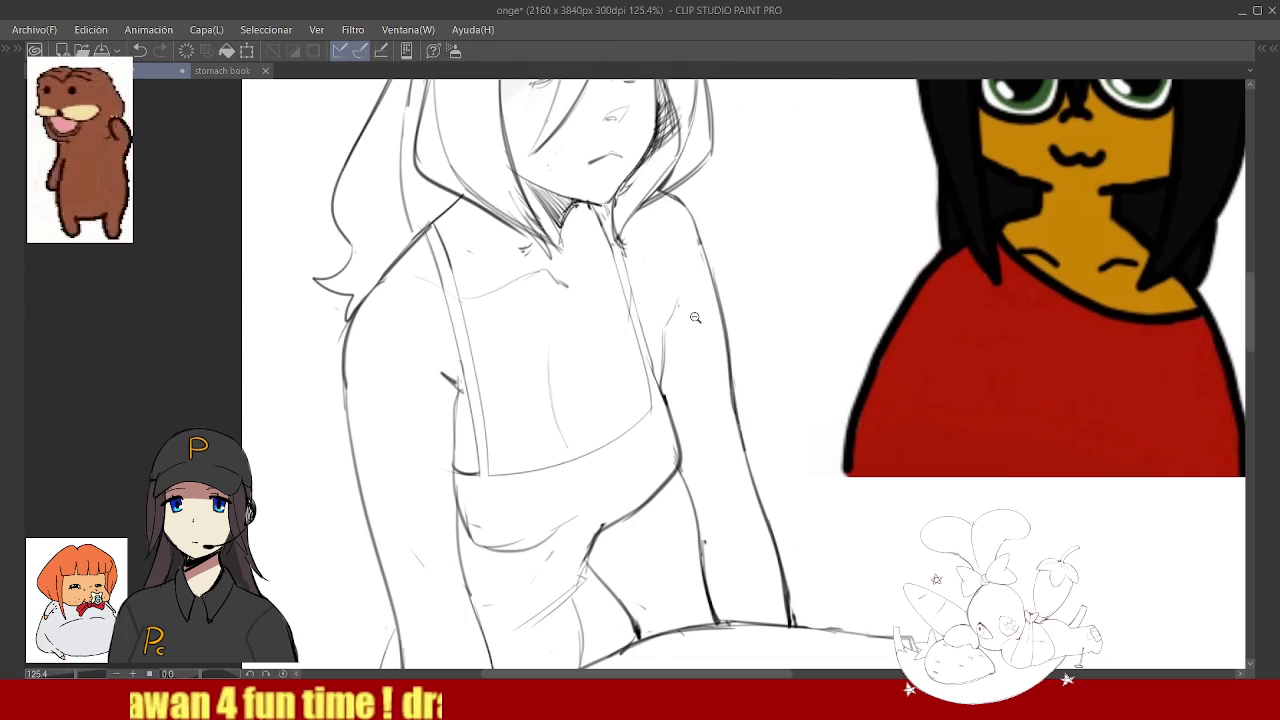
pyautogui.scroll(-3, 740, 365)
pyautogui.scroll(6, 769, 361)
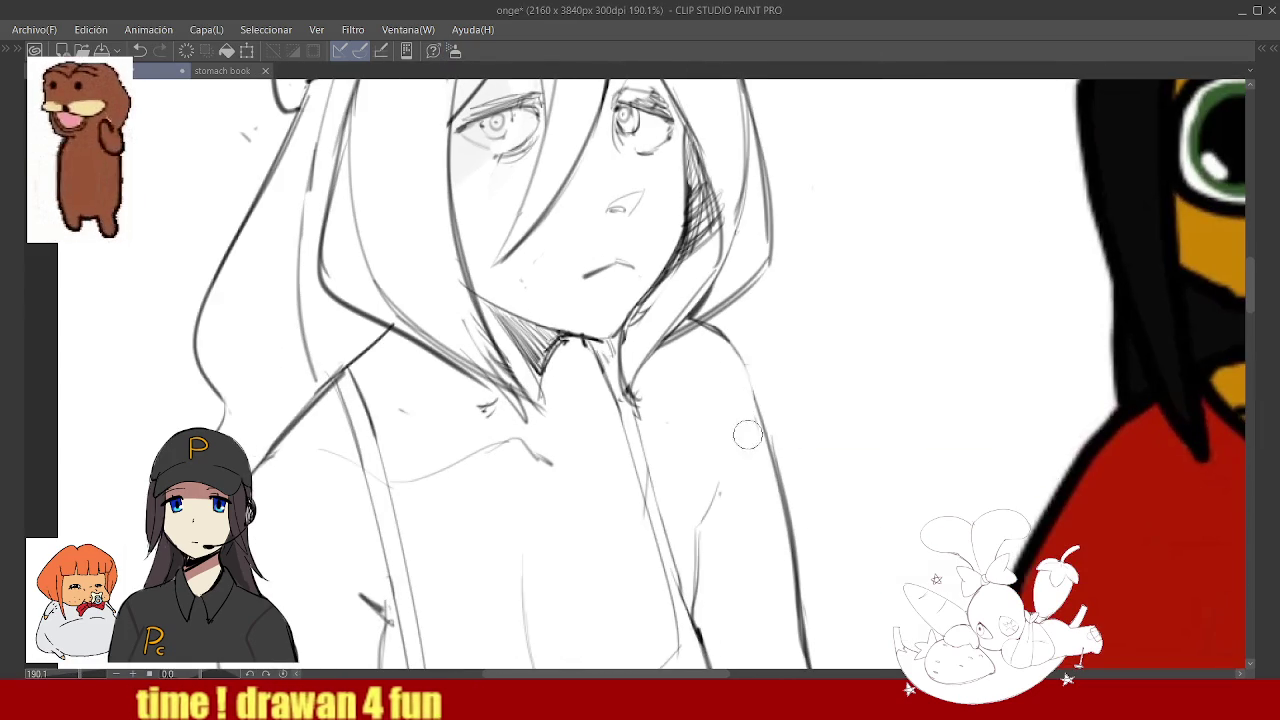
pyautogui.moveTo(728, 340); pyautogui.dragTo(770, 447)
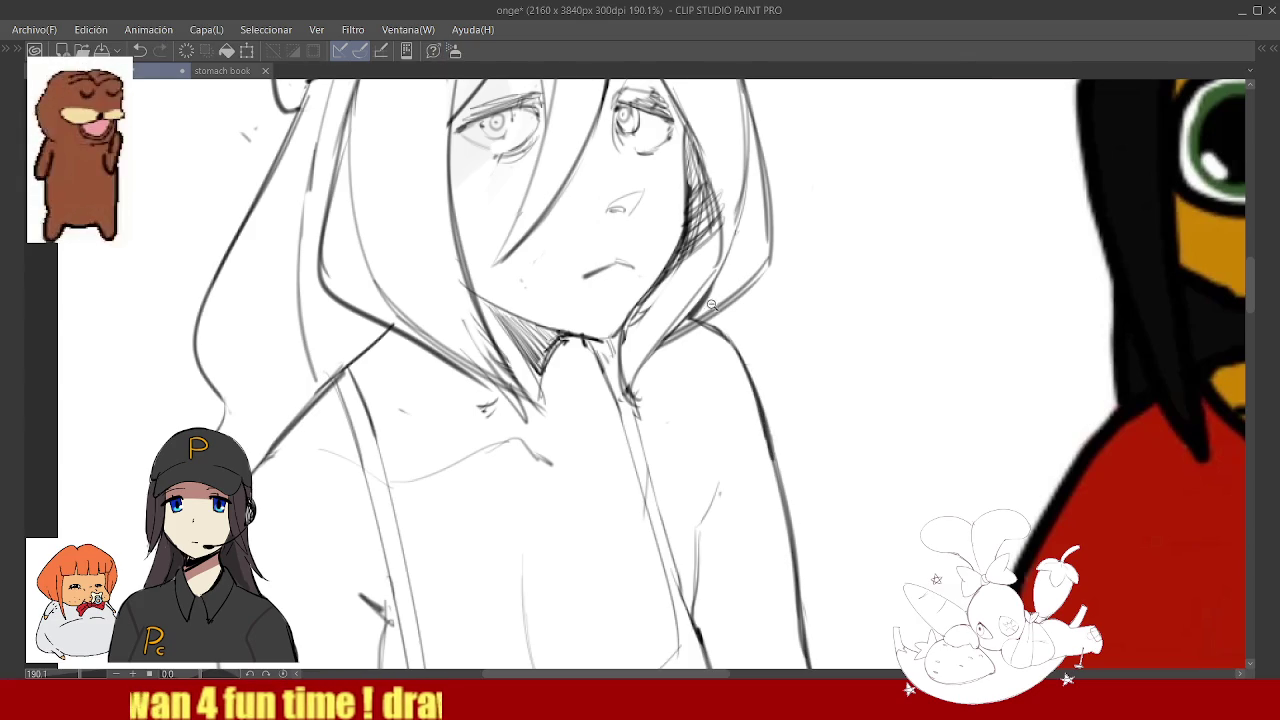
# Redraw the knee's right contour as a darker, firmer line
pyautogui.scroll(-5, 775, 450)
pyautogui.scroll(1, 785, 456)
pyautogui.scroll(5, 810, 416)
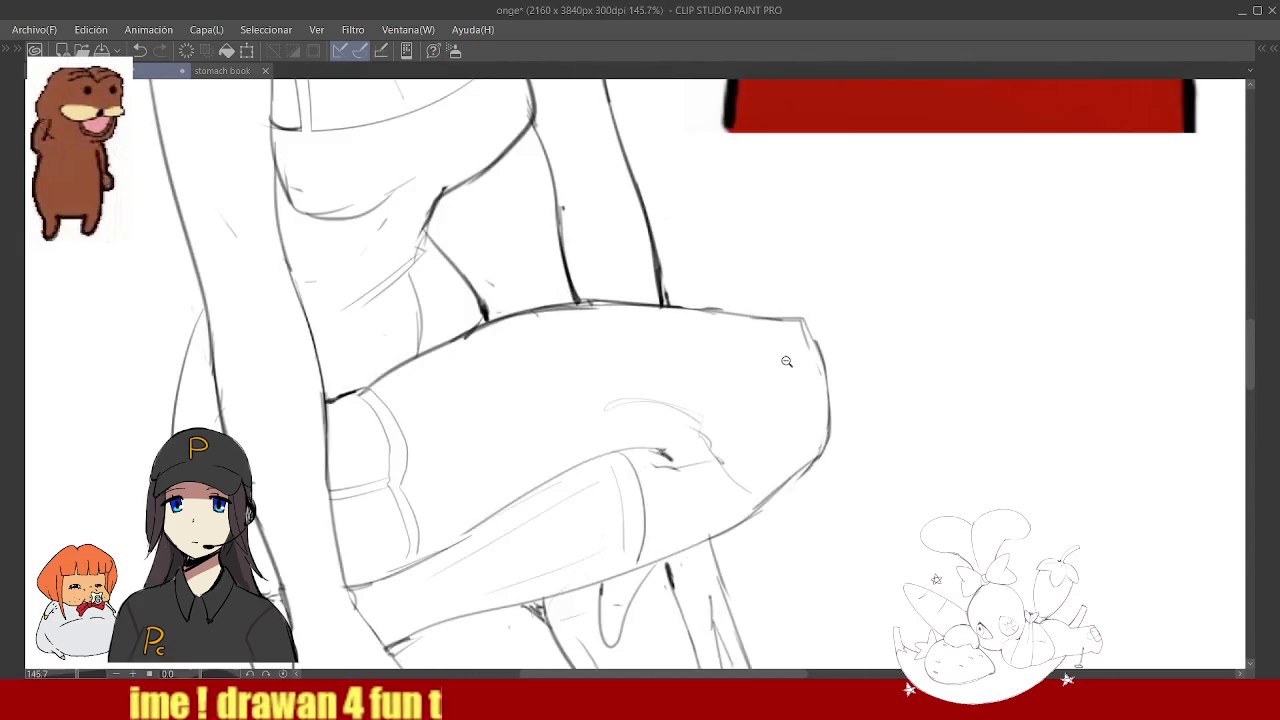
pyautogui.scroll(1, 840, 365)
pyautogui.moveTo(816, 296); pyautogui.dragTo(860, 492)
pyautogui.hotkey('ctrl', 'z')
pyautogui.moveTo(850, 398)
pyautogui.mouseDown()
pyautogui.moveTo(858, 508)
pyautogui.moveTo(855, 455)
pyautogui.moveTo(843, 517)
pyautogui.mouseUp()
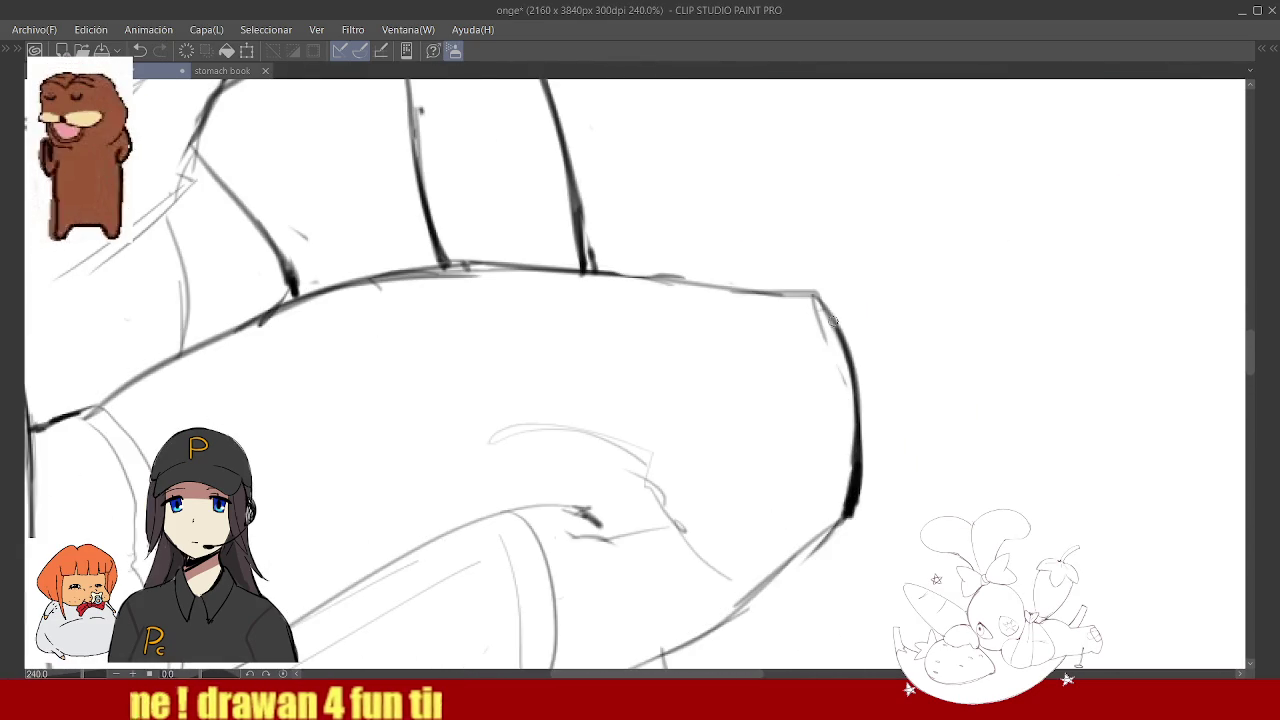
# Redraw the upper thigh contour darker, undoing the failed attempts
pyautogui.scroll(-3, 810, 325)
pyautogui.scroll(1, 710, 322)
pyautogui.hotkey('ctrl', 'z')
pyautogui.moveTo(706, 324); pyautogui.dragTo(844, 344)
pyautogui.hotkey('ctrl', 'z')
pyautogui.hotkey('ctrl', 'z')
pyautogui.moveTo(688, 328); pyautogui.dragTo(828, 344)
pyautogui.scroll(2, 705, 340)
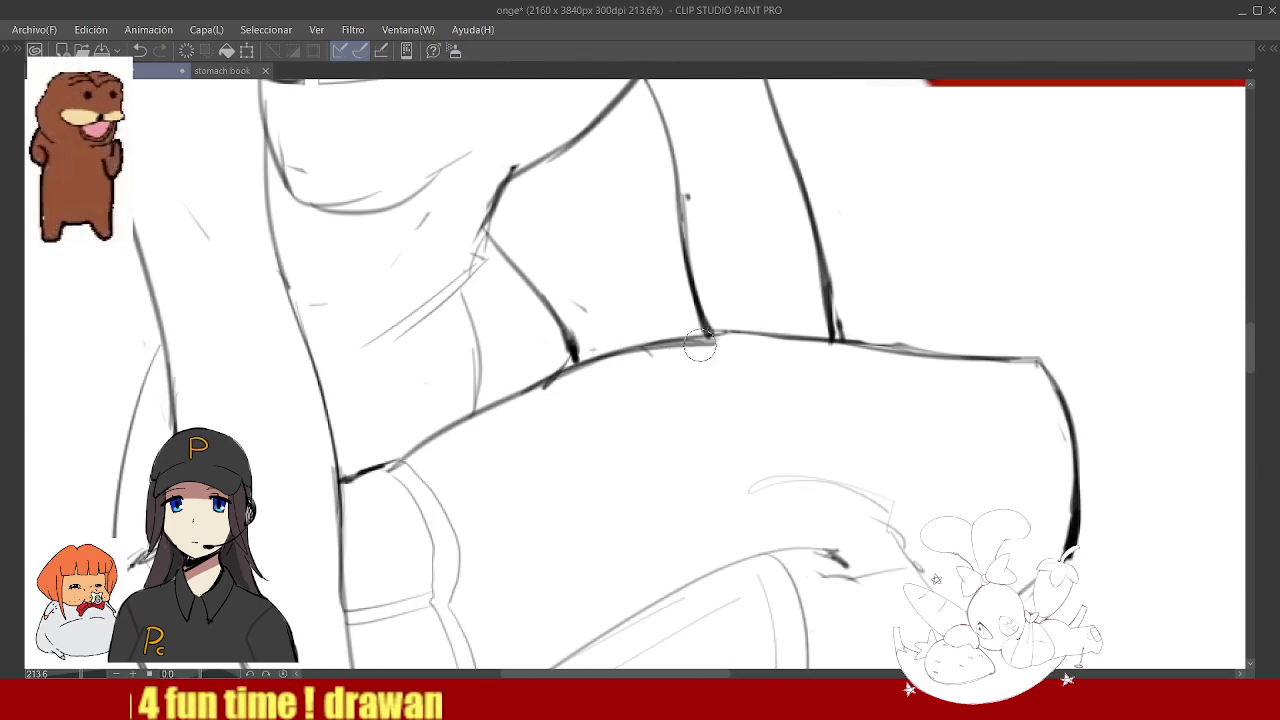
pyautogui.hotkey('ctrl', 'z')
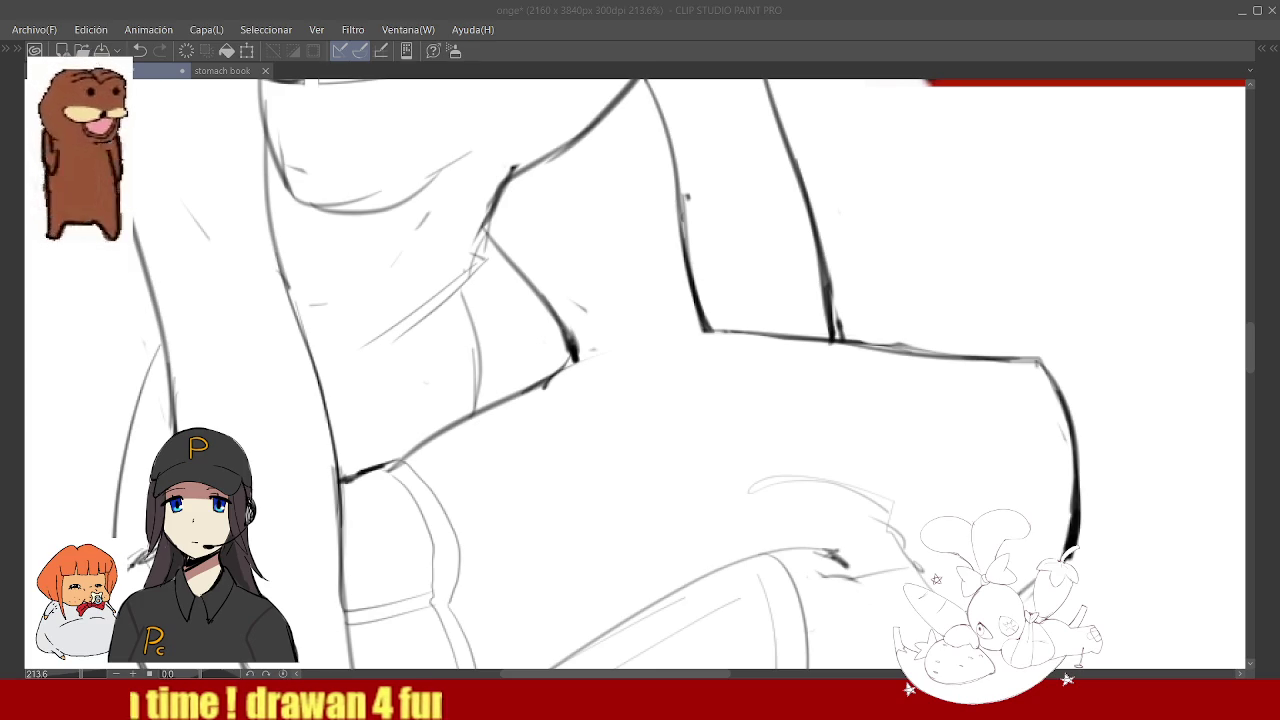
# Undo the last short stroke on the thigh
pyautogui.press('alt')
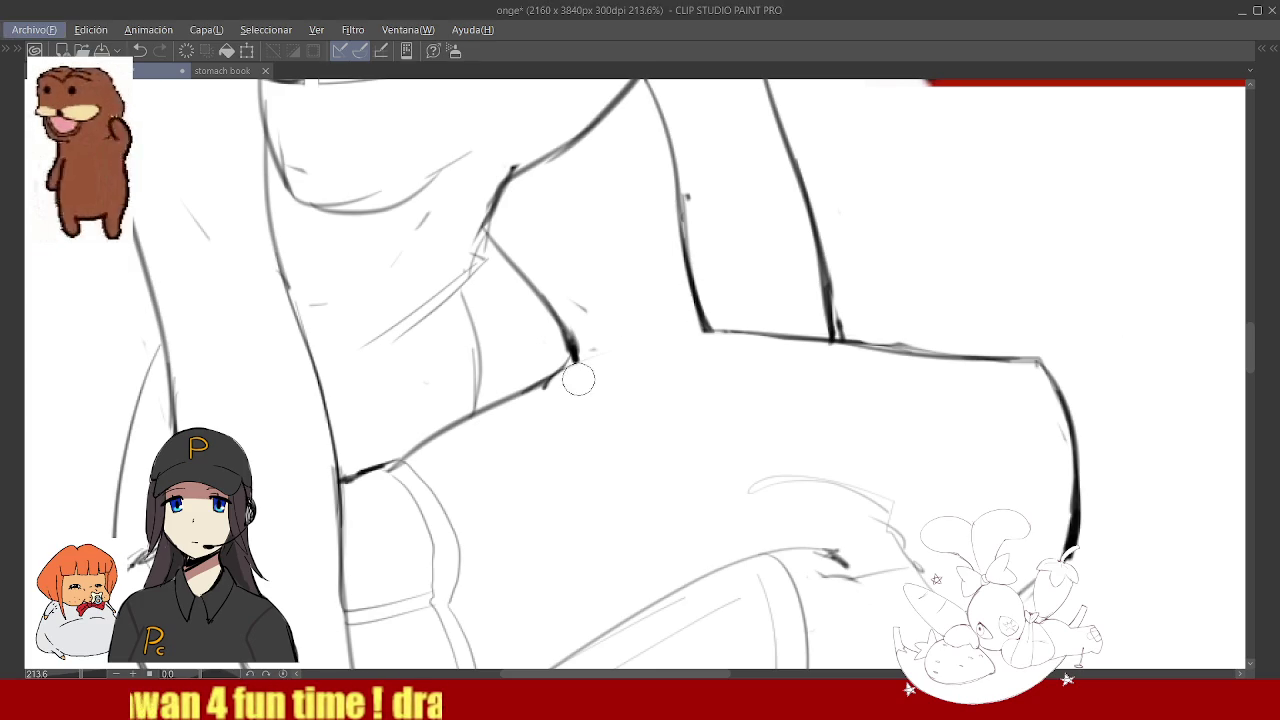
pyautogui.press('Right')
pyautogui.press('Right')
pyautogui.press('Escape')
pyautogui.hotkey('ctrl', 'z')
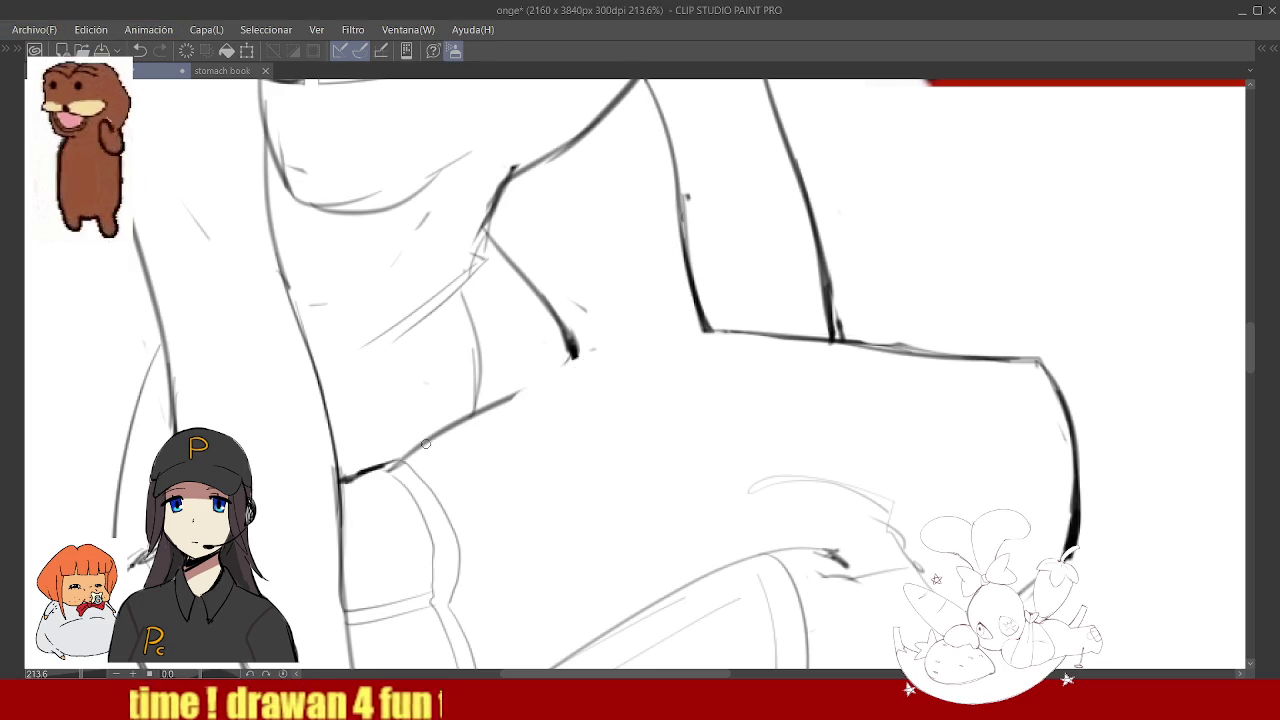
pyautogui.scroll(-2, 450, 428)
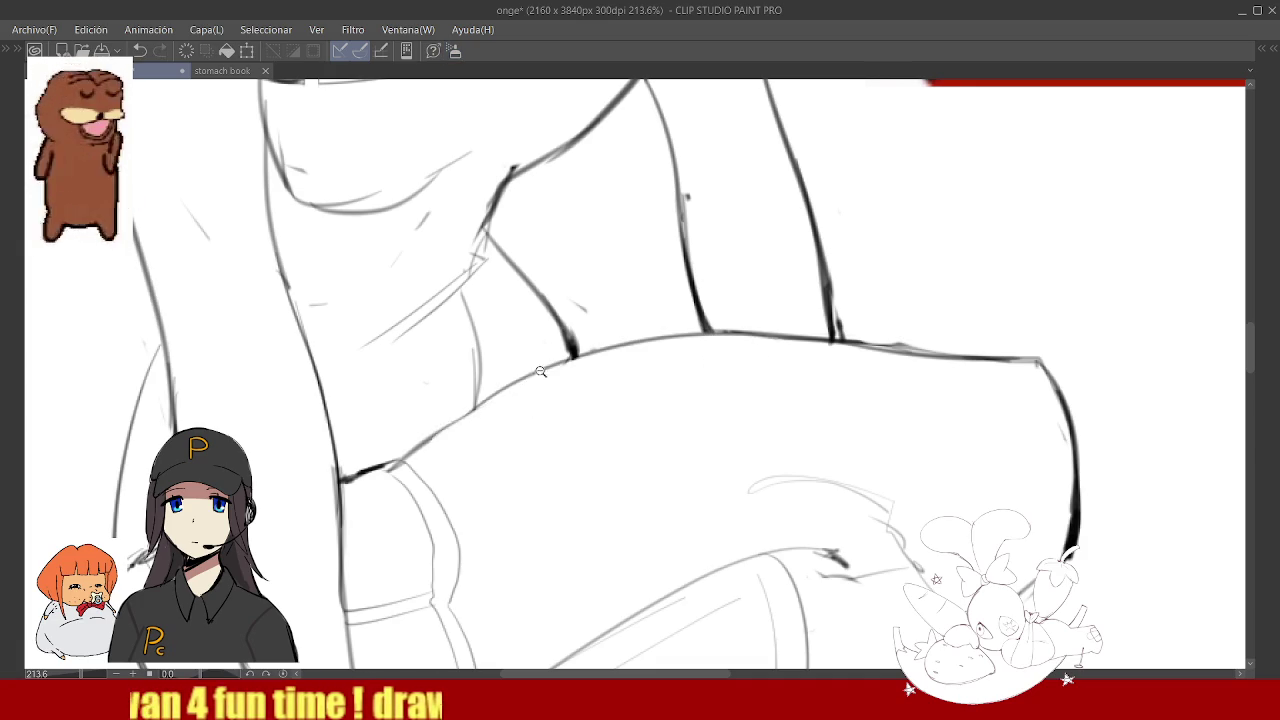
pyautogui.scroll(-3, 545, 365)
pyautogui.scroll(3, 675, 363)
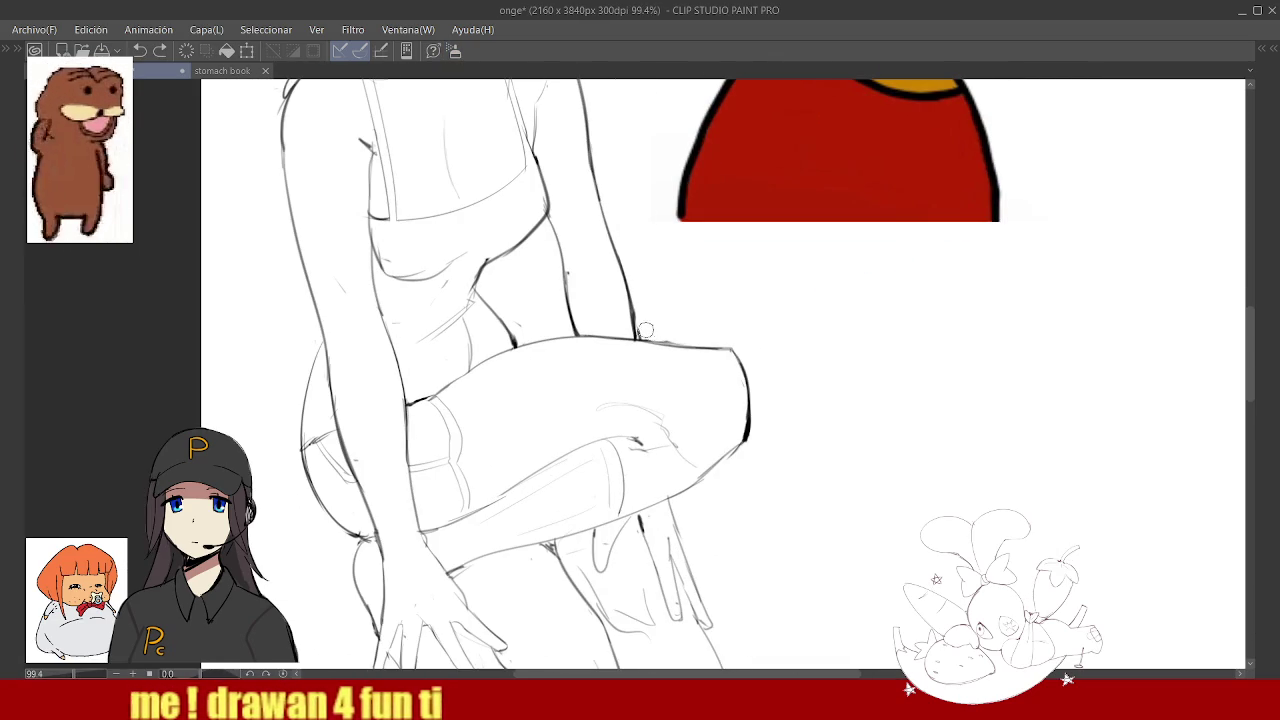
# Zoom around to check the knee linework and bring back the side panels
pyautogui.scroll(-3, 655, 318)
pyautogui.scroll(4, 618, 366)
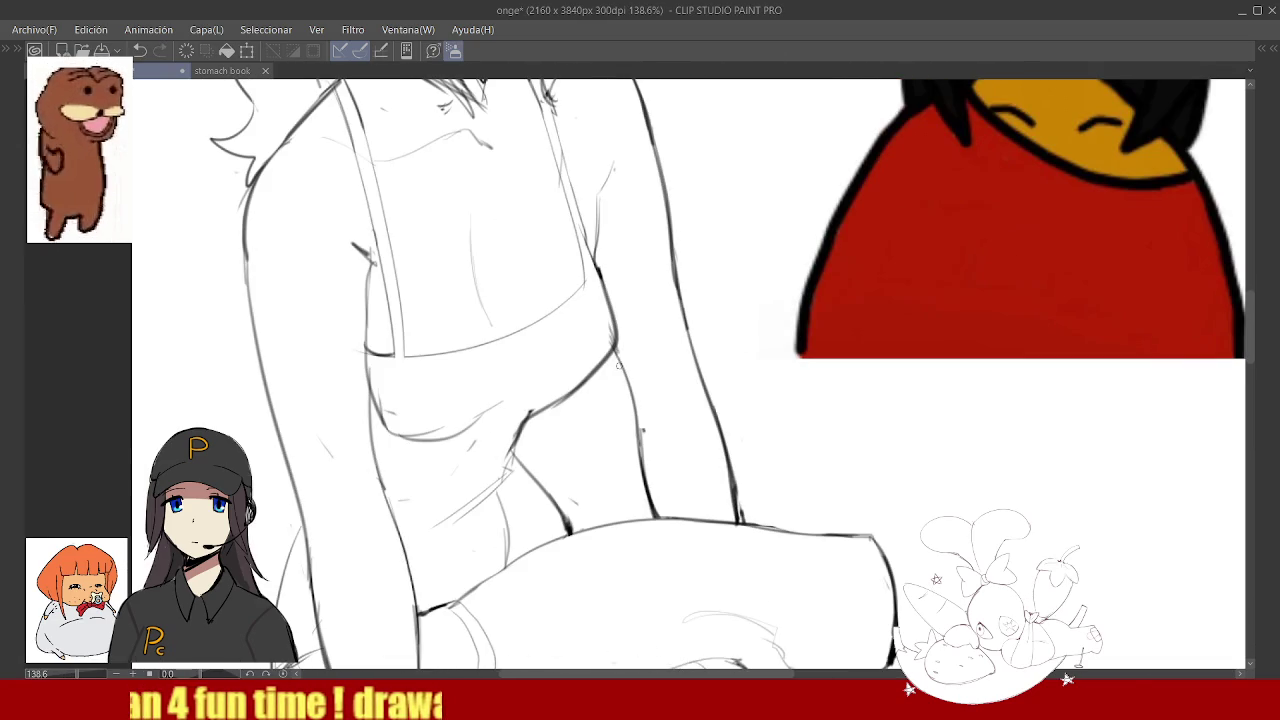
pyautogui.scroll(1, 614, 344)
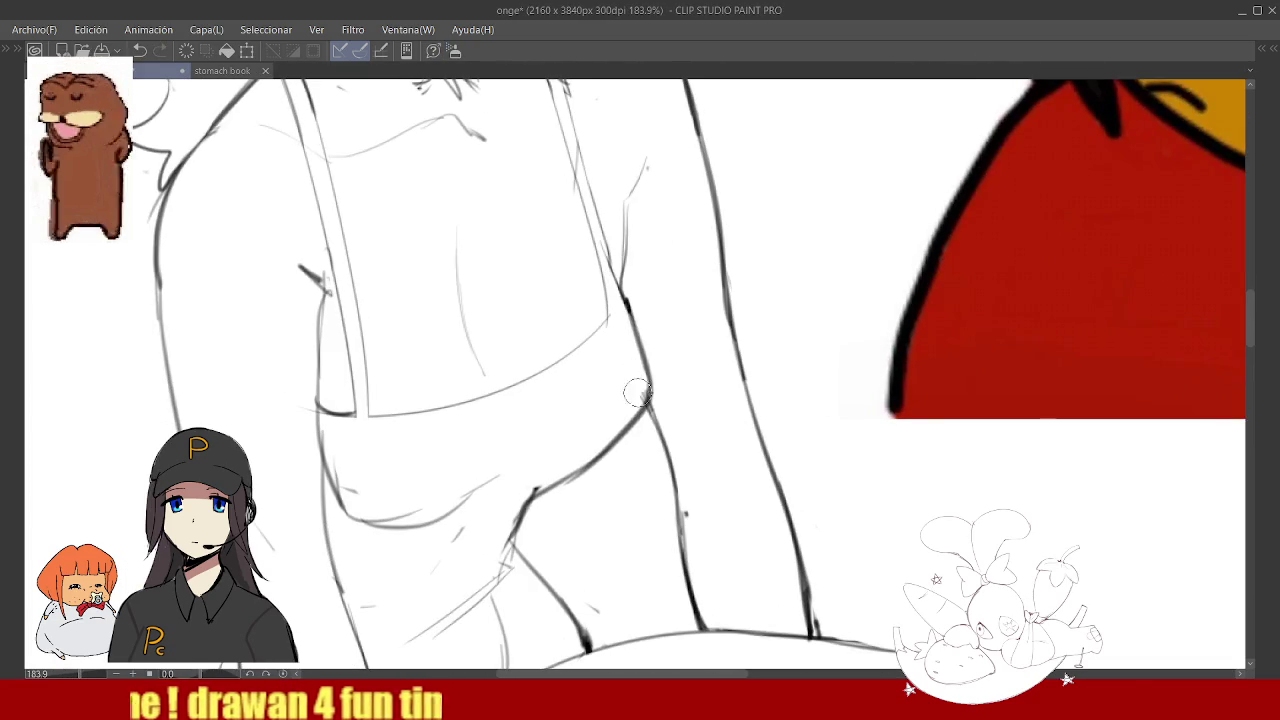
pyautogui.scroll(-3, 597, 423)
pyautogui.scroll(1, 670, 344)
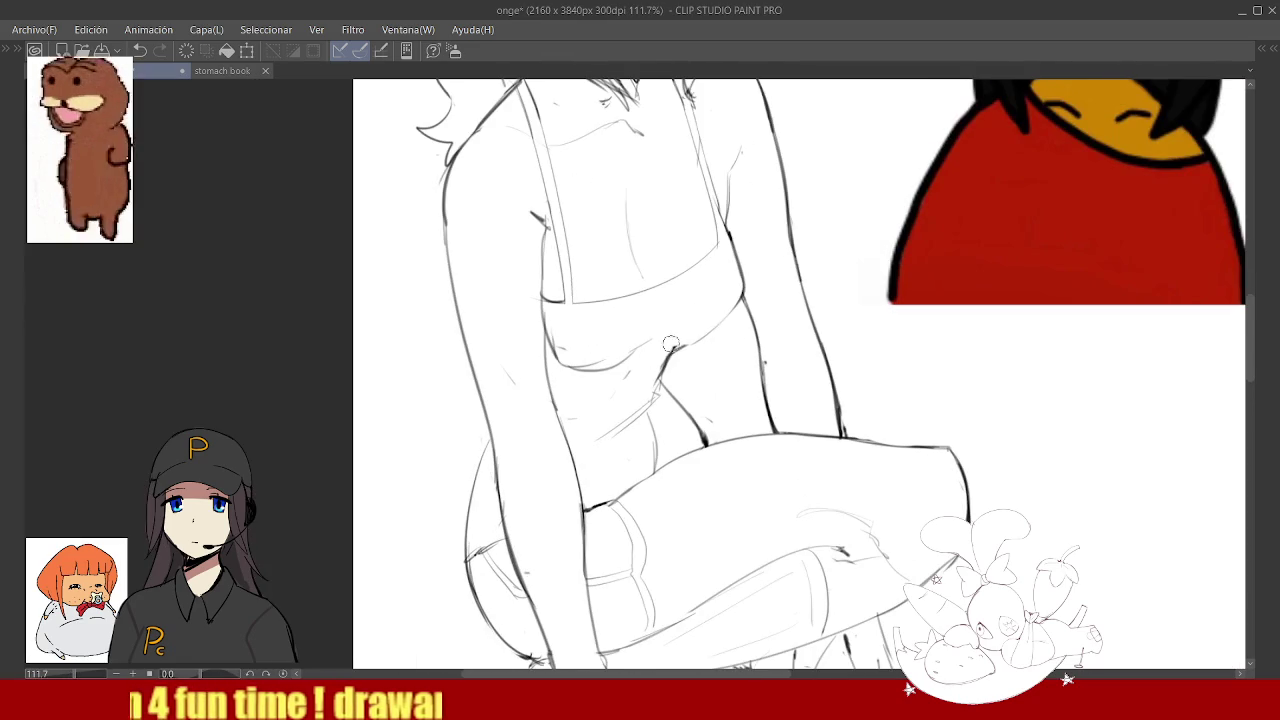
pyautogui.scroll(2, 637, 398)
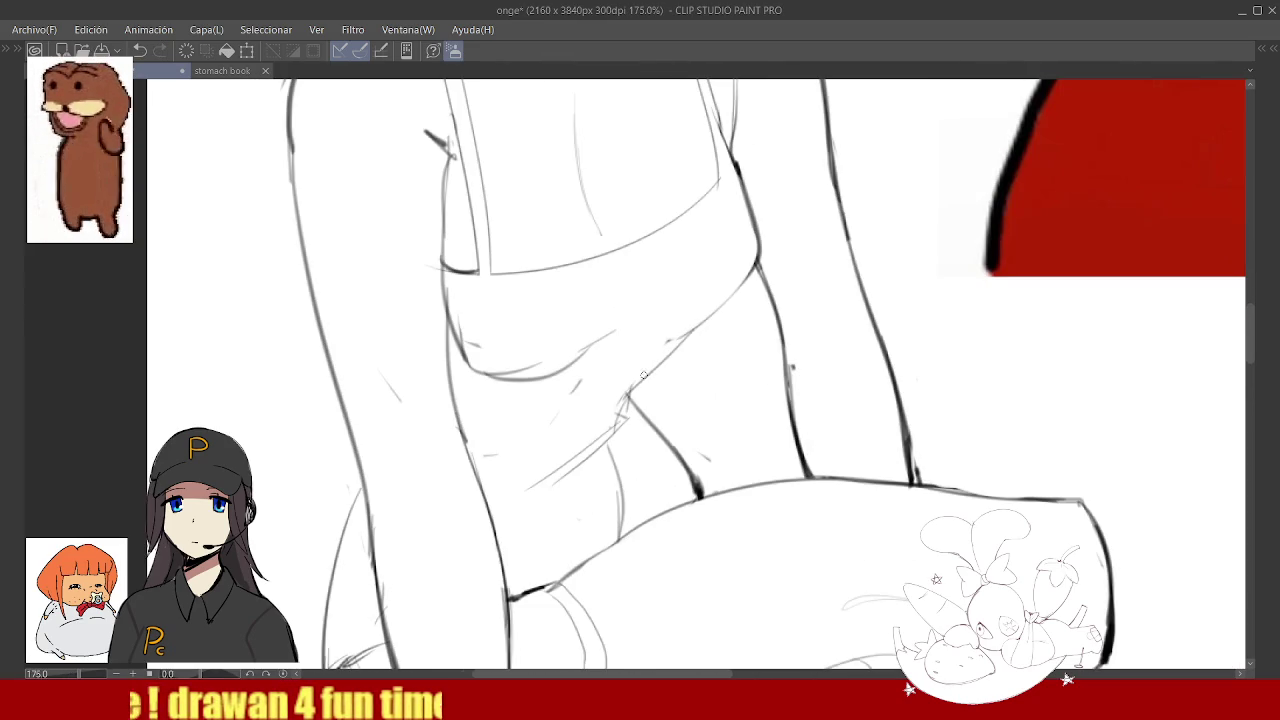
pyautogui.scroll(-3, 682, 313)
pyautogui.scroll(1, 675, 350)
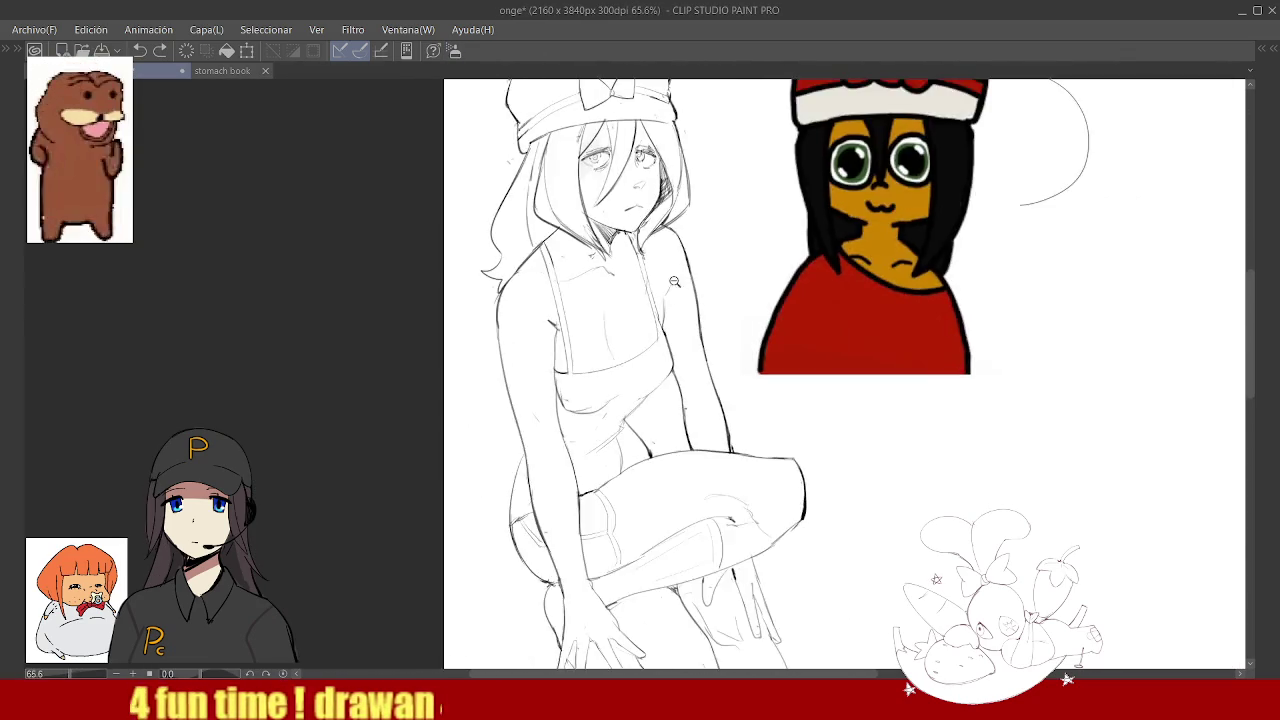
pyautogui.scroll(2, 673, 359)
pyautogui.scroll(-5, 680, 350)
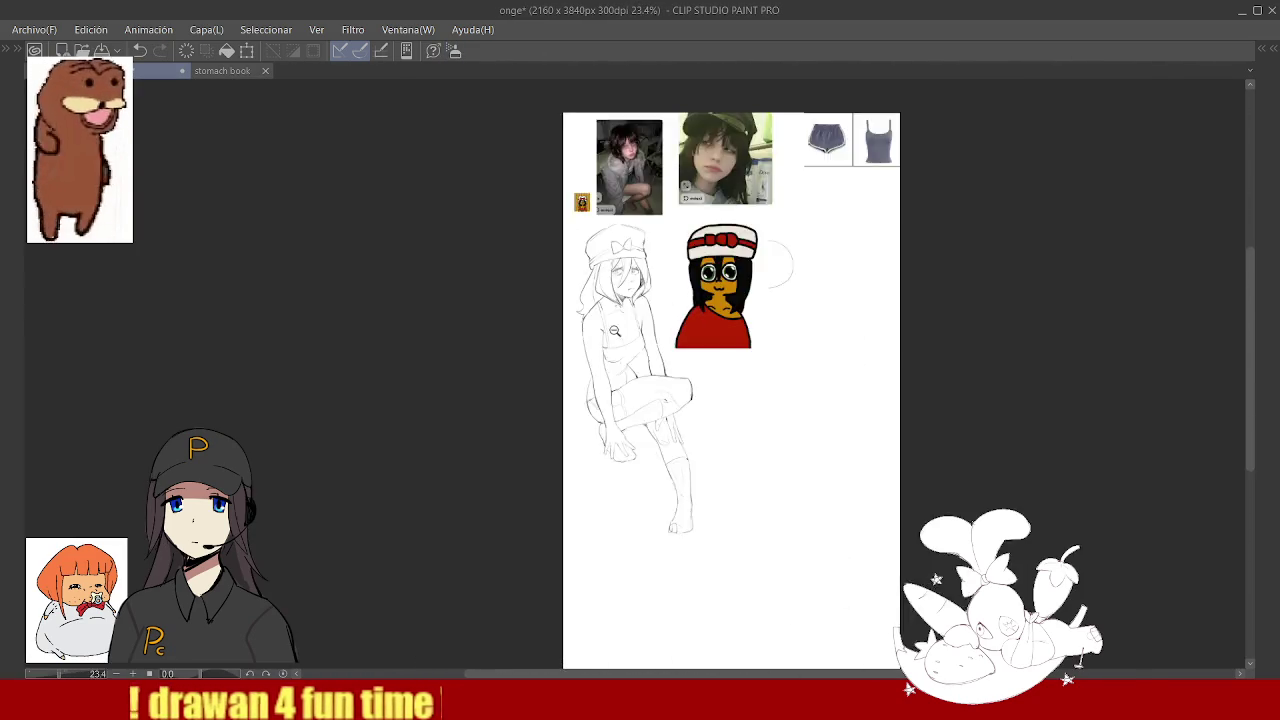
pyautogui.press('Tab')
# Auto-select the empty area around the girl and add a new layer for the base fill
pyautogui.scroll(-3, 586, 316)
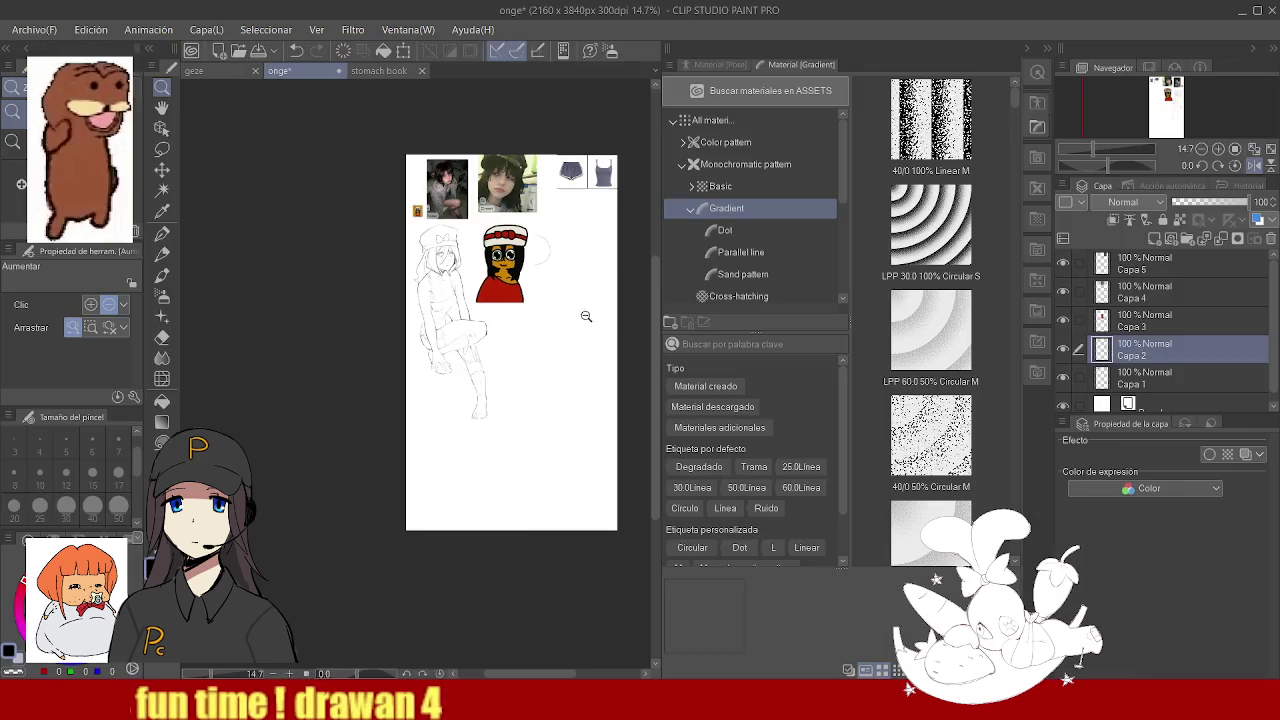
pyautogui.scroll(3, 476, 294)
pyautogui.scroll(5, 465, 457)
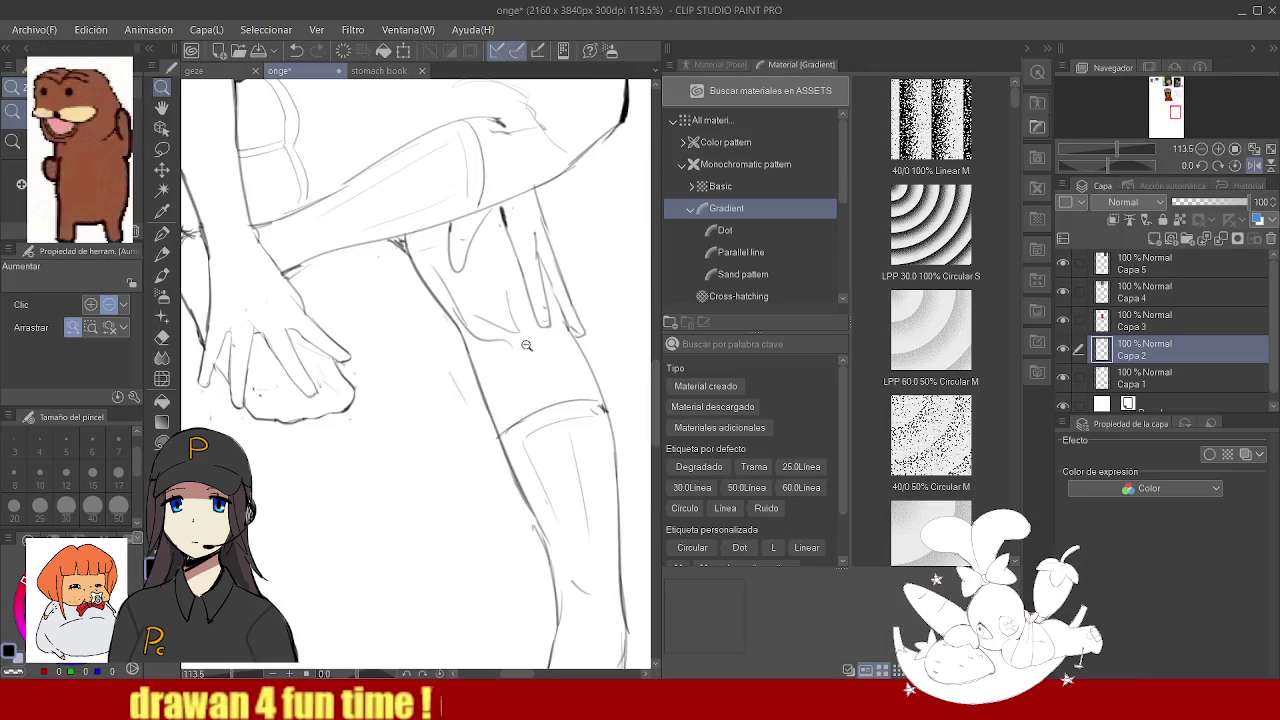
pyautogui.scroll(-5, 375, 257)
pyautogui.click(161, 189)
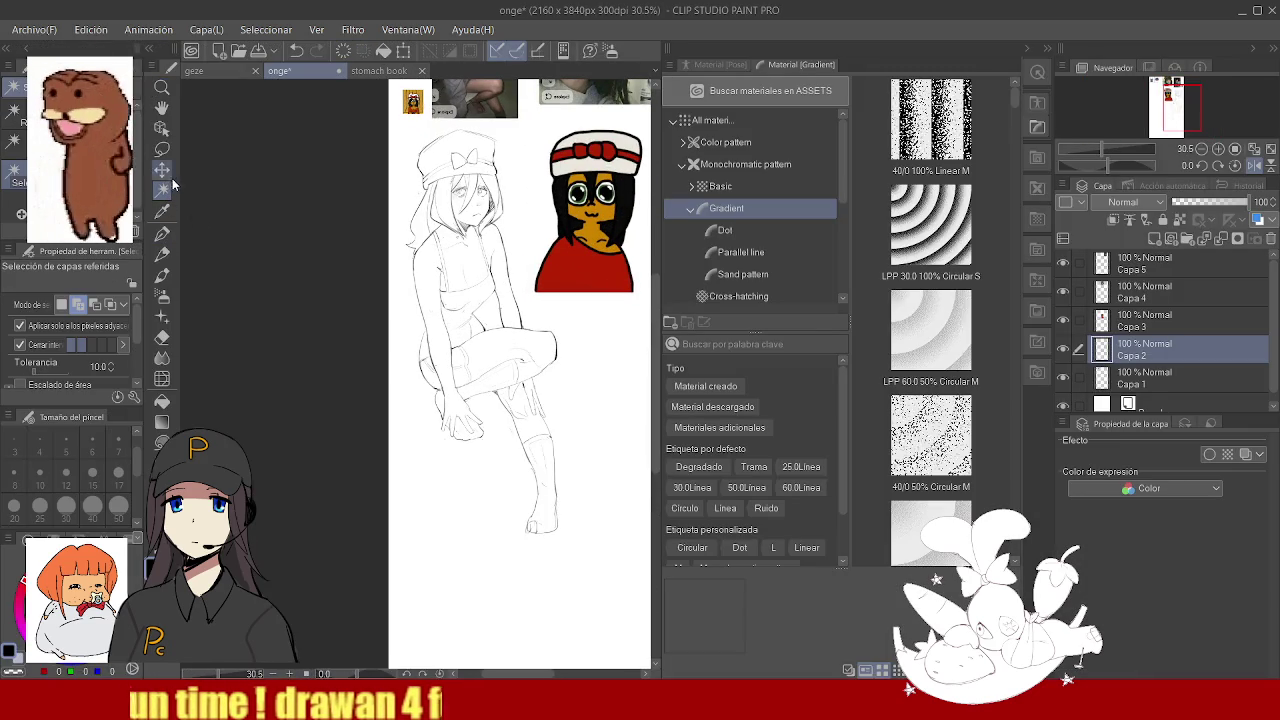
pyautogui.click(520, 198)
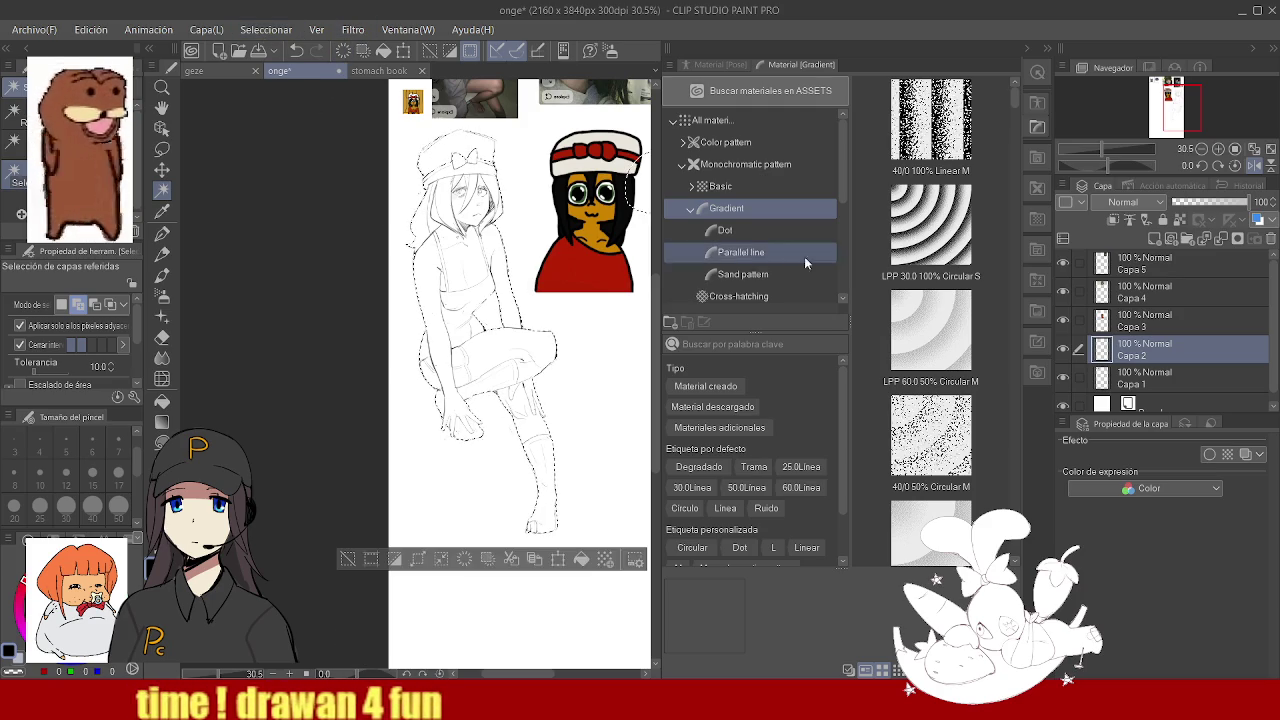
pyautogui.hotkey('ctrl', 'shift', 'n')
# Paint grey over the whole figure and the hat with the pen
pyautogui.press('p')
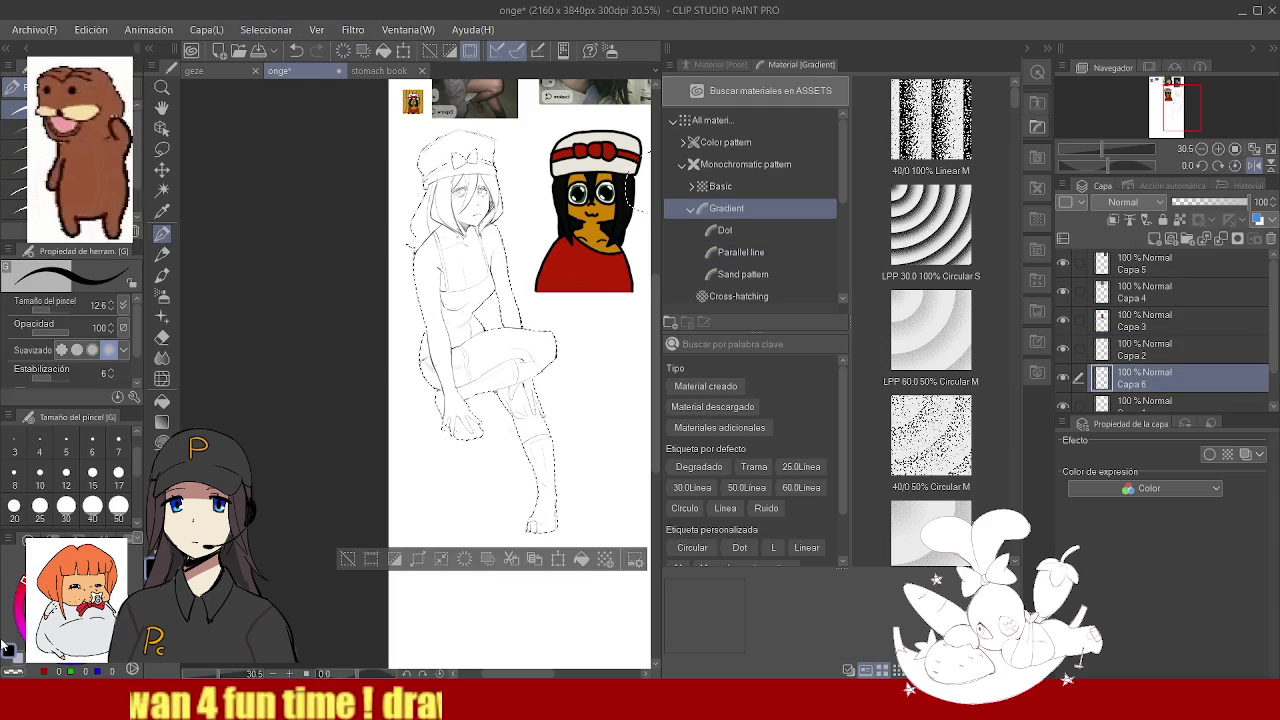
pyautogui.moveTo(430, 285)
pyautogui.mouseDown()
pyautogui.moveTo(590, 392)
pyautogui.moveTo(480, 543)
pyautogui.mouseUp()
pyautogui.click(496, 139)
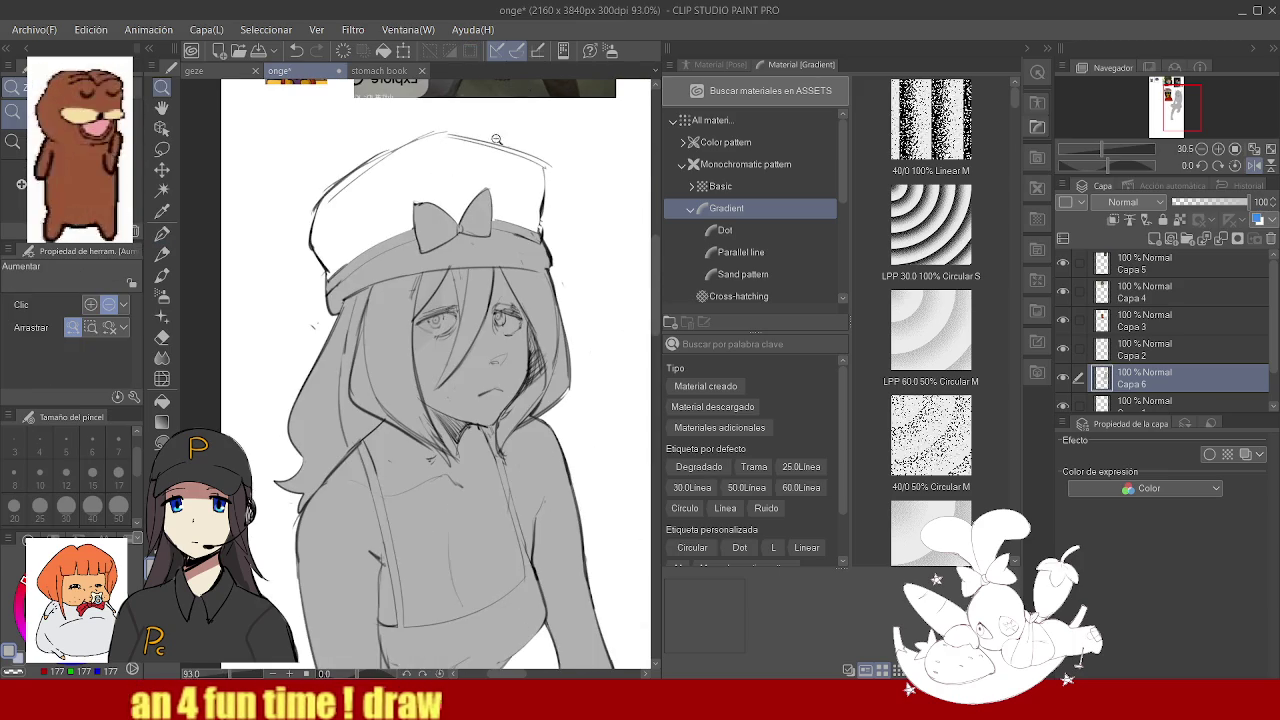
pyautogui.press('p')
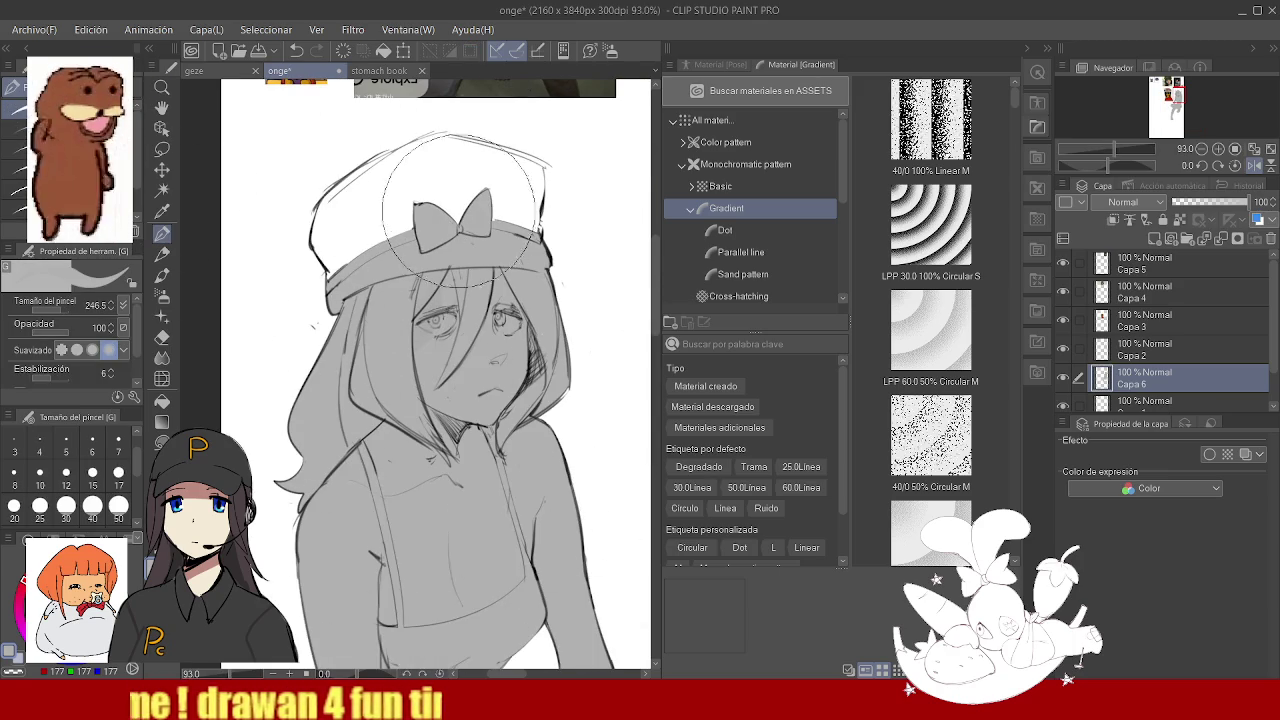
pyautogui.moveTo(460, 205); pyautogui.dragTo(320, 225)
# Set brush size 50 and fill the hat's gaps and edges with grey
pyautogui.click(118, 505)
pyautogui.click(162, 357)
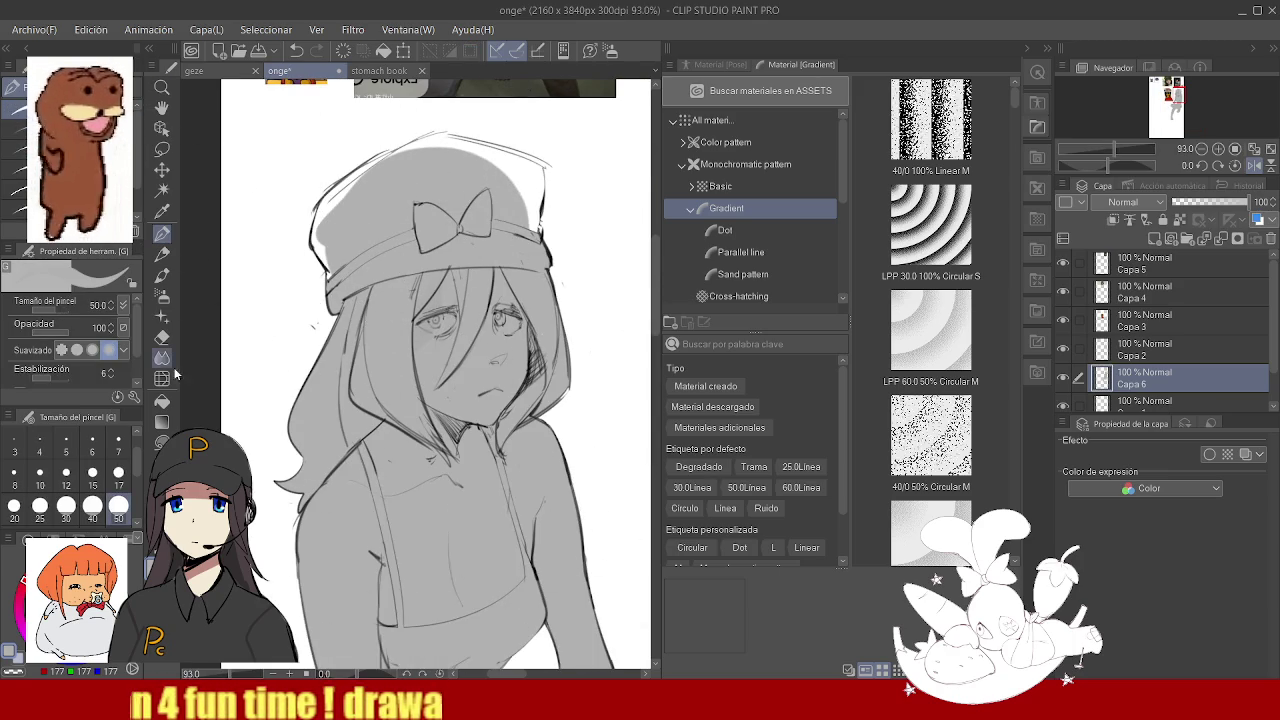
pyautogui.click(162, 400)
pyautogui.click(469, 203)
pyautogui.click(342, 195)
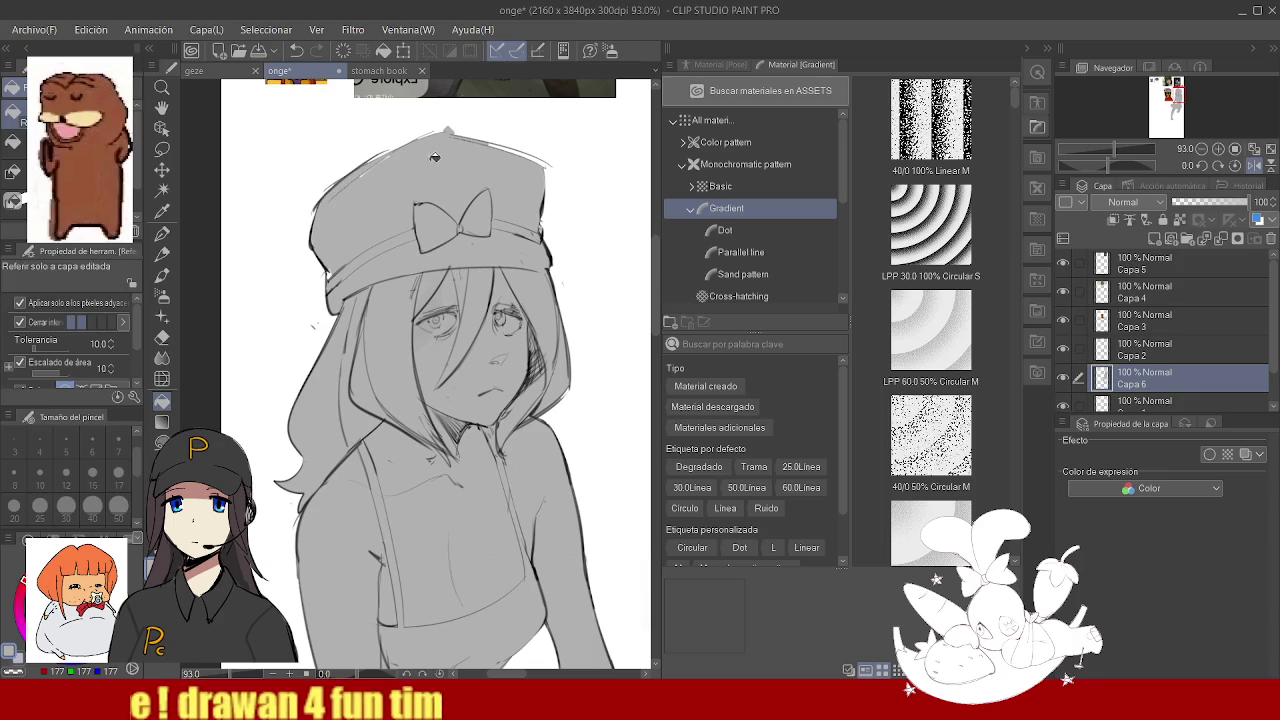
pyautogui.press('p')
pyautogui.moveTo(332, 206); pyautogui.dragTo(445, 128)
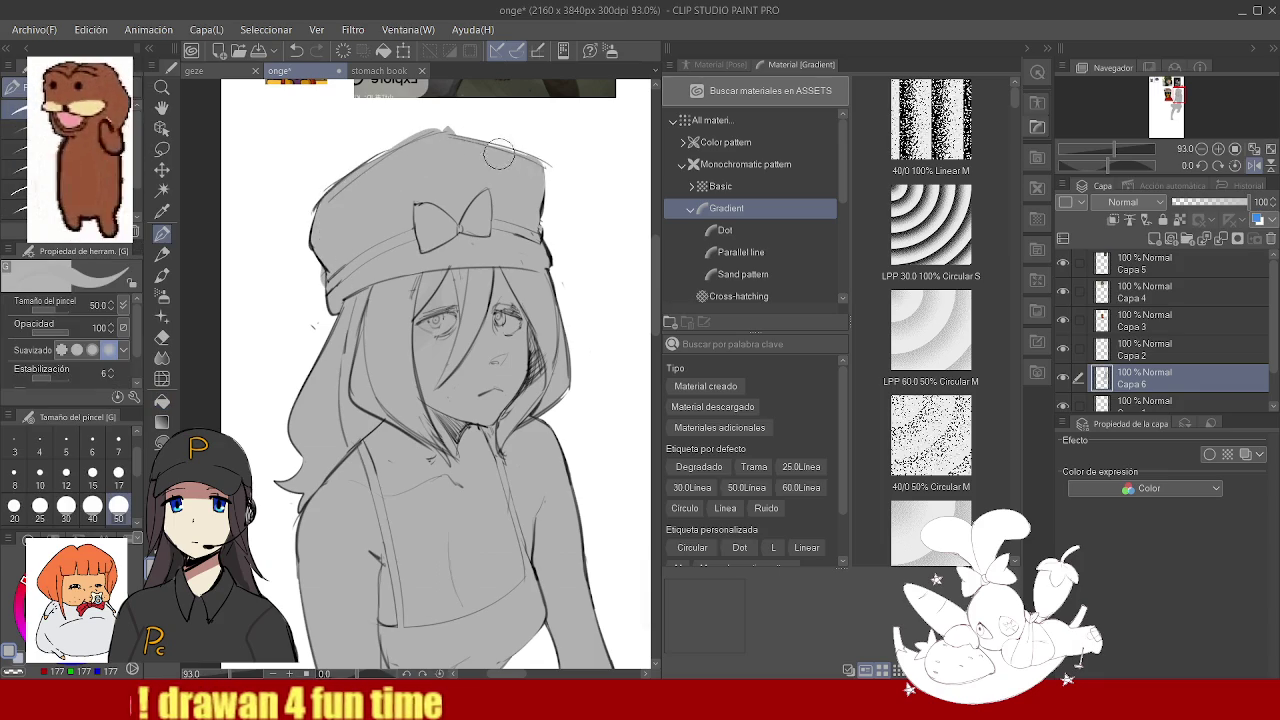
# Erase stray marks along the top of the hat and review the whole grey figure
pyautogui.press('e')
pyautogui.moveTo(454, 126); pyautogui.dragTo(418, 130)
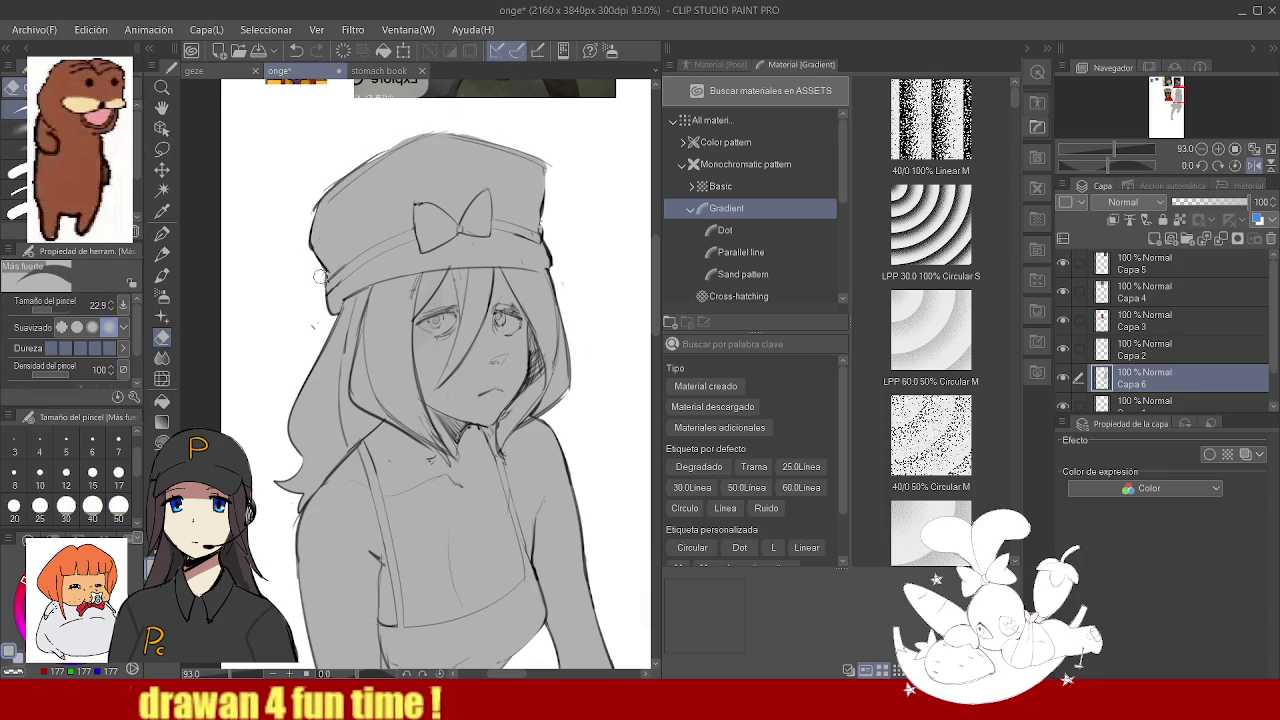
pyautogui.press('p')
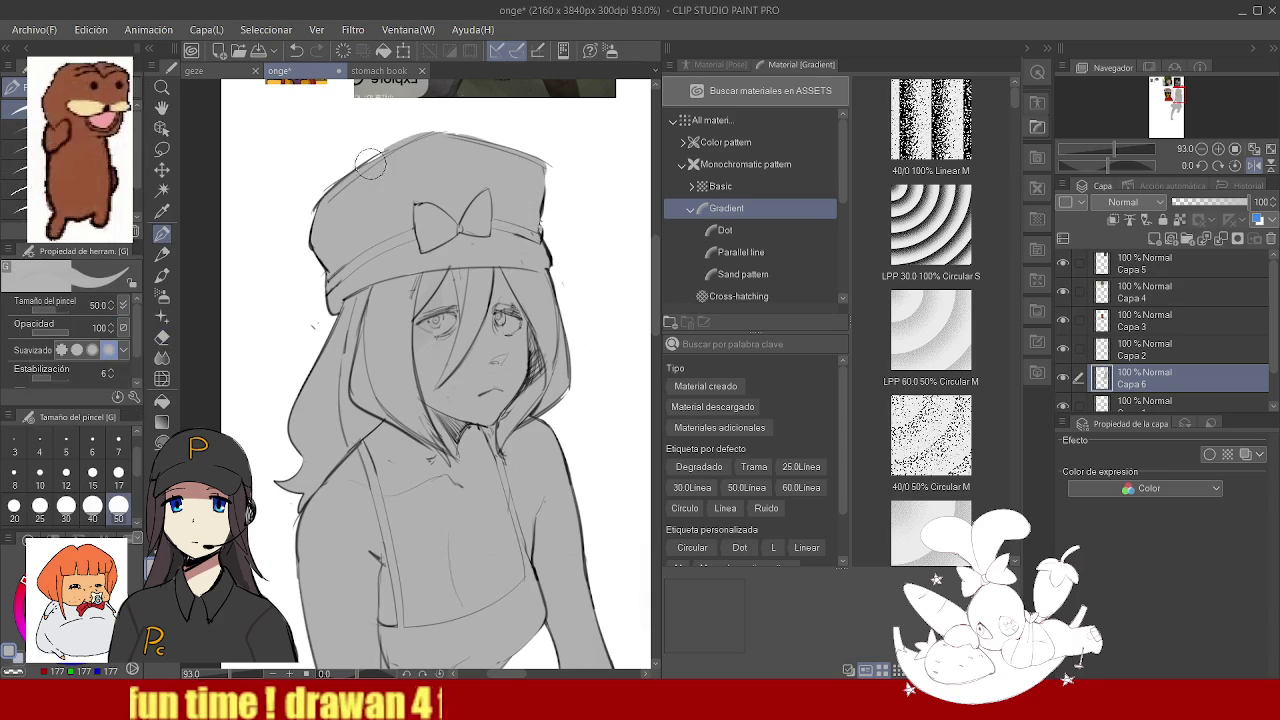
pyautogui.scroll(-3, 400, 190)
pyautogui.scroll(3, 452, 210)
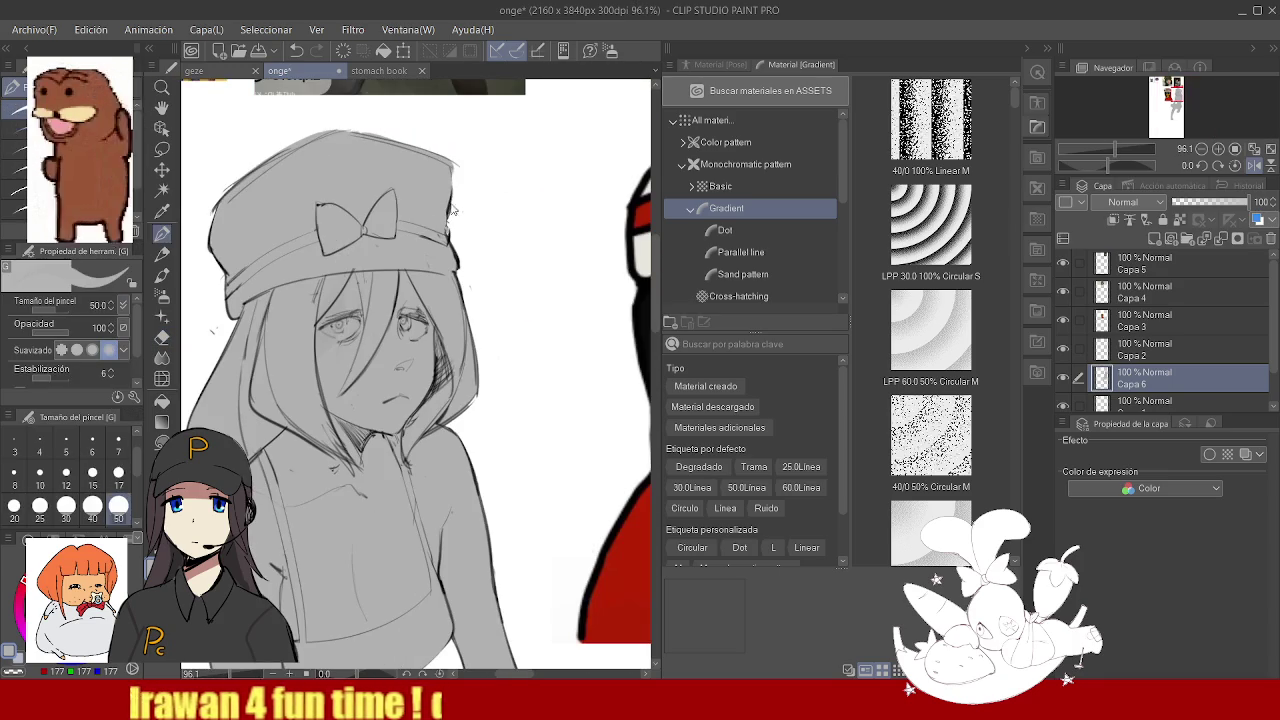
pyautogui.click(161, 87)
pyautogui.scroll(-3, 450, 370)
pyautogui.scroll(2, 450, 370)
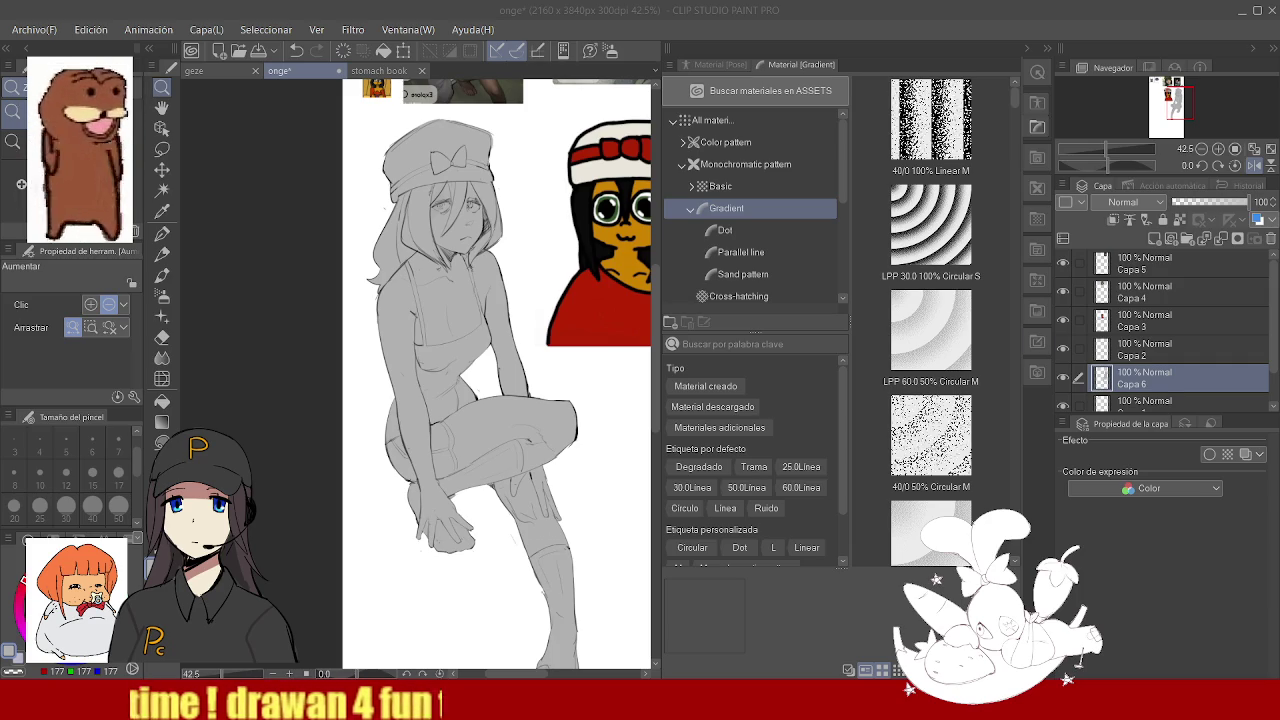
# Zoom in on the face, then add a new layer folder with a layer inside
pyautogui.press('Tab')
pyautogui.moveTo(586, 313); pyautogui.dragTo(714, 231)
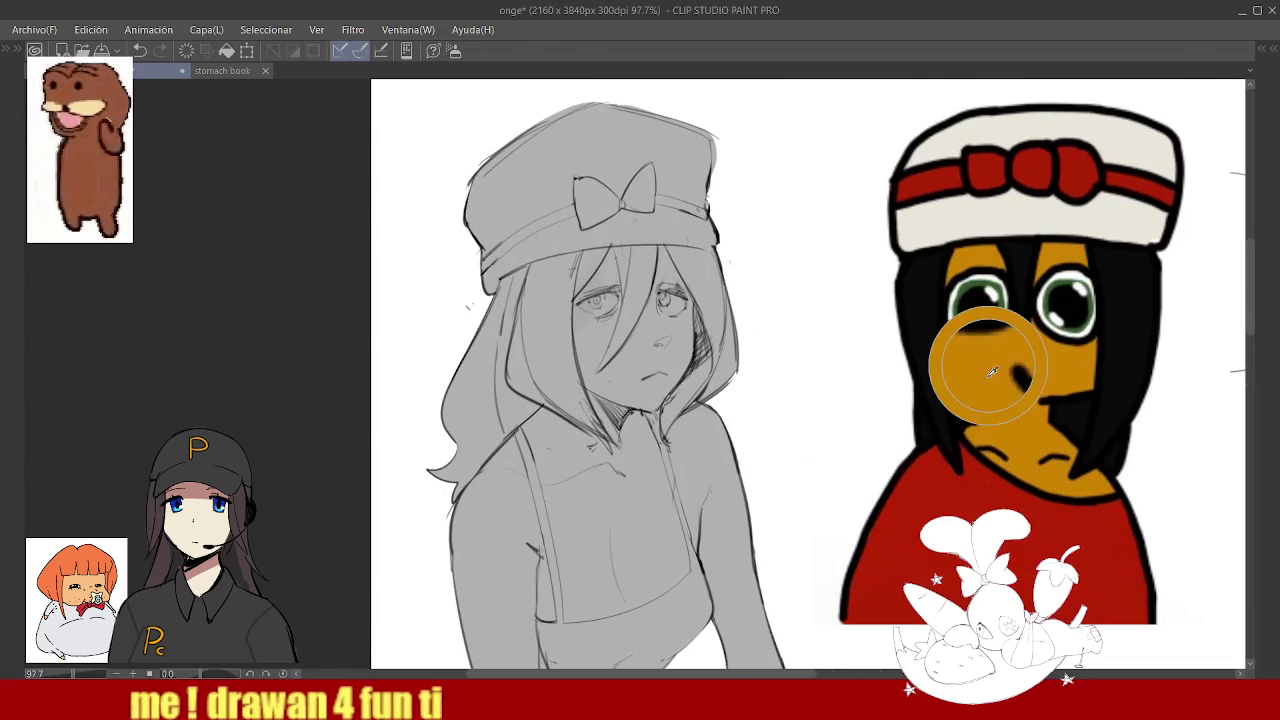
pyautogui.press('Tab')
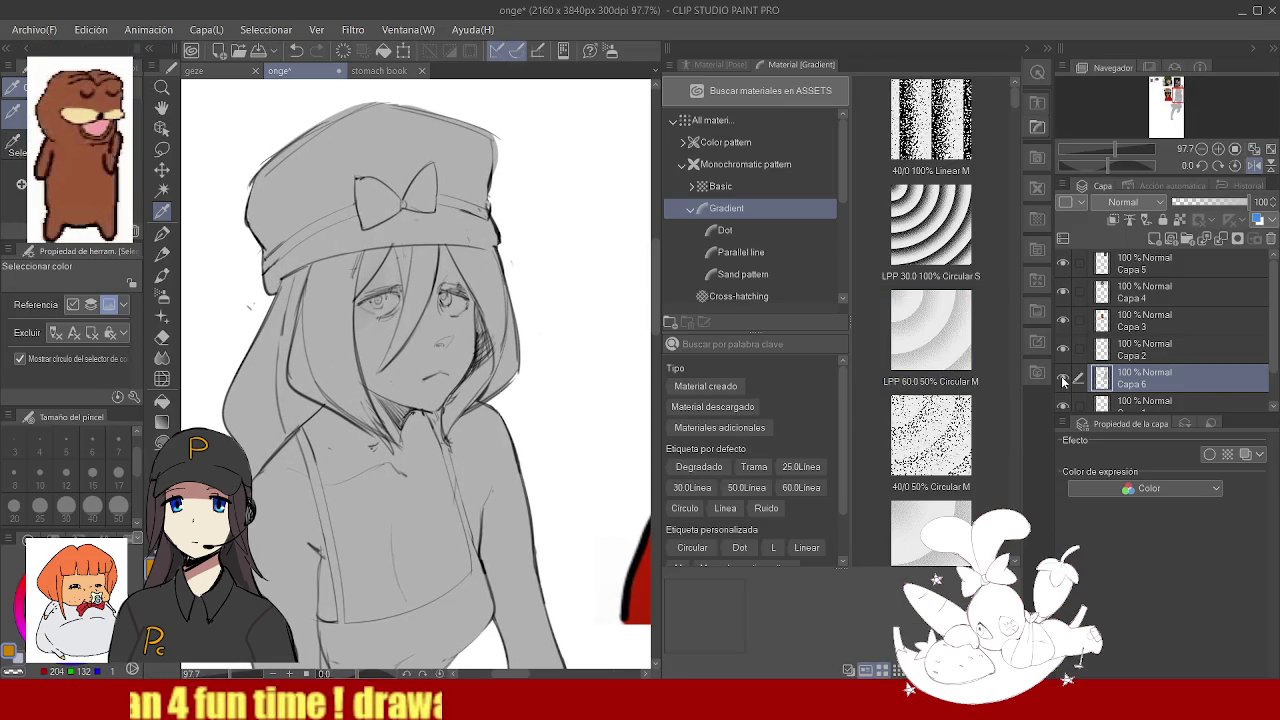
pyautogui.click(1187, 238)
pyautogui.click(1155, 238)
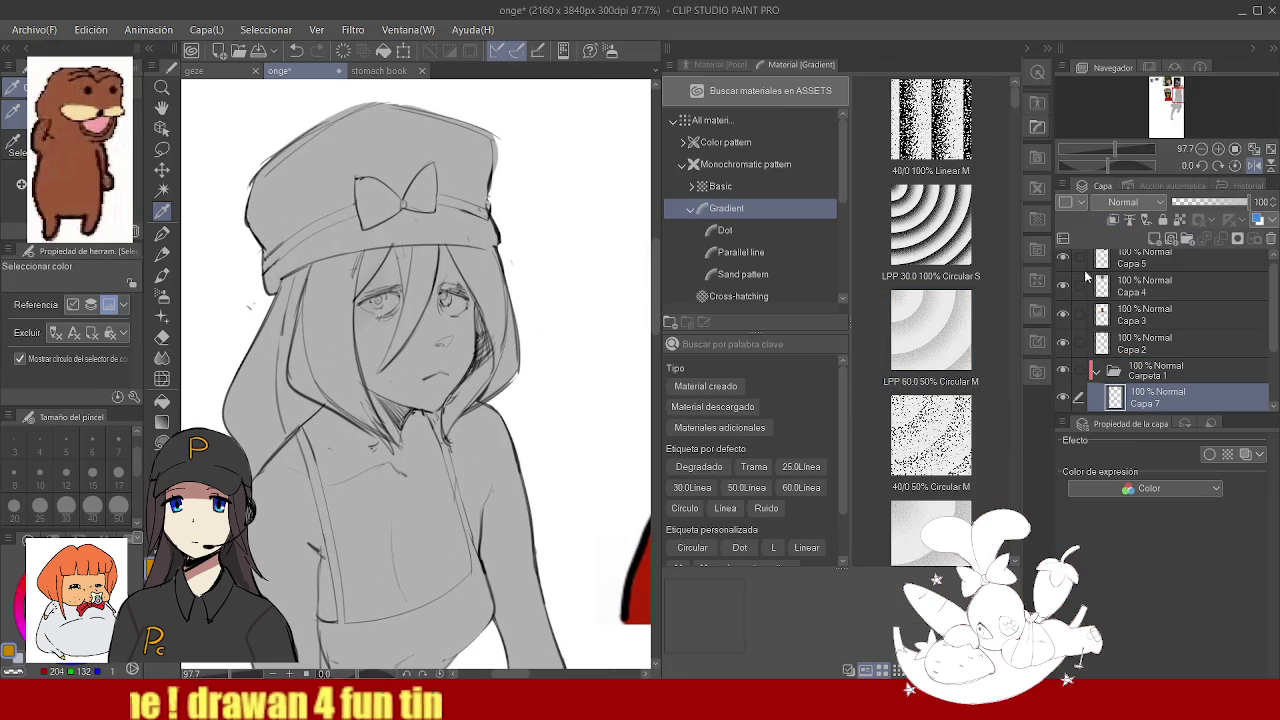
# Fill the face, chest, arms and the hair gap with orange skin colour
pyautogui.click(161, 400)
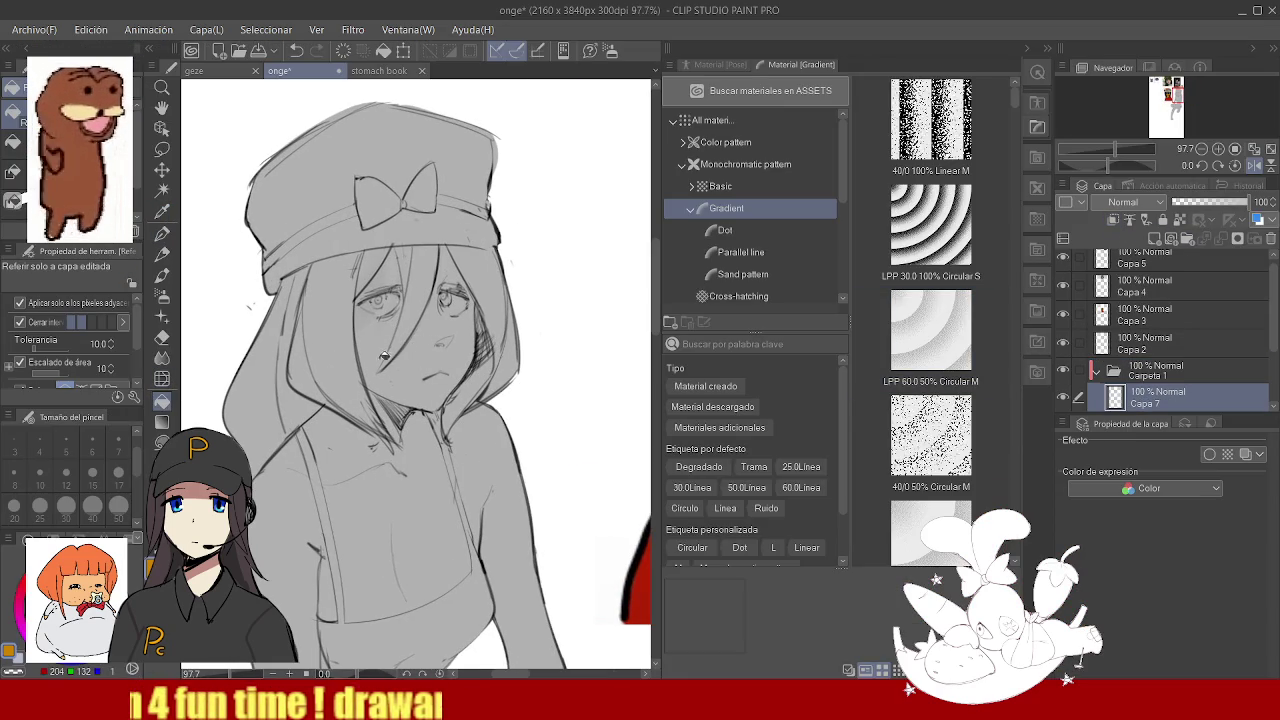
pyautogui.click(387, 440)
pyautogui.click(290, 520)
pyautogui.click(500, 485)
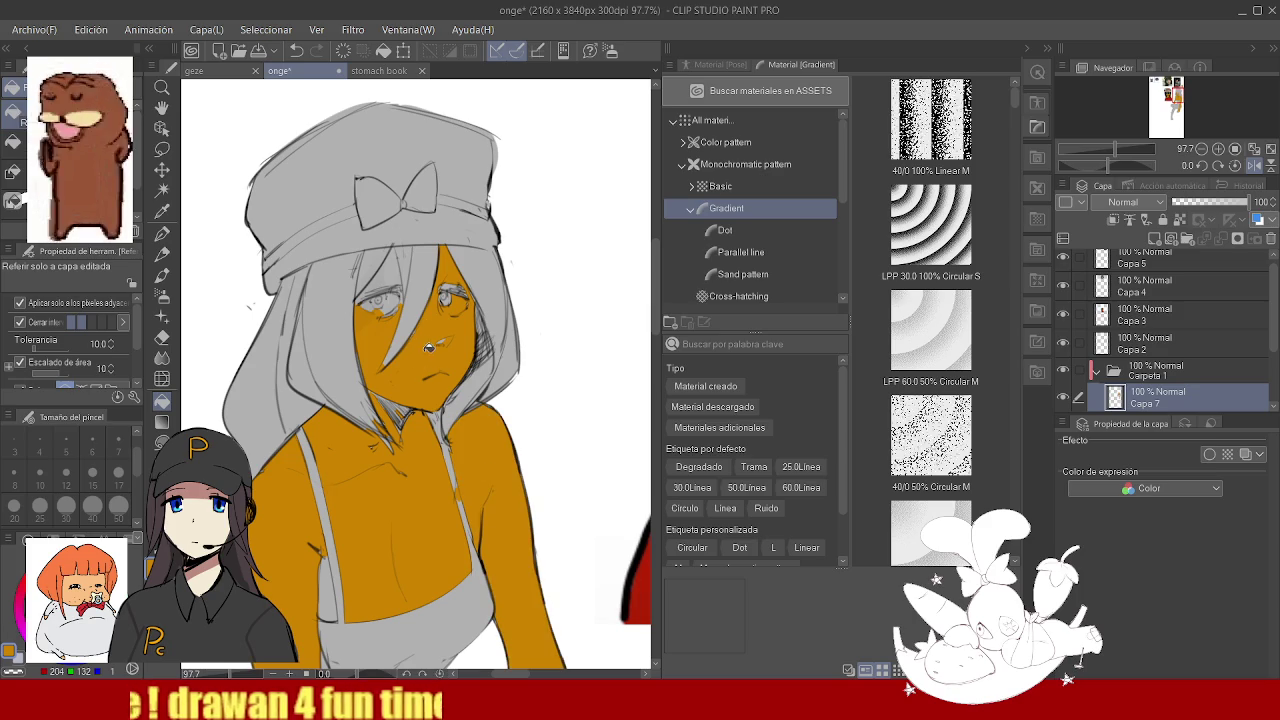
pyautogui.click(383, 290)
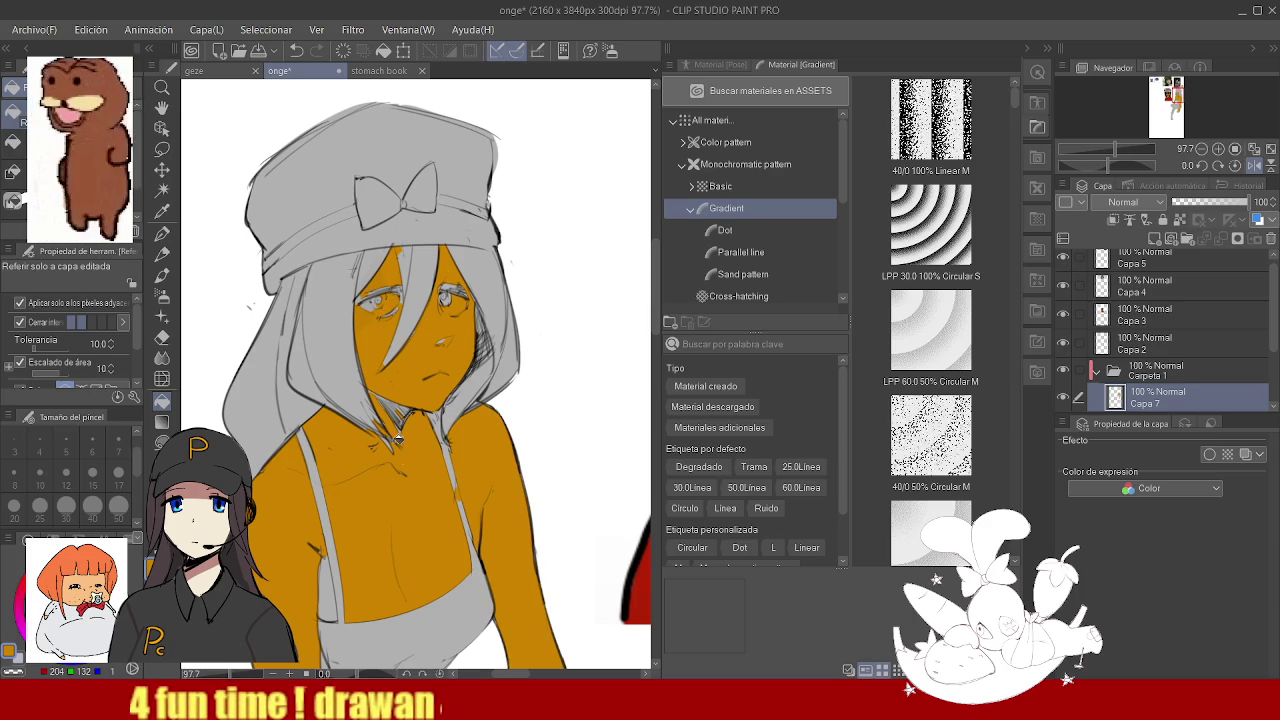
# Try filling the grey thigh with skin colour, then undo it
pyautogui.press('e')
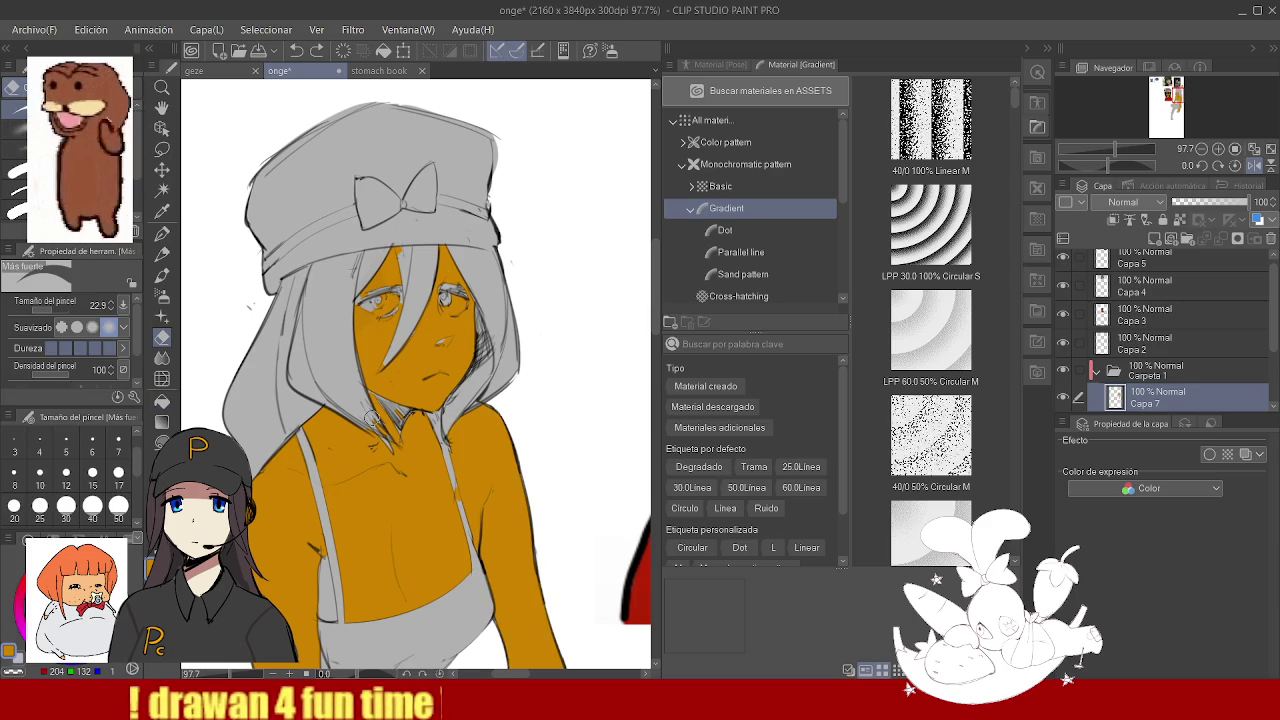
pyautogui.press('p')
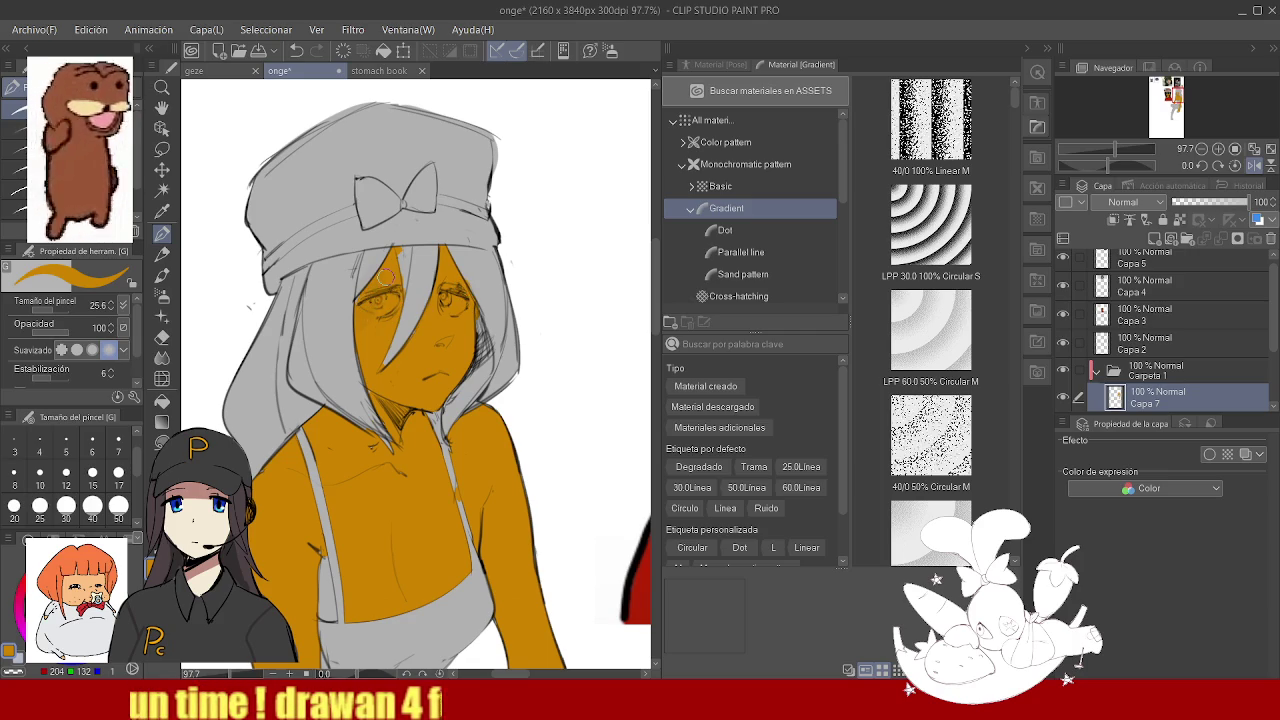
pyautogui.press('e')
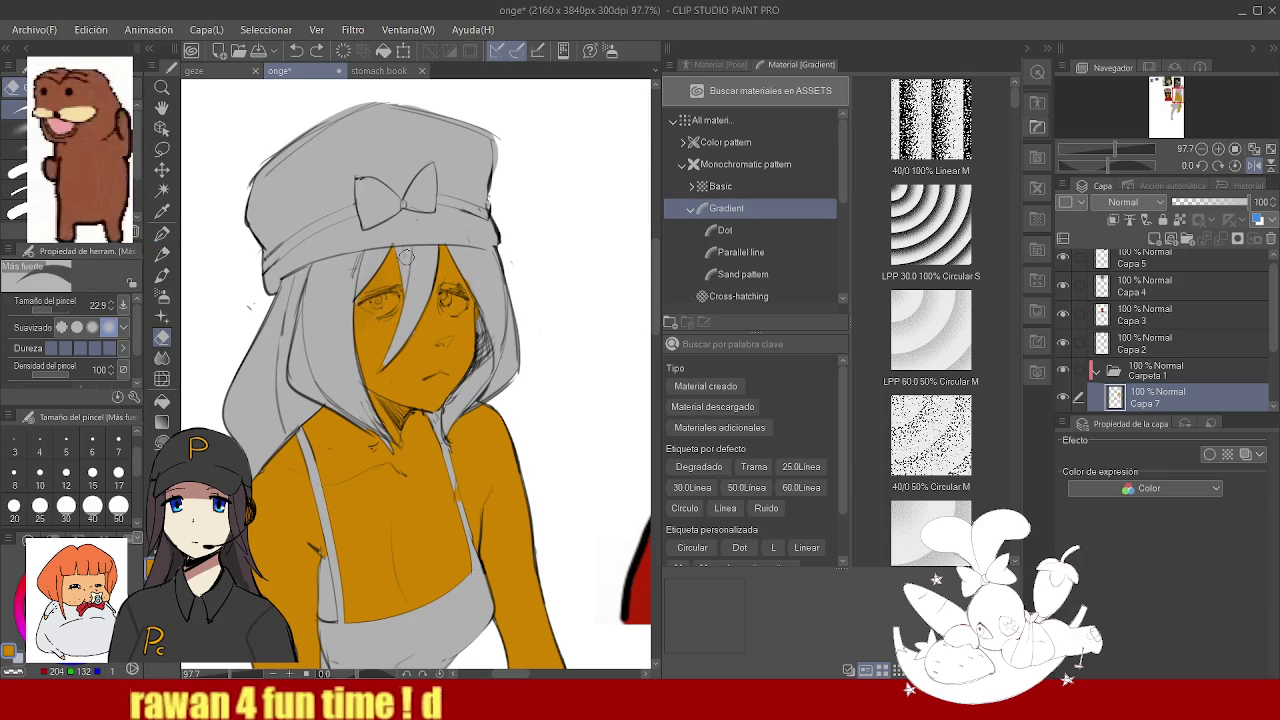
pyautogui.moveTo(407, 288); pyautogui.dragTo(476, 414)
pyautogui.moveTo(393, 301)
pyautogui.mouseDown()
pyautogui.moveTo(406, 346)
pyautogui.moveTo(463, 385)
pyautogui.mouseUp()
pyautogui.press('g')
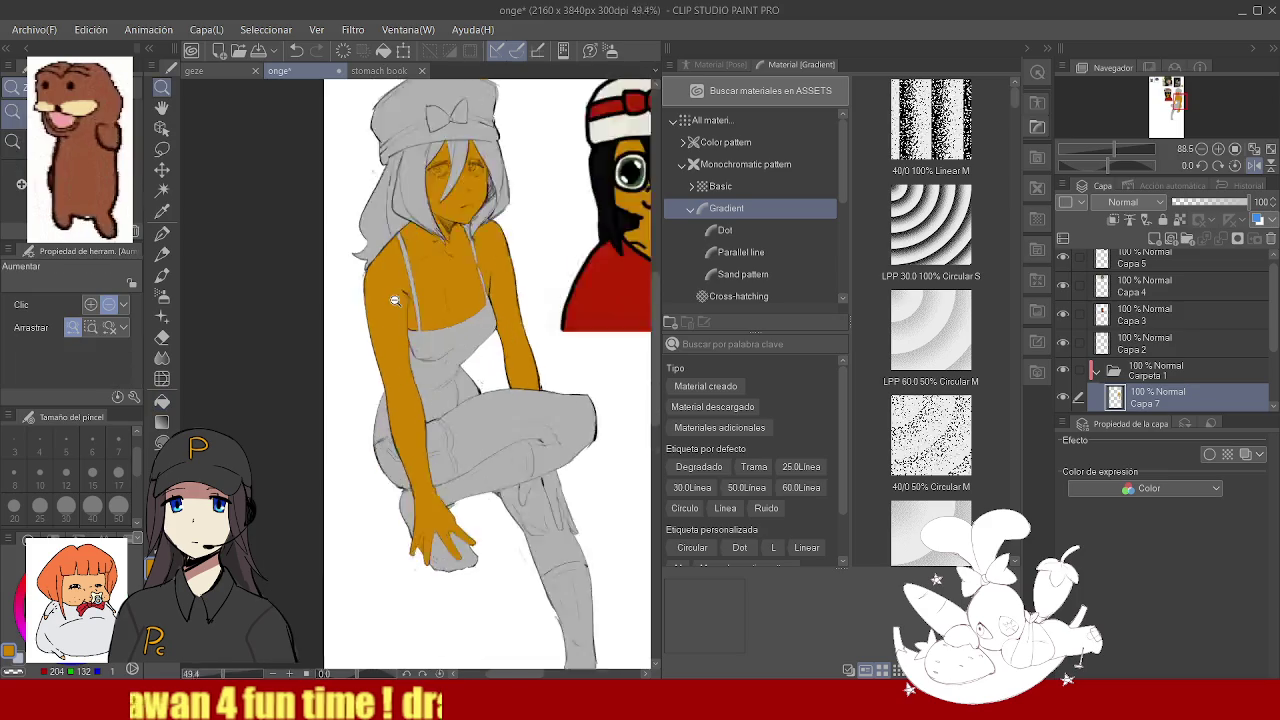
pyautogui.click(524, 388)
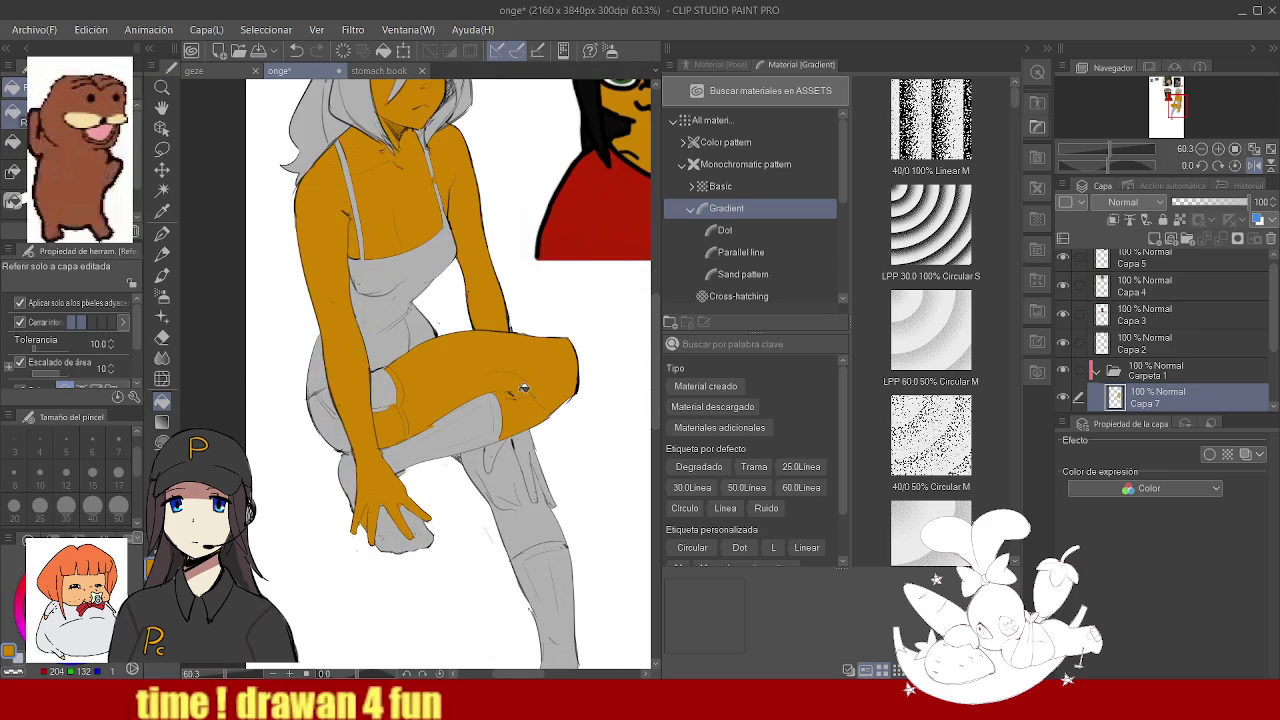
pyautogui.hotkey('ctrl', 'z')
# Patch the leg outline with a pen dab and refill the thigh with skin colour
pyautogui.scroll(5, 418, 397)
pyautogui.press('p')
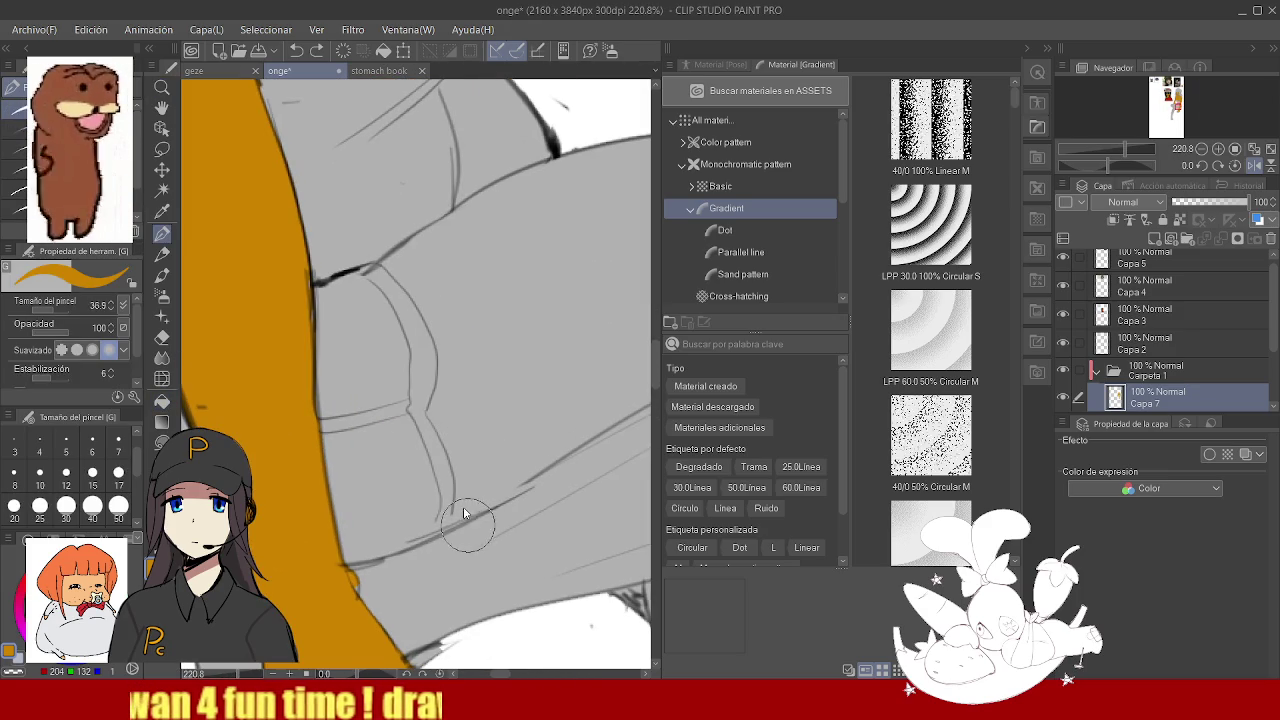
pyautogui.click(452, 512)
pyautogui.scroll(-3, 434, 428)
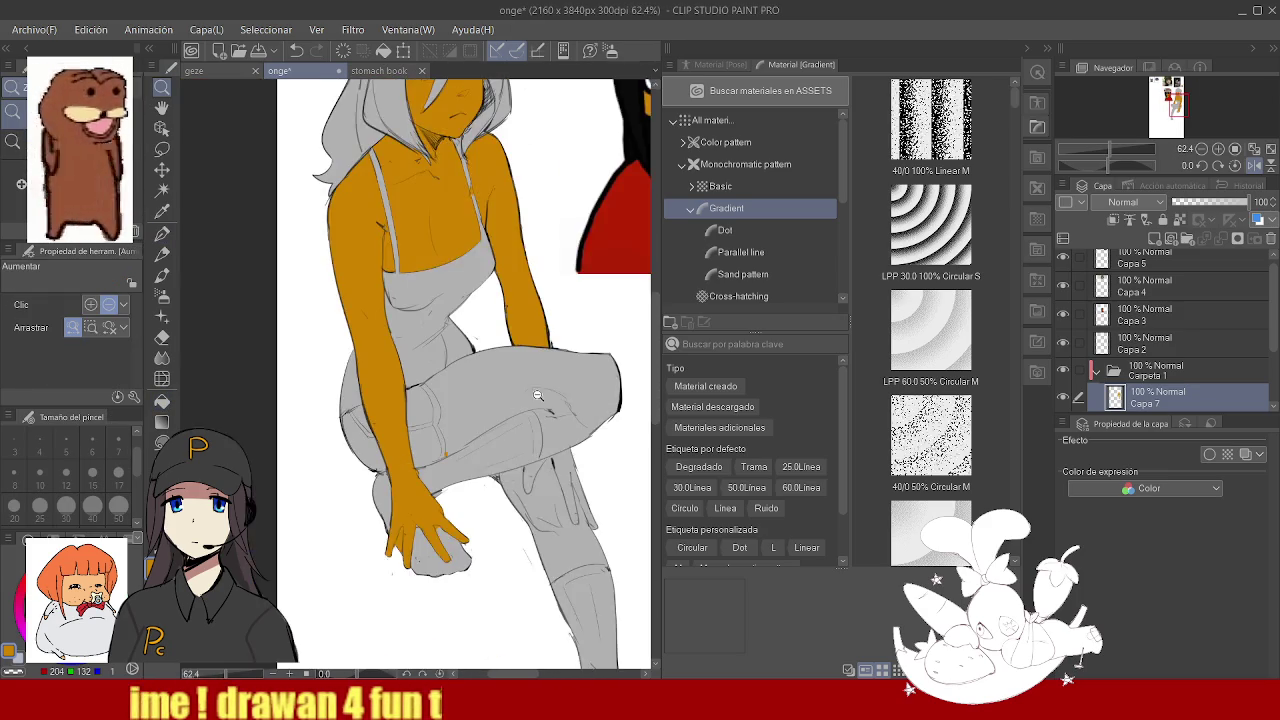
pyautogui.scroll(-2, 400, 420)
pyautogui.click(162, 400)
pyautogui.click(482, 398)
# Fill the grey lower leg with skin colour
pyautogui.scroll(-3, 460, 415)
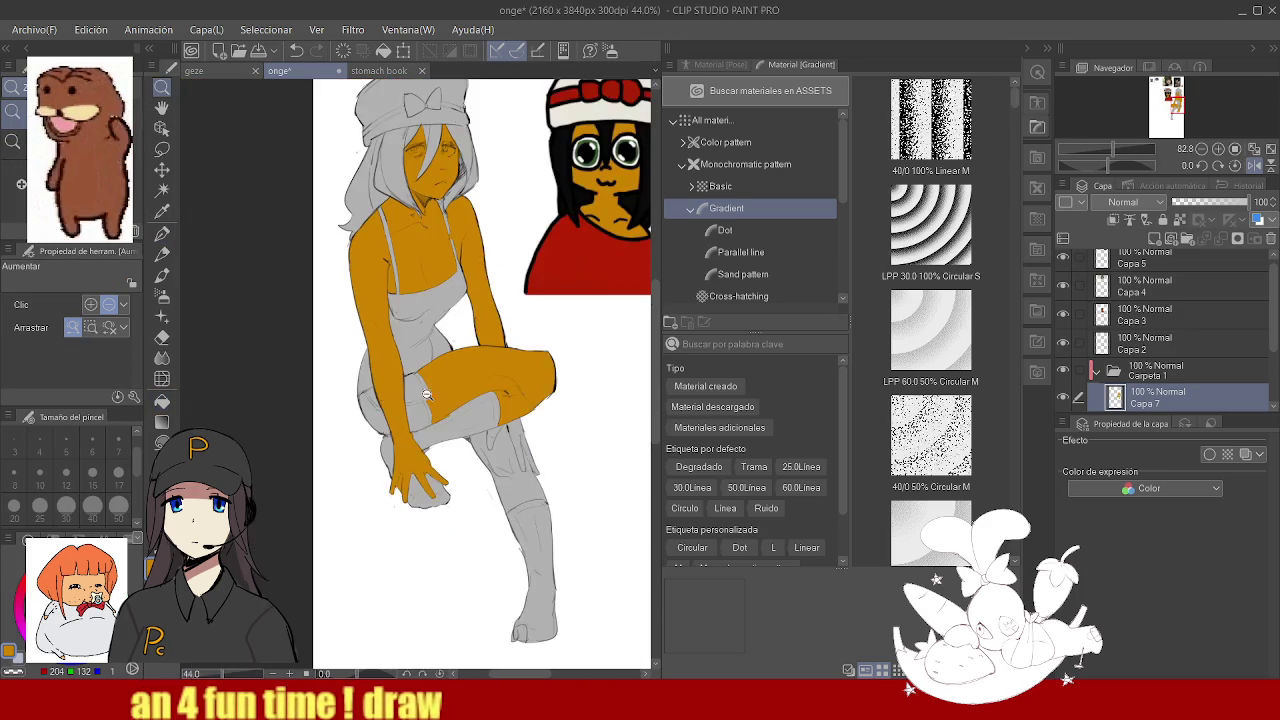
pyautogui.scroll(4, 463, 459)
pyautogui.scroll(1, 463, 459)
pyautogui.scroll(-3, 460, 450)
pyautogui.scroll(3, 460, 450)
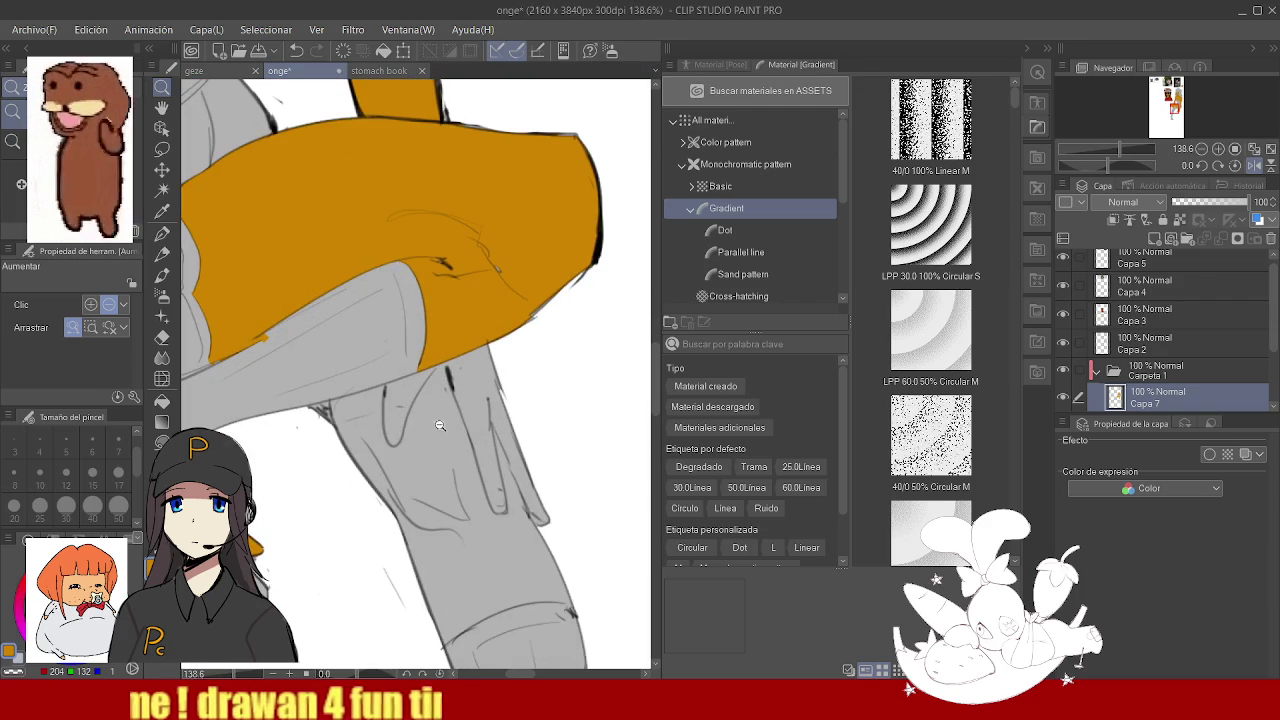
pyautogui.click(161, 400)
pyautogui.click(348, 405)
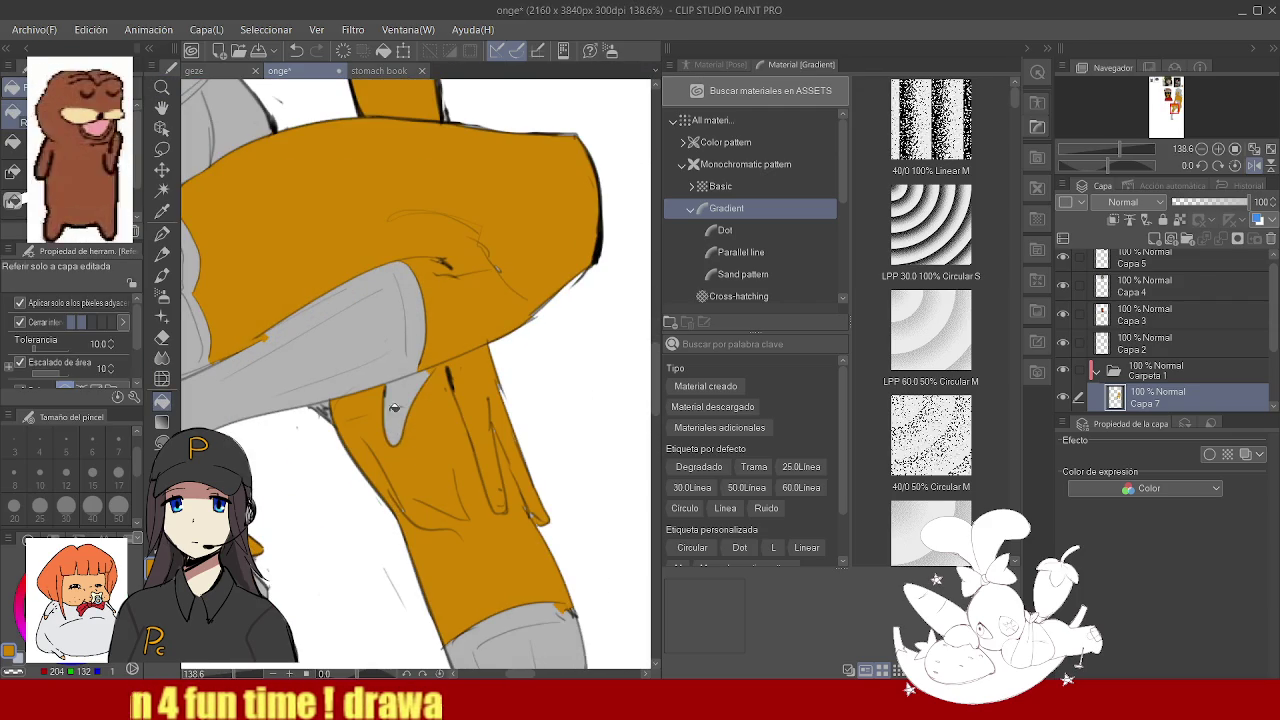
# Switch to the eraser and zoom to inspect the filled legs
pyautogui.press('p')
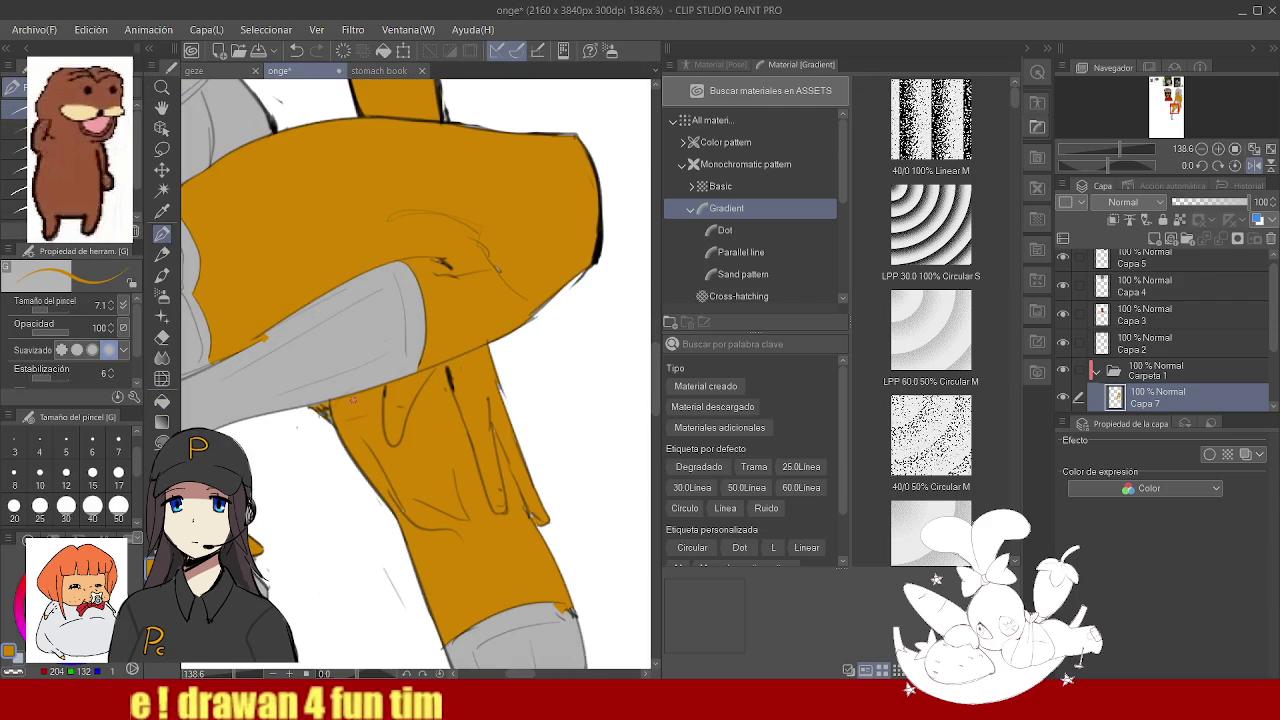
pyautogui.press('e')
pyautogui.scroll(-3, 395, 465)
pyautogui.scroll(3, 557, 443)
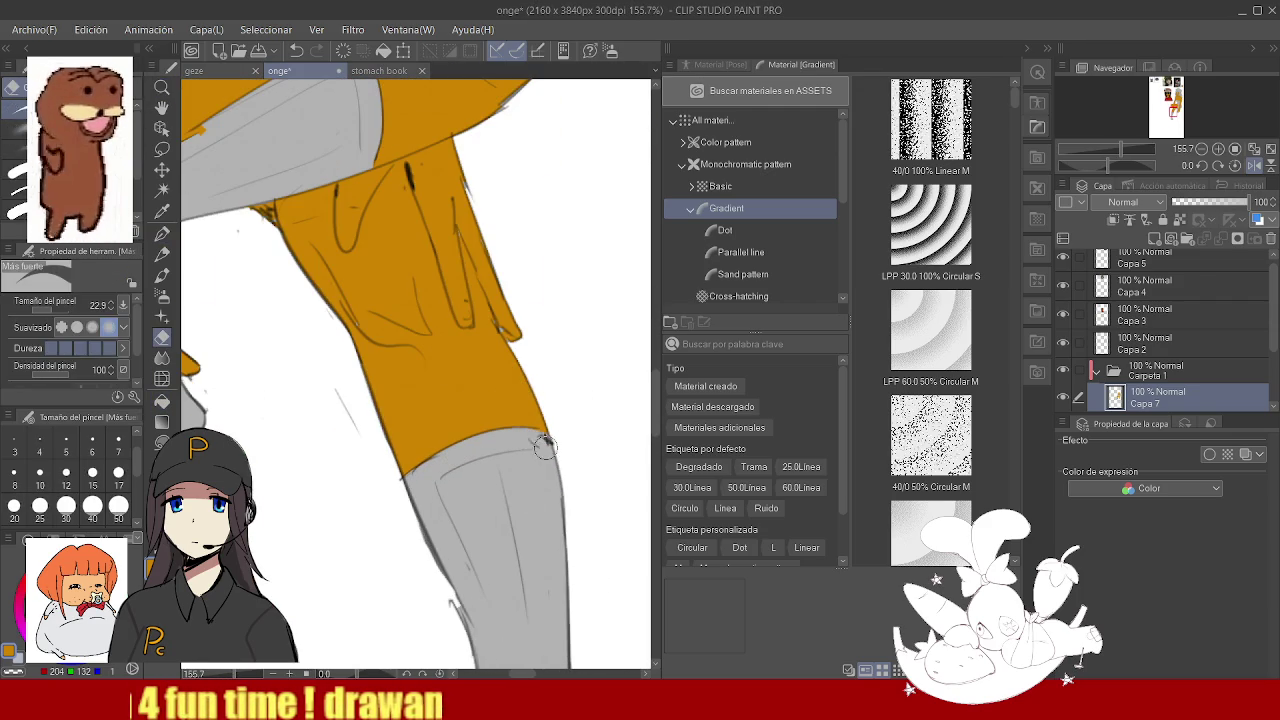
pyautogui.scroll(-3, 545, 447)
pyautogui.scroll(-2, 500, 400)
pyautogui.scroll(2, 485, 305)
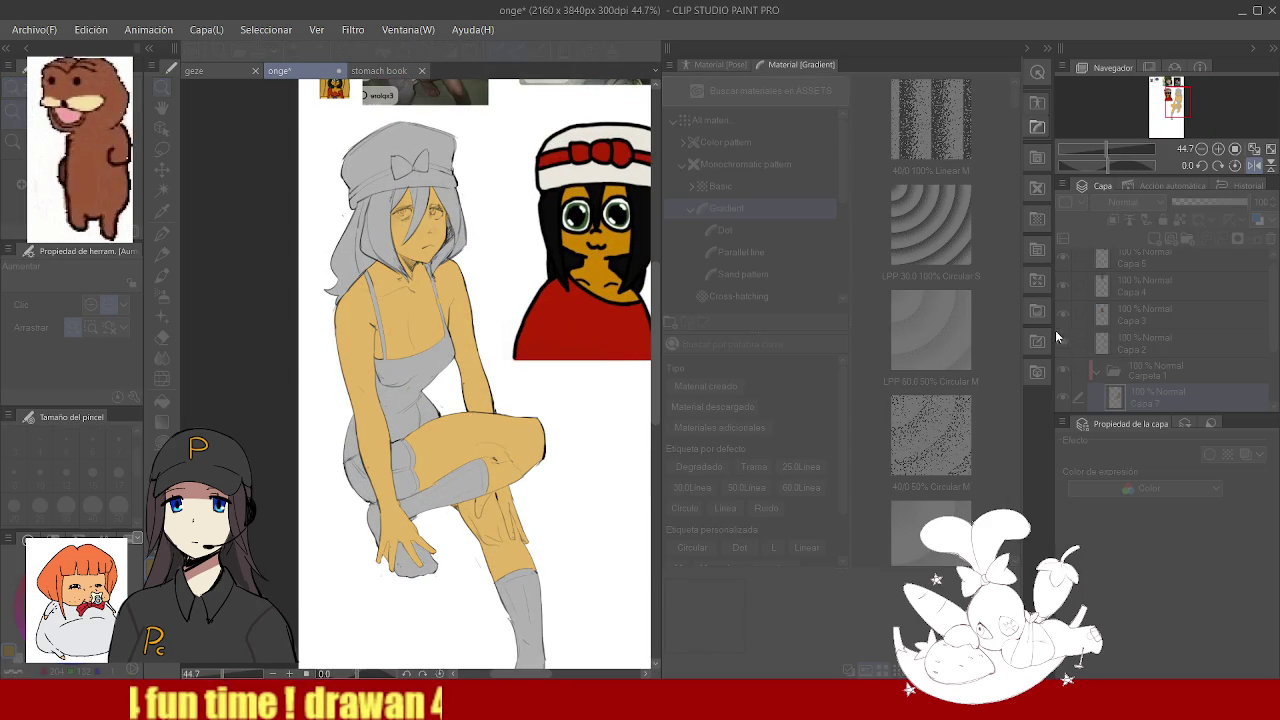
# Cycle through orange, yellow and tan hue trials, settling the skin on muted light brown
pyautogui.hotkey('ctrl', 'z')
pyautogui.hotkey('ctrl', 'y')
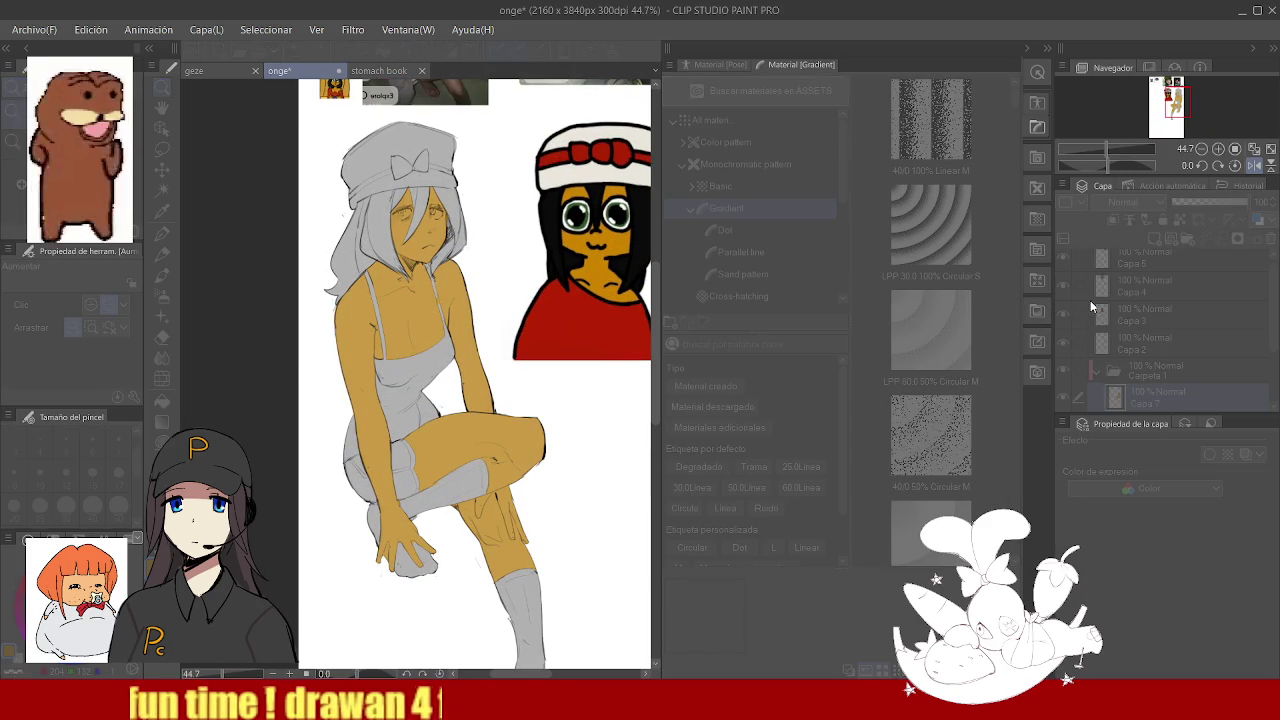
pyautogui.hotkey('ctrl', 'y')
pyautogui.hotkey('ctrl', 'z')
pyautogui.hotkey('ctrl', 'y')
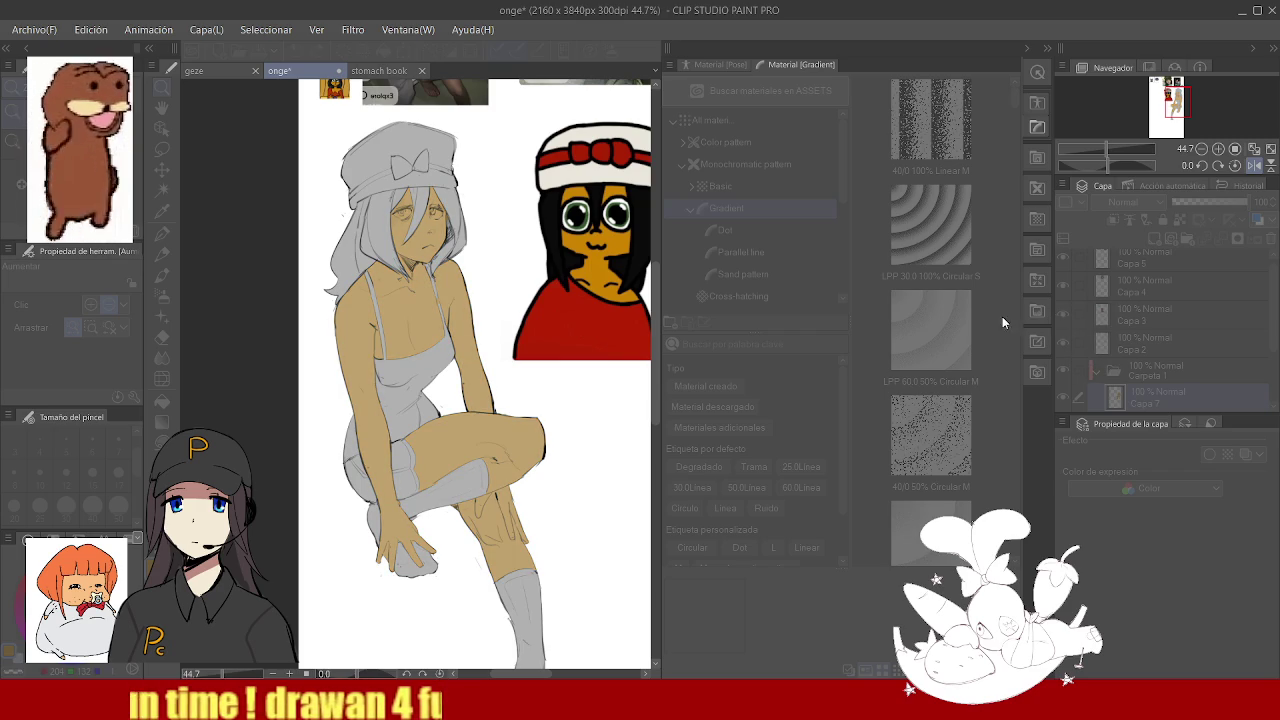
pyautogui.hotkey('ctrl', 'z')
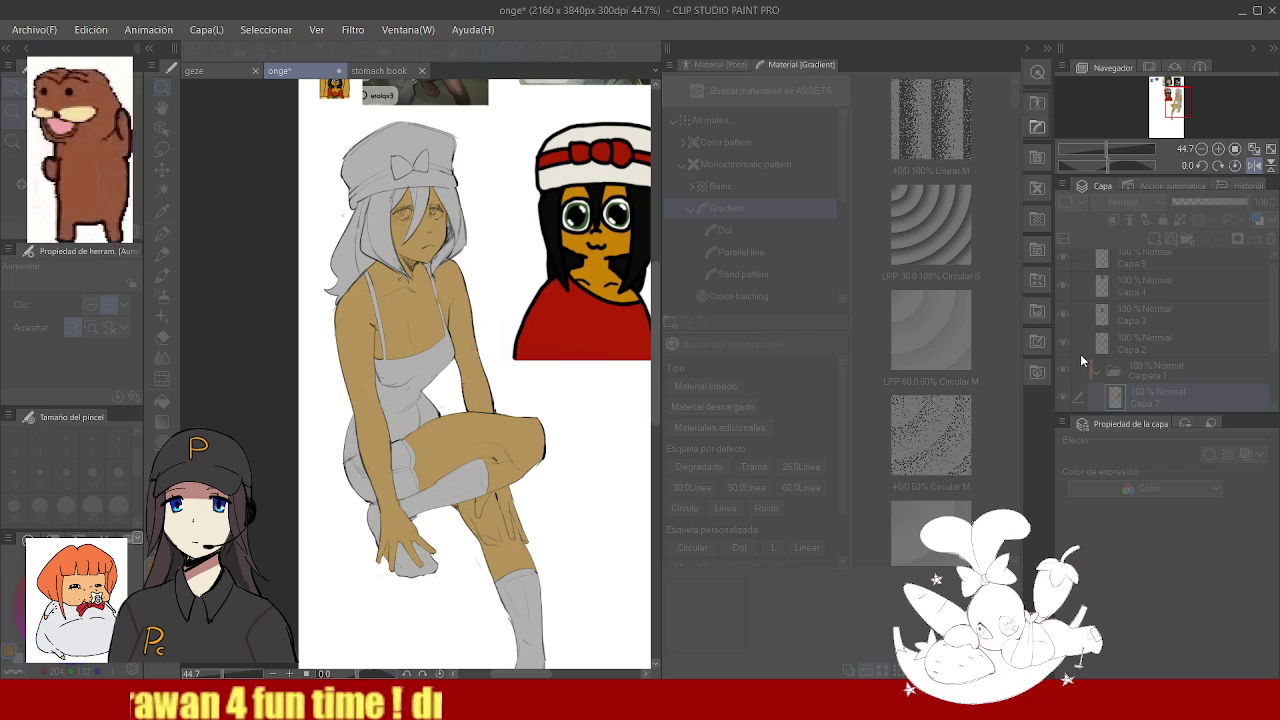
pyautogui.hotkey('ctrl', 'y')
pyautogui.hotkey('ctrl', 'z')
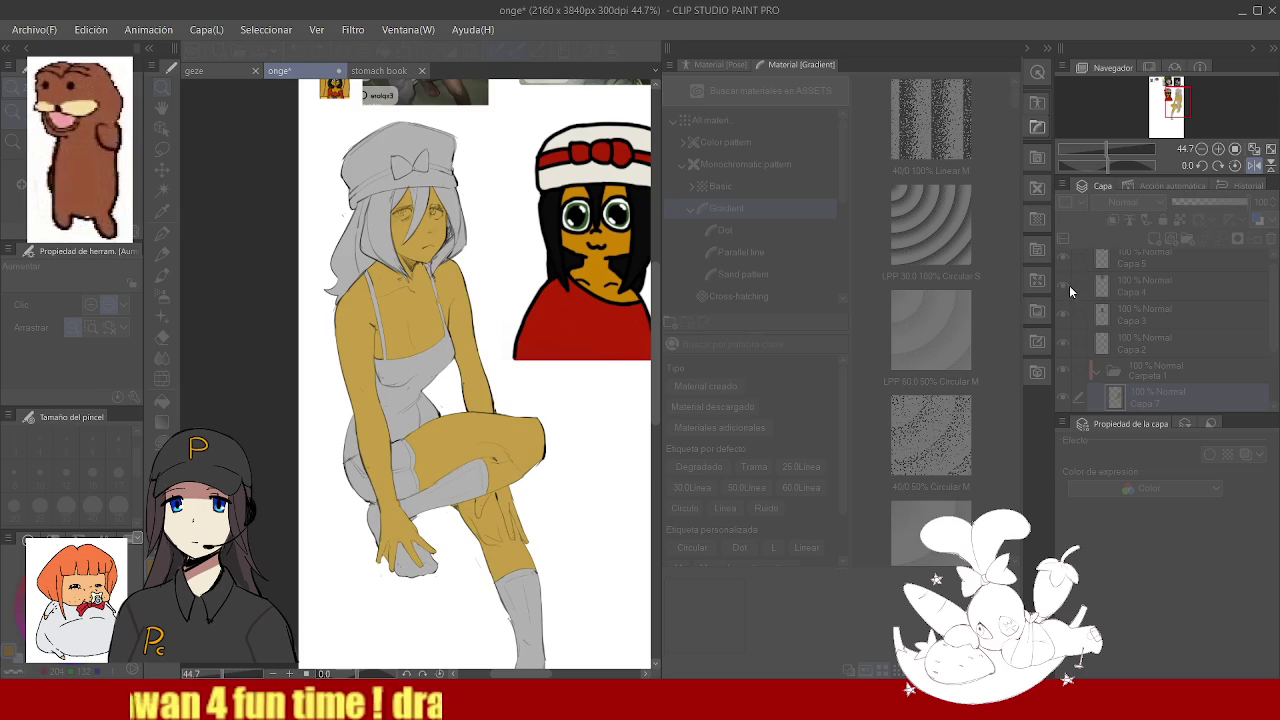
pyautogui.hotkey('ctrl', 'z')
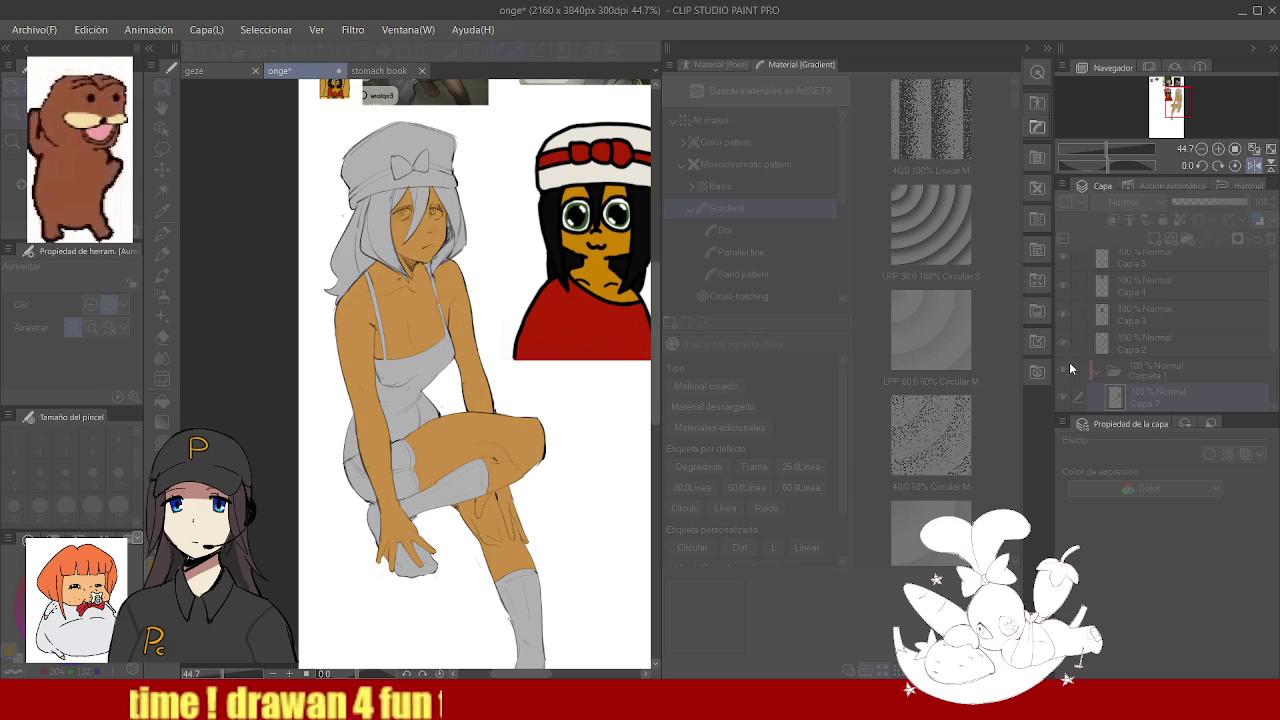
pyautogui.hotkey('ctrl', 'z')
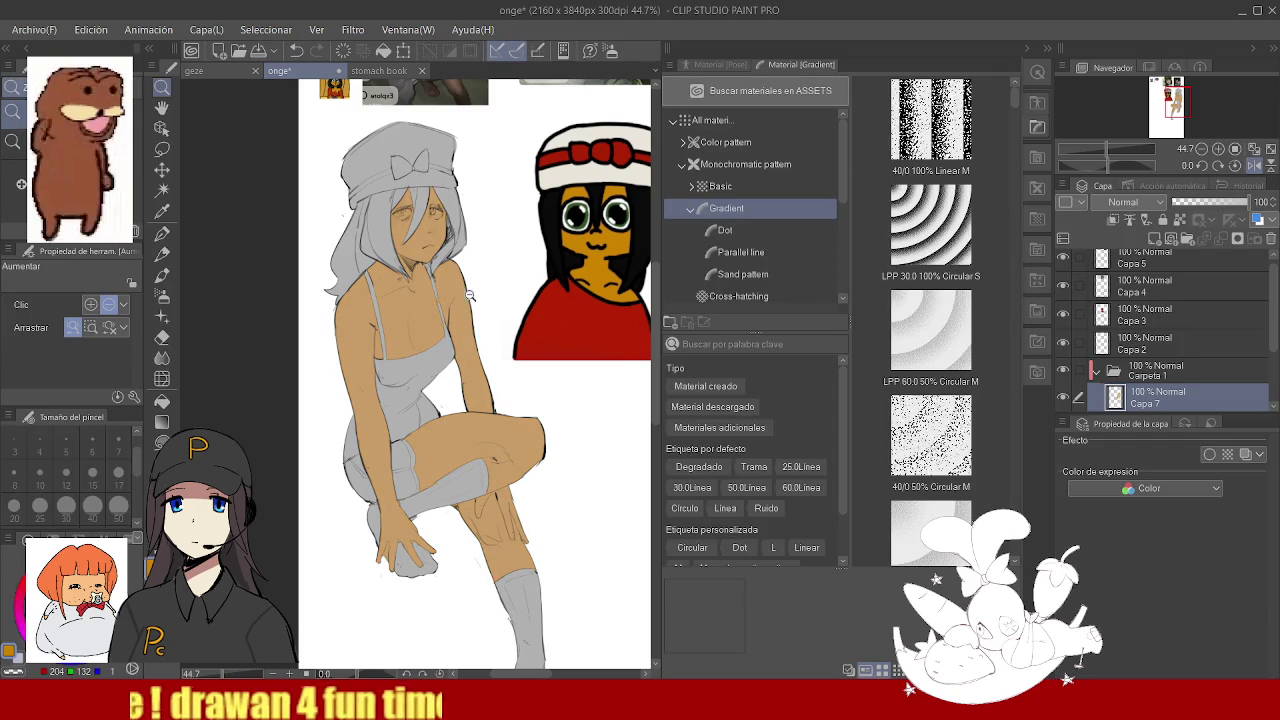
pyautogui.moveTo(420, 250); pyautogui.dragTo(508, 315)
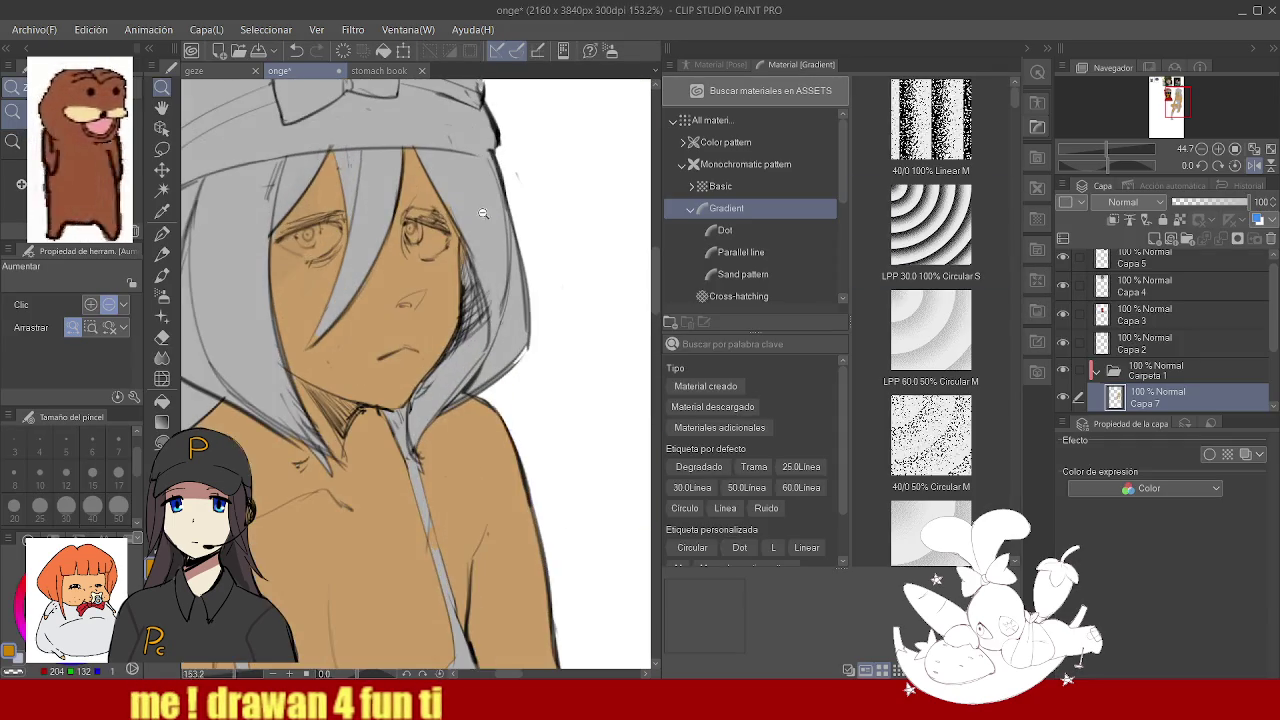
# Reframe on the upper body and add layer Capa 8 above the skin layer in Carpeta 1
pyautogui.press('e')
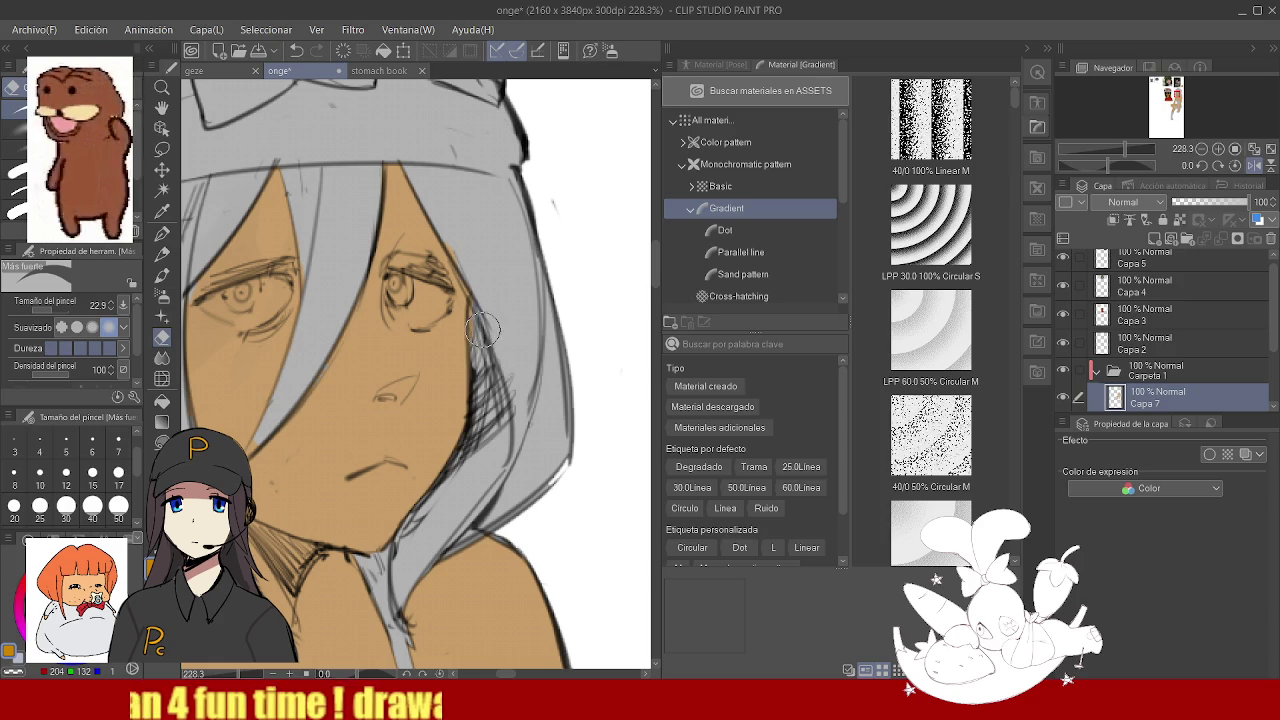
pyautogui.press('/')
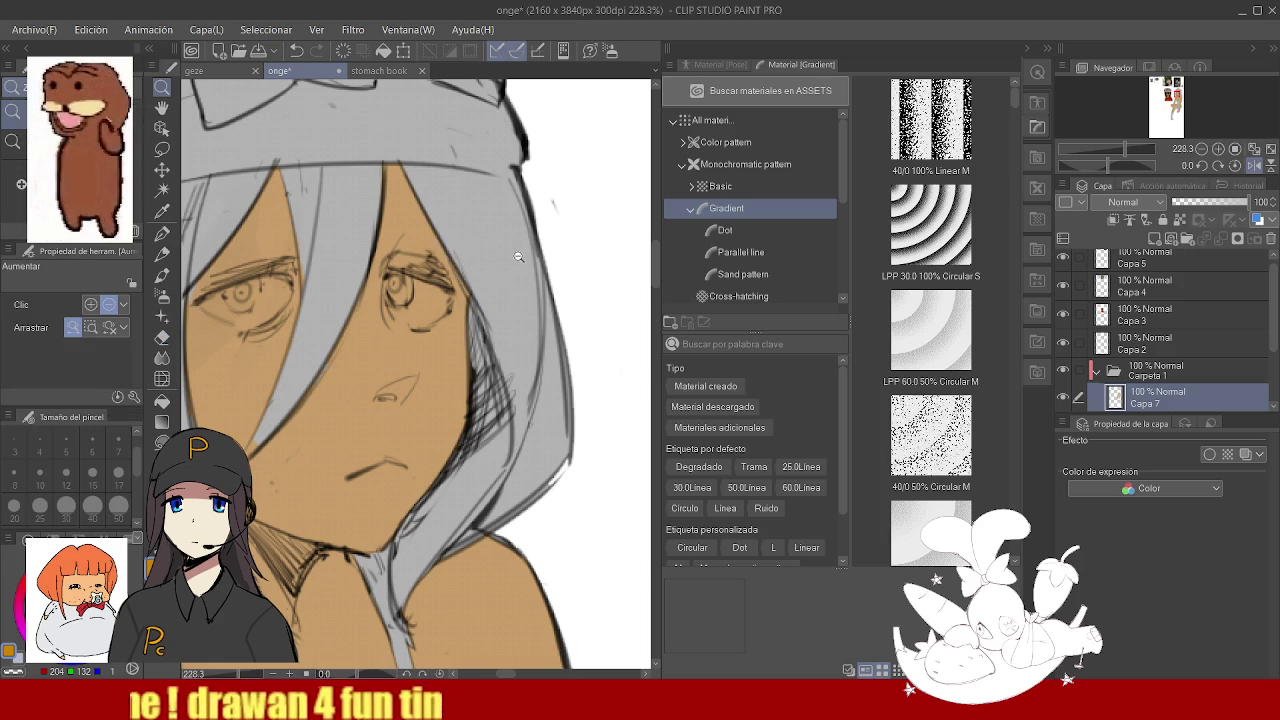
pyautogui.moveTo(463, 262); pyautogui.dragTo(527, 378)
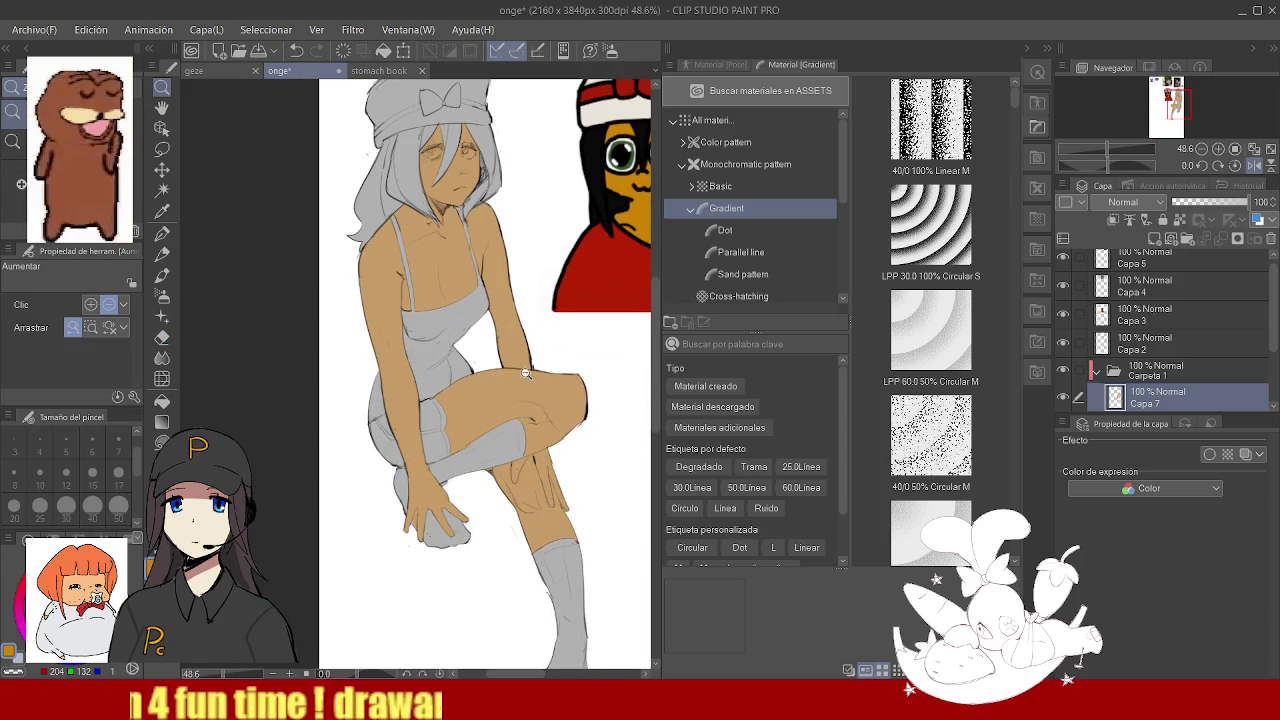
pyautogui.moveTo(526, 373); pyautogui.dragTo(679, 262)
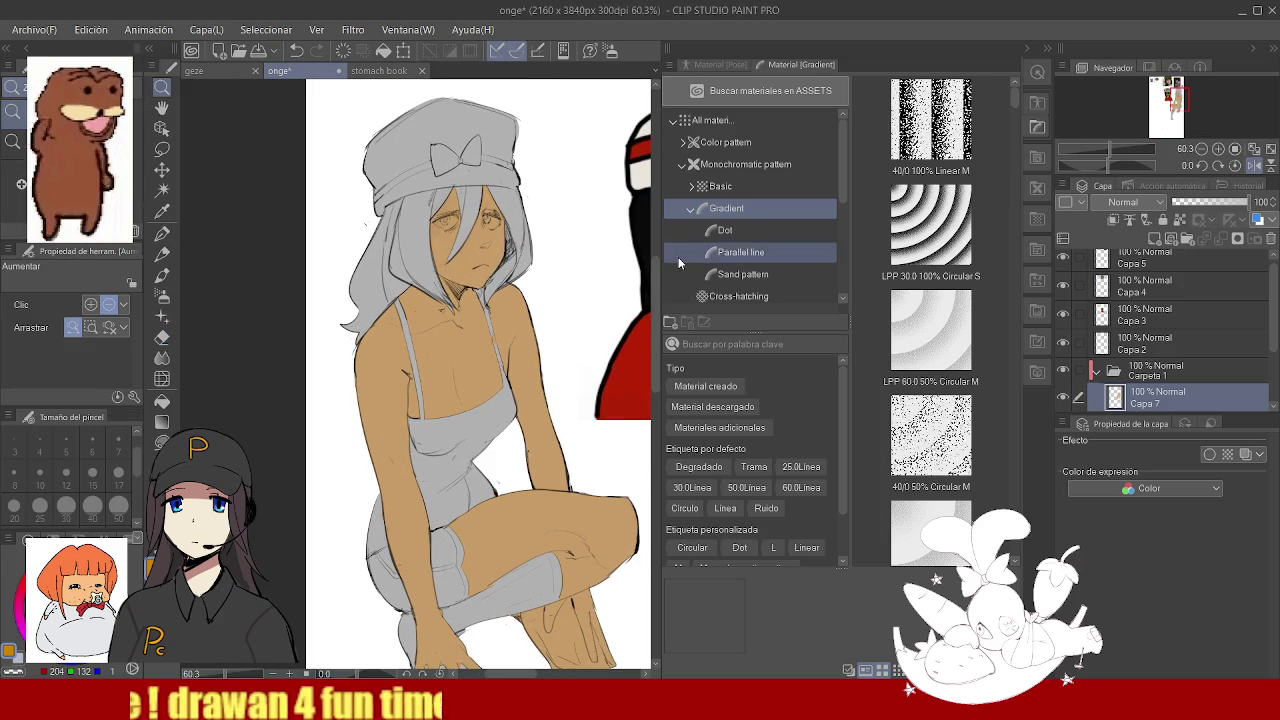
pyautogui.click(1153, 240)
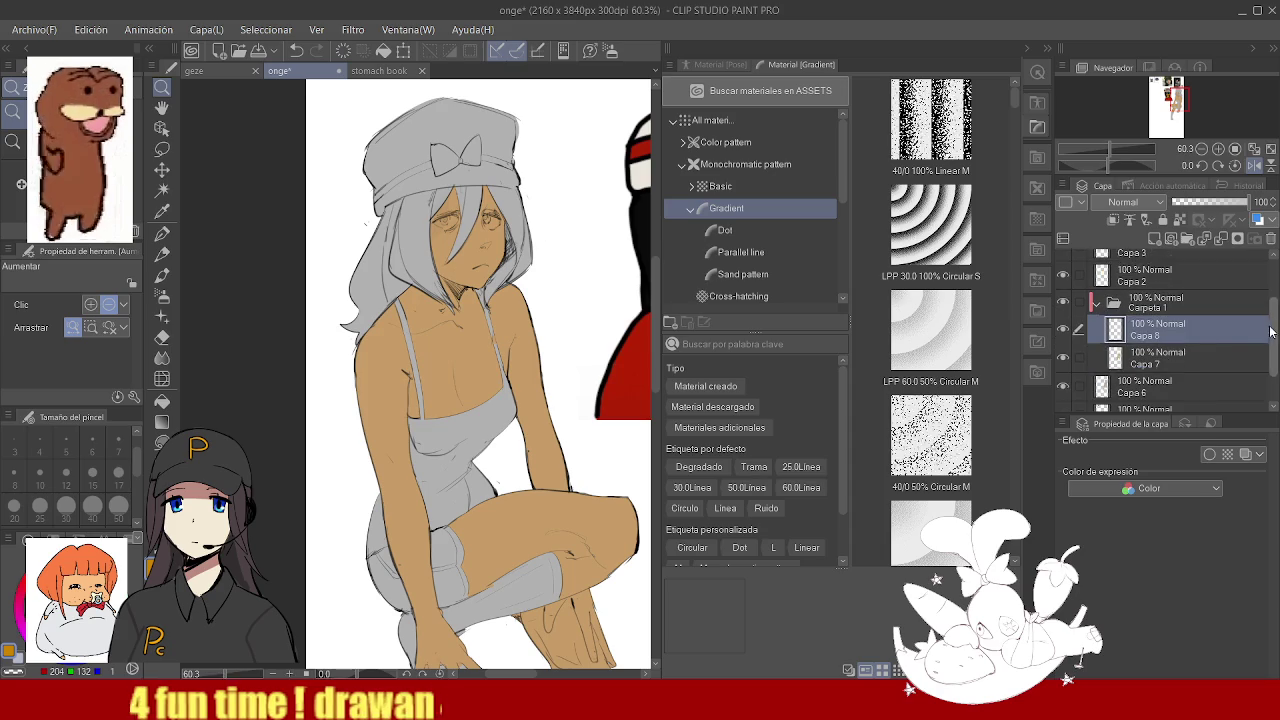
# Move Capa 8 beneath Capa 7 and paint dark grey over the left side of the hair
pyautogui.moveTo(1202, 336); pyautogui.dragTo(1202, 360)
pyautogui.press('p')
pyautogui.scroll(3, 393, 228)
pyautogui.moveTo(420, 210); pyautogui.dragTo(330, 400)
pyautogui.hotkey('ctrl', 'z')
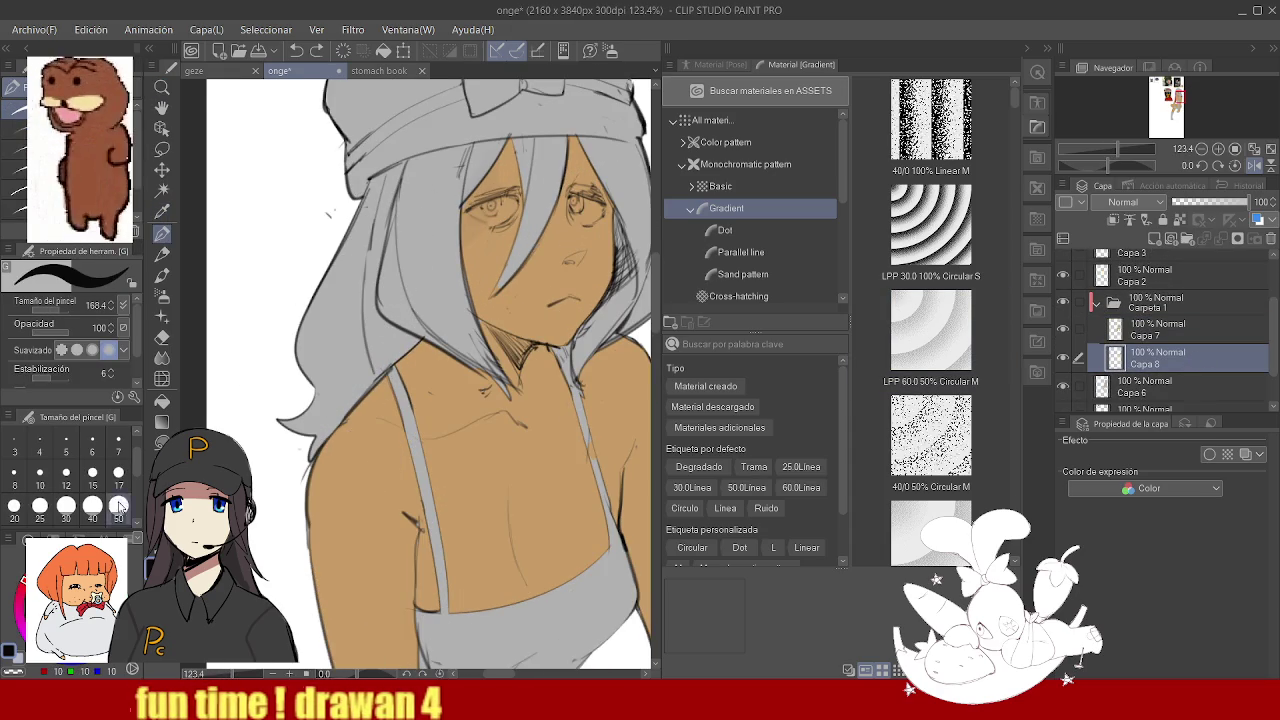
pyautogui.moveTo(425, 225)
pyautogui.mouseDown()
pyautogui.moveTo(368, 362)
pyautogui.moveTo(374, 340)
pyautogui.moveTo(380, 352)
pyautogui.mouseUp()
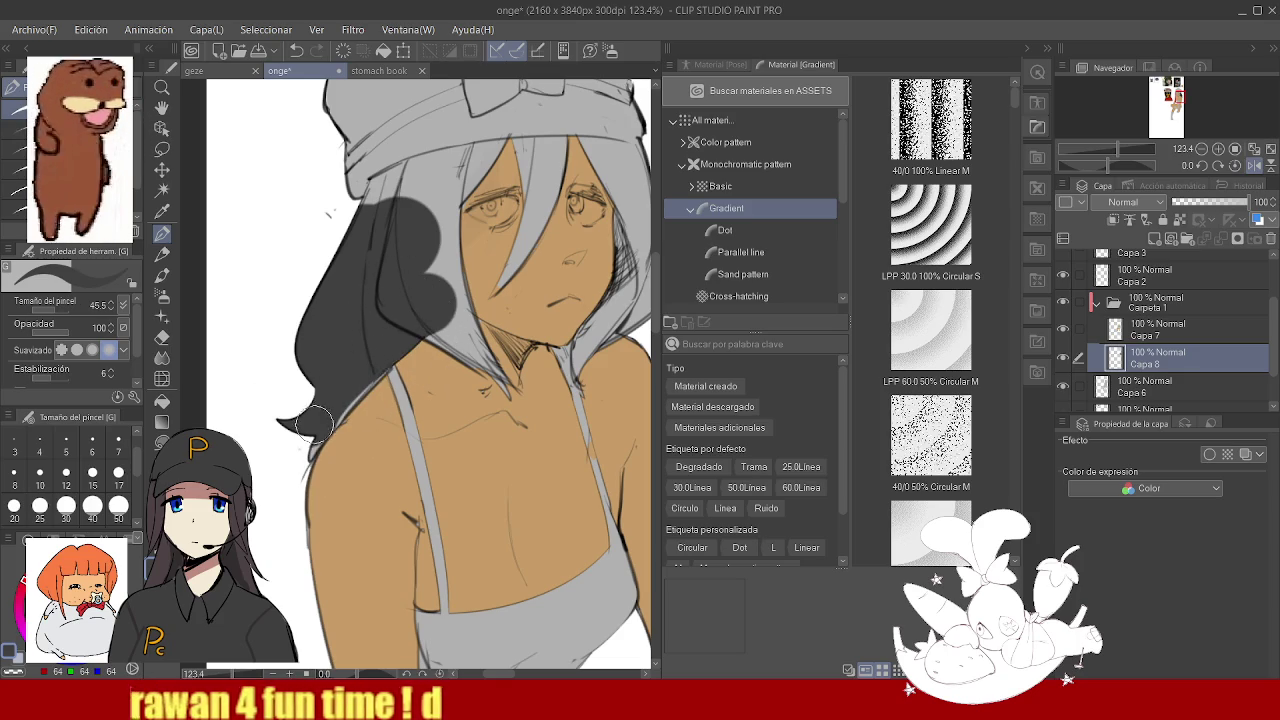
# Fill dark grey hair under the hat brim and along the forehead hairline
pyautogui.scroll(-2, 330, 420)
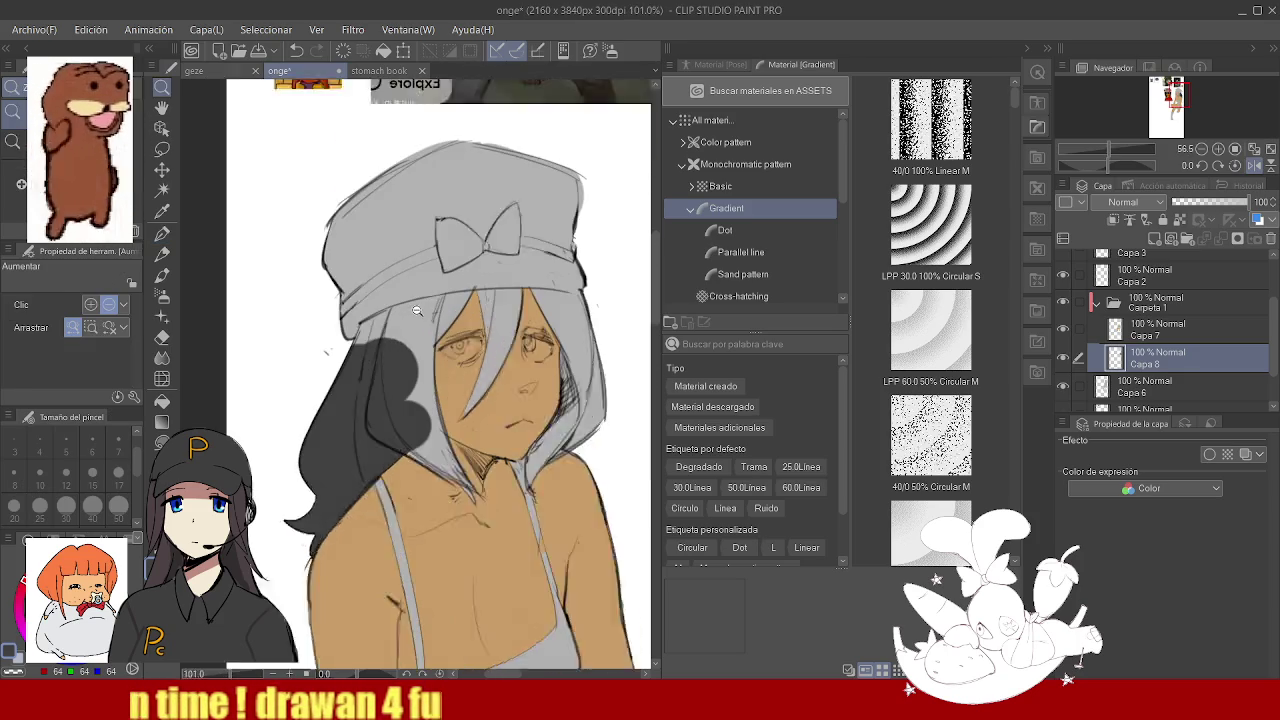
pyautogui.scroll(2, 393, 351)
pyautogui.moveTo(450, 300)
pyautogui.mouseDown()
pyautogui.moveTo(344, 336)
pyautogui.moveTo(475, 317)
pyautogui.moveTo(400, 370)
pyautogui.mouseUp()
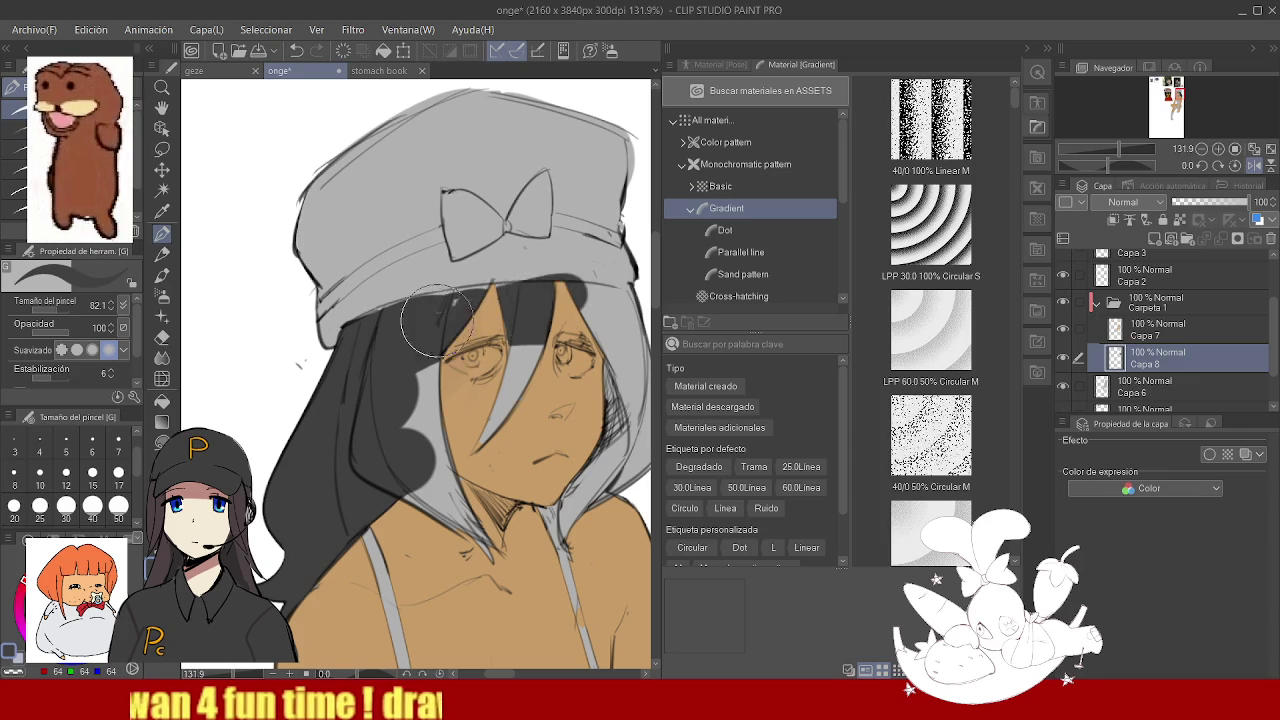
pyautogui.moveTo(560, 290); pyautogui.dragTo(405, 320)
pyautogui.moveTo(550, 295); pyautogui.dragTo(440, 305)
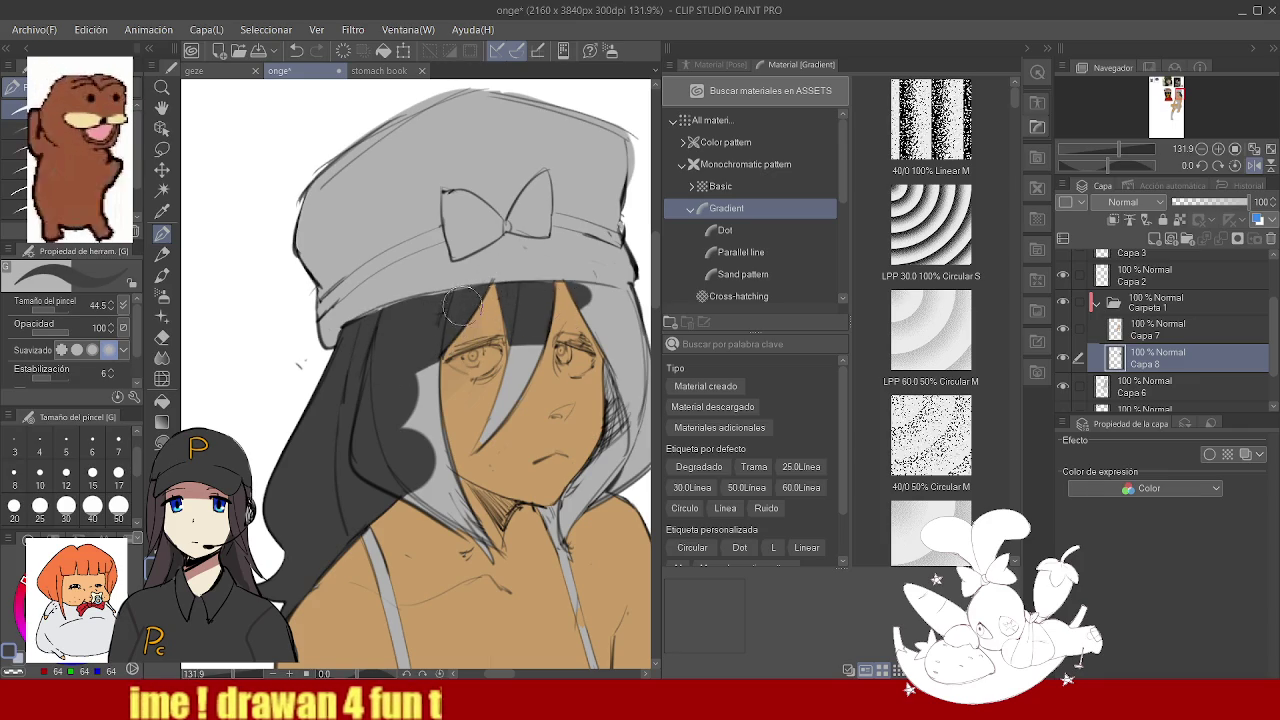
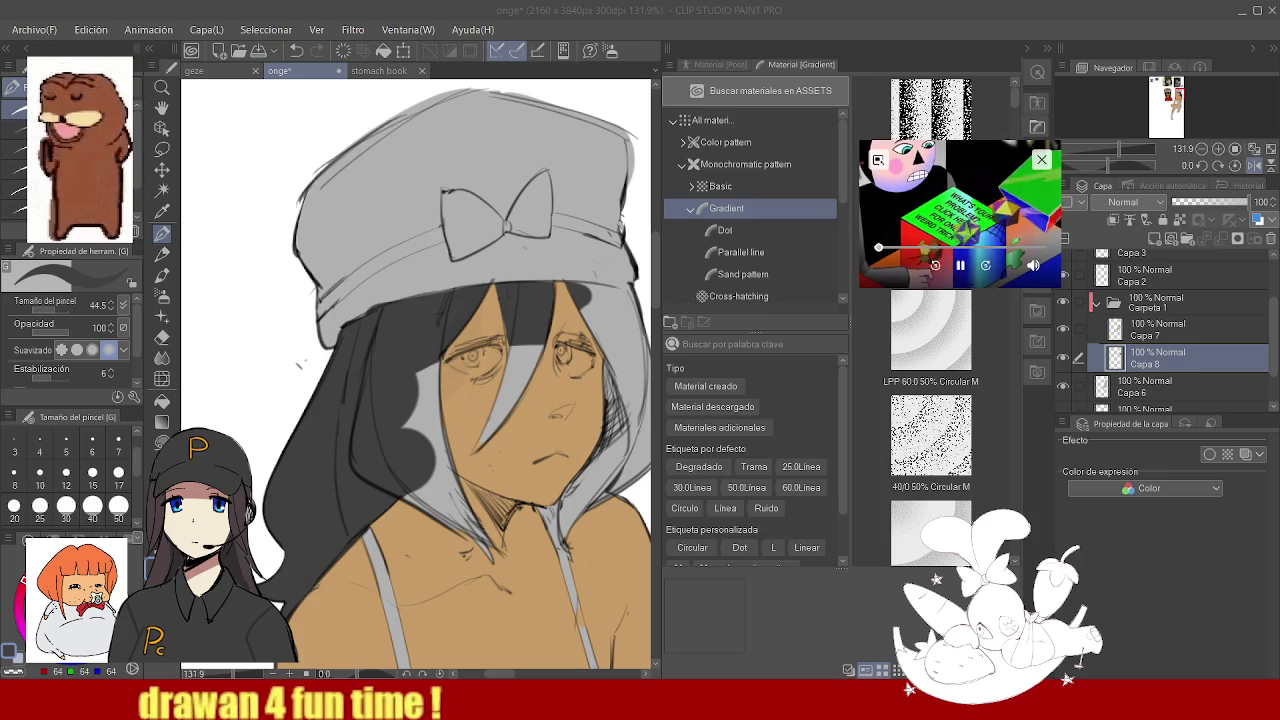
# Paint dark hair colour over the light streaks between the eyes, down the right side and near the neck
pyautogui.moveTo(472, 368)
pyautogui.mouseDown()
pyautogui.moveTo(408, 532)
pyautogui.moveTo(402, 450)
pyautogui.mouseUp()
pyautogui.scroll(-2, 470, 365)
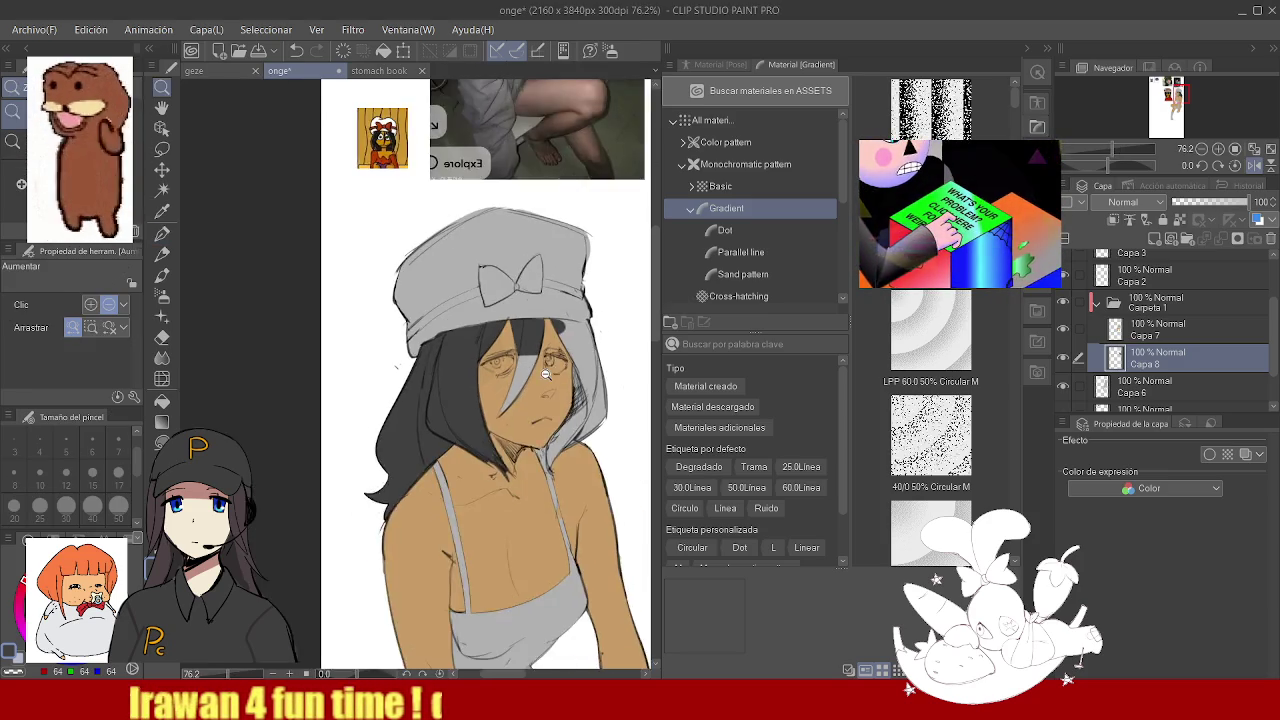
pyautogui.moveTo(525, 345); pyautogui.dragTo(500, 392)
pyautogui.moveTo(600, 325); pyautogui.dragTo(590, 370)
pyautogui.moveTo(620, 305)
pyautogui.mouseDown()
pyautogui.moveTo(580, 345)
pyautogui.moveTo(610, 315)
pyautogui.moveTo(590, 450)
pyautogui.mouseUp()
pyautogui.moveTo(630, 372); pyautogui.dragTo(620, 428)
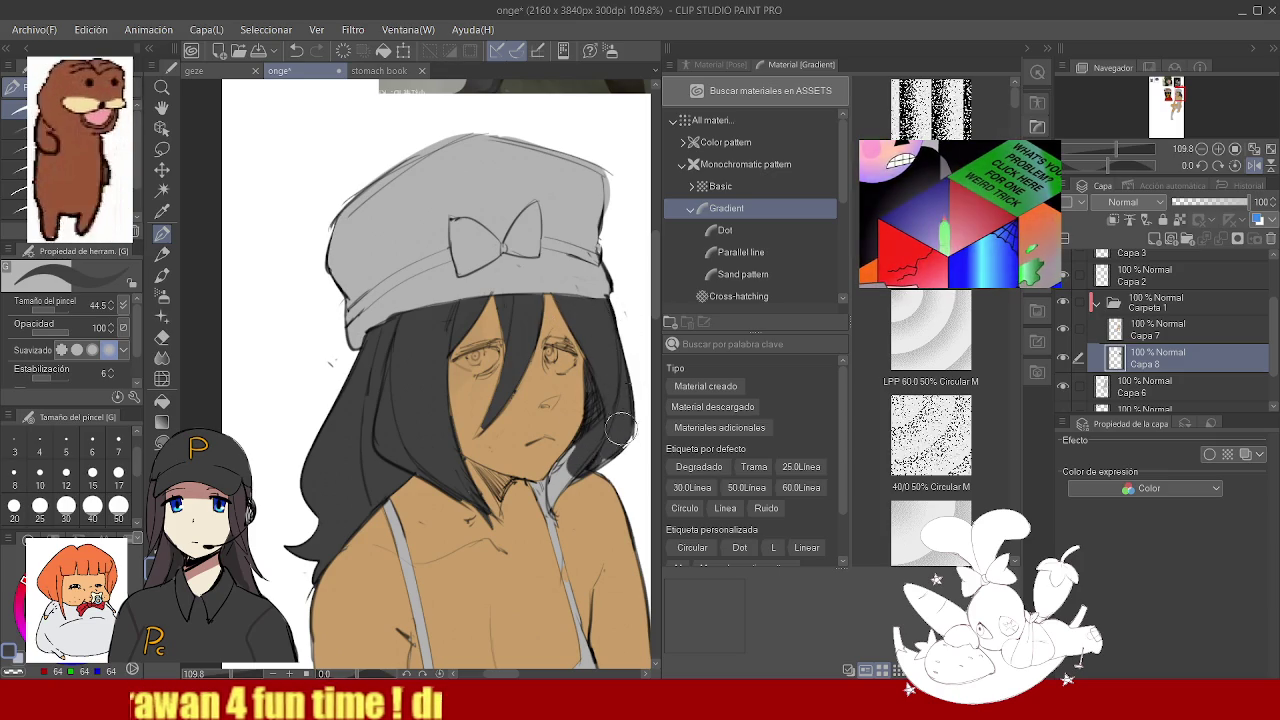
pyautogui.moveTo(594, 476); pyautogui.dragTo(589, 460)
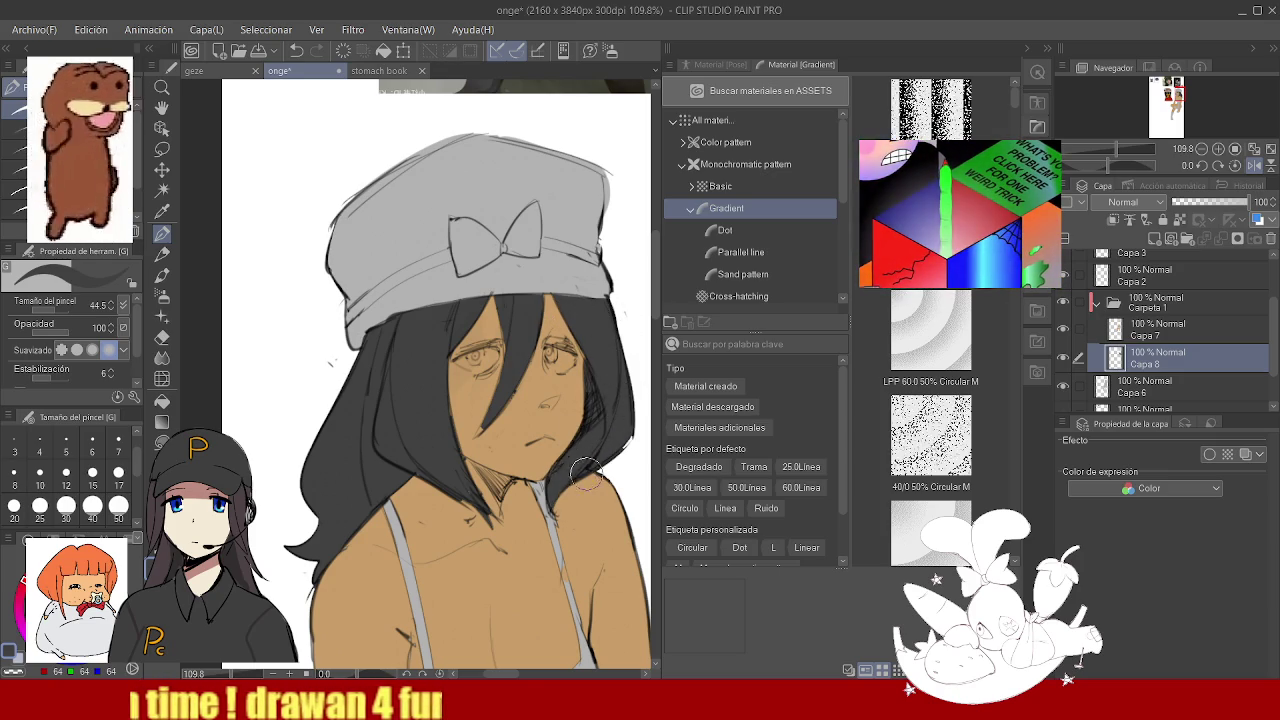
# Switch to the eraser and zoom out to see the whole figure
pyautogui.press('e')
pyautogui.scroll(3, 520, 412)
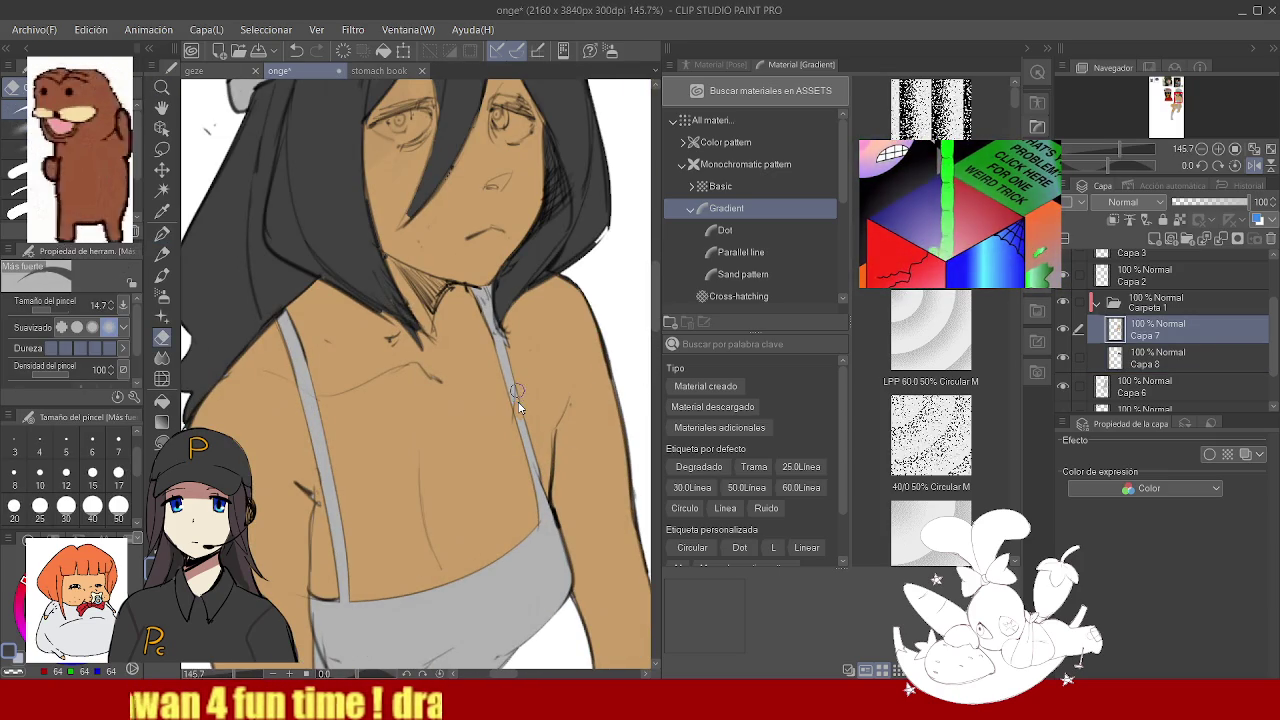
pyautogui.moveTo(484, 292)
pyautogui.mouseDown()
pyautogui.moveTo(490, 400)
pyautogui.moveTo(578, 311)
pyautogui.moveTo(383, 475)
pyautogui.moveTo(460, 470)
pyautogui.mouseUp()
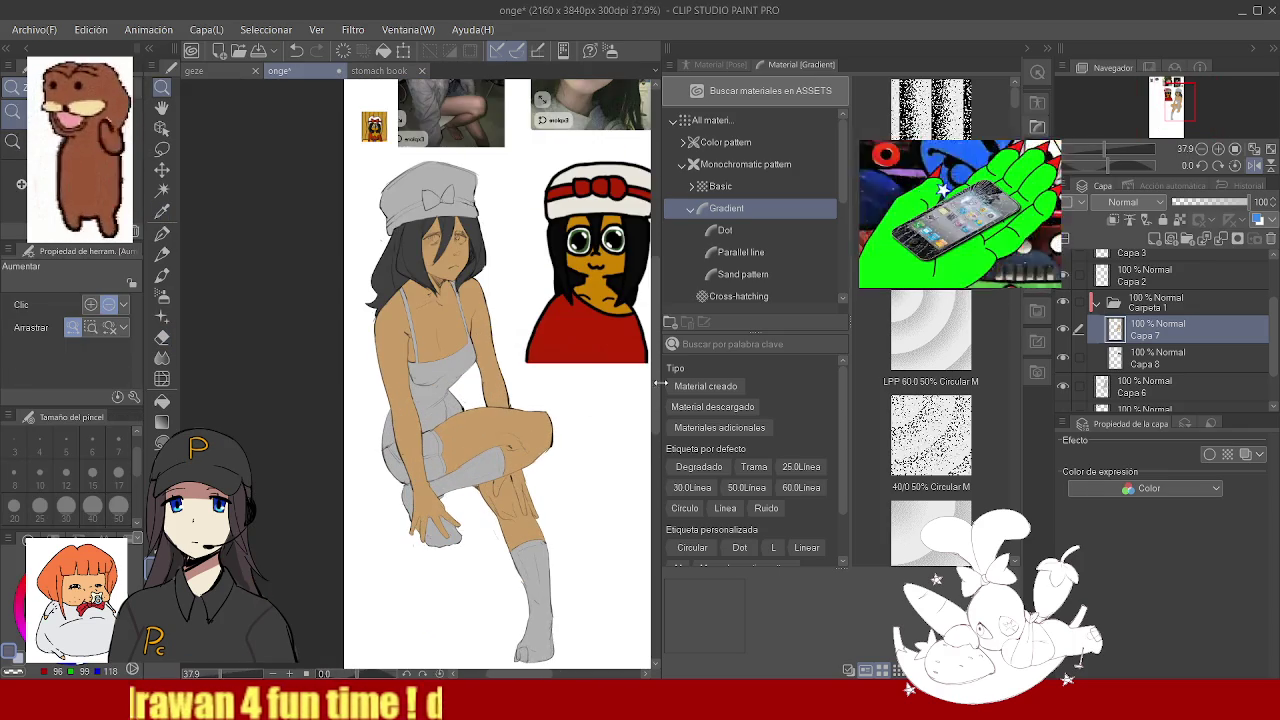
# Add a new colour layer beneath Capa 8
pyautogui.click(1155, 358)
pyautogui.hotkey('ctrl', 'shift', 'n')
pyautogui.moveTo(1165, 395); pyautogui.dragTo(1165, 398)
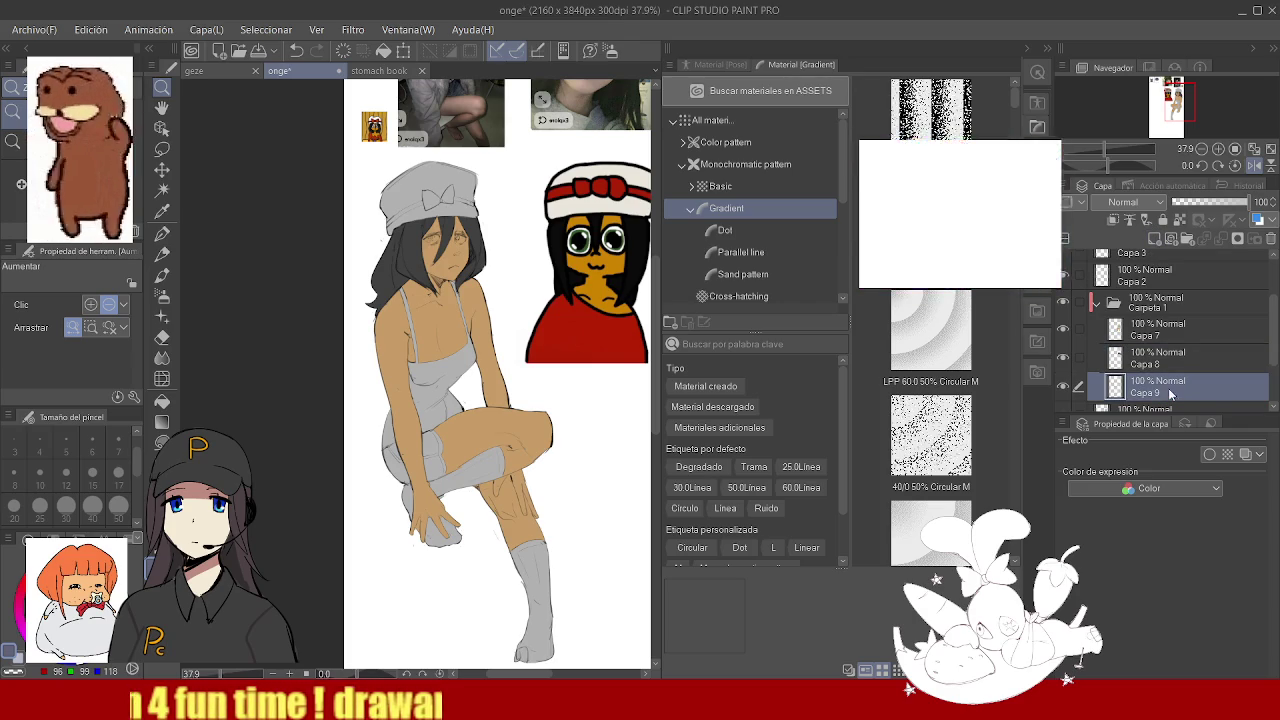
pyautogui.press('b')
# Brush the cap, camisole and socks in slate blue on the new layer
pyautogui.moveTo(440, 185)
pyautogui.mouseDown()
pyautogui.moveTo(435, 382)
pyautogui.moveTo(457, 543)
pyautogui.mouseUp()
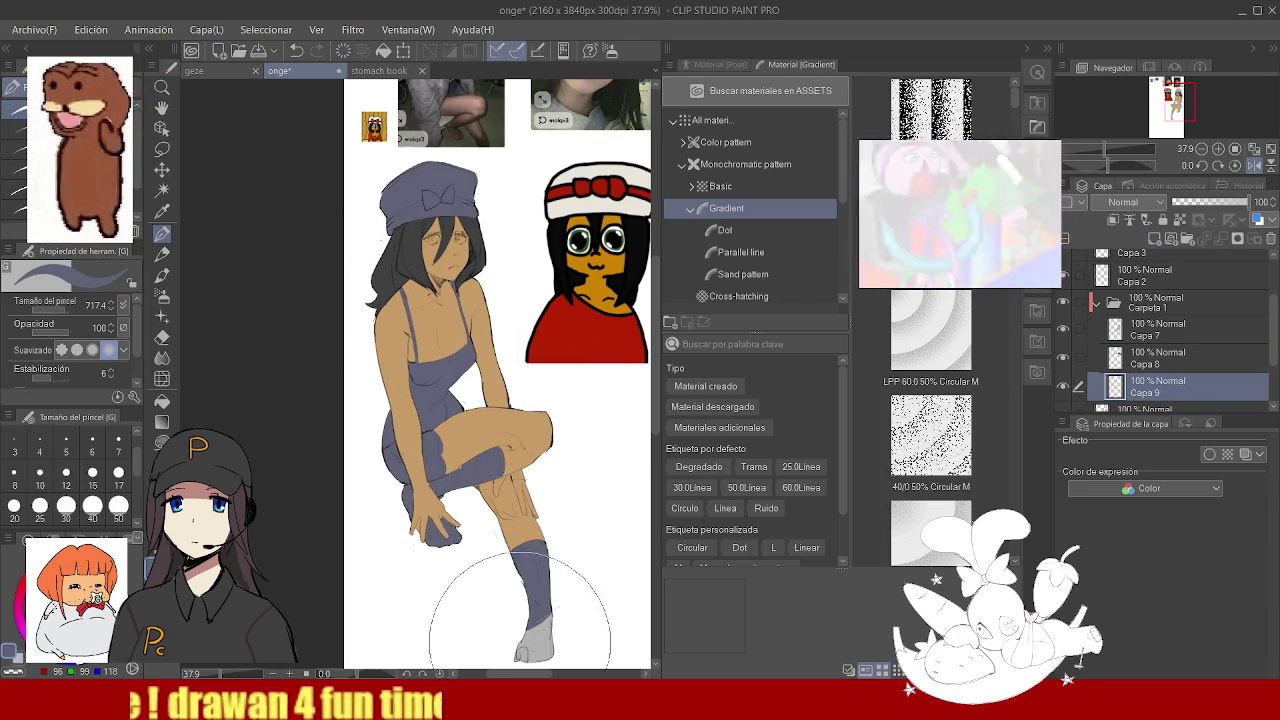
pyautogui.scroll(-5, 572, 322)
pyautogui.scroll(5, 572, 322)
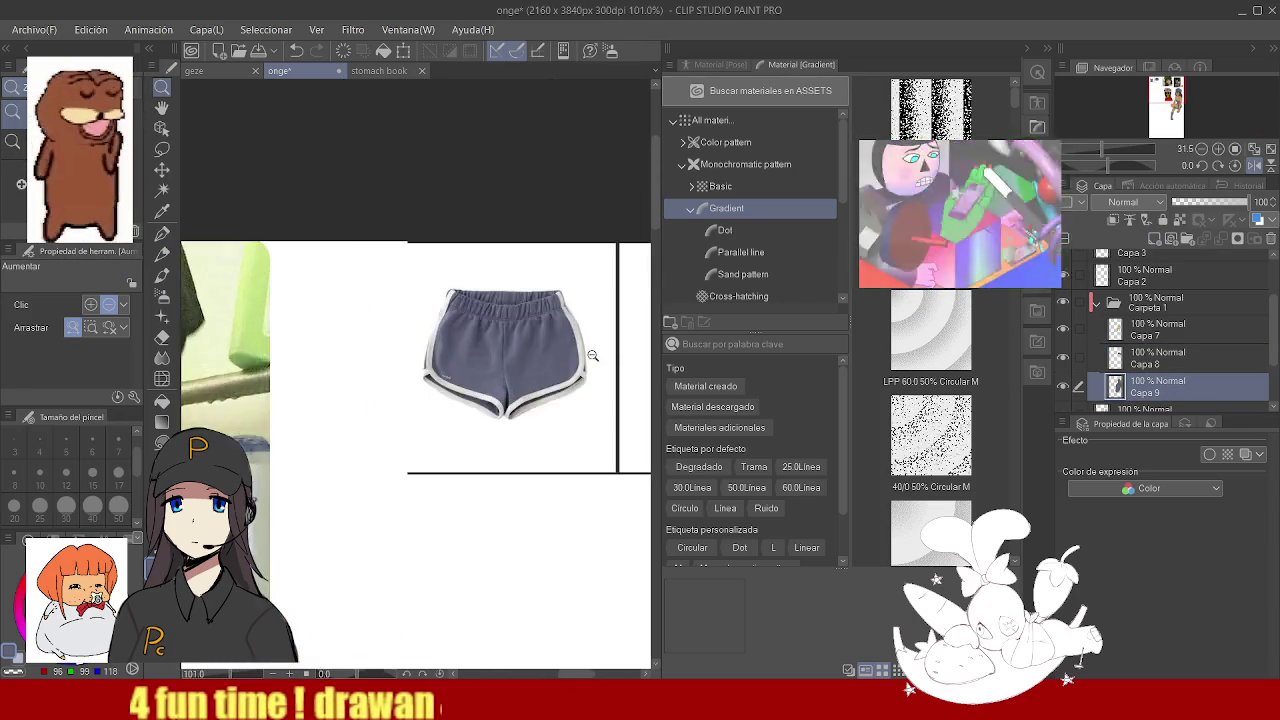
pyautogui.scroll(5, 560, 360)
pyautogui.scroll(3, 545, 400)
pyautogui.scroll(-1, 578, 404)
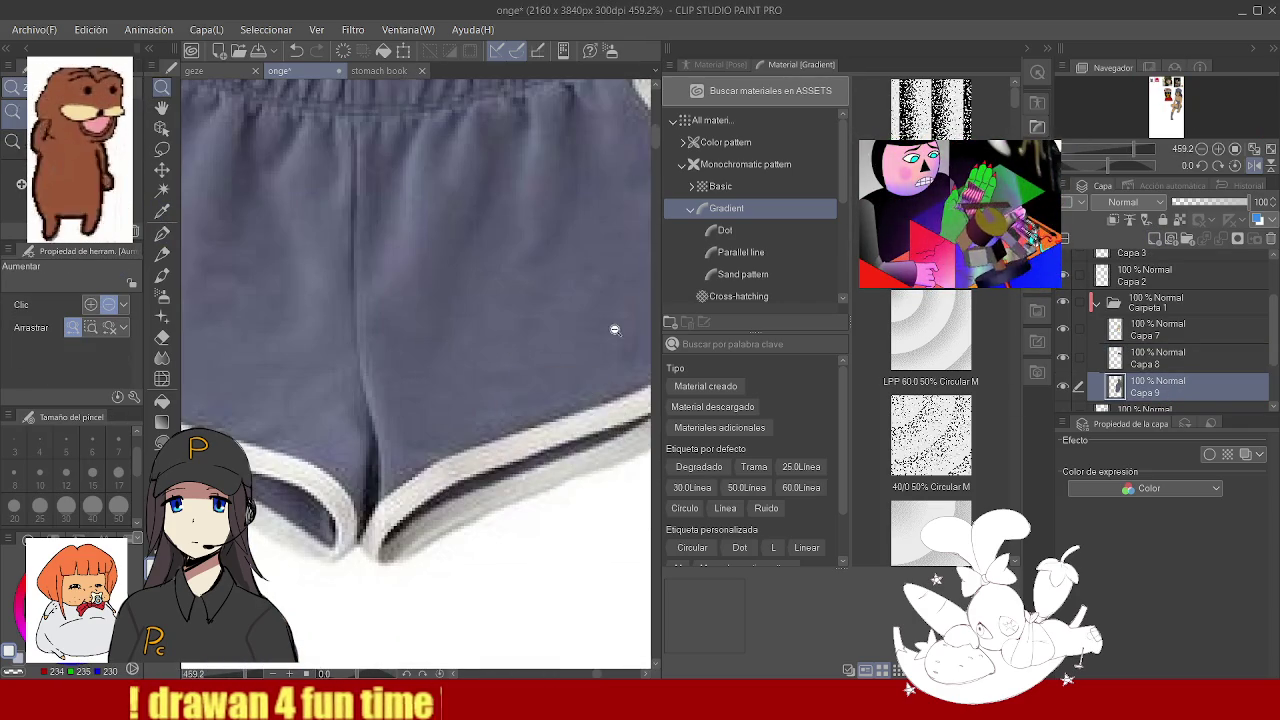
pyautogui.scroll(-5, 600, 350)
pyautogui.scroll(3, 540, 380)
pyautogui.scroll(2, 522, 382)
pyautogui.press('Tab')
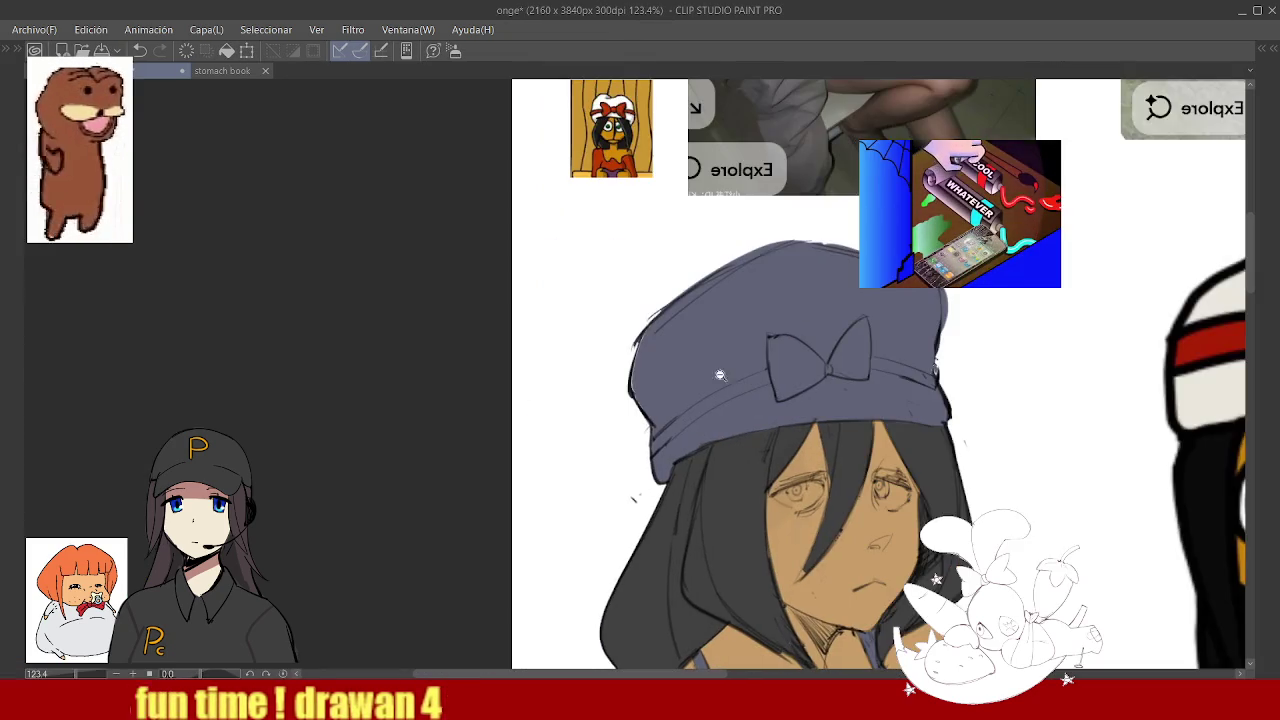
pyautogui.scroll(-4, 576, 429)
pyautogui.scroll(5, 650, 380)
pyautogui.press('Tab')
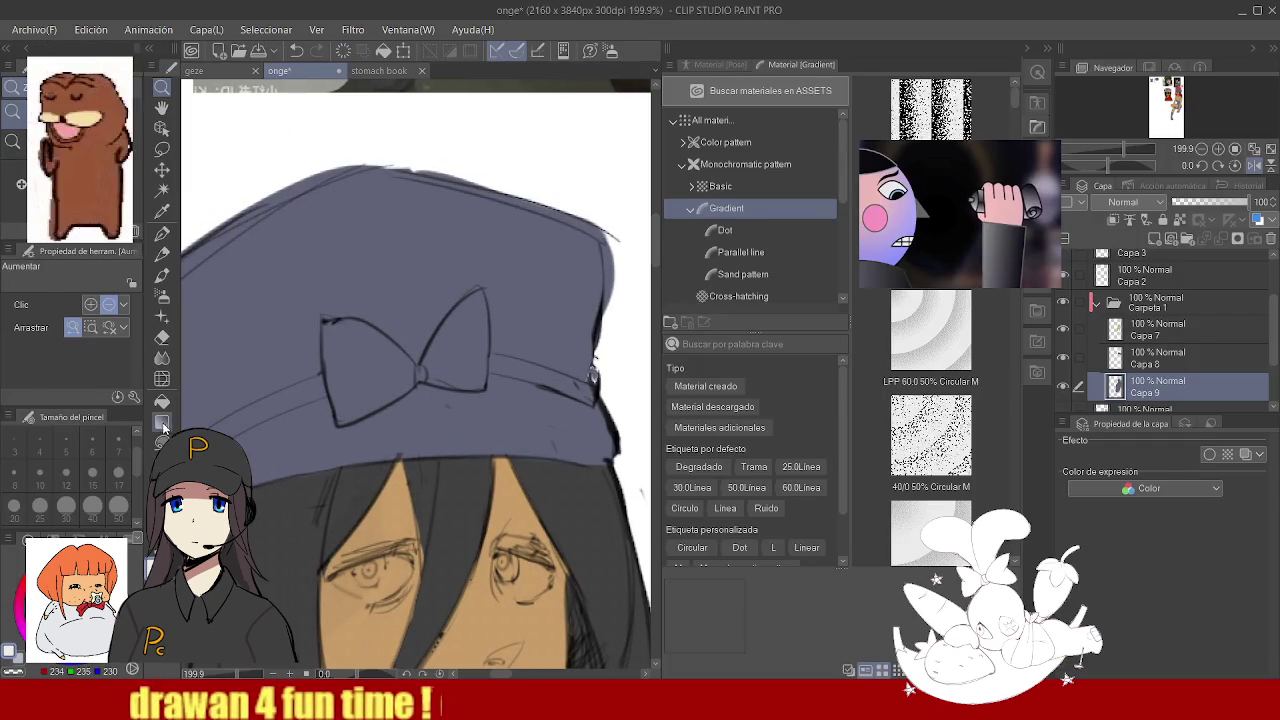
pyautogui.click(162, 400)
pyautogui.press('Tab')
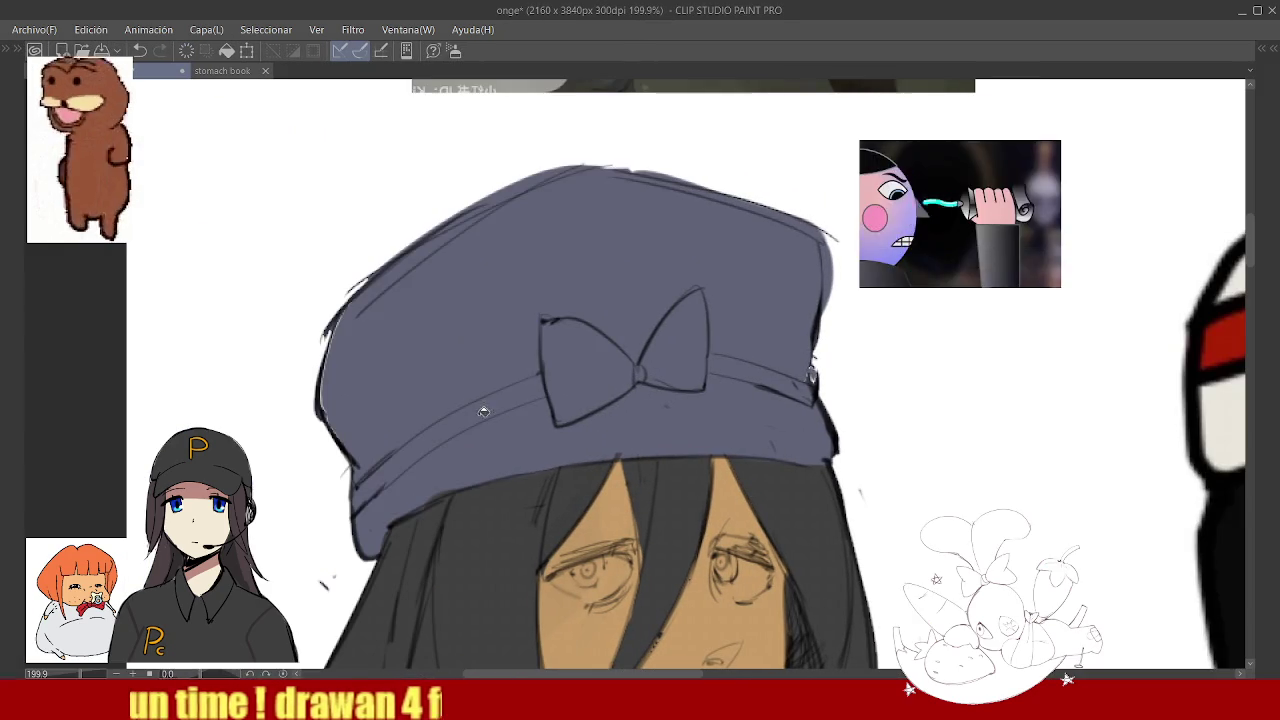
# Start the white cap band, undoing a trial fill and the first strokes
pyautogui.click(530, 400)
pyautogui.hotkey('ctrl', 'z')
pyautogui.press('b')
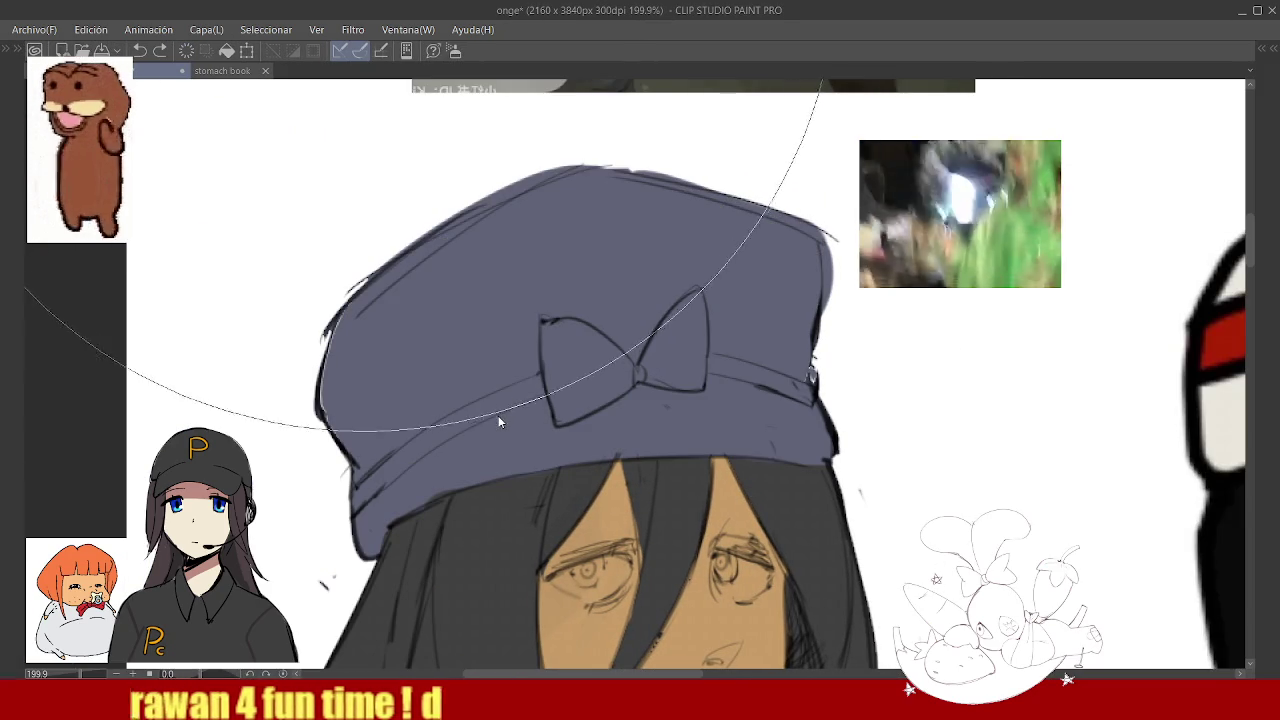
pyautogui.moveTo(586, 366); pyautogui.dragTo(429, 420)
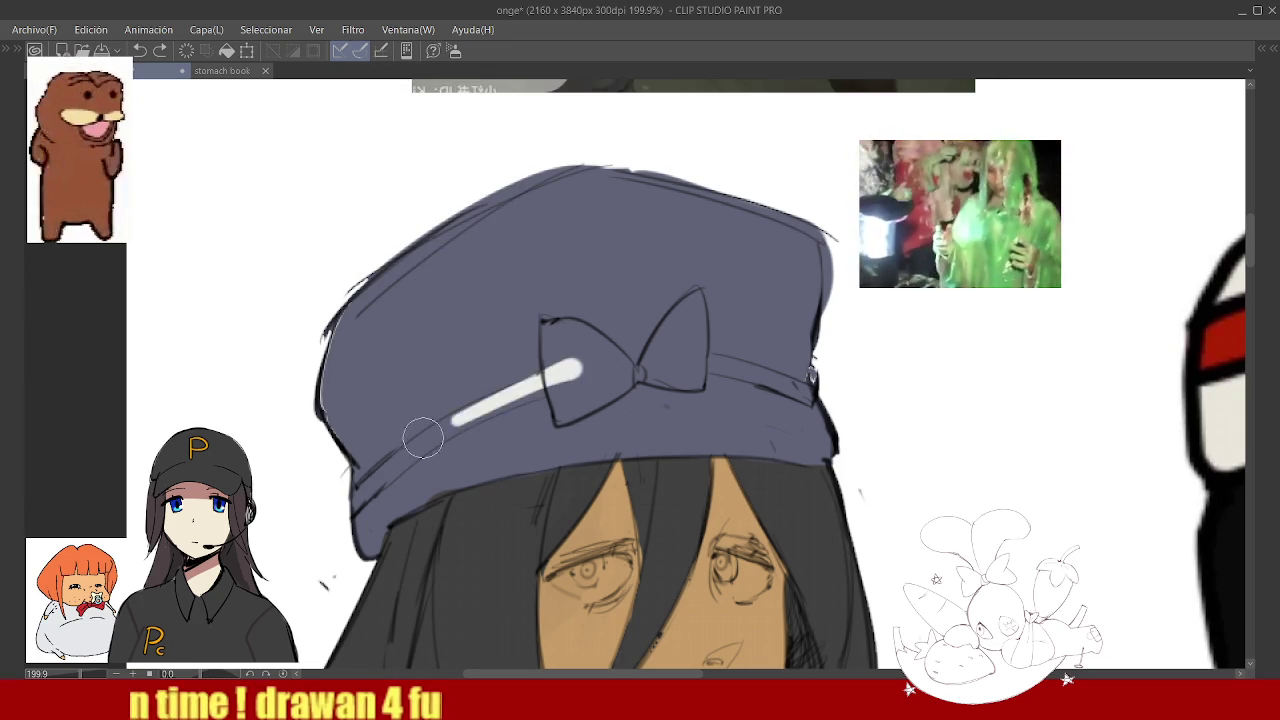
pyautogui.hotkey('ctrl', 'z')
pyautogui.moveTo(588, 368); pyautogui.dragTo(355, 500)
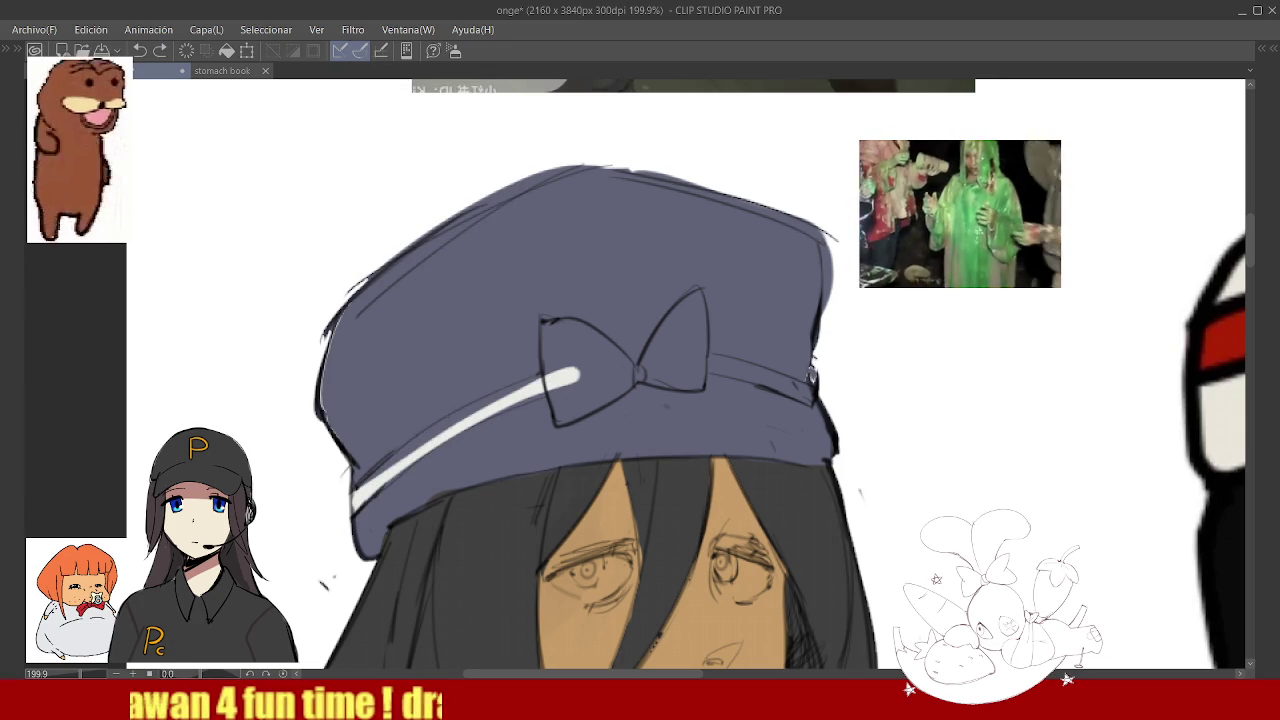
pyautogui.hotkey('ctrl', 'z')
# Paint the white band across the cap from its lower left to the right edge
pyautogui.moveTo(588, 368)
pyautogui.mouseDown()
pyautogui.moveTo(355, 500)
pyautogui.moveTo(512, 378)
pyautogui.mouseUp()
pyautogui.hotkey('ctrl', 'z')
pyautogui.hotkey('ctrl', 'z')
pyautogui.moveTo(355, 500); pyautogui.dragTo(545, 388)
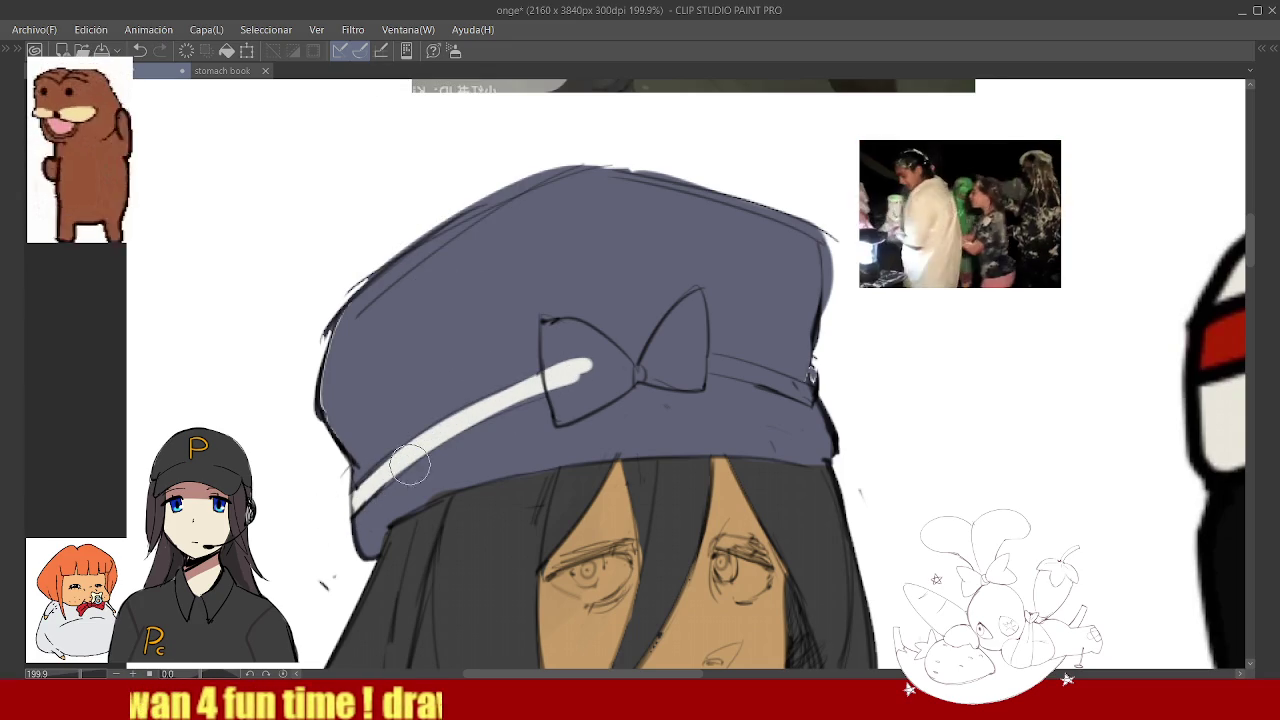
pyautogui.scroll(-3, 463, 412)
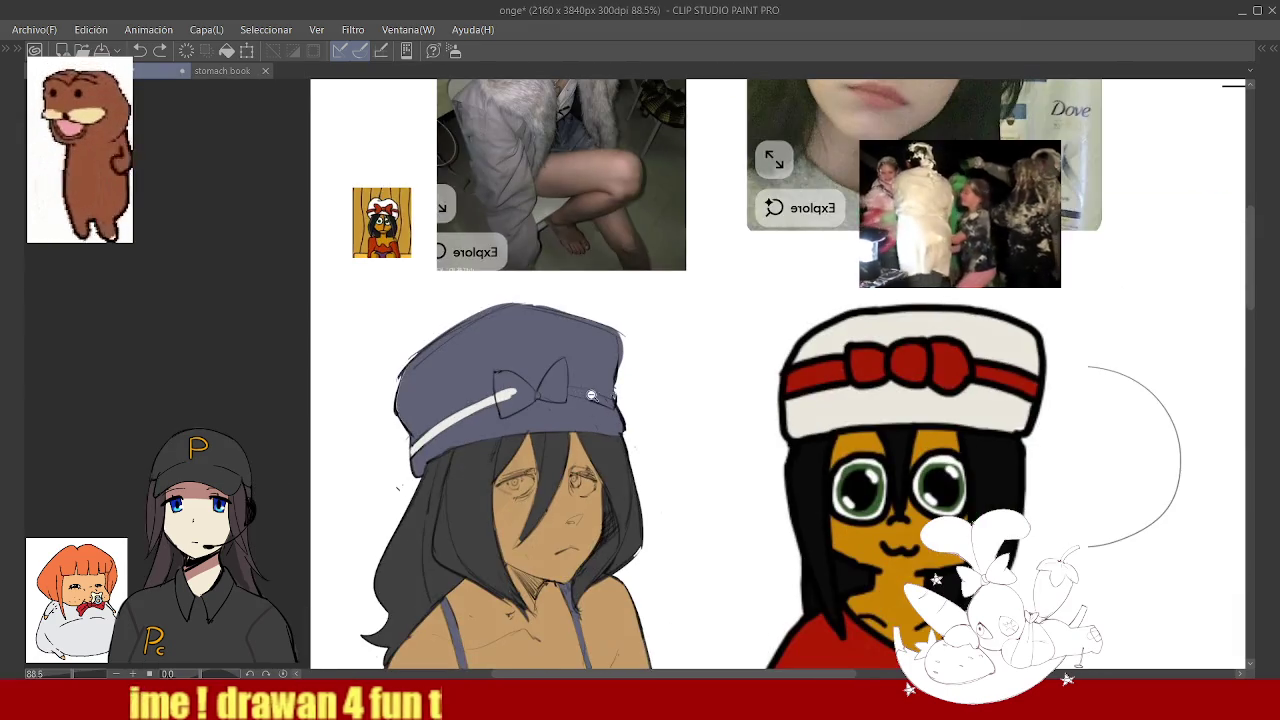
pyautogui.scroll(3, 637, 408)
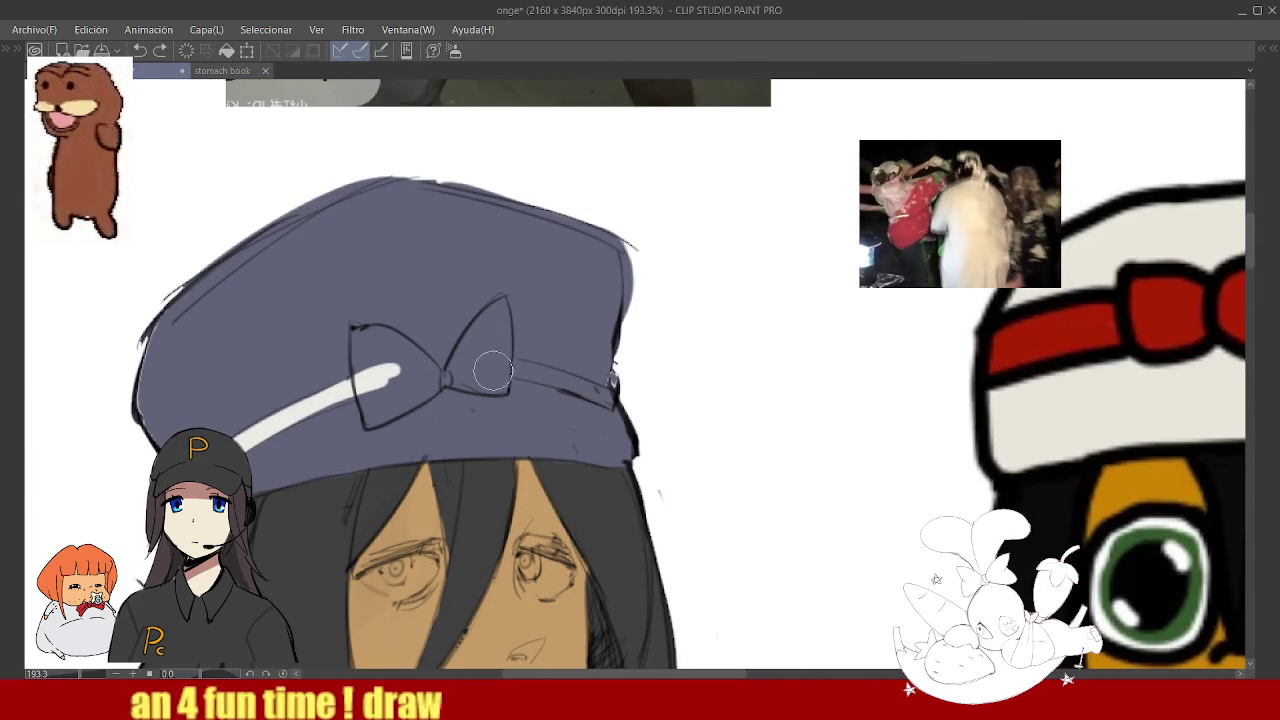
pyautogui.moveTo(472, 362); pyautogui.dragTo(612, 395)
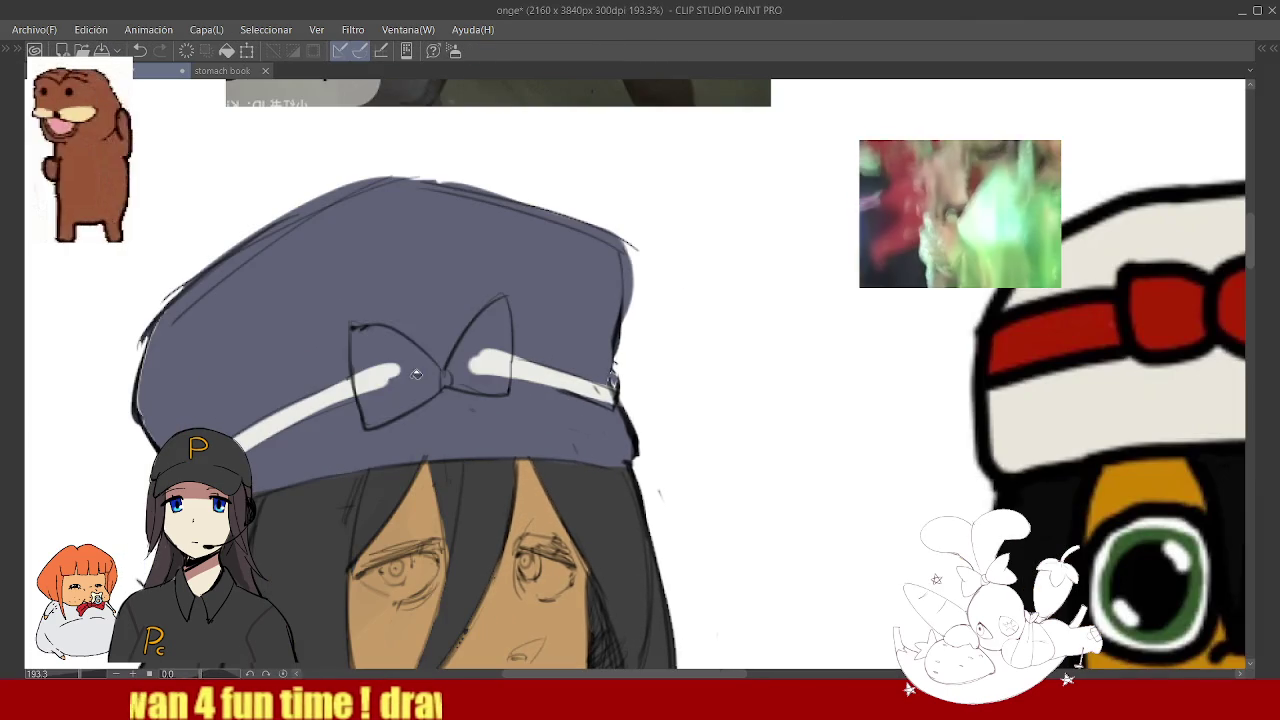
# Fill both wings of the cap's bow with white
pyautogui.click(414, 372)
pyautogui.click(497, 343)
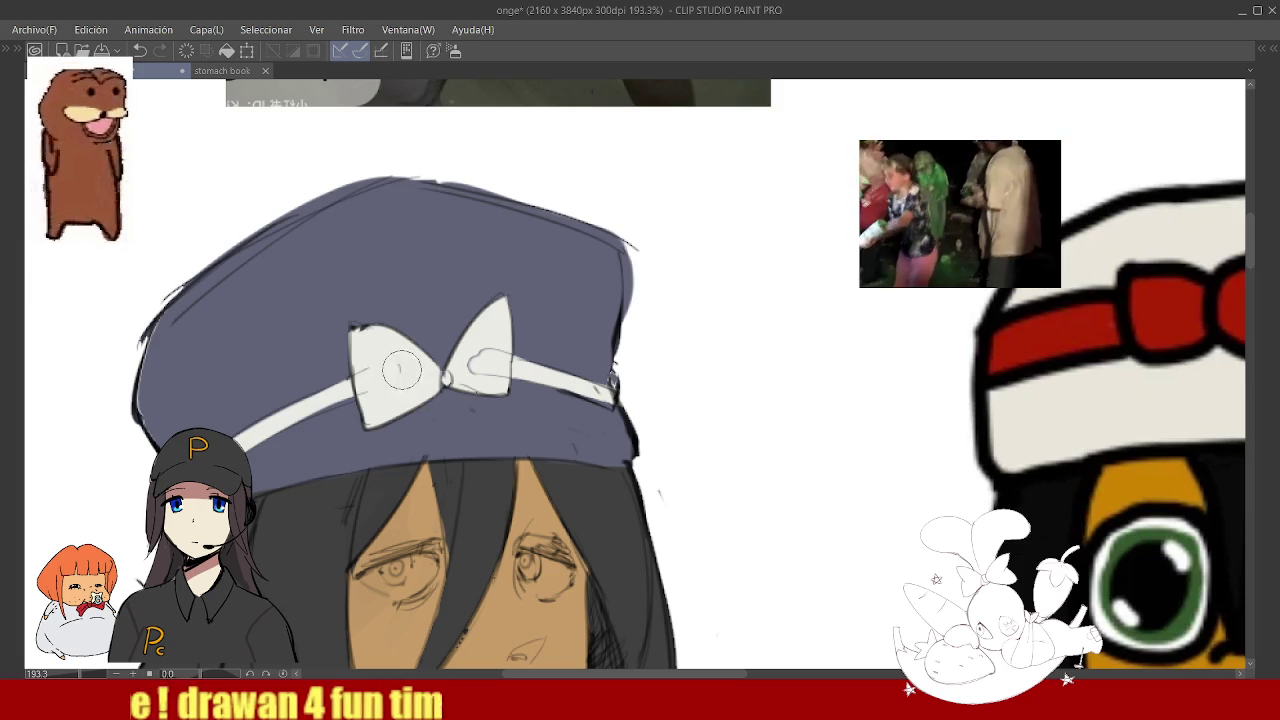
pyautogui.scroll(-3, 494, 367)
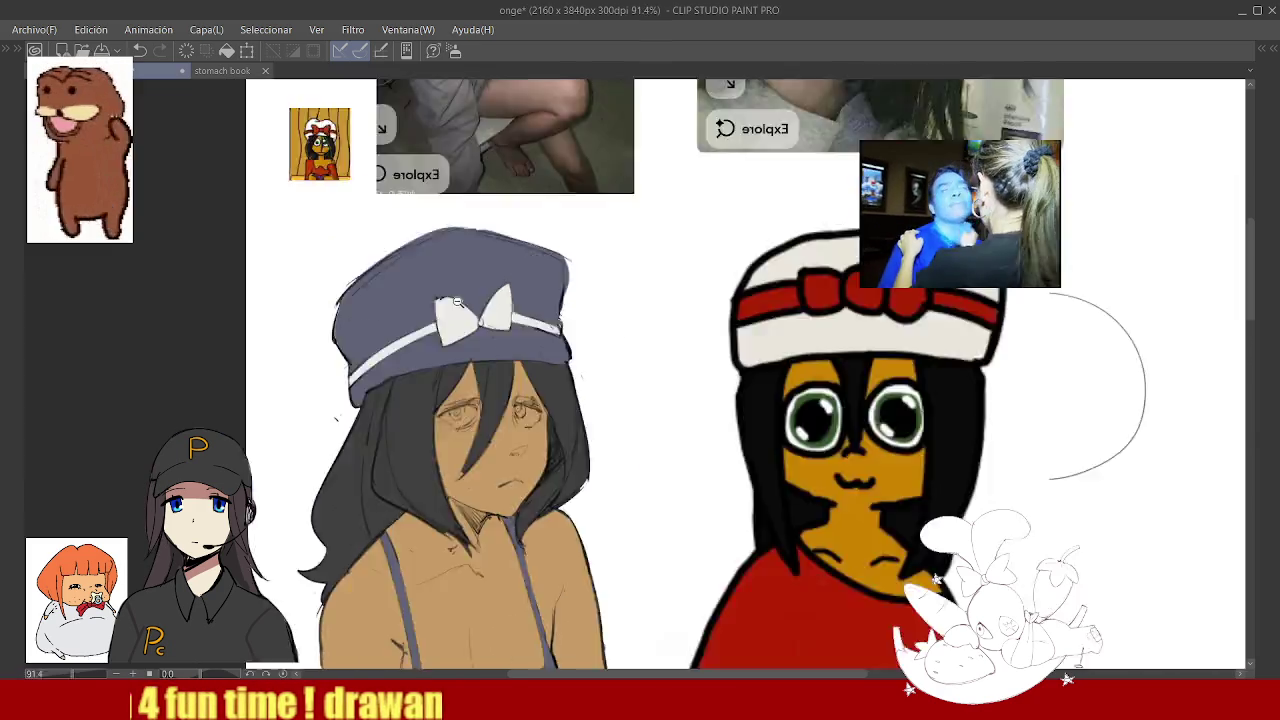
# Draw thick white trim down the leg edge of the slate-blue shorts
pyautogui.scroll(-4, 480, 400)
pyautogui.scroll(3, 470, 420)
pyautogui.scroll(-5, 464, 428)
pyautogui.scroll(3, 464, 428)
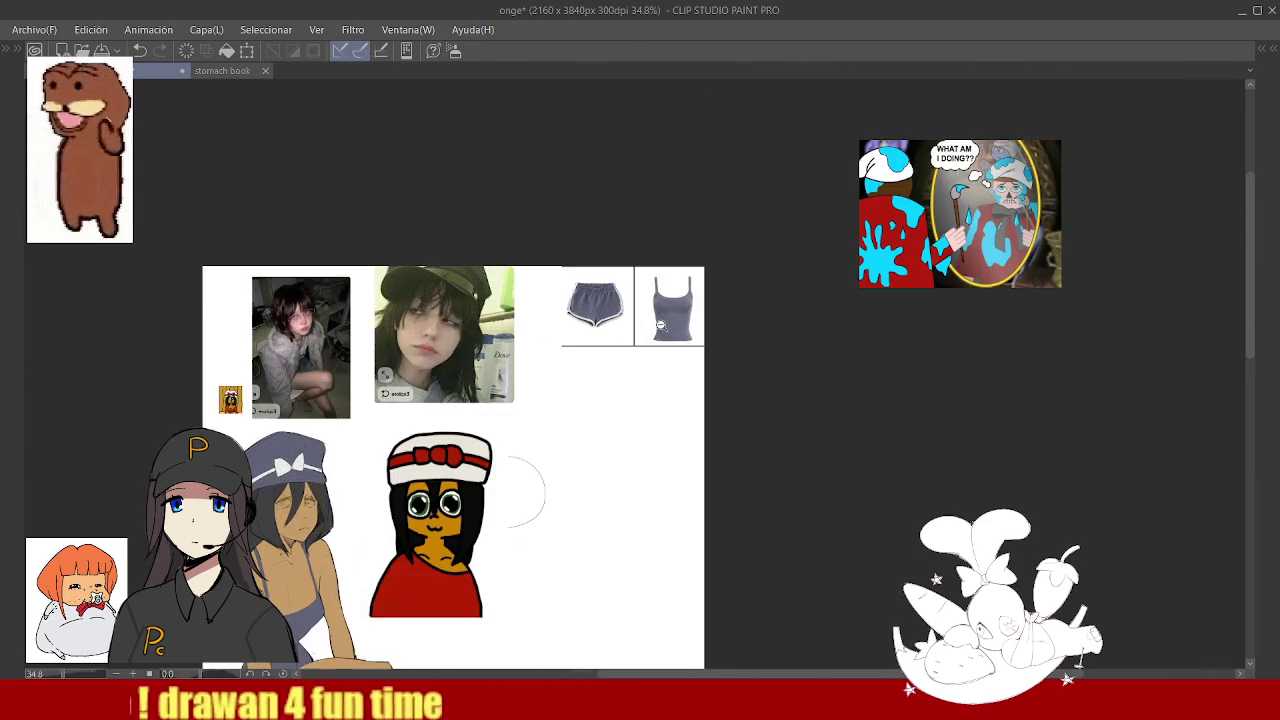
pyautogui.scroll(-6, 486, 400)
pyautogui.scroll(6, 559, 390)
pyautogui.scroll(-2, 559, 390)
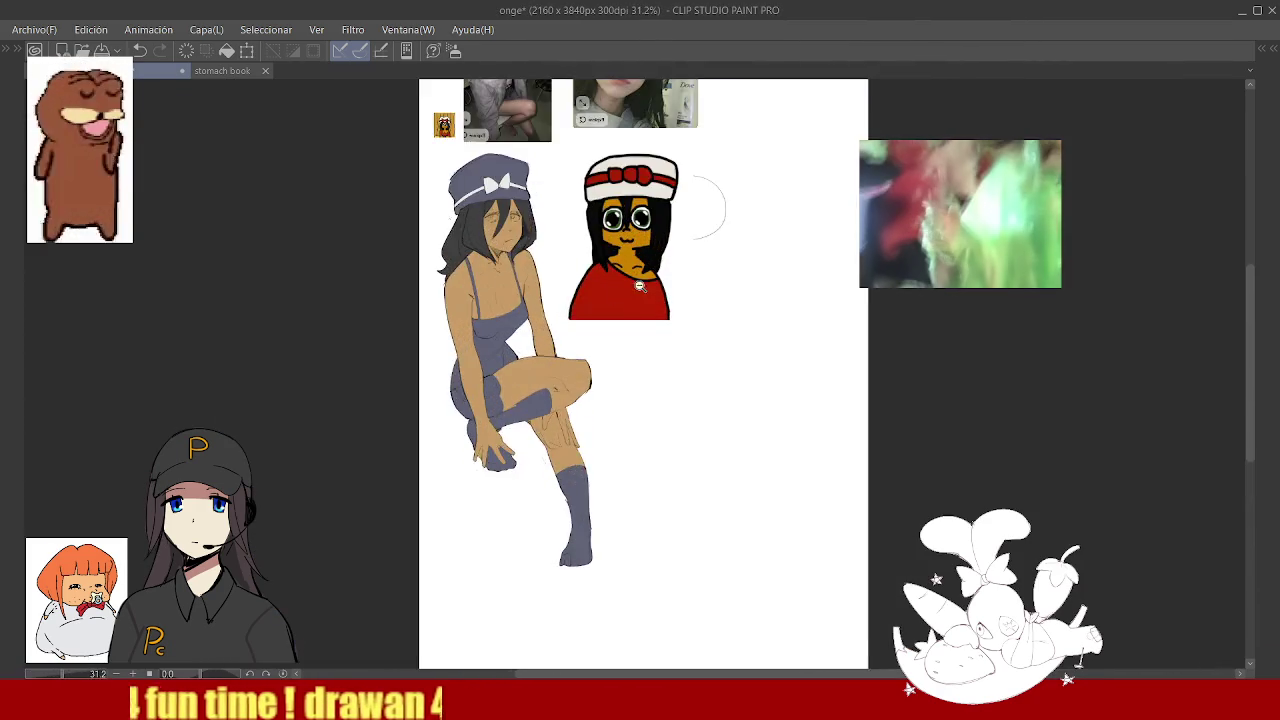
pyautogui.scroll(6, 560, 380)
pyautogui.scroll(3, 586, 343)
pyautogui.moveTo(552, 178); pyautogui.dragTo(624, 316)
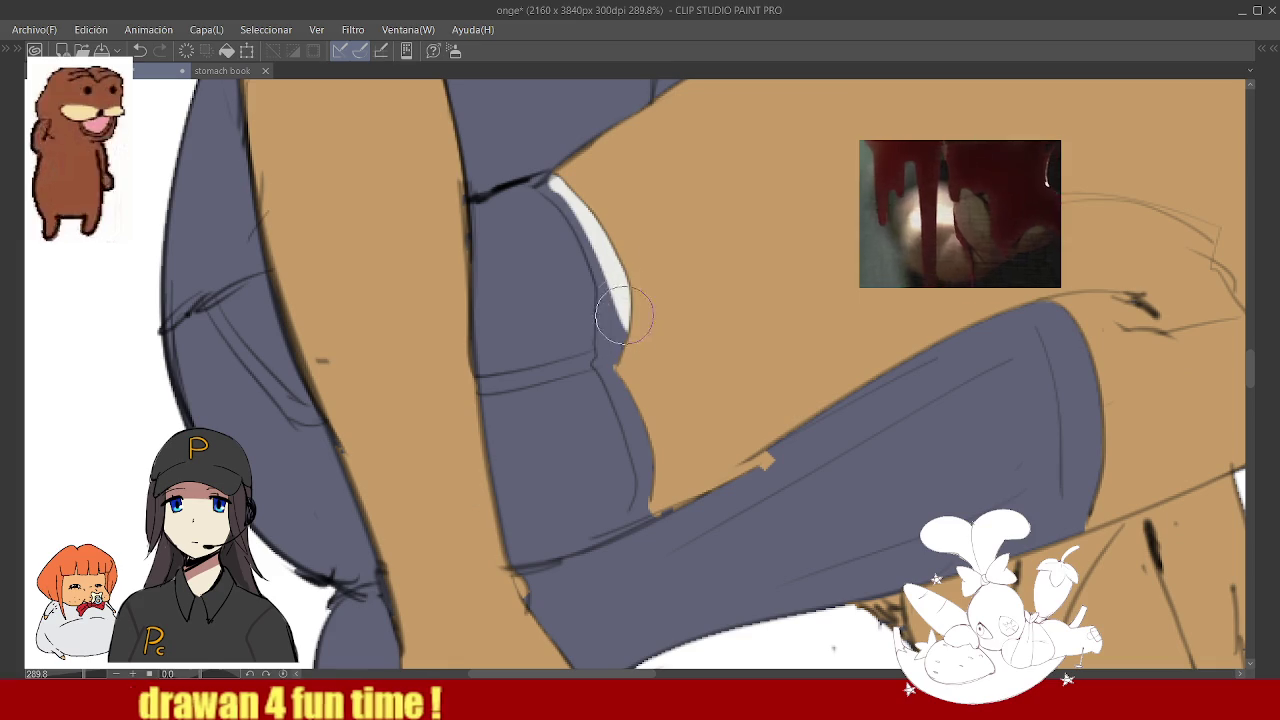
pyautogui.moveTo(573, 203); pyautogui.dragTo(612, 368)
pyautogui.moveTo(604, 298); pyautogui.dragTo(608, 380)
pyautogui.moveTo(603, 240); pyautogui.dragTo(608, 375)
pyautogui.moveTo(605, 320)
pyautogui.mouseDown()
pyautogui.moveTo(648, 462)
pyautogui.moveTo(645, 515)
pyautogui.mouseUp()
pyautogui.moveTo(640, 470); pyautogui.dragTo(640, 518)
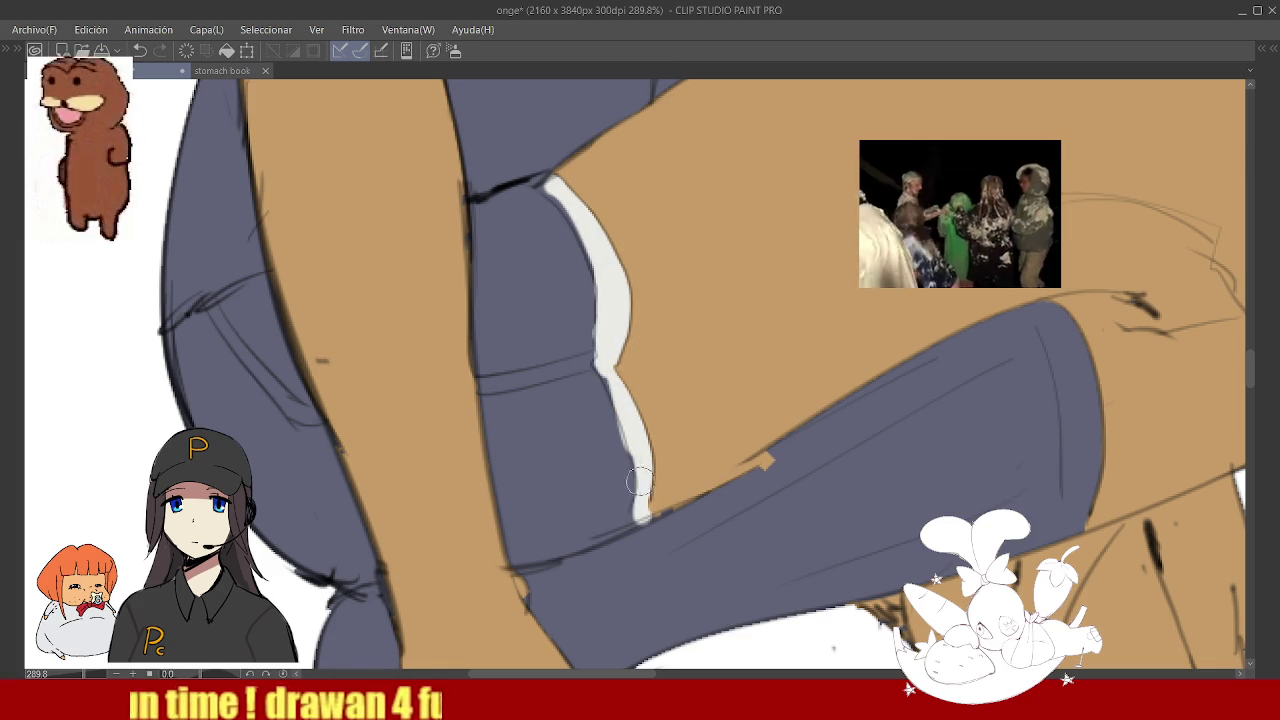
# Add white trim along the shorts' left edge and a horizontal band across them
pyautogui.scroll(-5, 621, 452)
pyautogui.scroll(4, 612, 395)
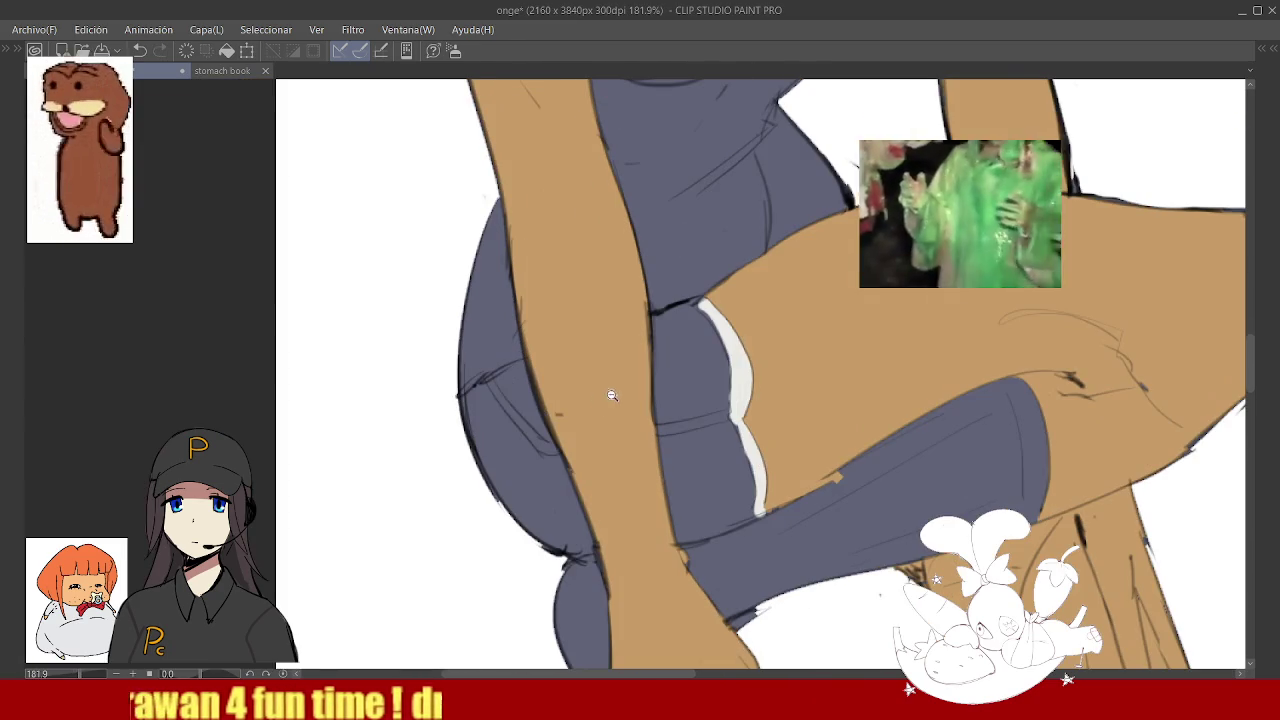
pyautogui.moveTo(483, 380); pyautogui.dragTo(535, 440)
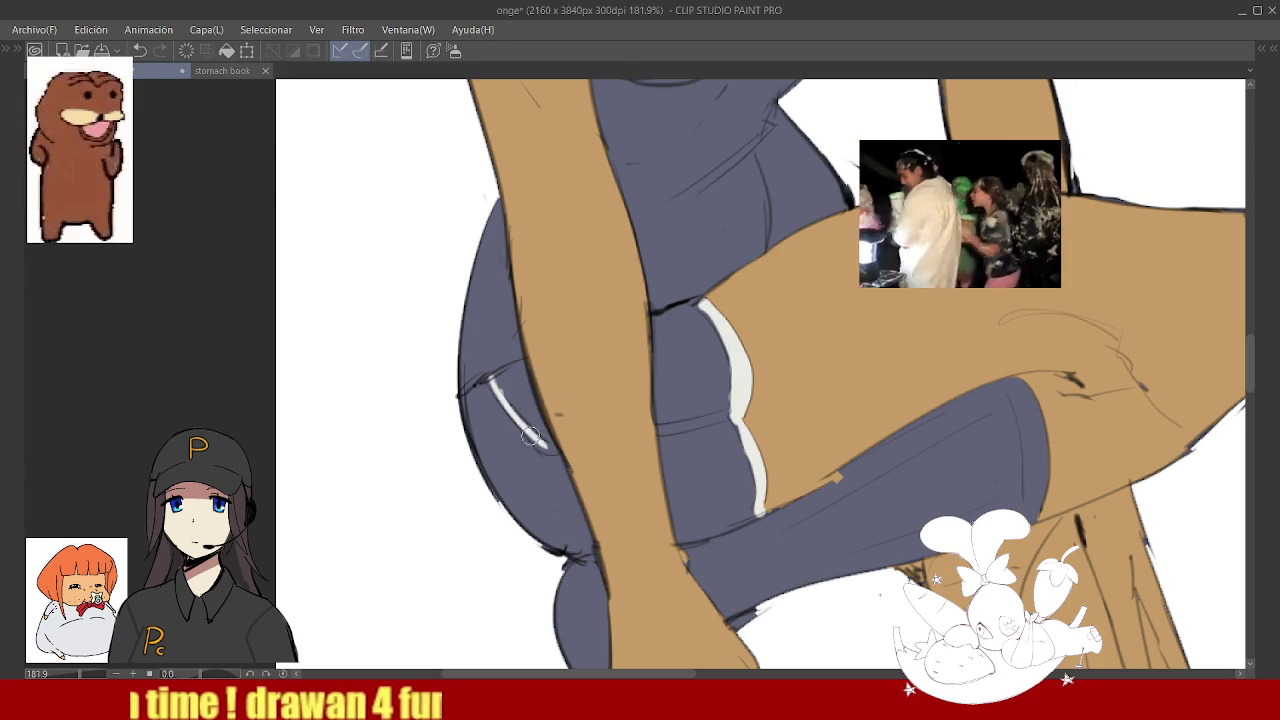
pyautogui.moveTo(658, 428); pyautogui.dragTo(735, 418)
# Zoom out to about 31% to review the full figure beside its reference pictures
pyautogui.scroll(-1, 606, 443)
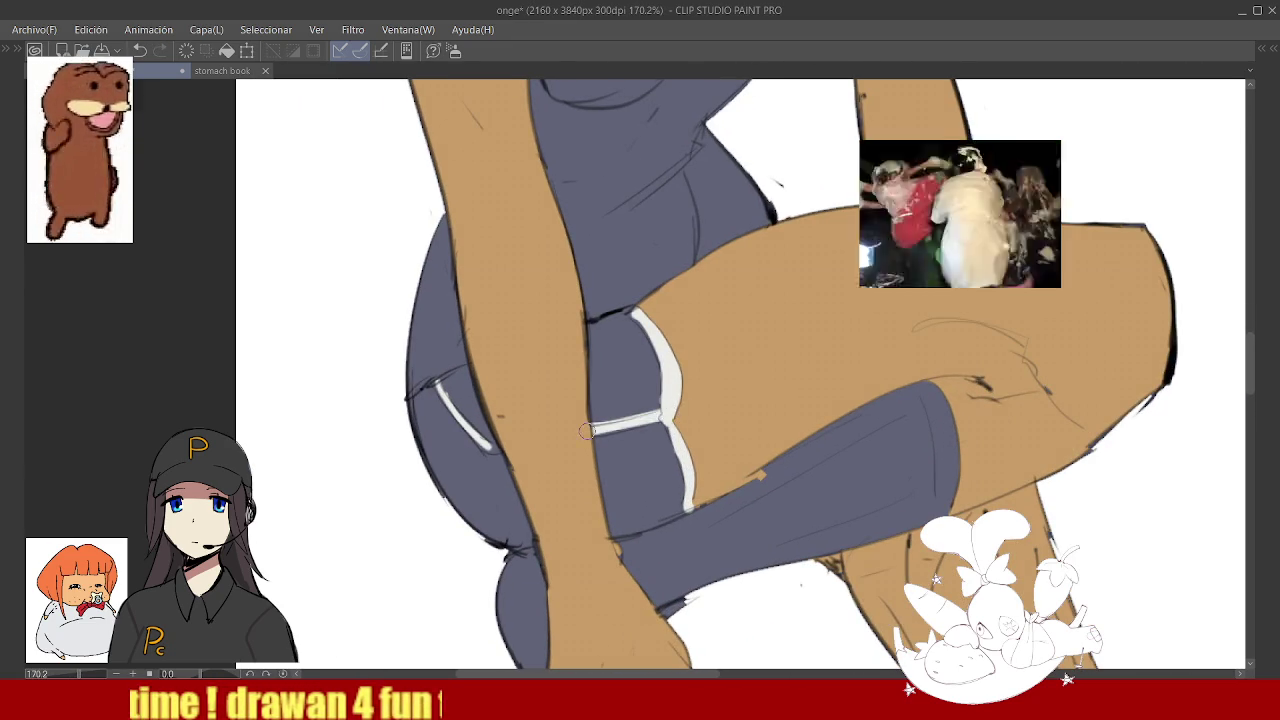
pyautogui.scroll(1, 593, 422)
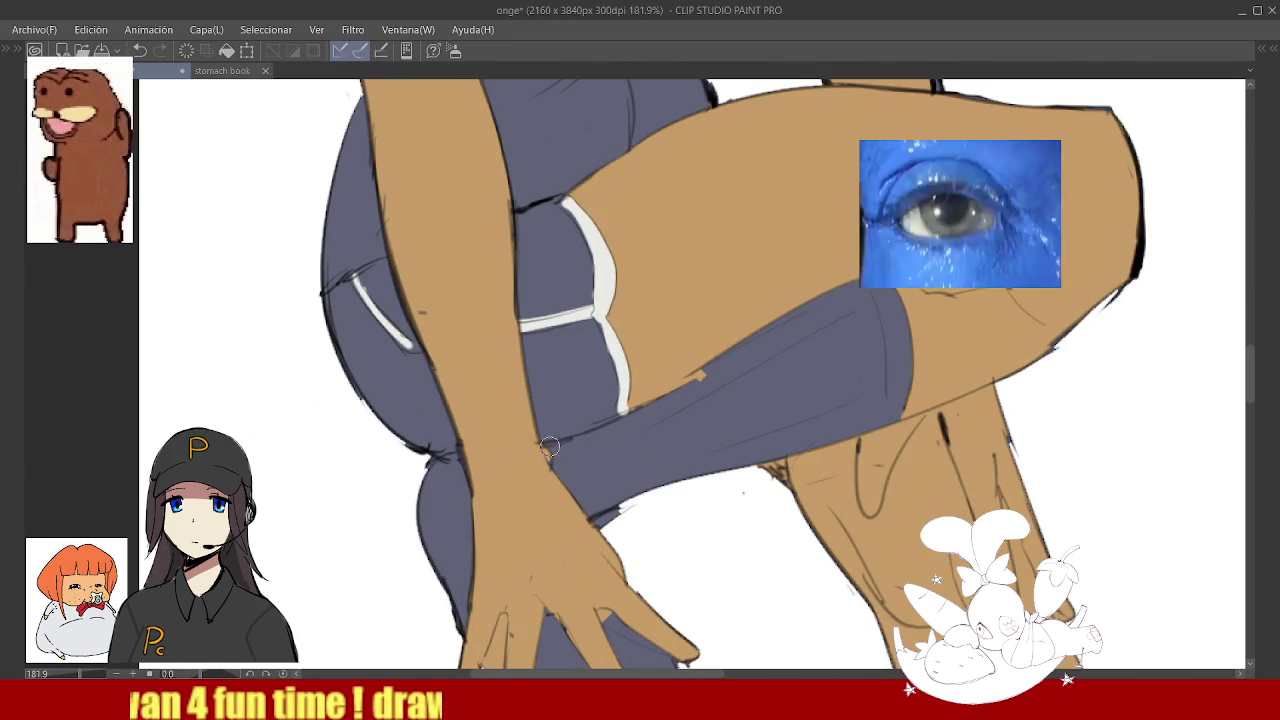
pyautogui.scroll(-1, 557, 458)
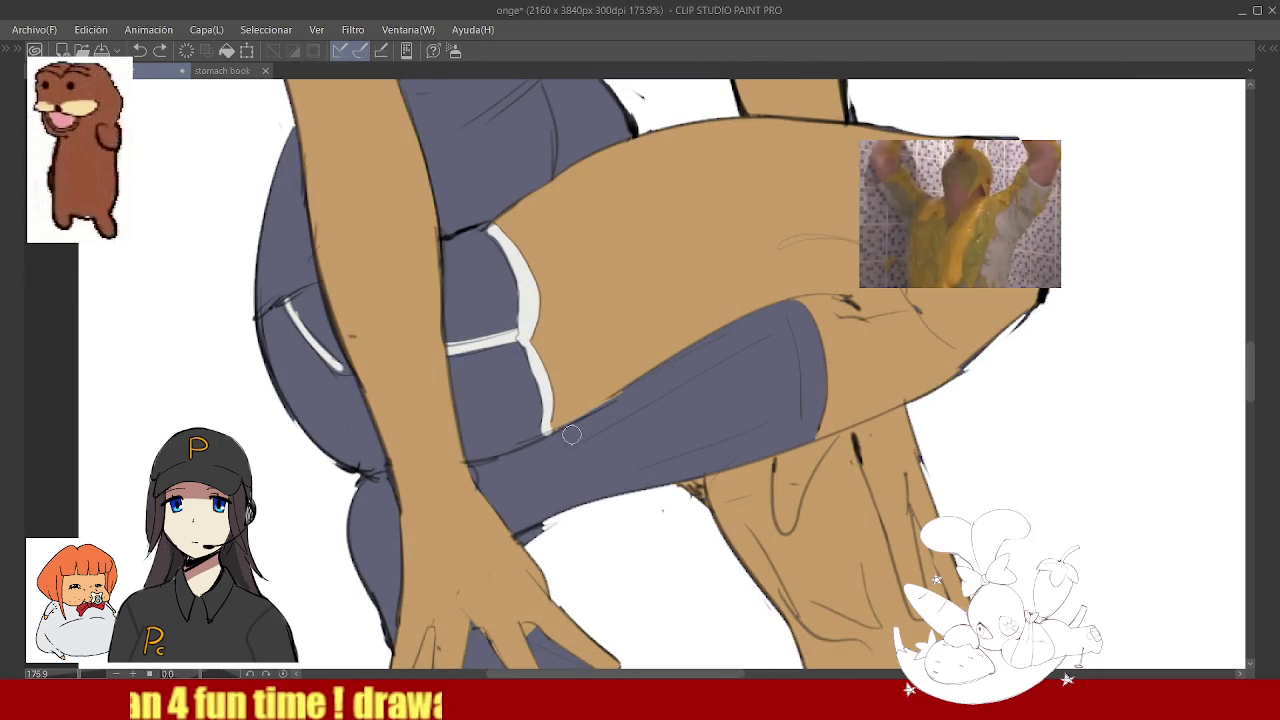
pyautogui.scroll(-3, 619, 396)
pyautogui.scroll(-3, 600, 370)
pyautogui.scroll(2, 580, 340)
pyautogui.scroll(-2, 559, 319)
pyautogui.scroll(2, 562, 310)
pyautogui.scroll(-2, 566, 298)
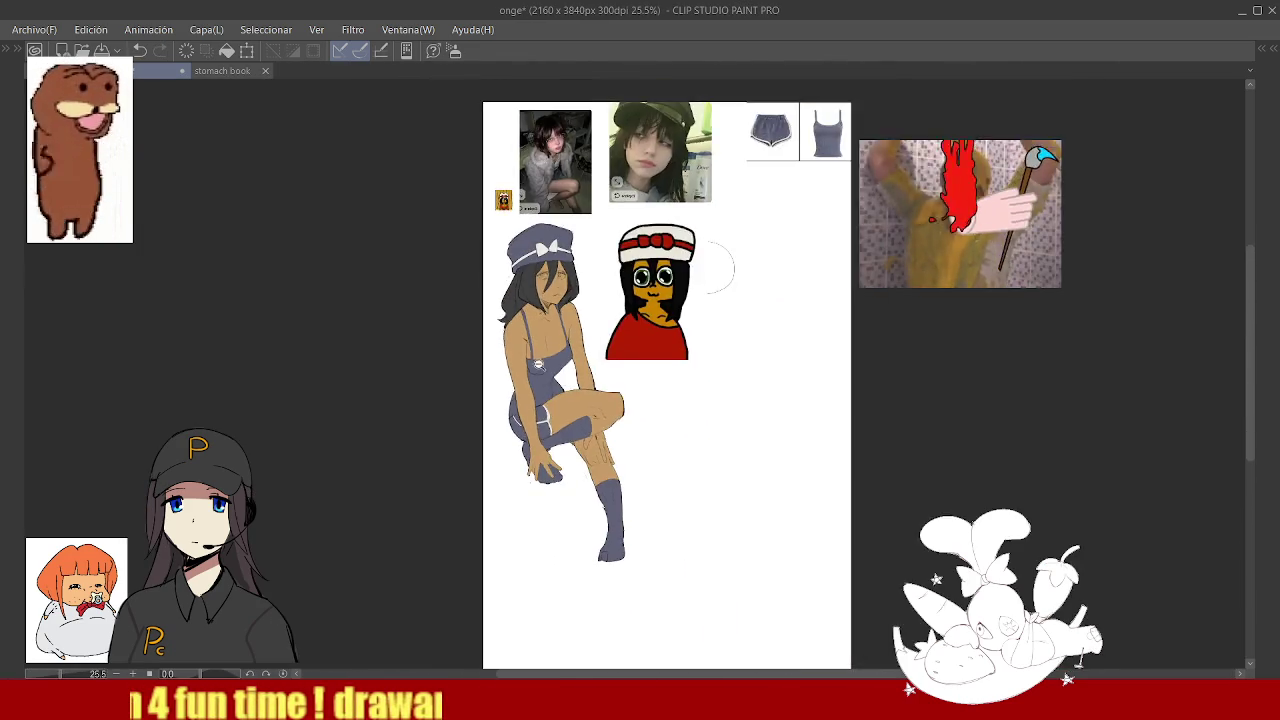
pyautogui.scroll(2, 575, 280)
pyautogui.scroll(-1, 584, 262)
pyautogui.scroll(2, 572, 278)
pyautogui.scroll(-3, 558, 298)
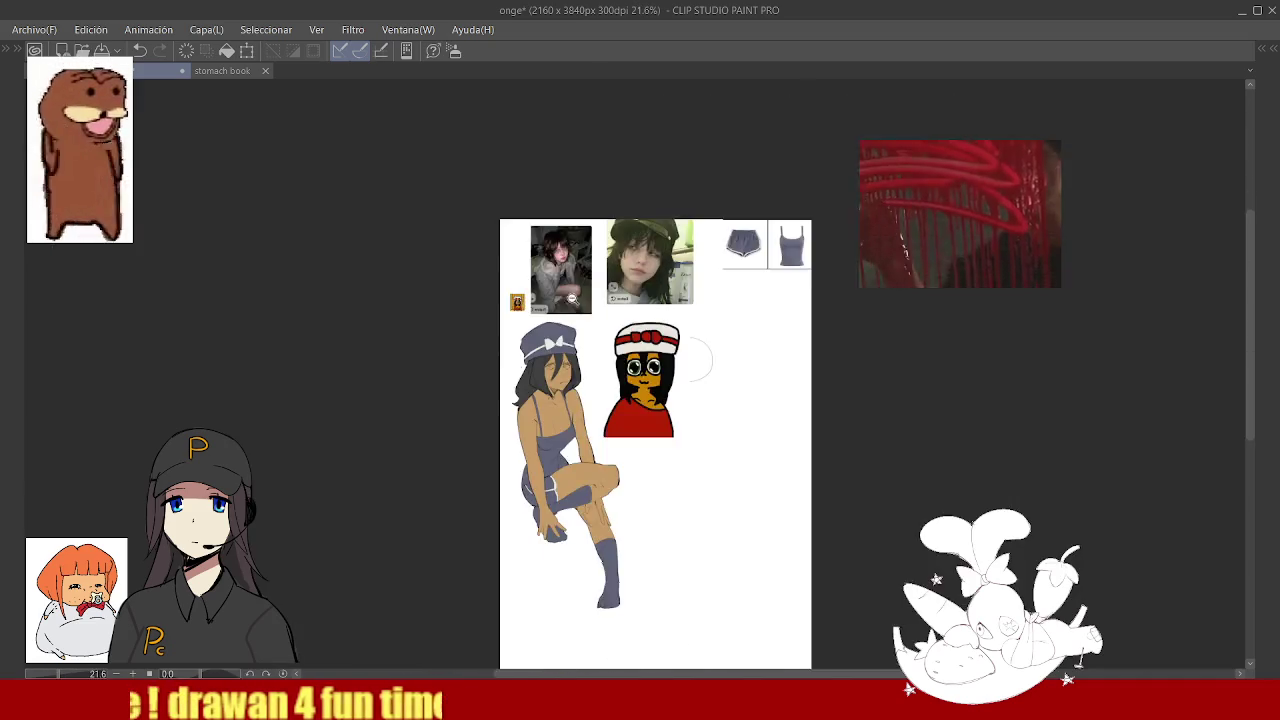
pyautogui.scroll(2, 544, 318)
pyautogui.scroll(-2, 530, 337)
pyautogui.scroll(2, 572, 378)
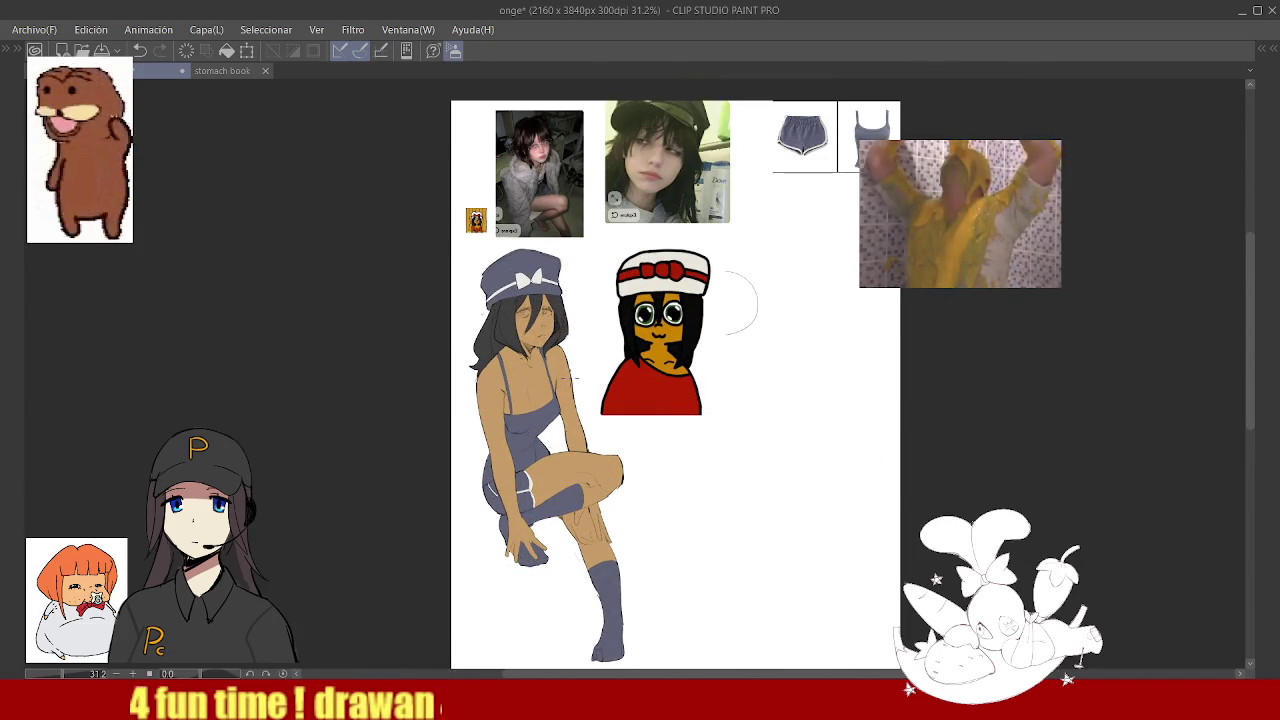
pyautogui.press('Tab')
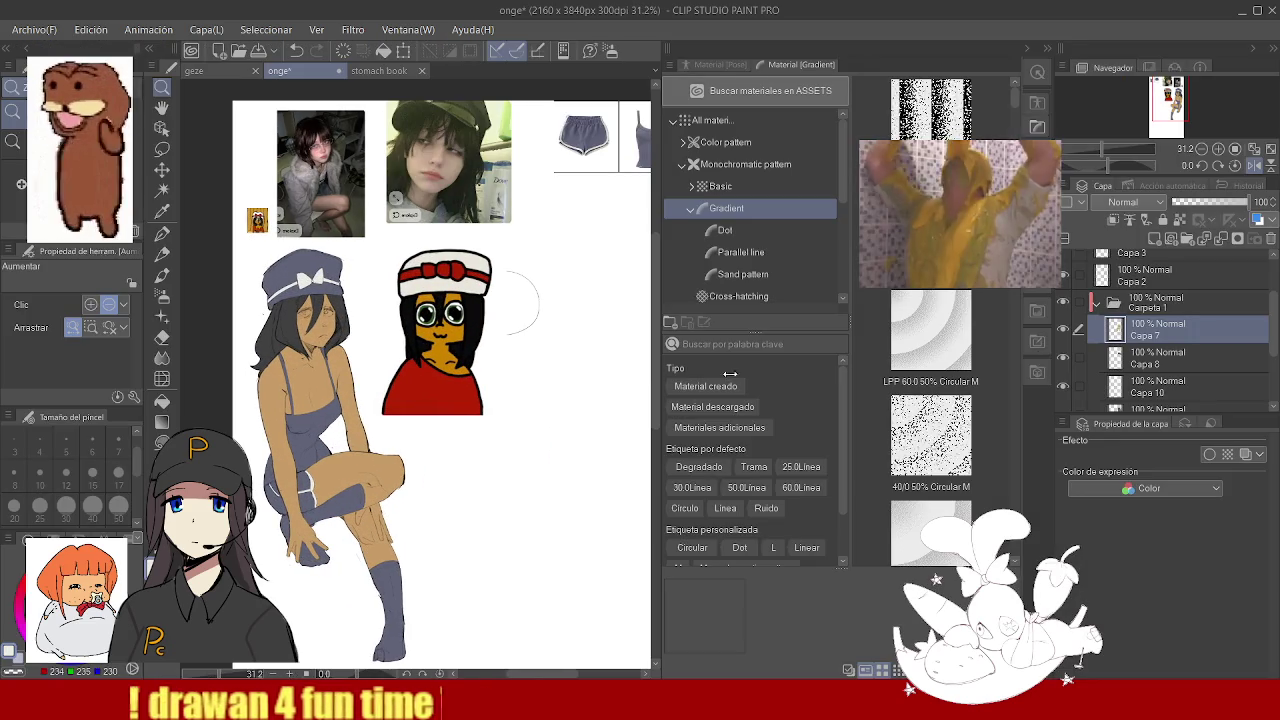
# Add a new Multiply shading layer above Carpeta 1 and hide the palettes
pyautogui.click(1160, 302)
pyautogui.click(1154, 238)
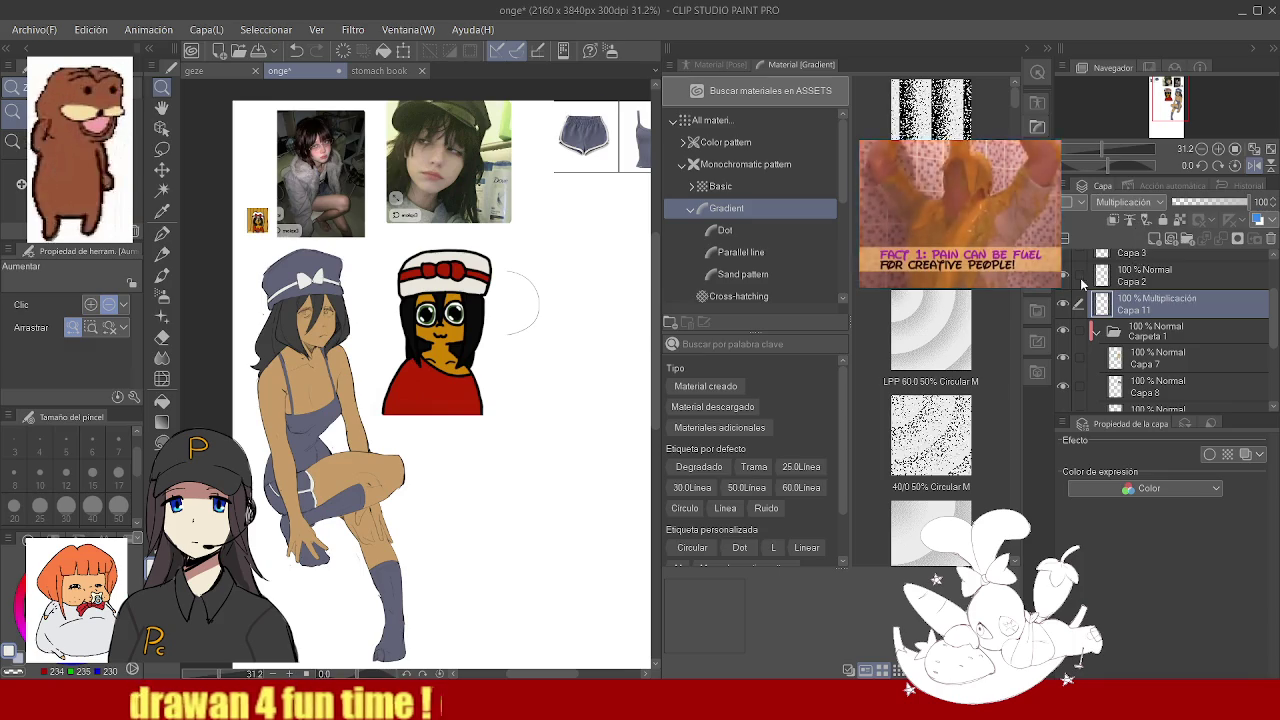
pyautogui.press('Tab')
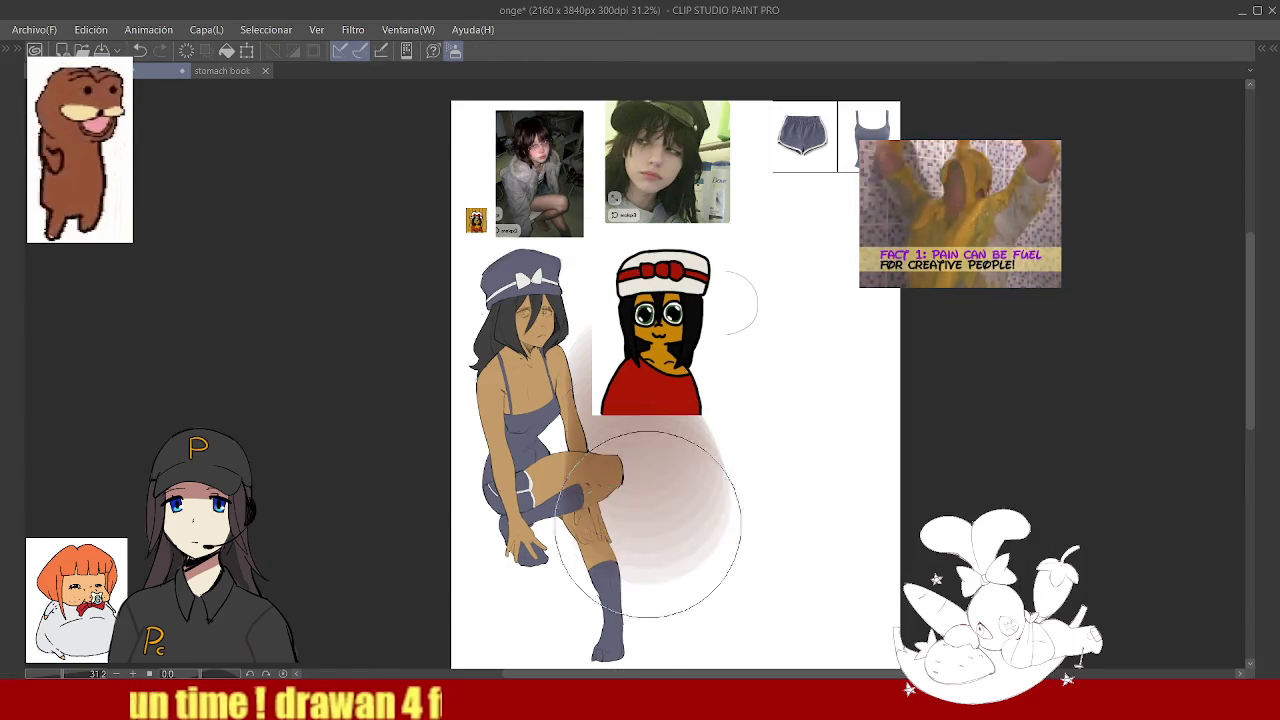
pyautogui.press('Tab')
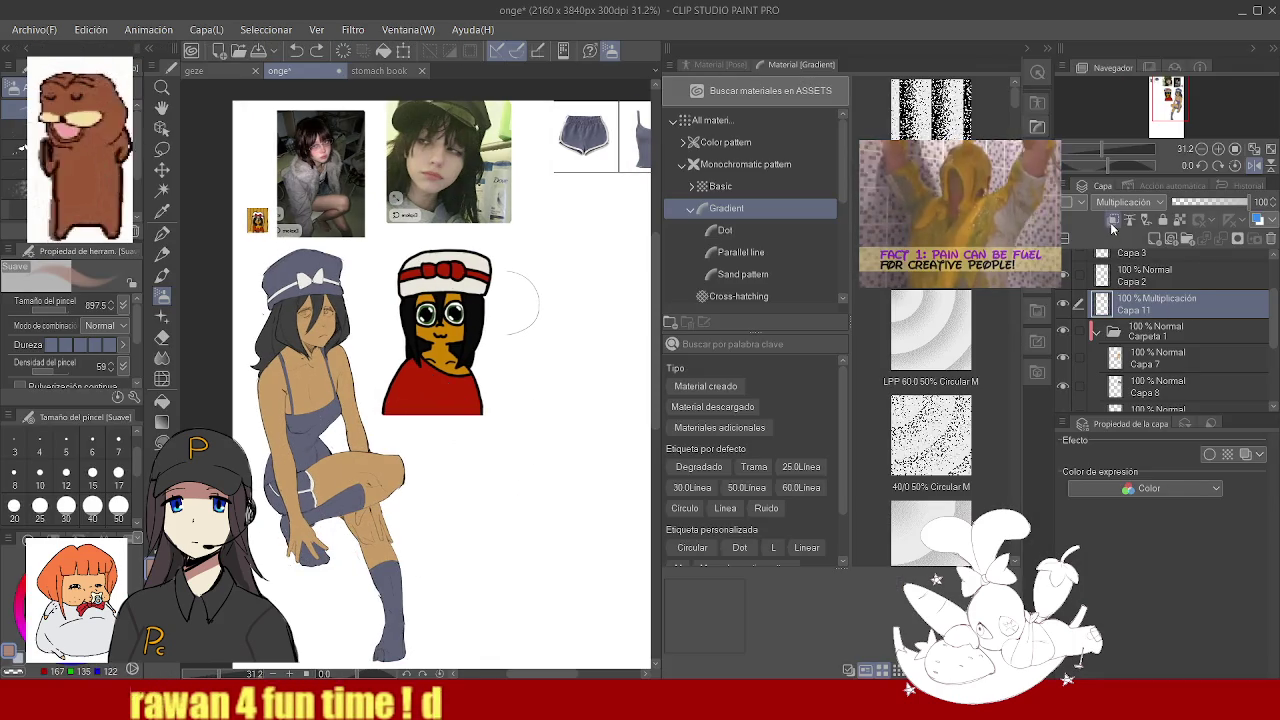
pyautogui.press('Tab')
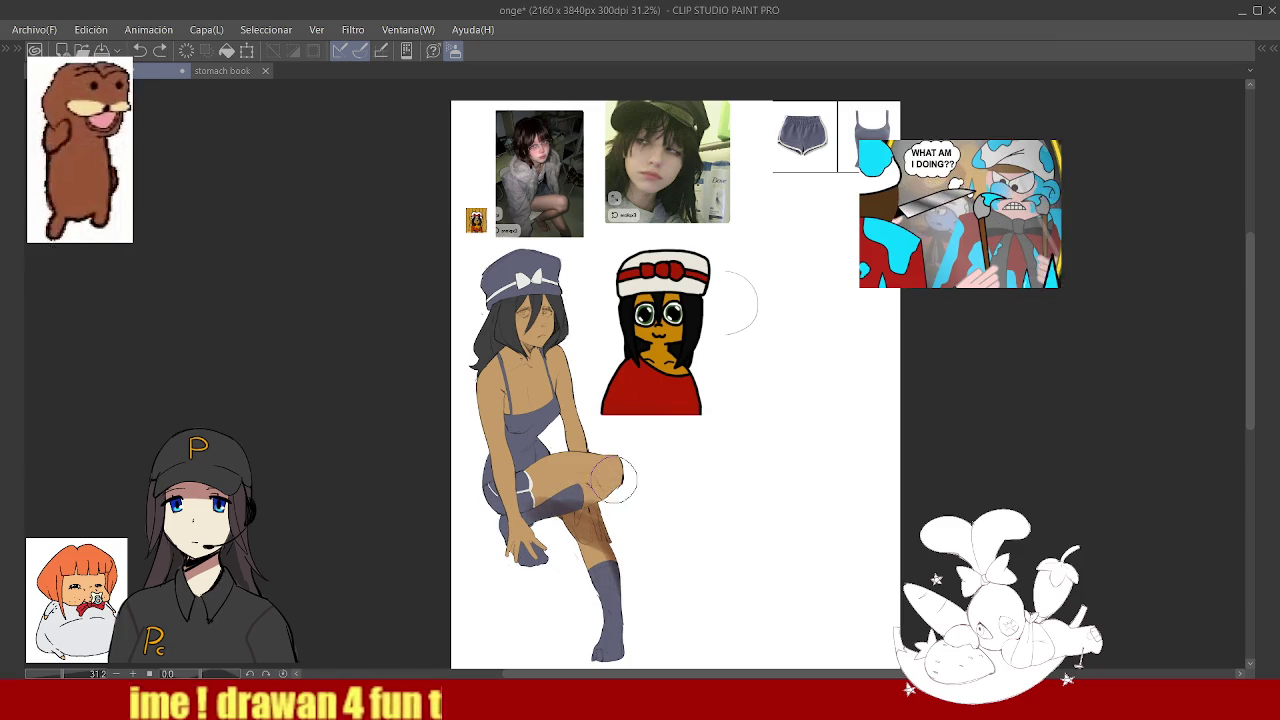
# Airbrush soft brown shadows across the knee and along its right edge
pyautogui.scroll(5, 606, 484)
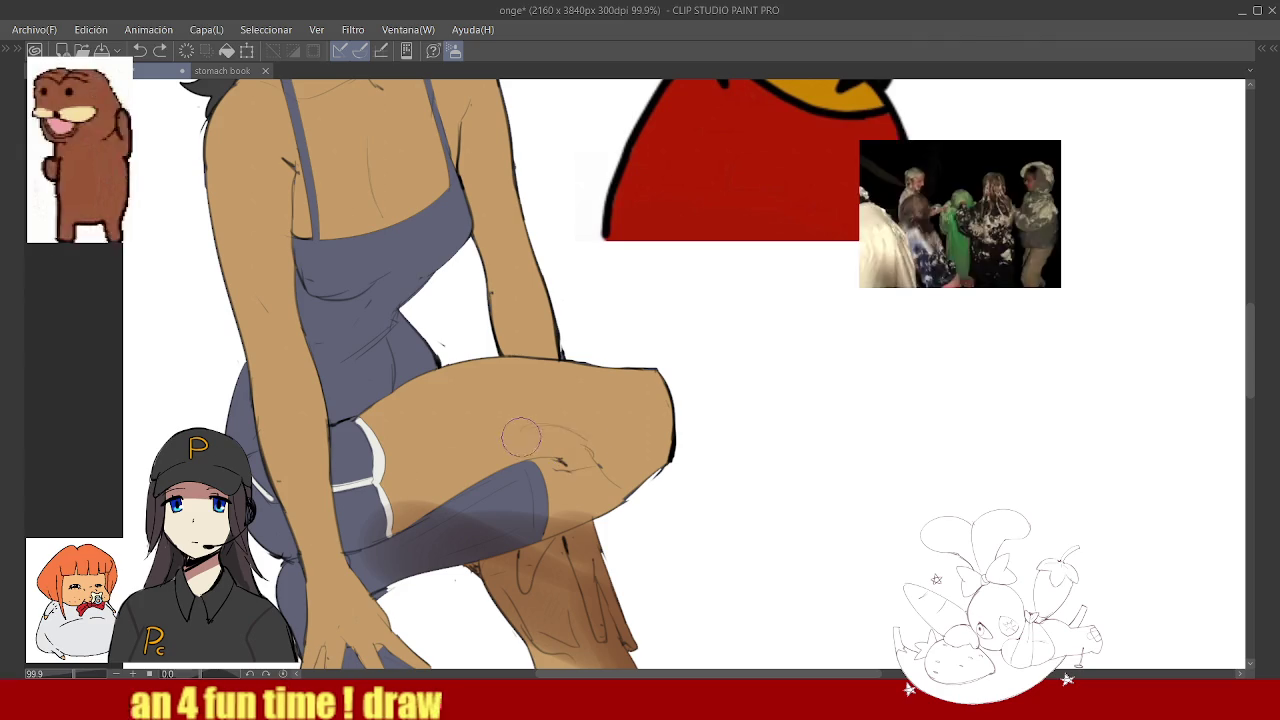
pyautogui.moveTo(577, 452); pyautogui.dragTo(540, 432)
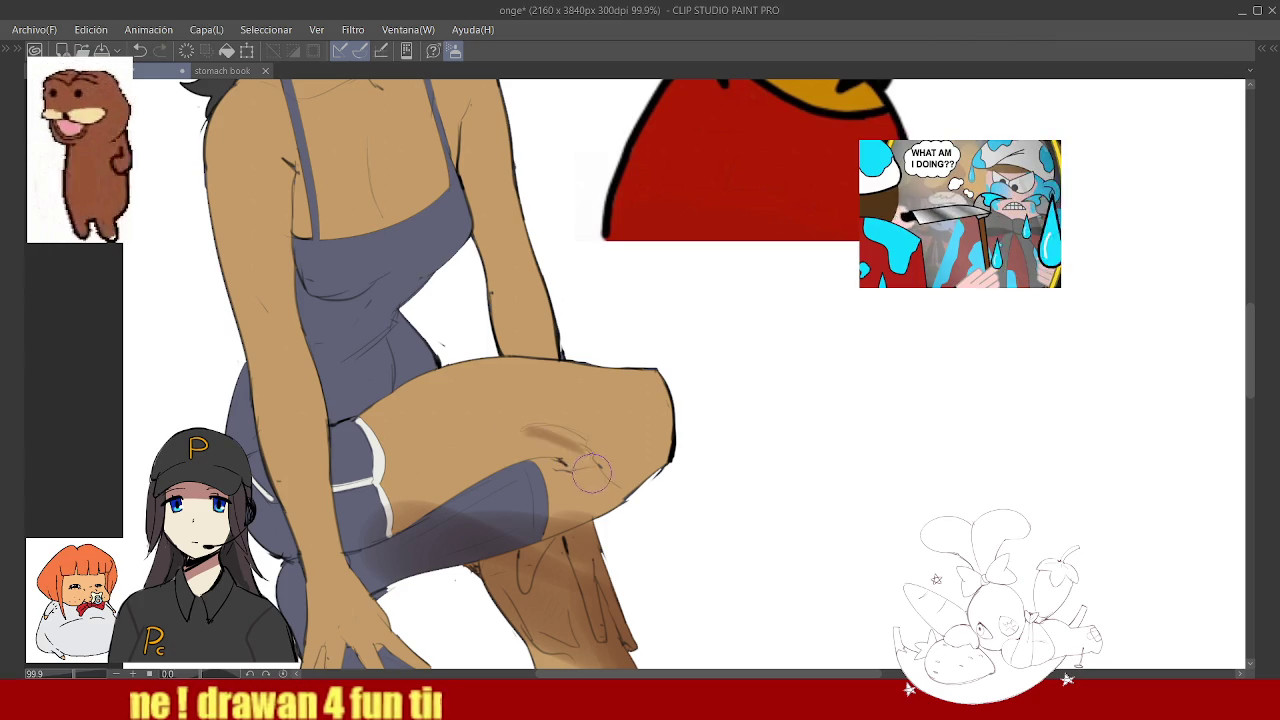
pyautogui.moveTo(560, 468); pyautogui.dragTo(582, 476)
pyautogui.moveTo(520, 433); pyautogui.dragTo(568, 445)
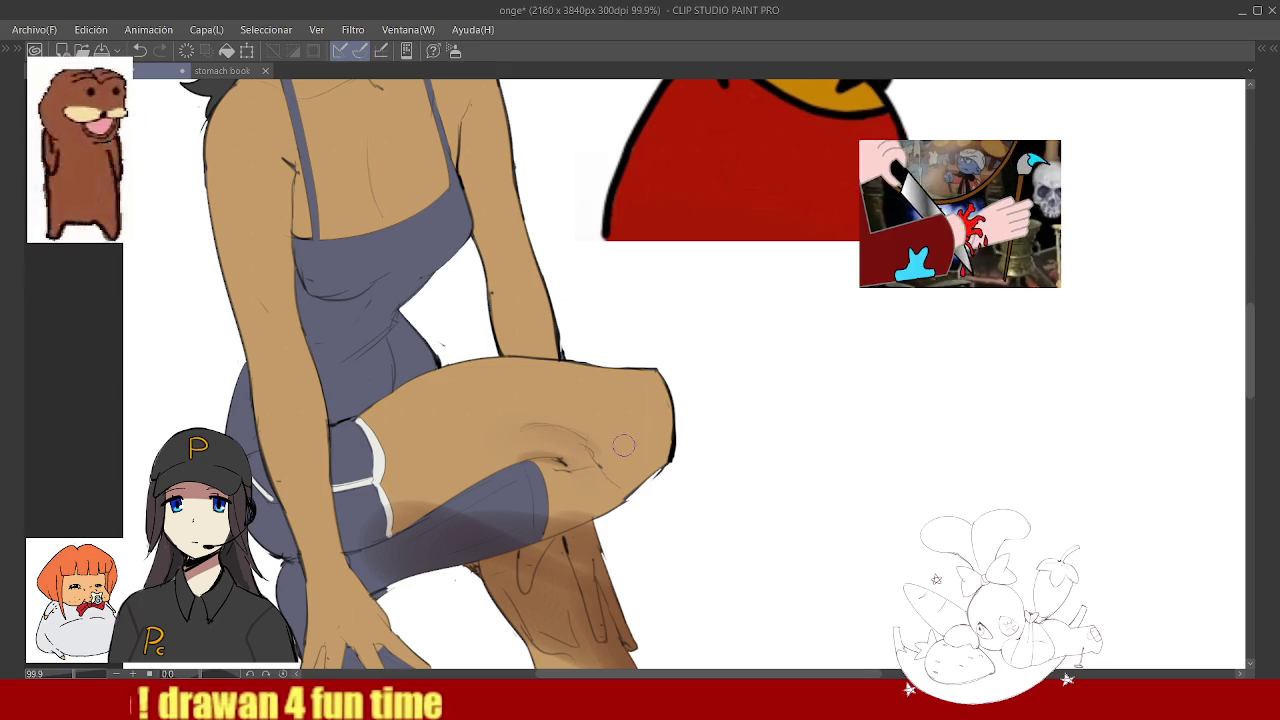
pyautogui.moveTo(660, 380)
pyautogui.mouseDown()
pyautogui.moveTo(665, 460)
pyautogui.moveTo(600, 495)
pyautogui.moveTo(648, 470)
pyautogui.mouseUp()
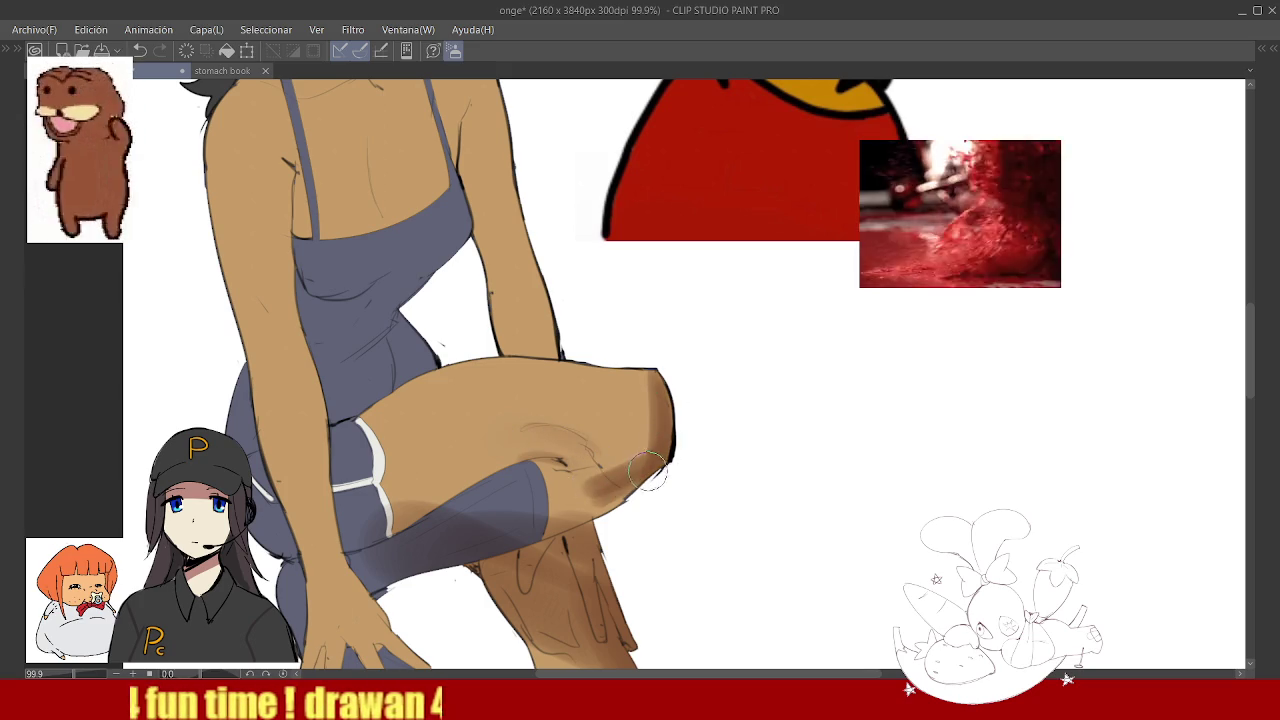
pyautogui.hotkey('ctrl', 'z')
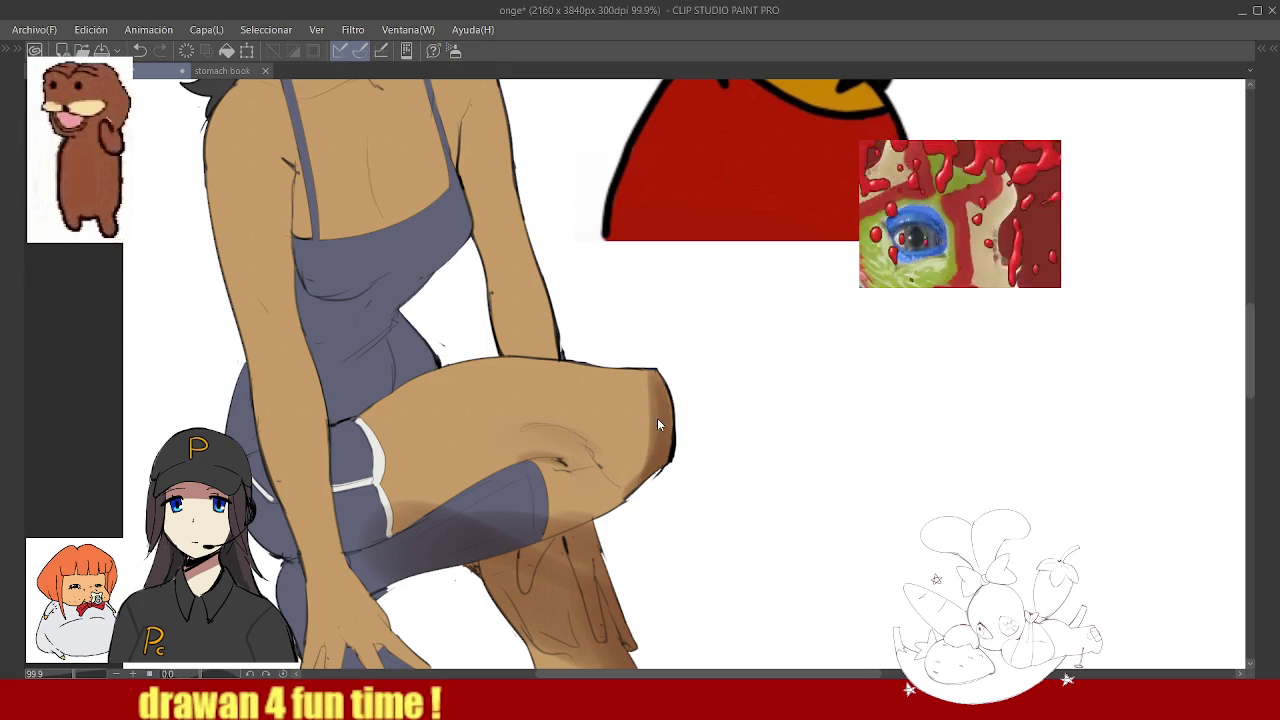
pyautogui.moveTo(661, 429); pyautogui.dragTo(662, 465)
pyautogui.moveTo(655, 370); pyautogui.dragTo(660, 470)
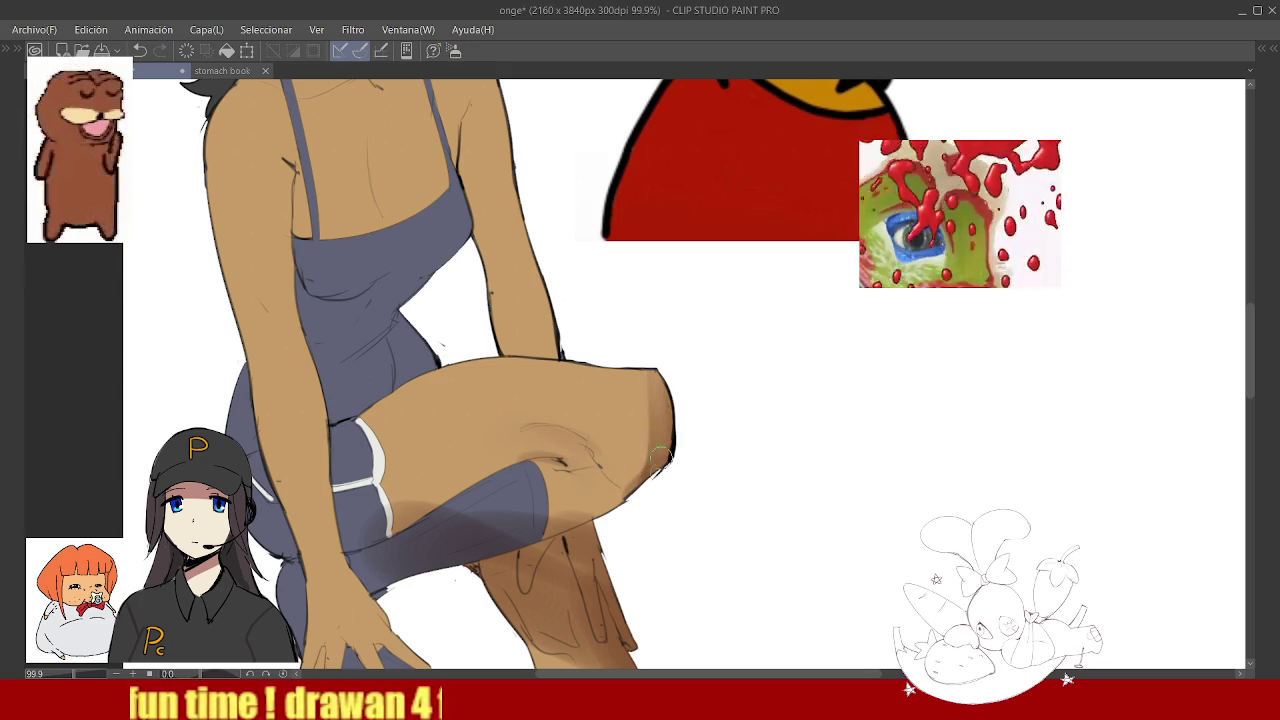
# Paint stocking colour under the knee and review the shading
pyautogui.scroll(-5, 610, 440)
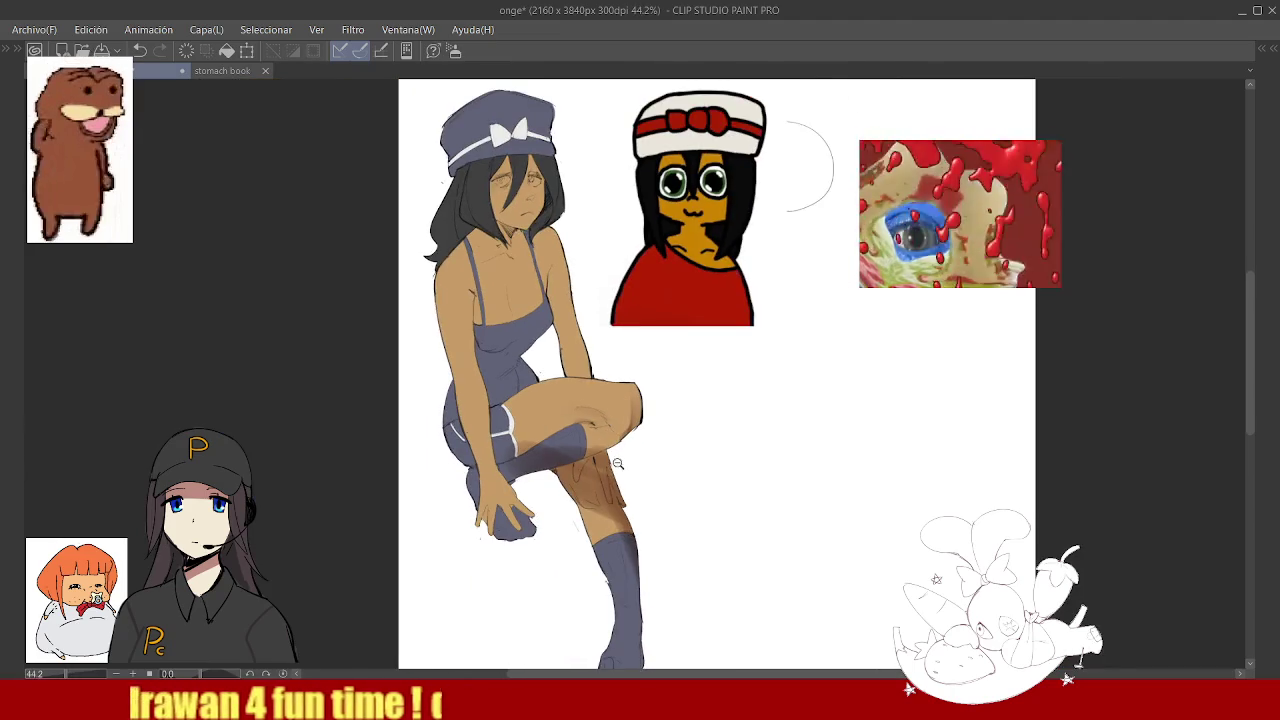
pyautogui.scroll(3, 592, 466)
pyautogui.moveTo(572, 424); pyautogui.dragTo(505, 440)
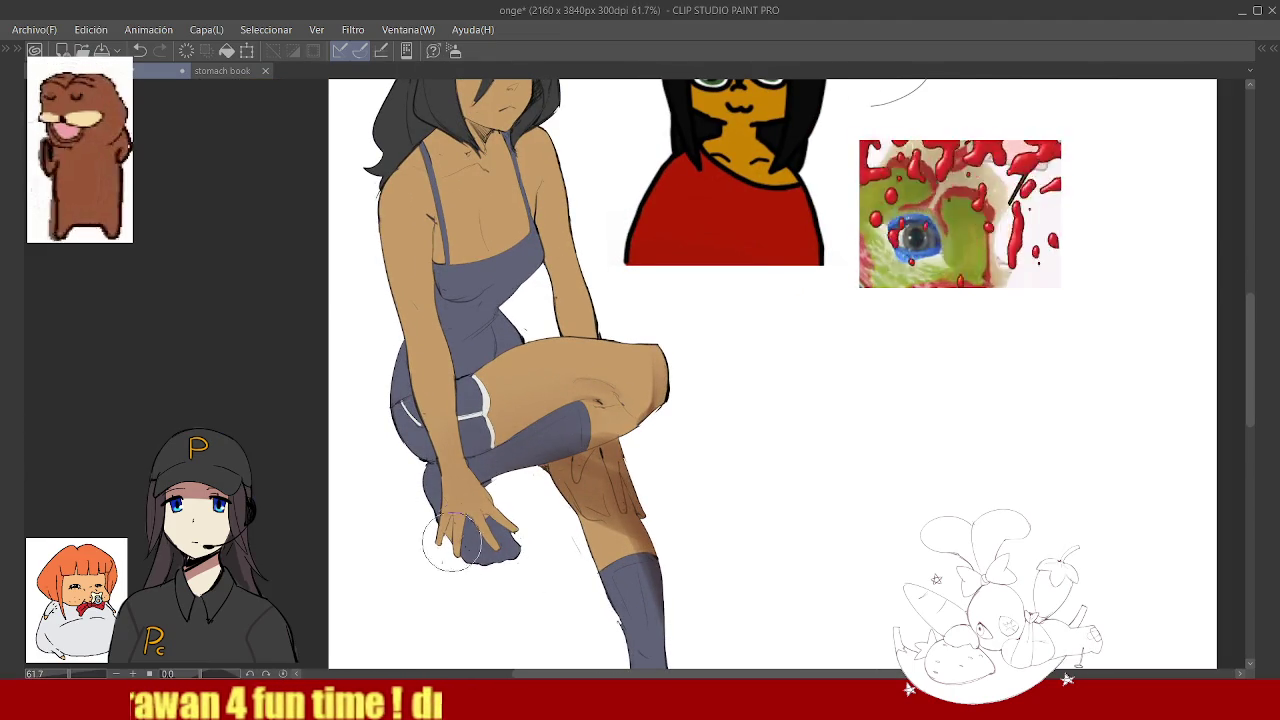
pyautogui.scroll(6, 445, 545)
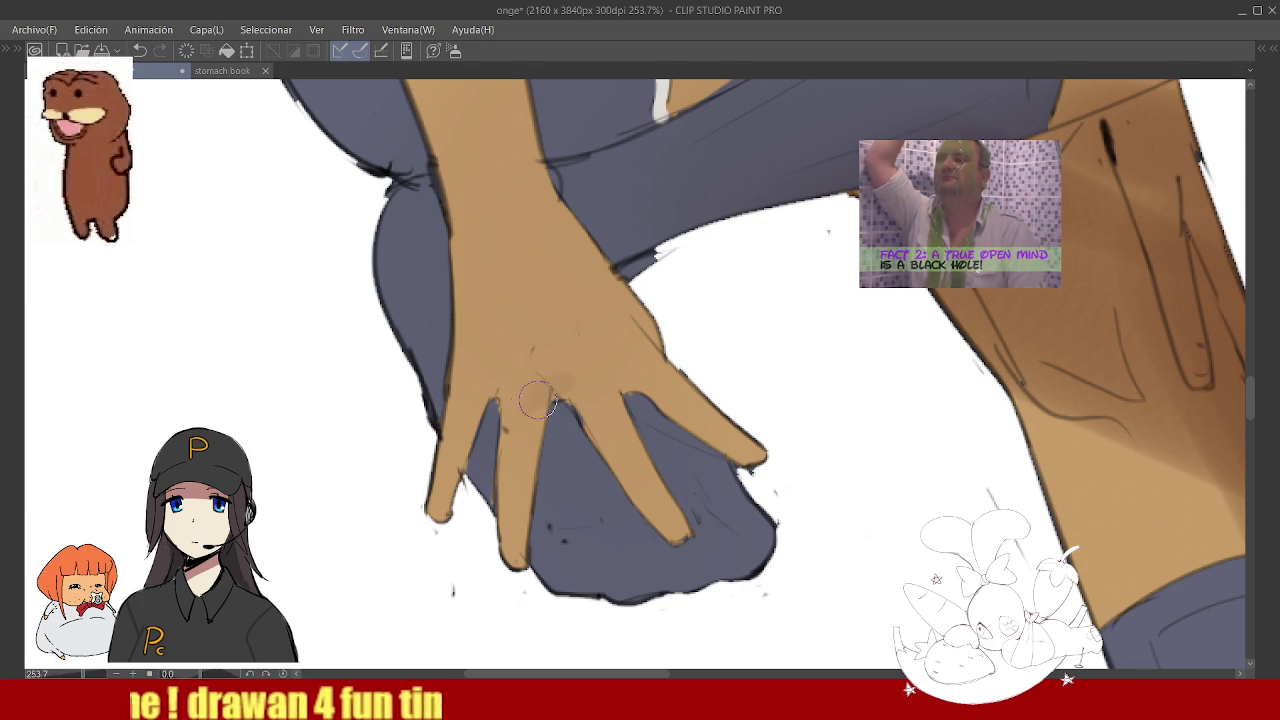
pyautogui.scroll(-5, 571, 370)
pyautogui.scroll(5, 571, 370)
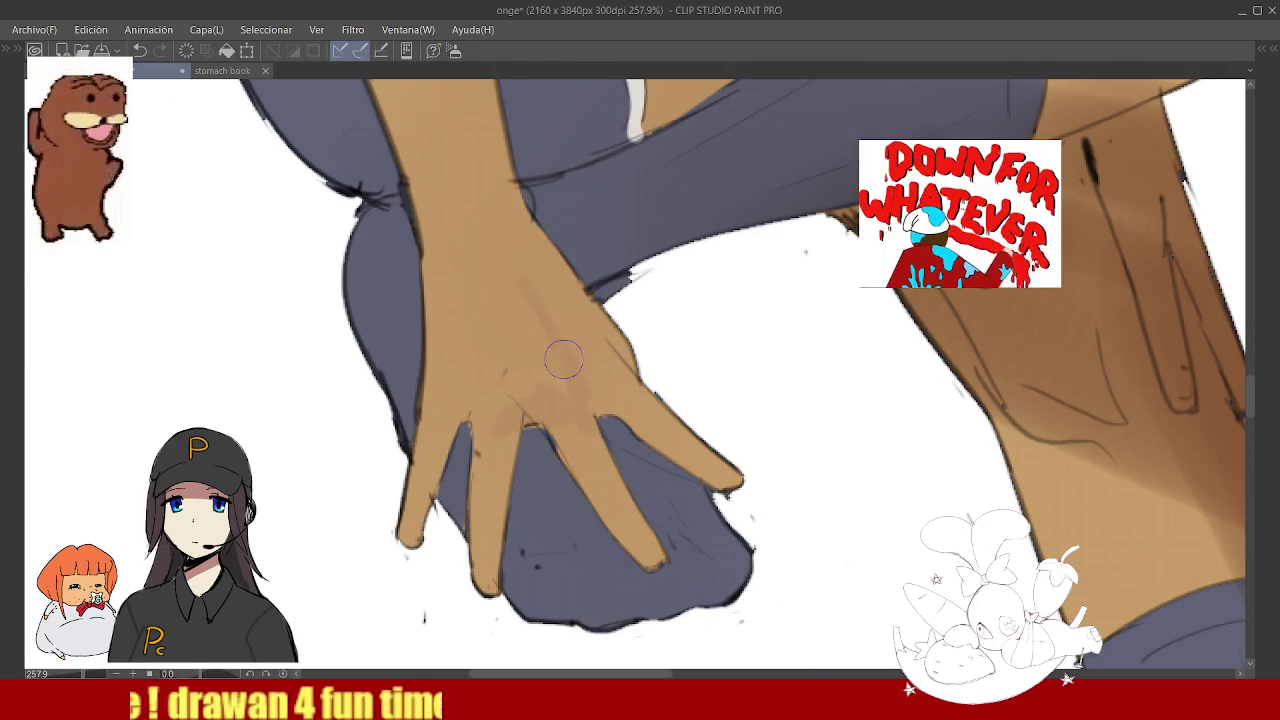
pyautogui.scroll(-5, 579, 410)
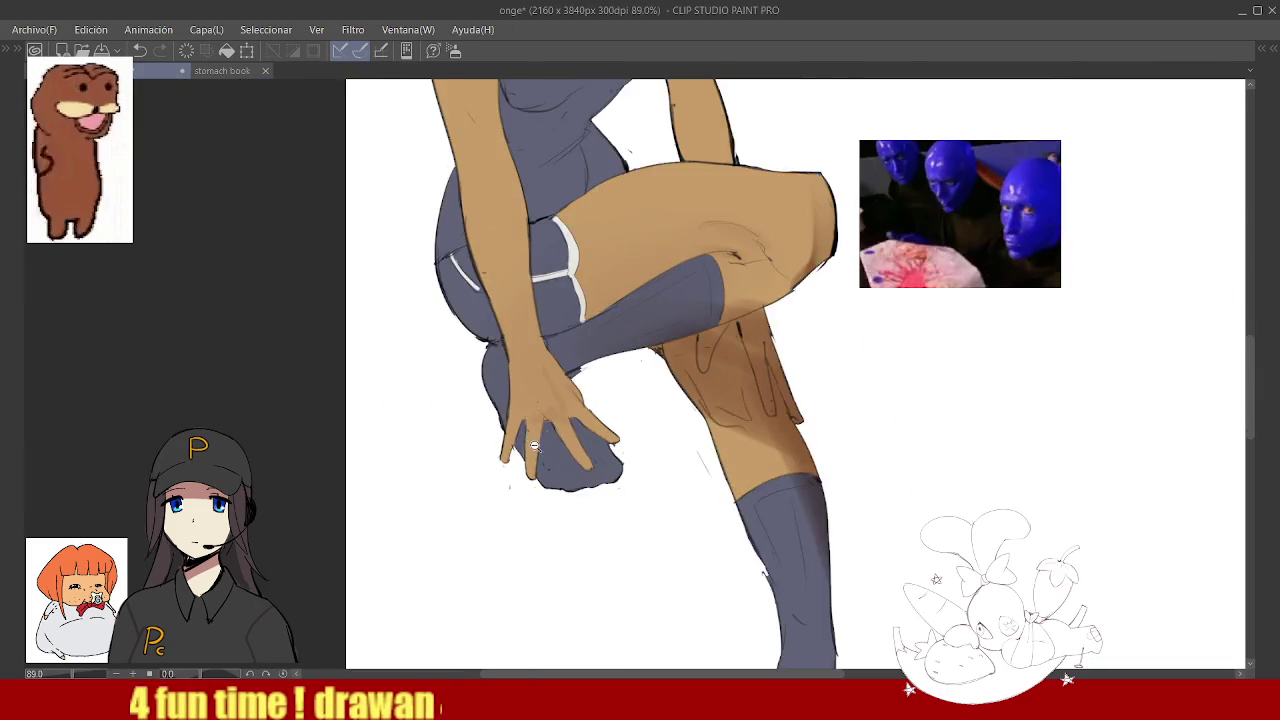
pyautogui.scroll(-2, 580, 430)
pyautogui.scroll(2, 651, 419)
pyautogui.scroll(-3, 650, 363)
pyautogui.scroll(-1, 601, 424)
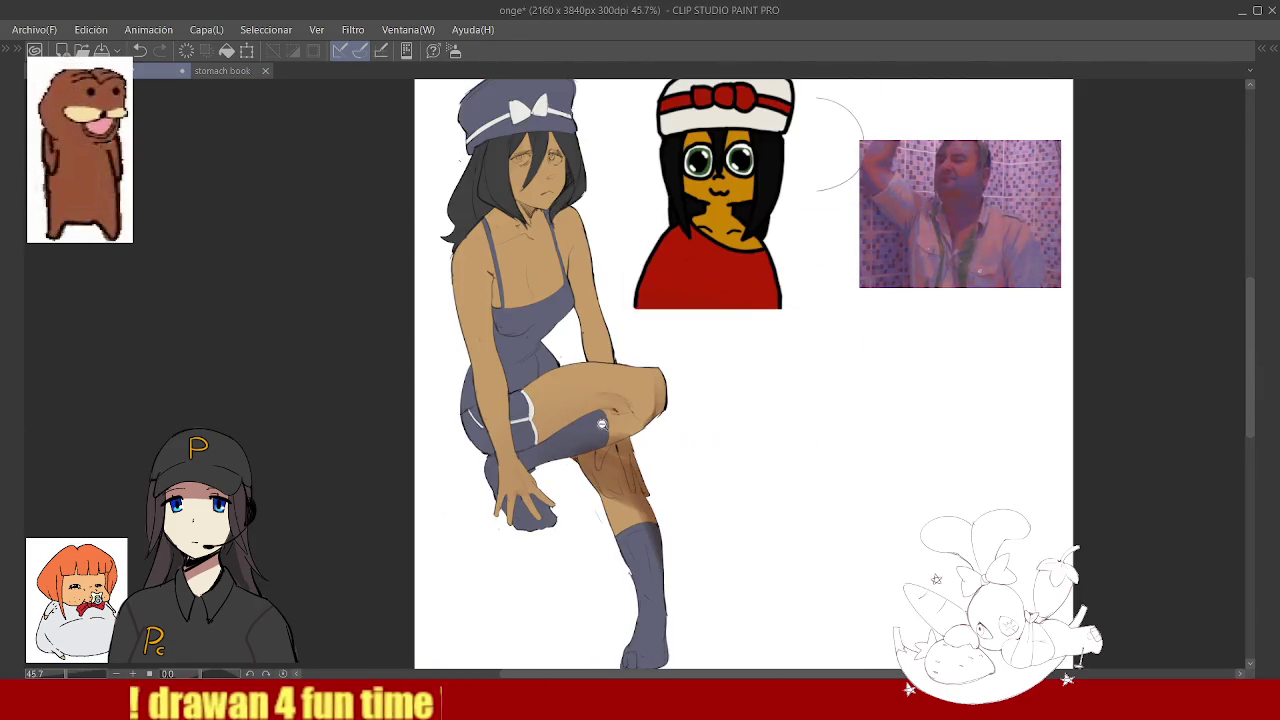
pyautogui.scroll(5, 565, 262)
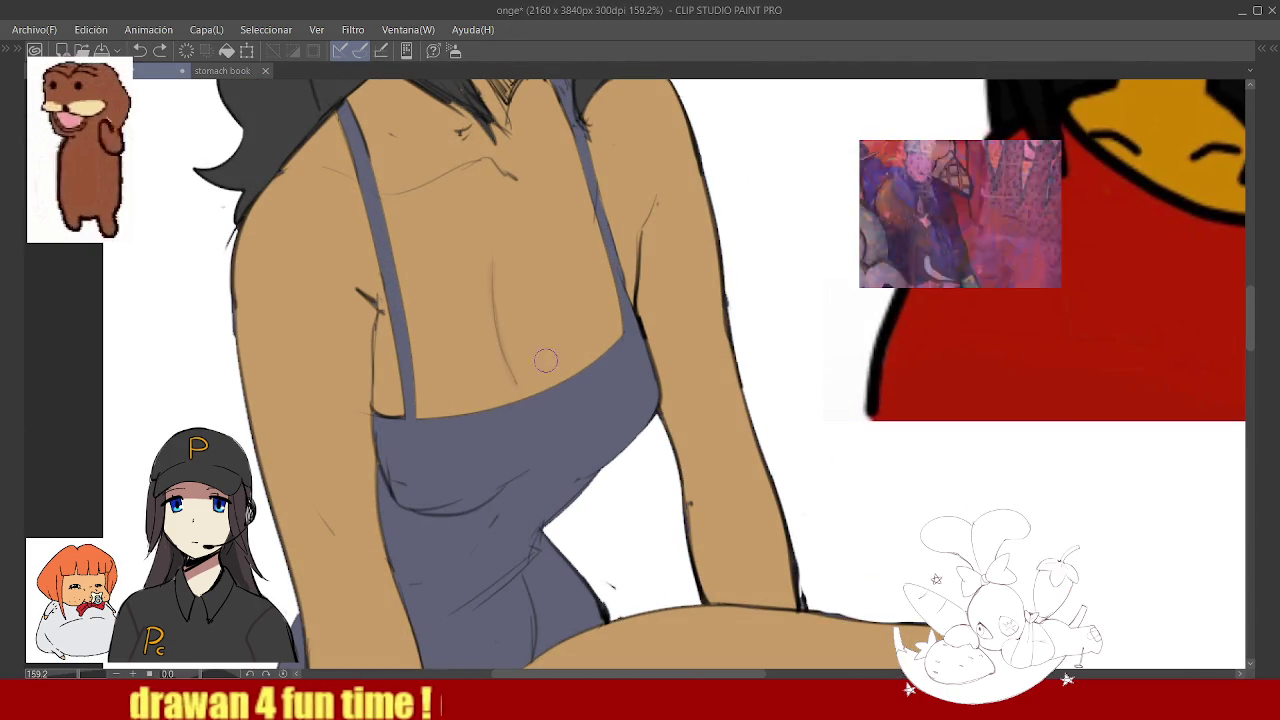
# Toggle the side palettes with Tab and switch to the soft airbrush for shading
pyautogui.press('Tab')
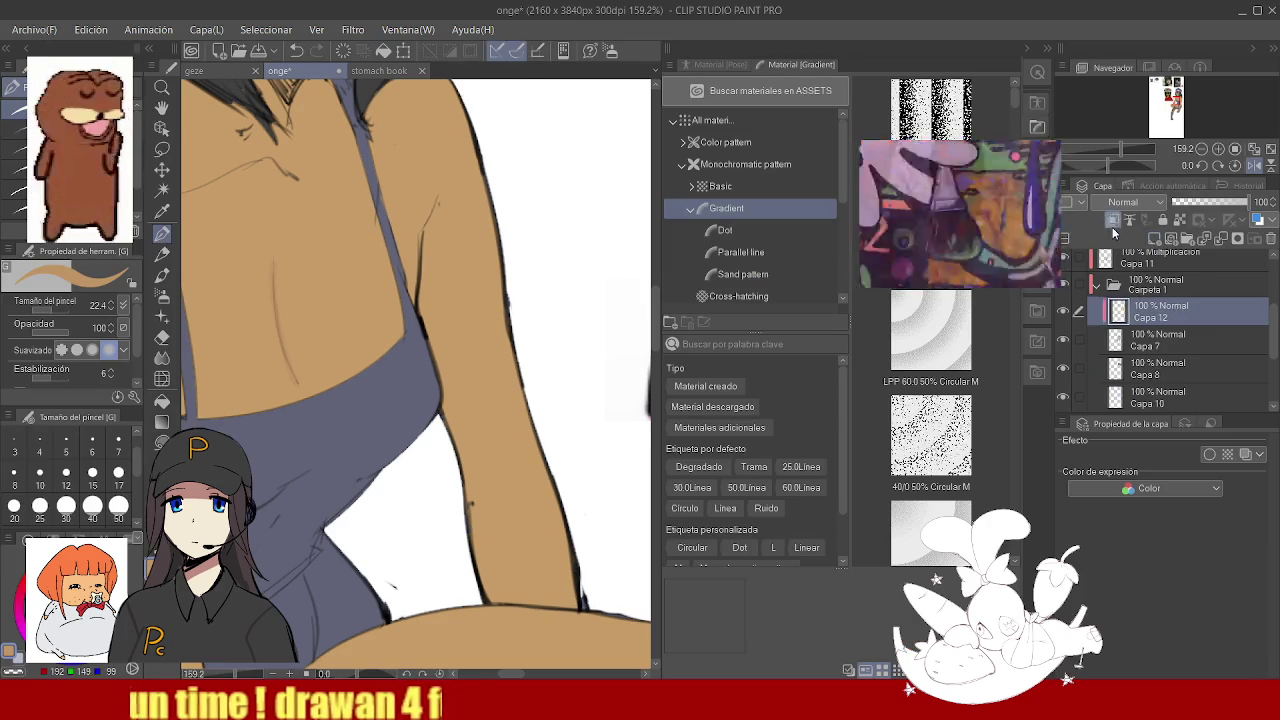
pyautogui.press('Tab')
pyautogui.press('Tab')
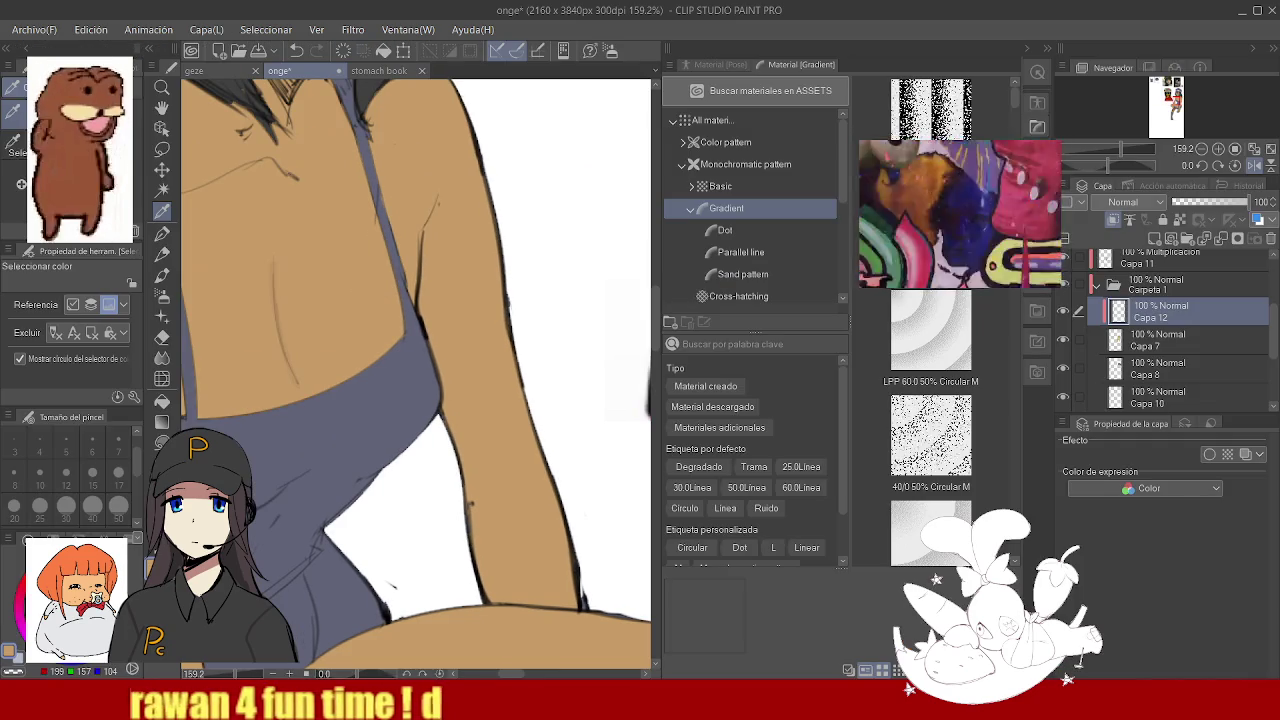
pyautogui.press('Tab')
pyautogui.press('Tab')
pyautogui.press('Tab')
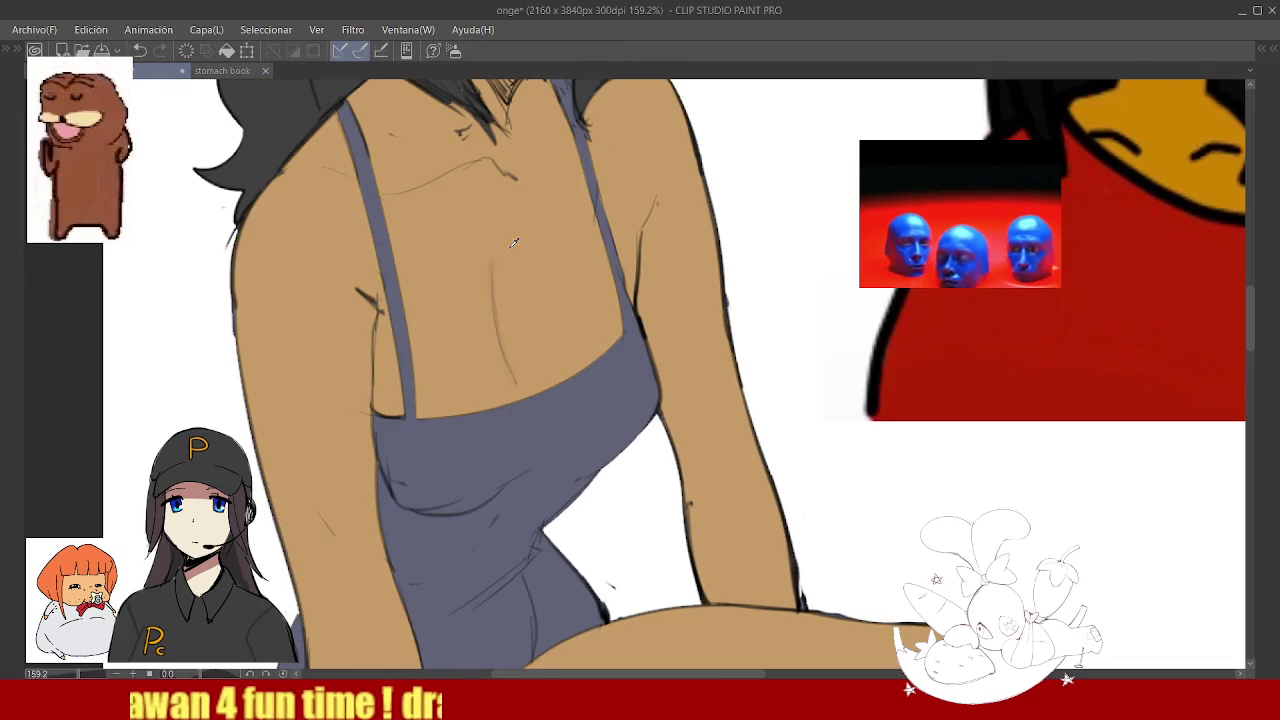
pyautogui.press('Tab')
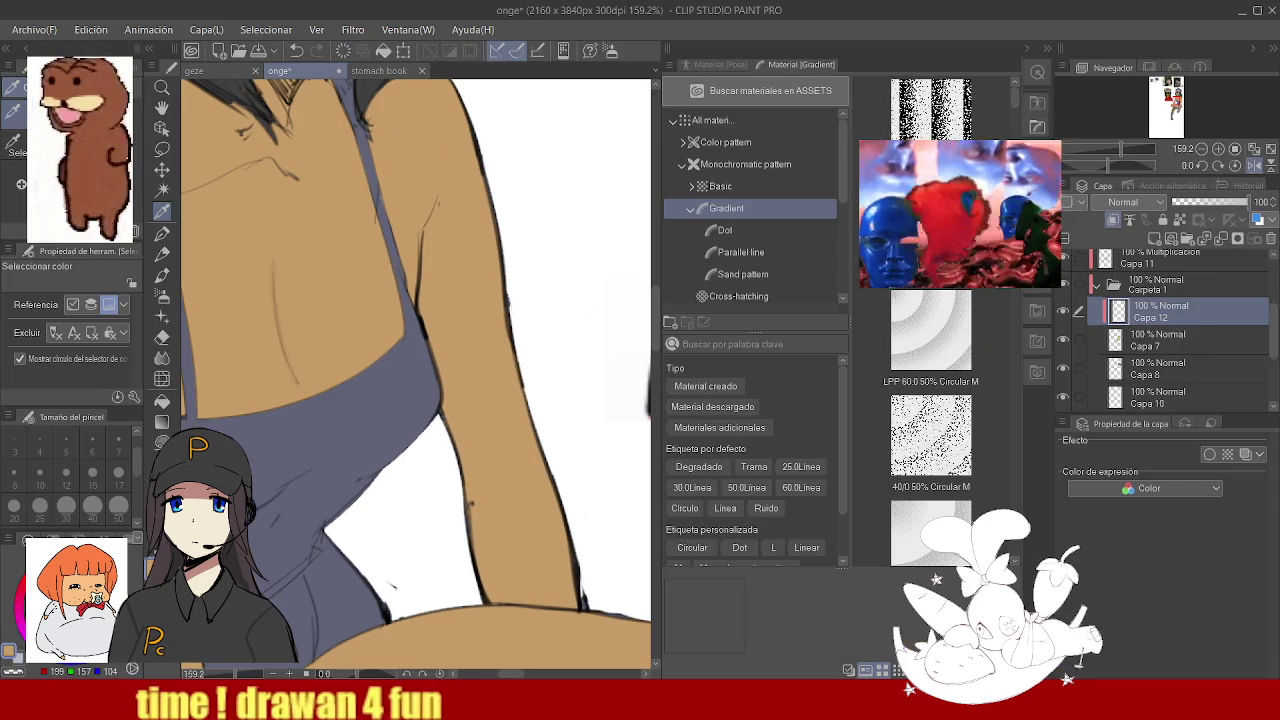
pyautogui.press('Tab')
pyautogui.press('b')
pyautogui.press('Tab')
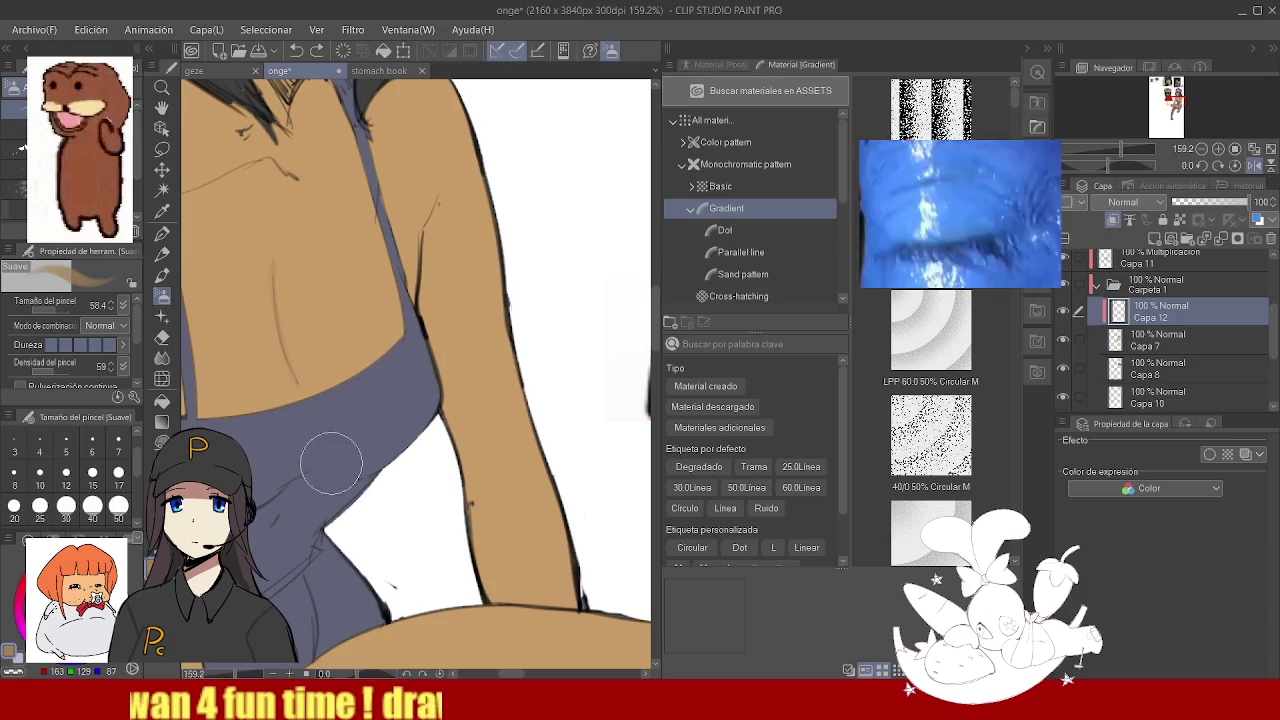
pyautogui.press('Tab')
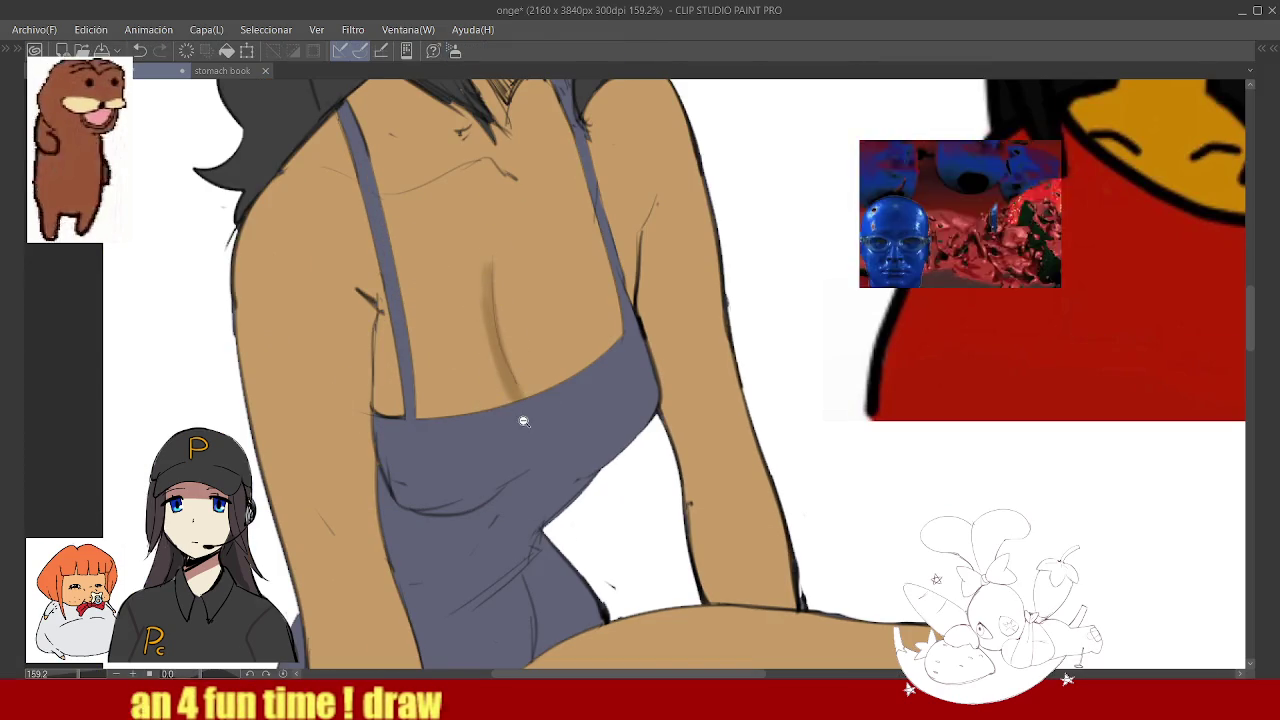
pyautogui.scroll(-5, 523, 420)
pyautogui.scroll(5, 533, 388)
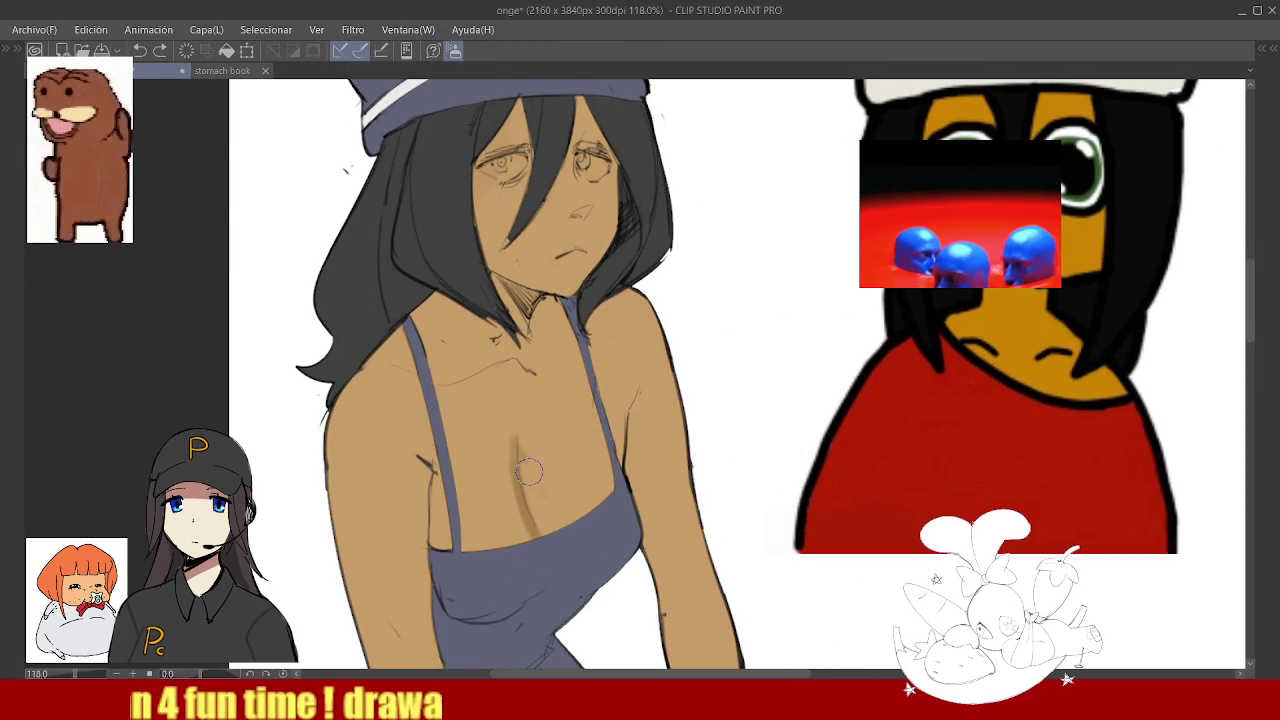
# Try brown shading on the chest between the straps, then undo the last stroke
pyautogui.moveTo(527, 474); pyautogui.dragTo(570, 546)
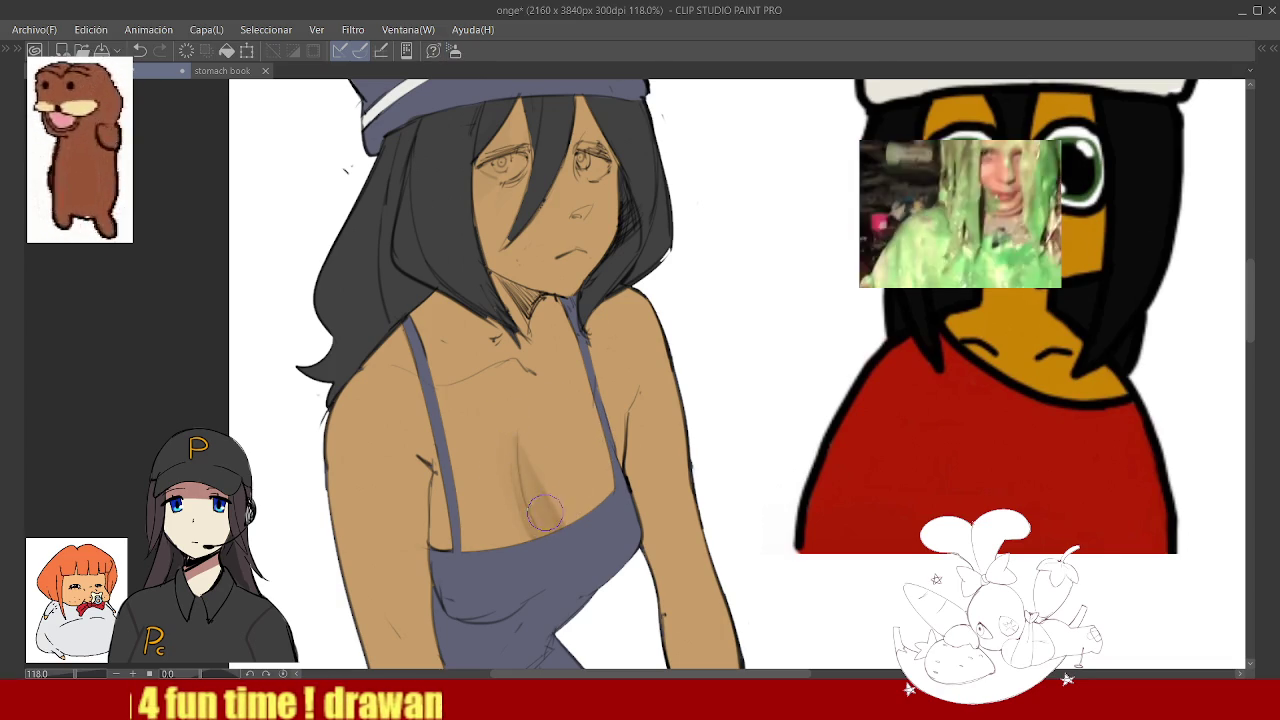
pyautogui.moveTo(556, 546); pyautogui.dragTo(516, 505)
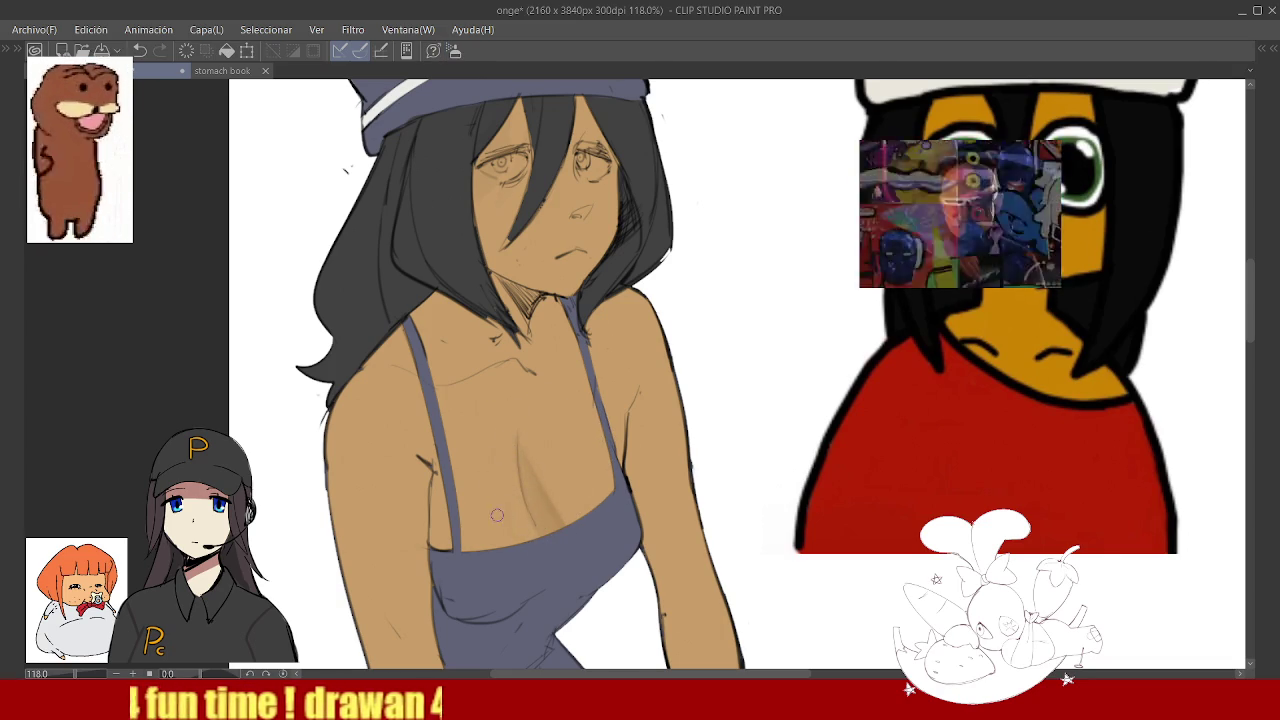
pyautogui.scroll(-5, 522, 398)
pyautogui.scroll(5, 571, 423)
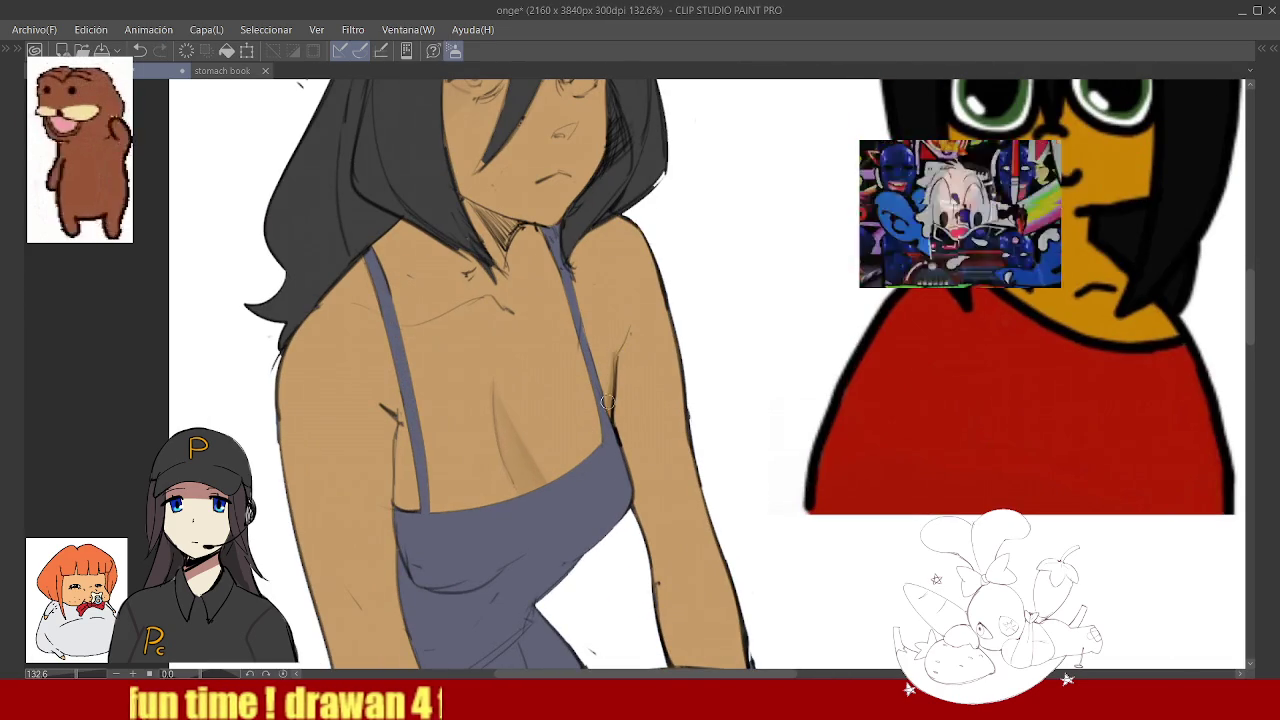
pyautogui.hotkey('ctrl', 'z')
# Shade the skin under the hair at the neck, darker toward the hairline
pyautogui.press('Tab')
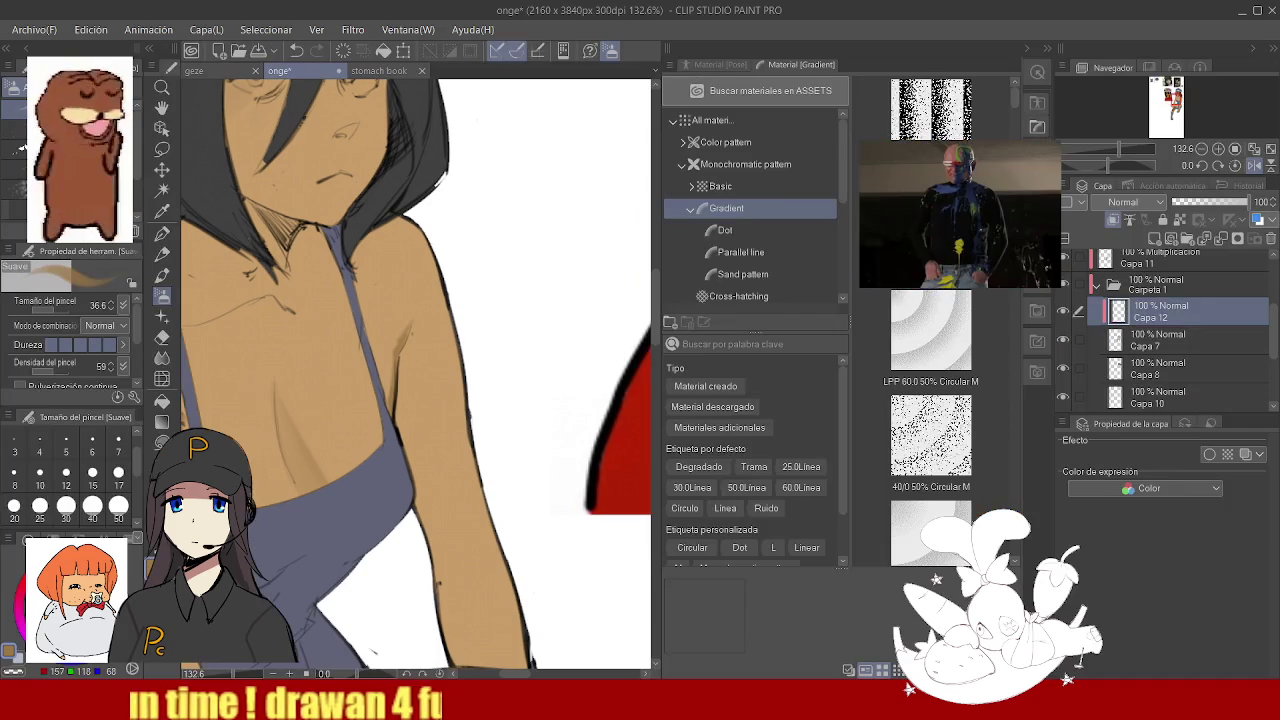
pyautogui.press('Tab')
pyautogui.moveTo(442, 206); pyautogui.dragTo(555, 270)
pyautogui.press('Tab')
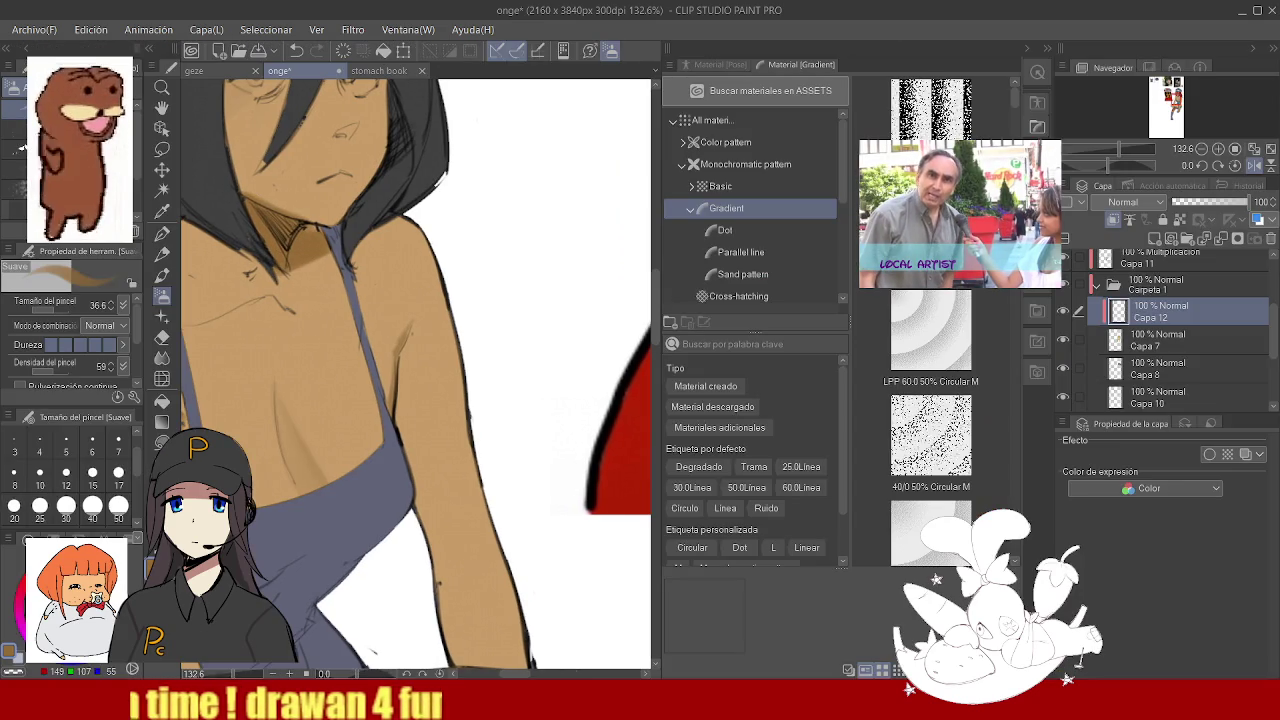
pyautogui.press('Tab')
pyautogui.moveTo(476, 224)
pyautogui.mouseDown()
pyautogui.moveTo(530, 262)
pyautogui.moveTo(550, 258)
pyautogui.moveTo(528, 276)
pyautogui.moveTo(548, 236)
pyautogui.mouseUp()
# Paint soft brown shading on the thigh and hip
pyautogui.scroll(-3, 548, 235)
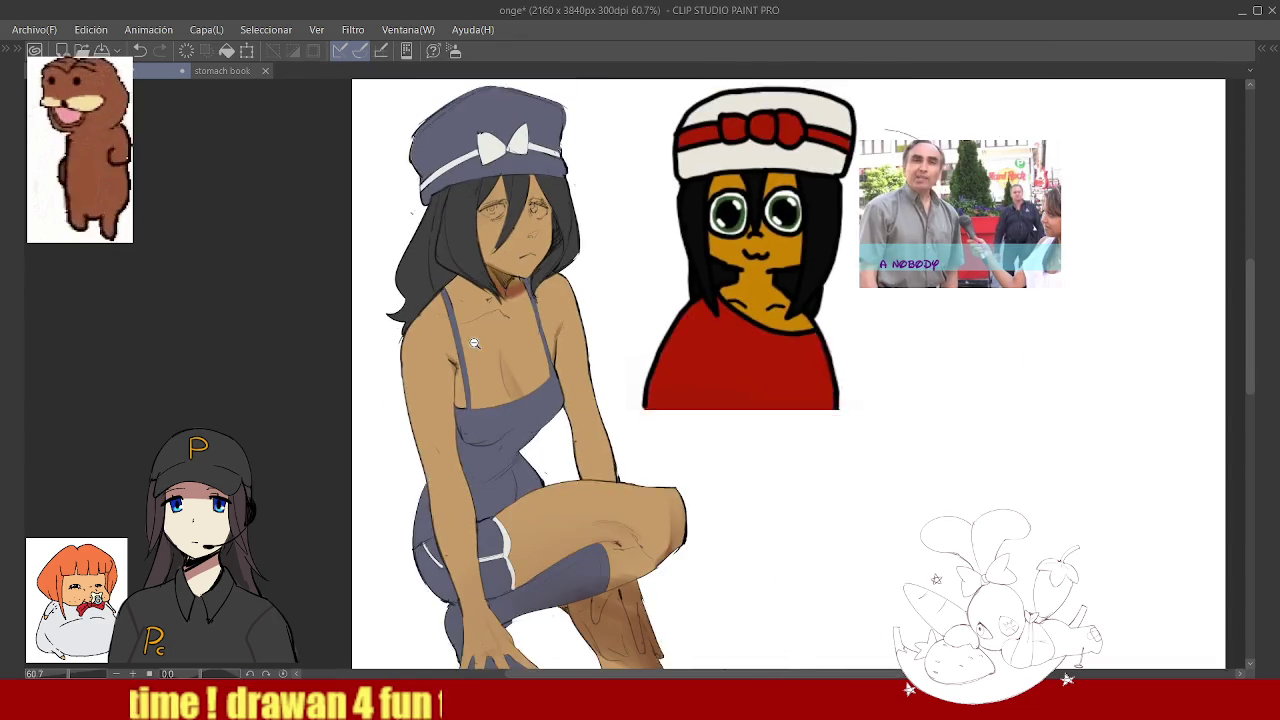
pyautogui.scroll(2, 500, 292)
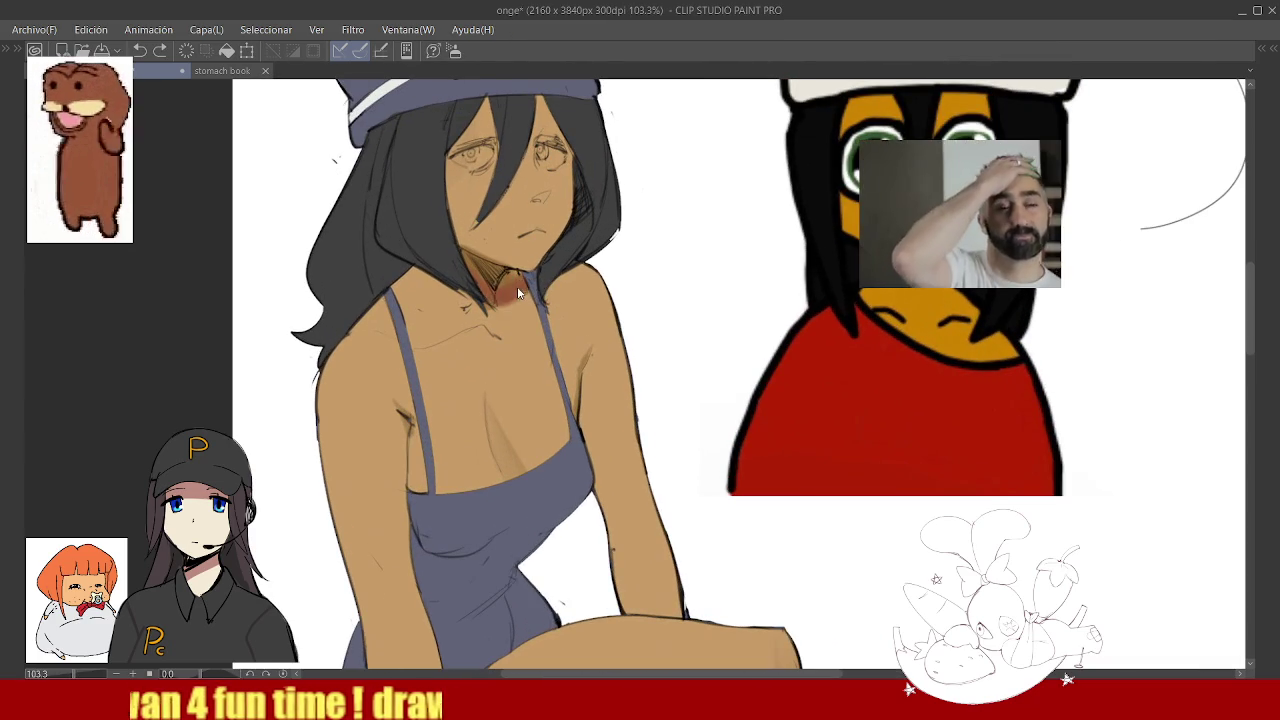
pyautogui.scroll(-3, 502, 292)
pyautogui.scroll(2, 569, 433)
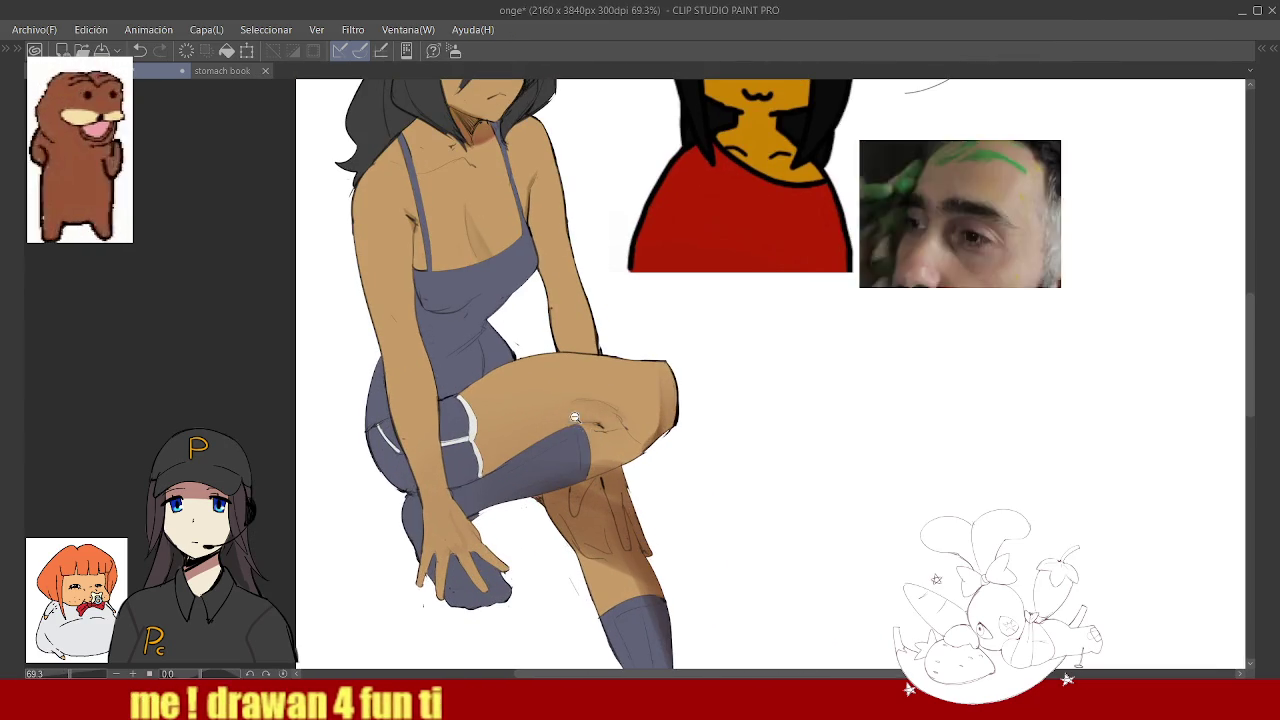
pyautogui.scroll(-2, 594, 408)
pyautogui.press('Tab')
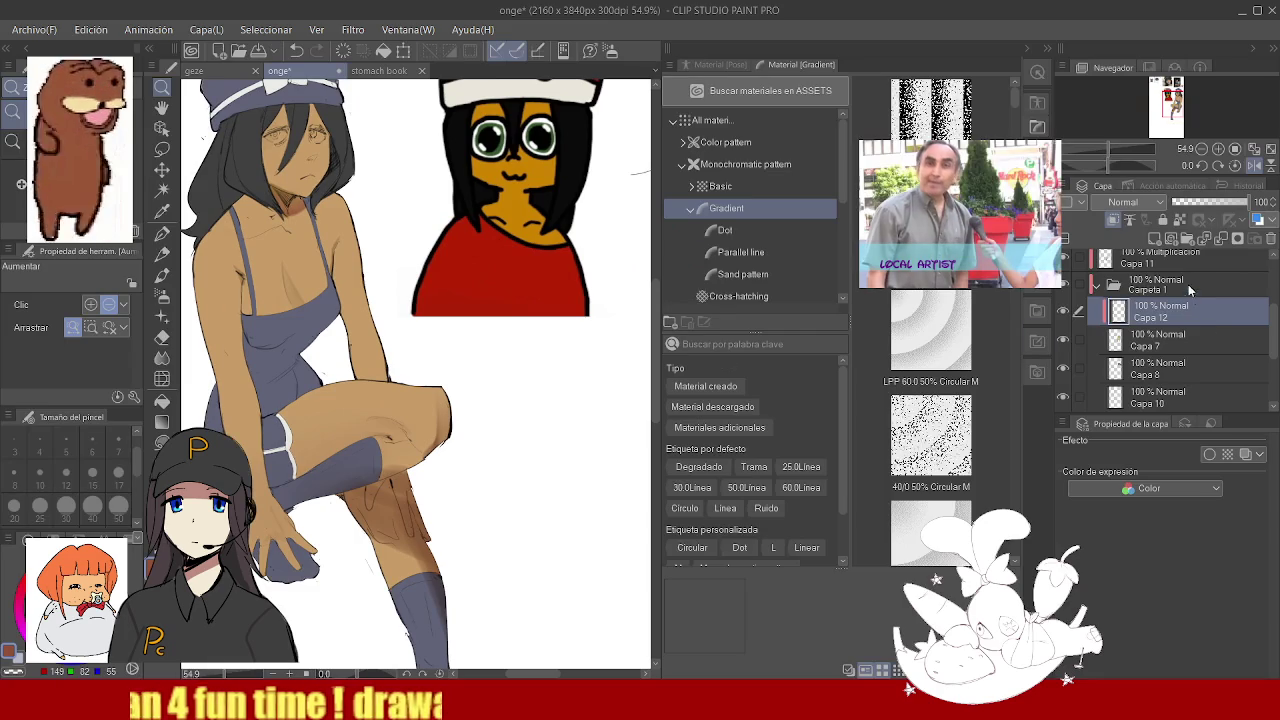
pyautogui.press('Tab')
pyautogui.scroll(3, 456, 365)
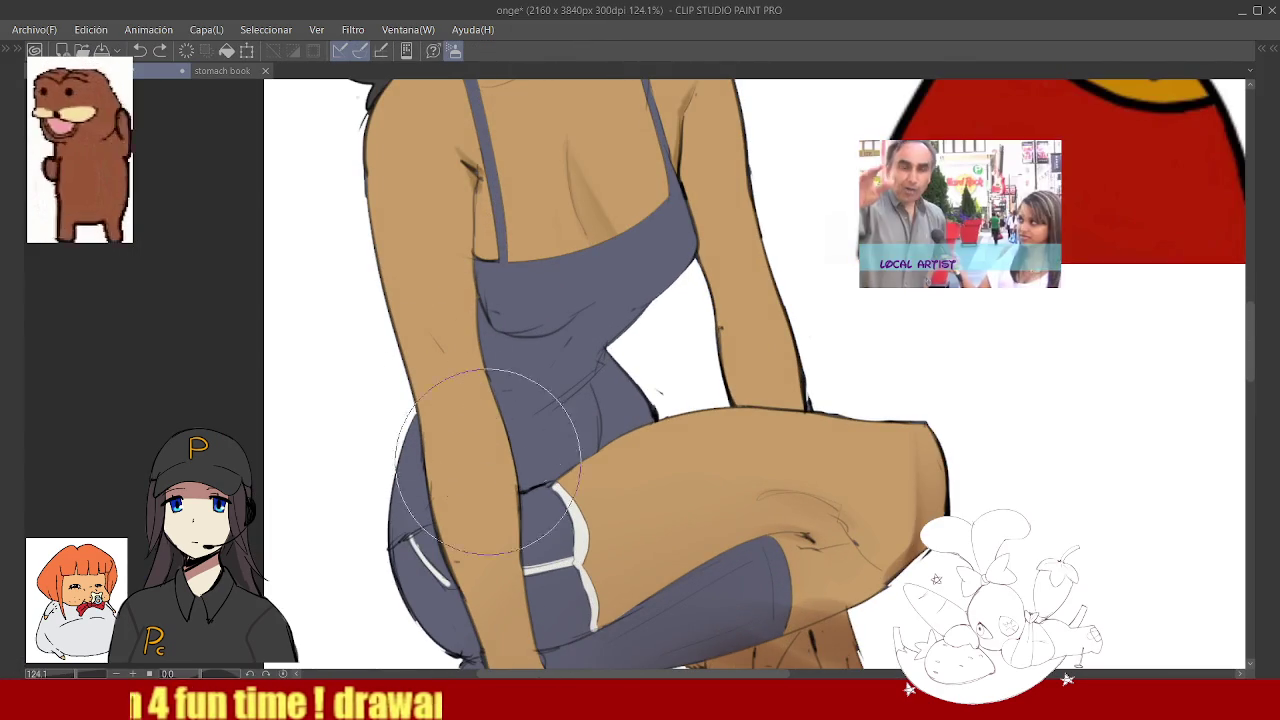
pyautogui.scroll(-3, 500, 405)
pyautogui.moveTo(516, 505)
pyautogui.mouseDown()
pyautogui.moveTo(480, 420)
pyautogui.moveTo(500, 470)
pyautogui.moveTo(496, 440)
pyautogui.moveTo(498, 452)
pyautogui.mouseUp()
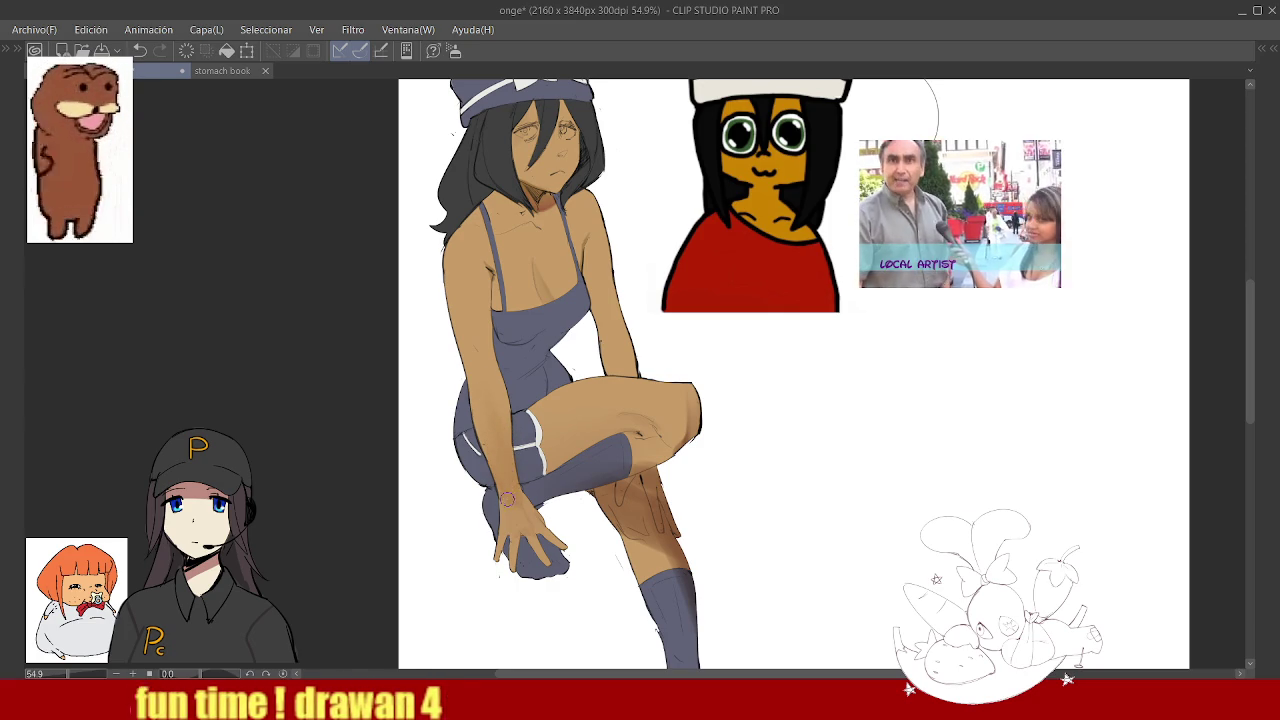
# Make the airbrush much smaller and bring the palettes back
pyautogui.scroll(3, 530, 453)
pyautogui.scroll(-3, 550, 487)
pyautogui.scroll(2, 533, 441)
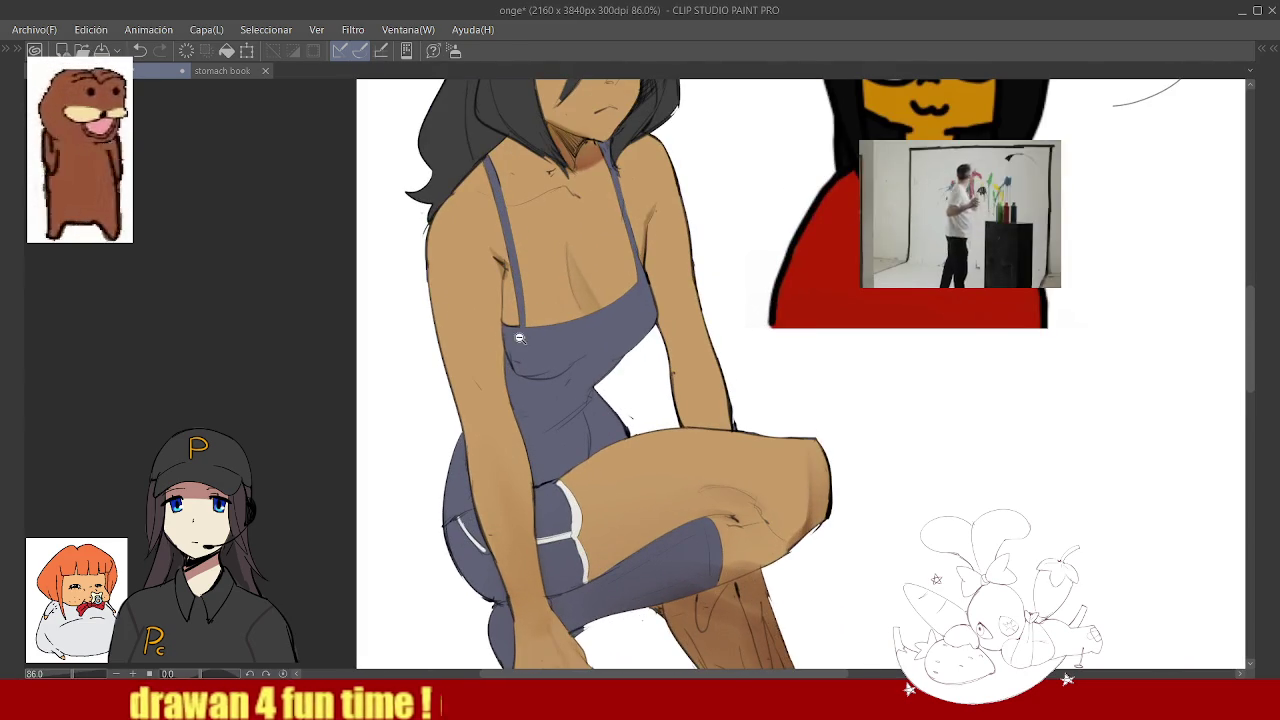
pyautogui.keyDown('ctrl'); pyautogui.keyDown('alt'); pyautogui.moveTo(475, 280); pyautogui.dragTo(492, 283); pyautogui.keyUp('alt'); pyautogui.keyUp('ctrl')
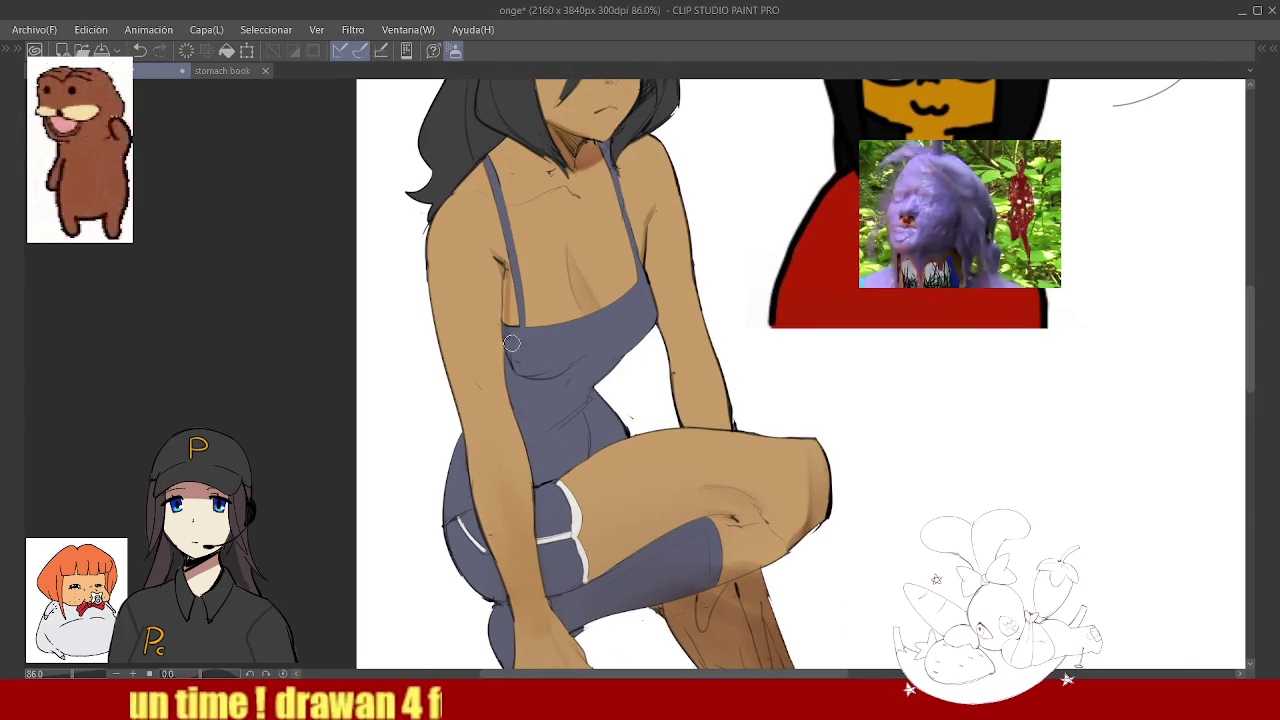
pyautogui.press('Tab')
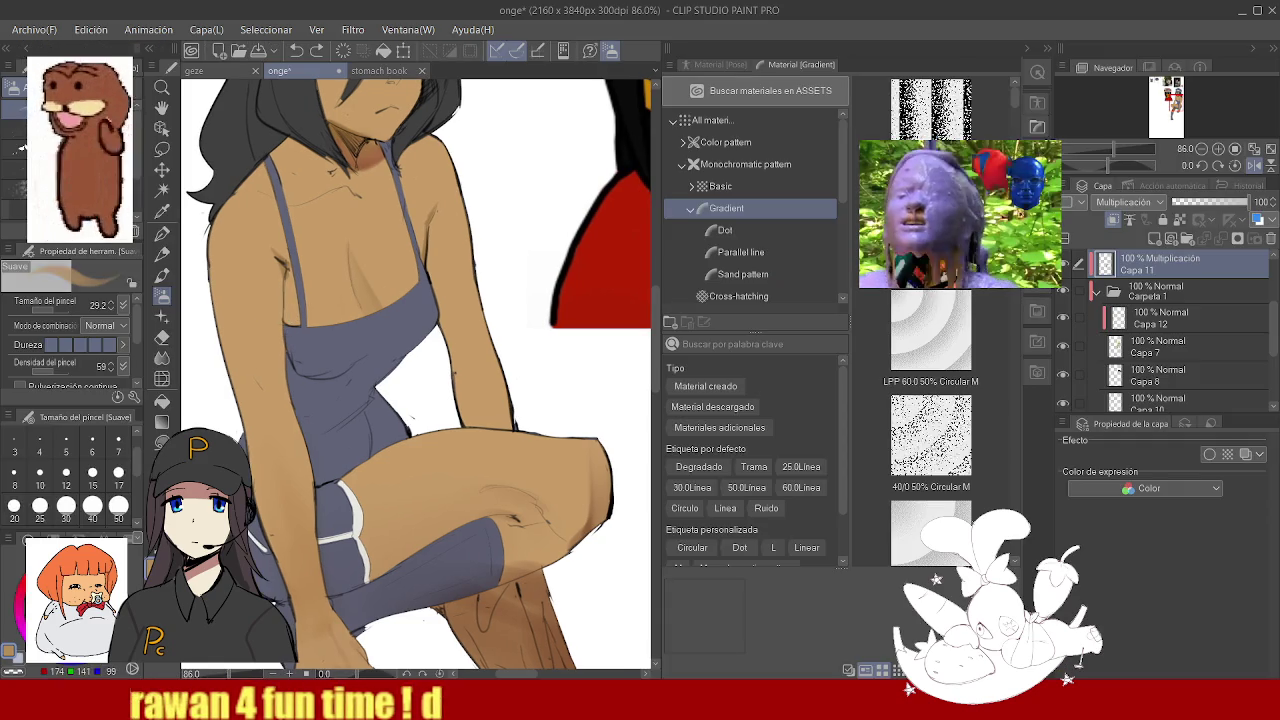
# Undo the stray dress mark and airbrush darker shading down the camisole's left edge
pyautogui.press('Tab')
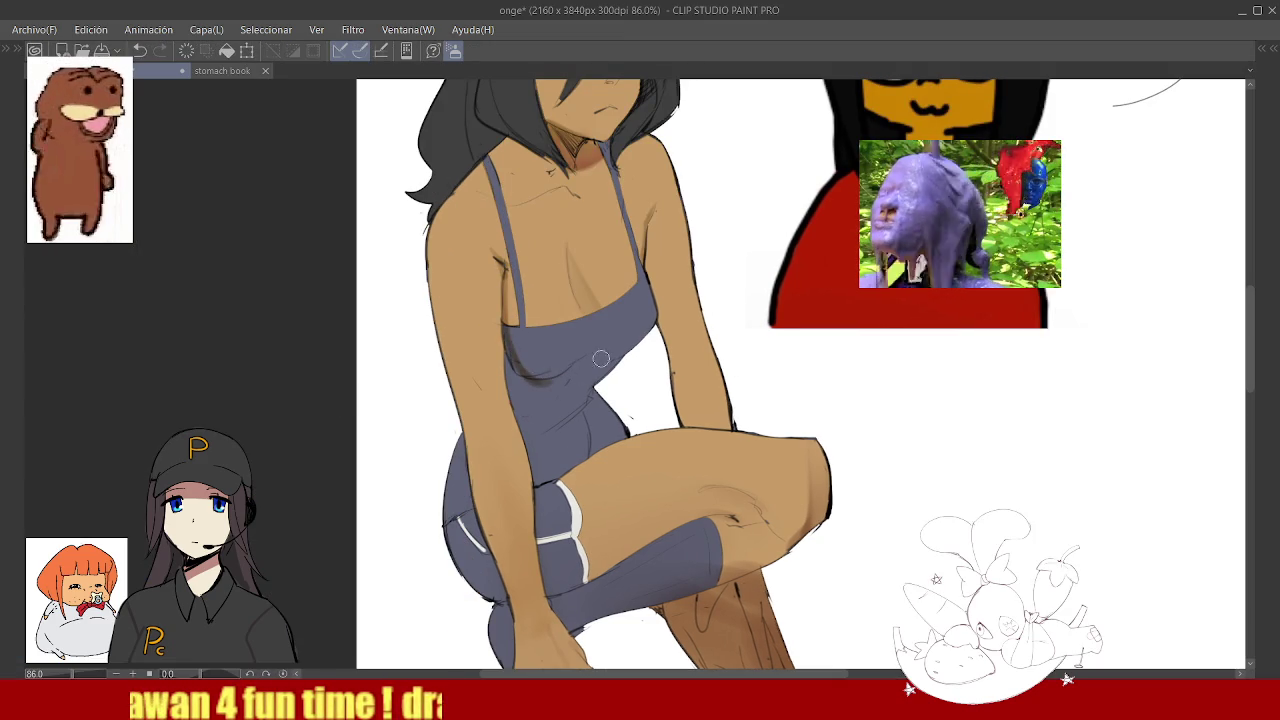
pyautogui.hotkey('ctrl', 'z')
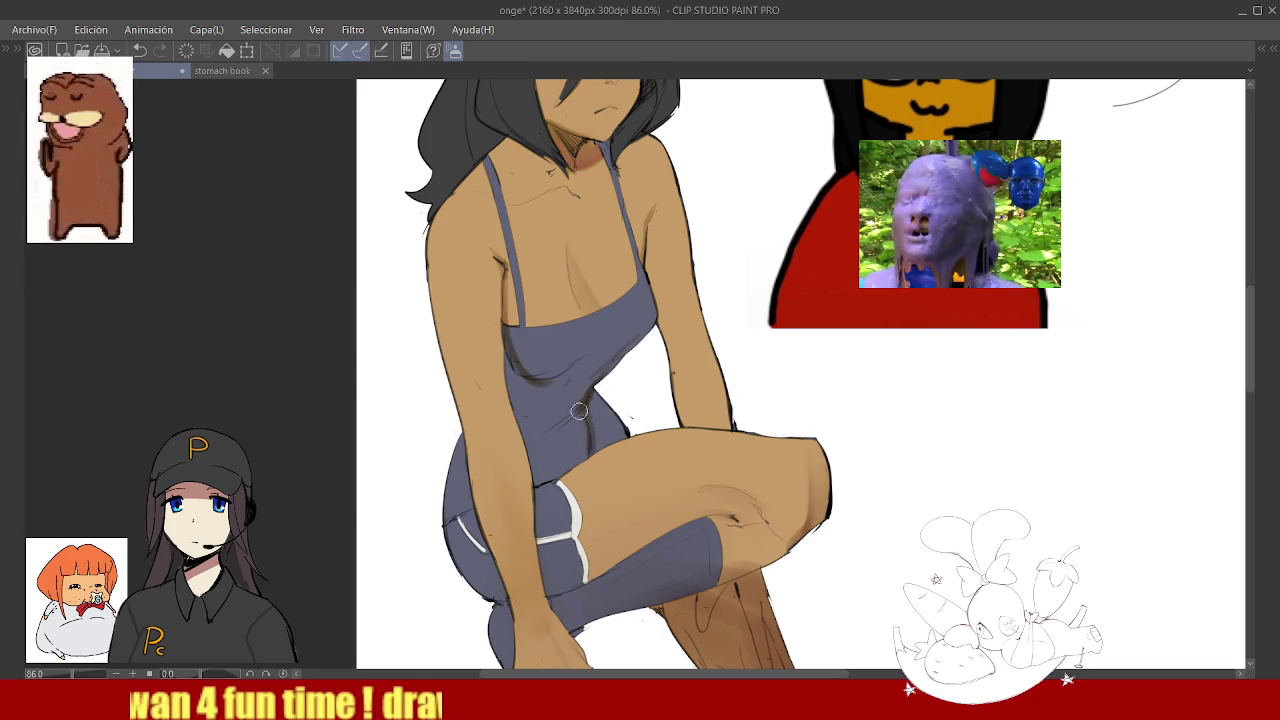
pyautogui.moveTo(516, 378); pyautogui.dragTo(540, 490)
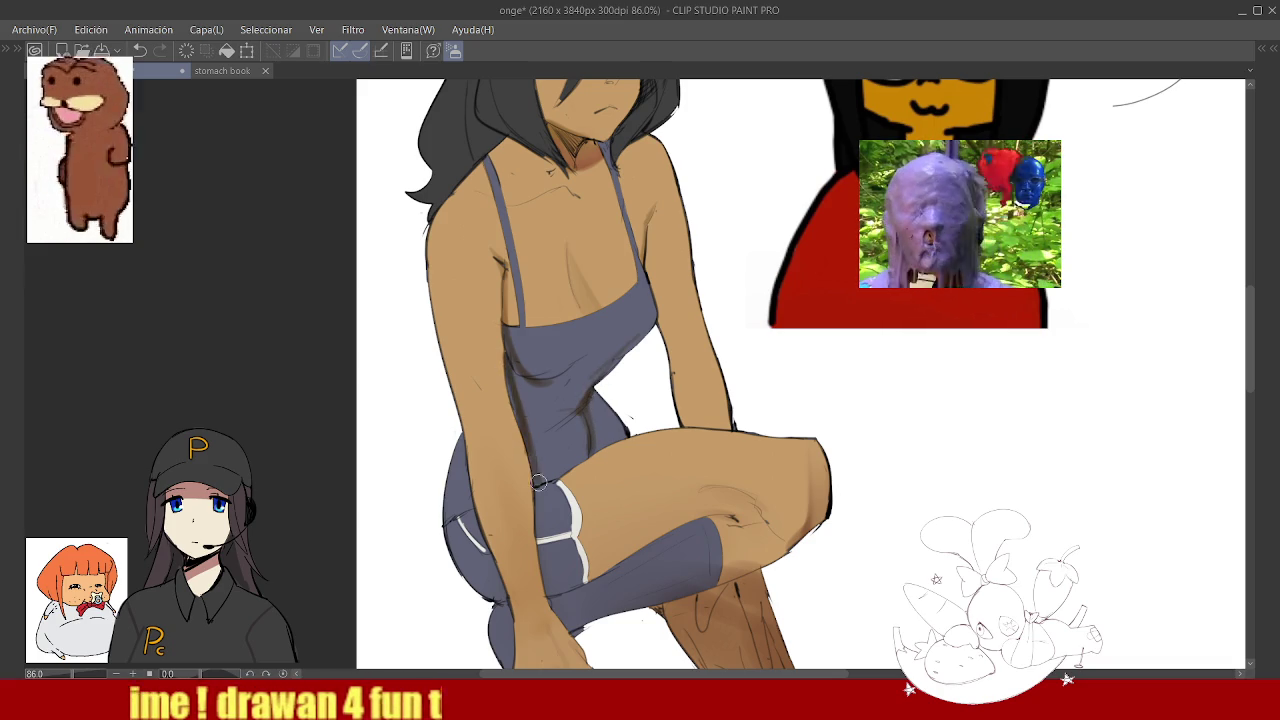
pyautogui.moveTo(500, 365); pyautogui.dragTo(535, 477)
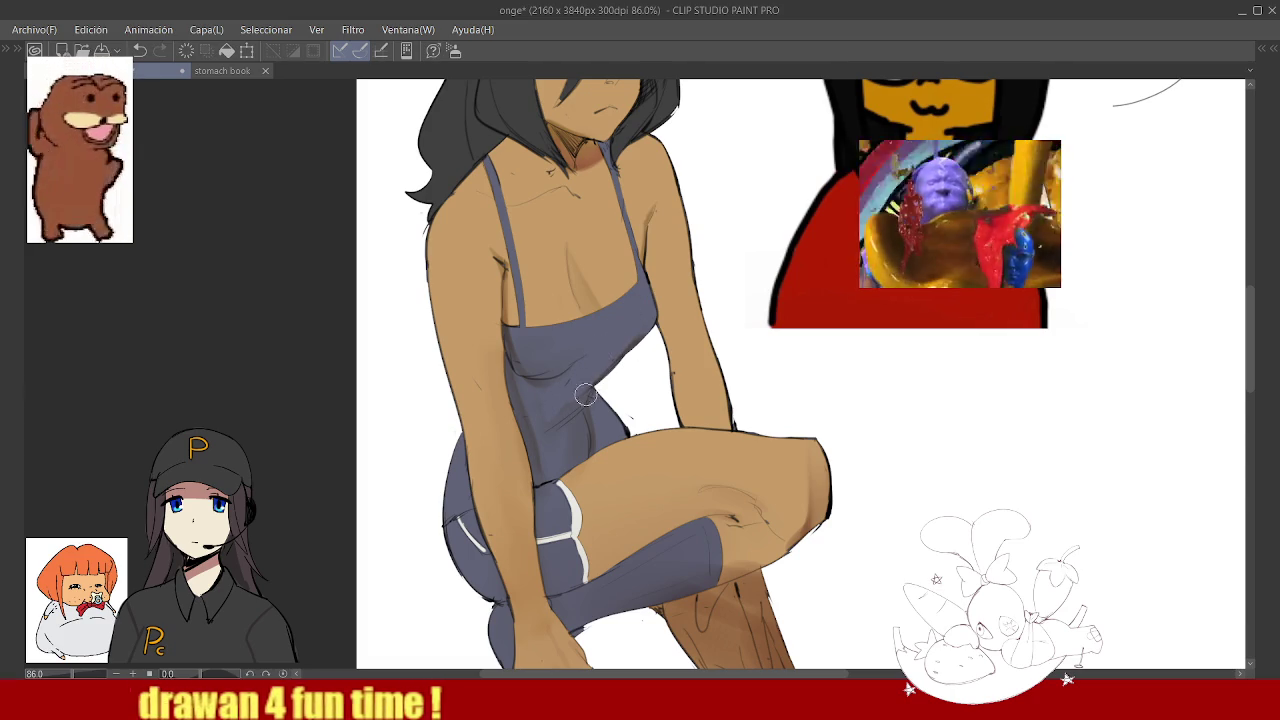
pyautogui.scroll(-3, 550, 405)
pyautogui.scroll(2, 647, 338)
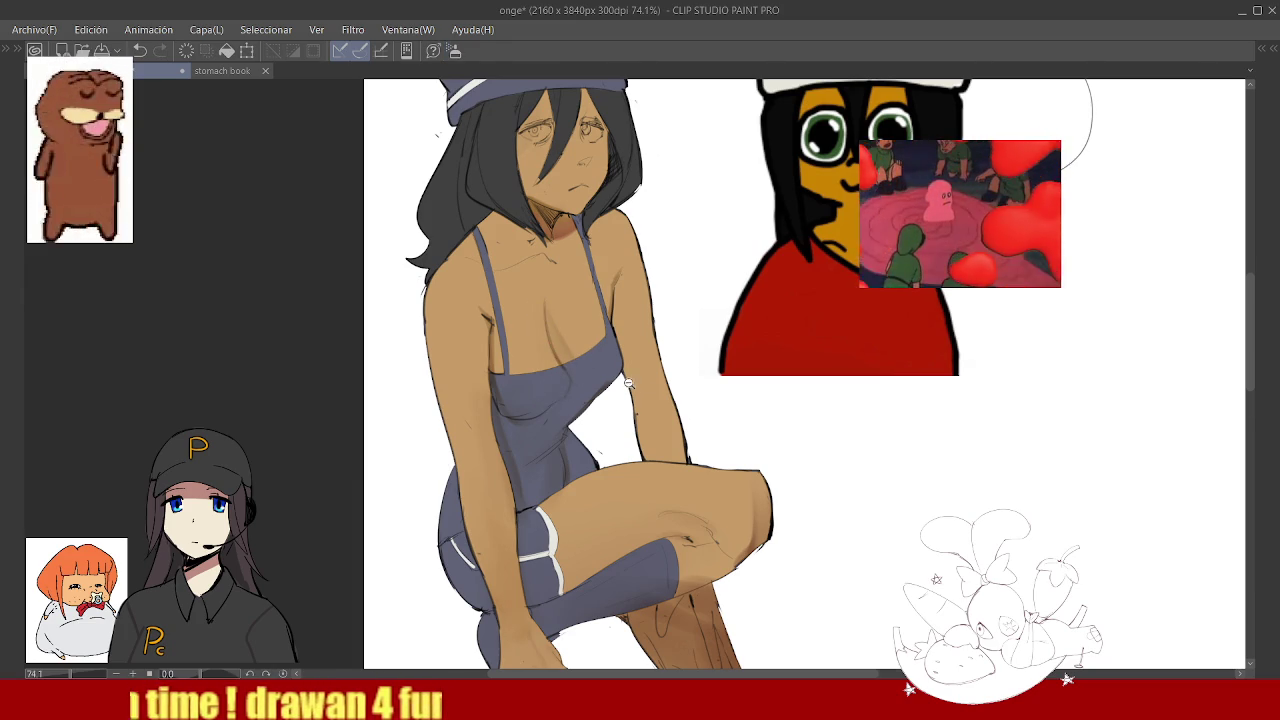
pyautogui.scroll(1, 628, 383)
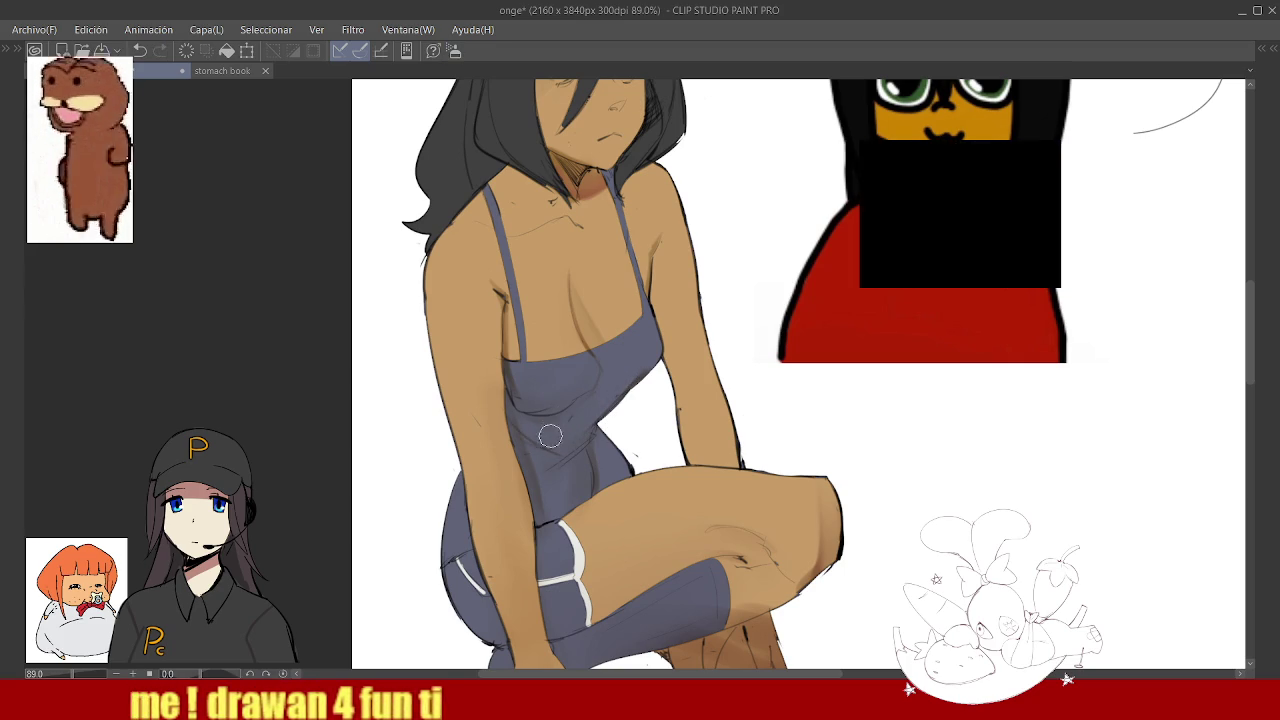
pyautogui.scroll(-1, 606, 380)
pyautogui.scroll(-1, 606, 380)
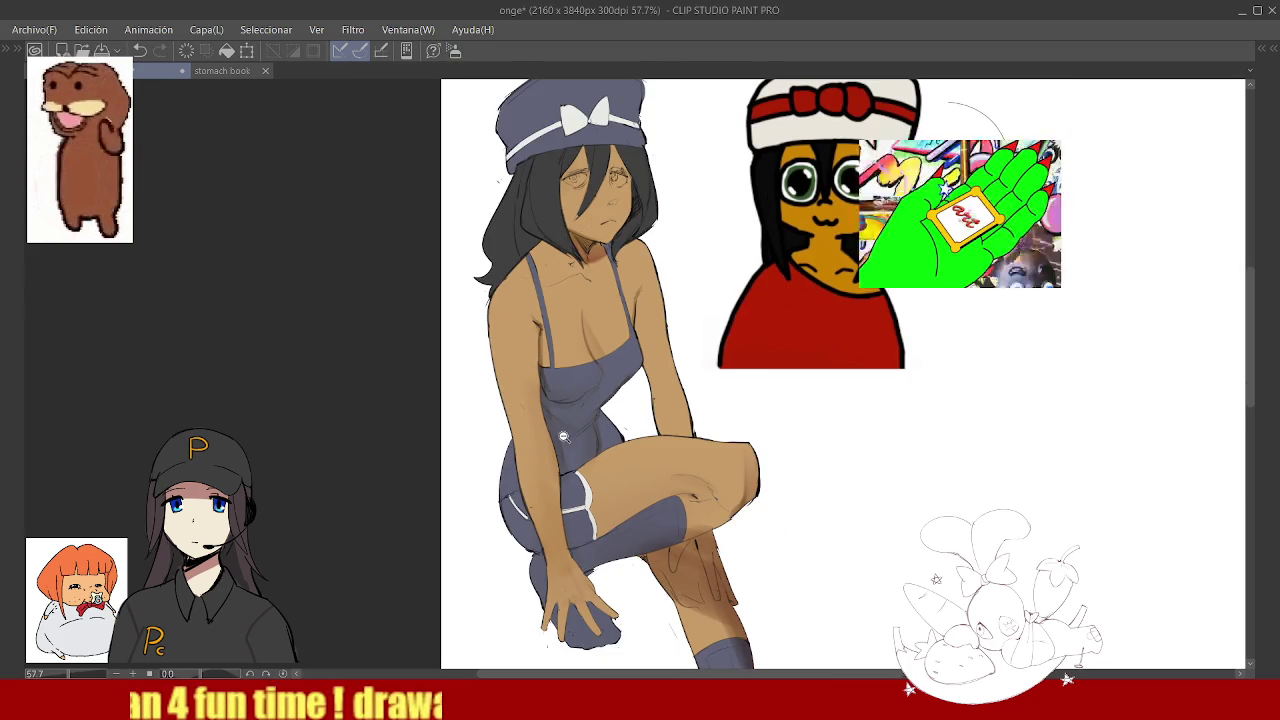
pyautogui.scroll(2, 572, 452)
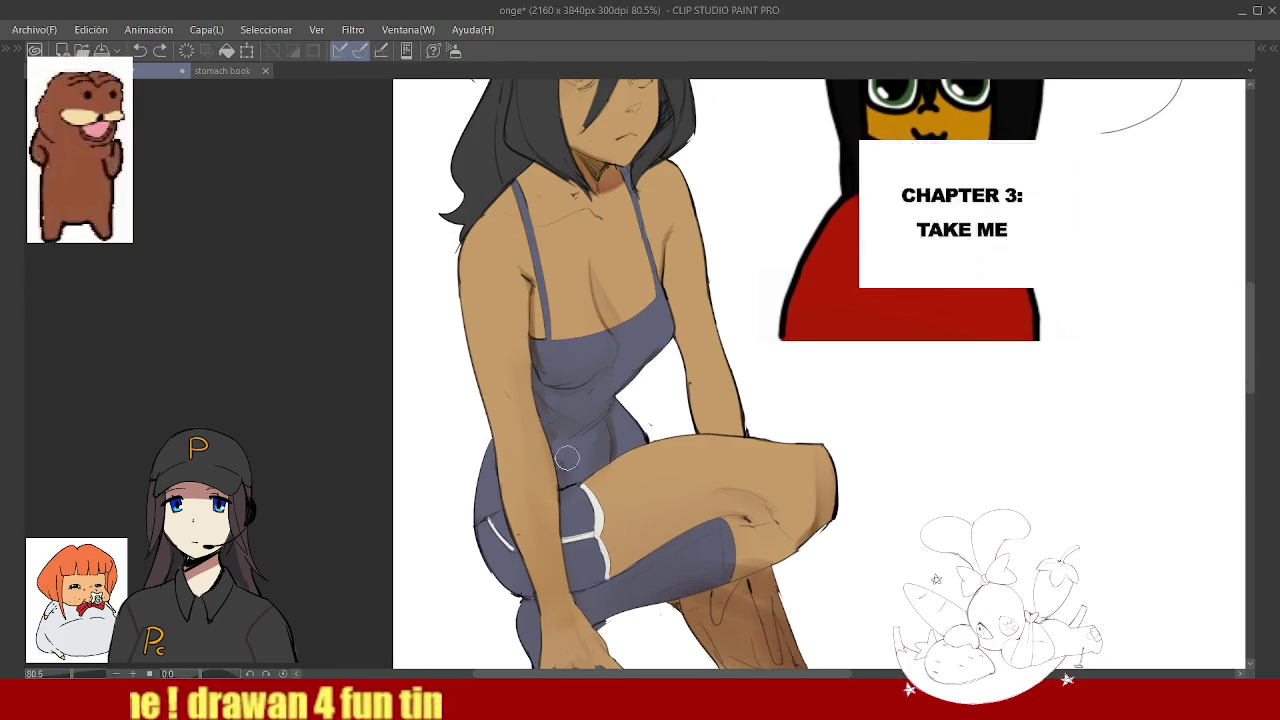
pyautogui.scroll(-2, 567, 456)
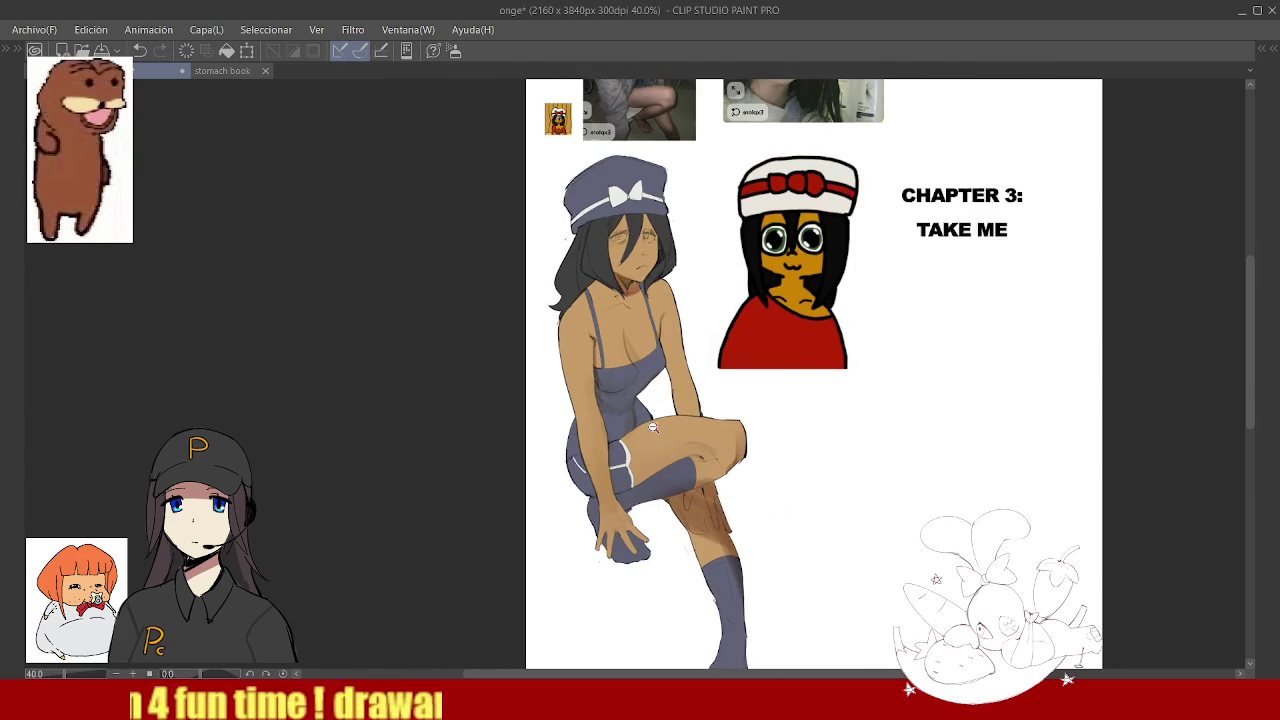
# Shade and blend soft brown over the shoulder and collarbone area
pyautogui.scroll(2, 655, 445)
pyautogui.scroll(1, 673, 376)
pyautogui.scroll(-2, 600, 350)
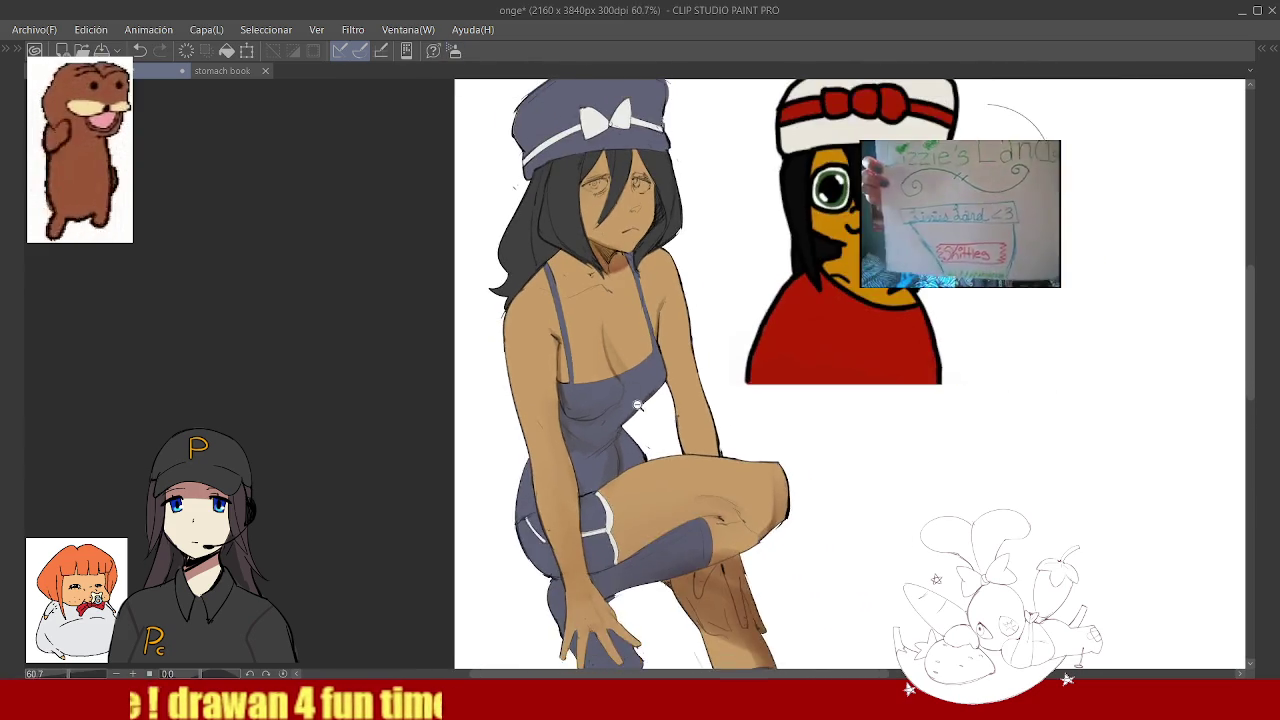
pyautogui.scroll(3, 527, 320)
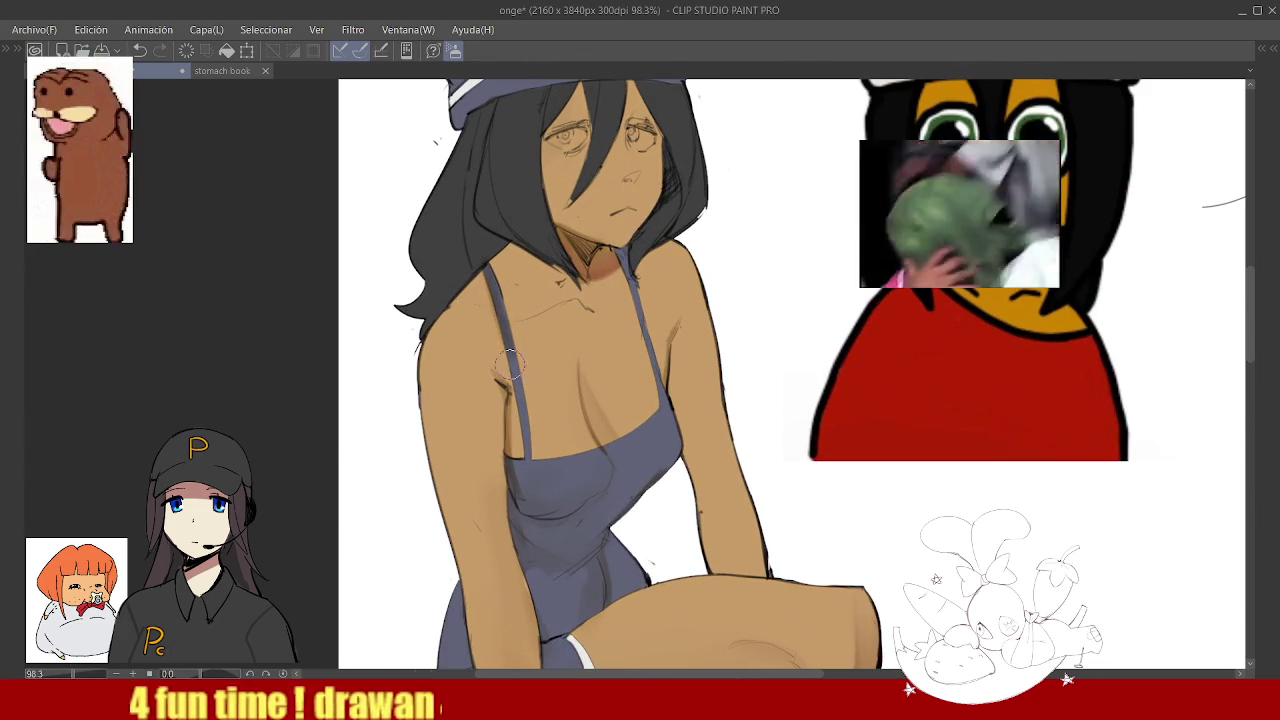
pyautogui.moveTo(412, 345)
pyautogui.mouseDown()
pyautogui.moveTo(587, 305)
pyautogui.moveTo(443, 318)
pyautogui.mouseUp()
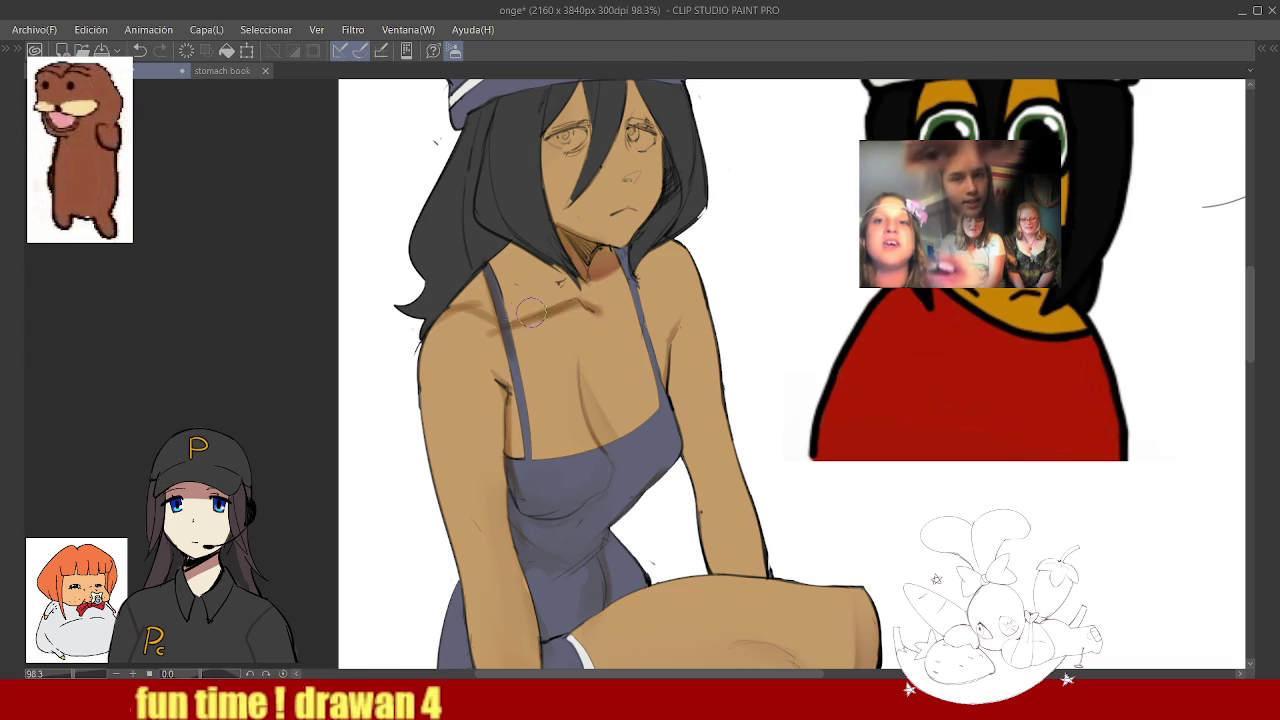
pyautogui.moveTo(520, 315)
pyautogui.mouseDown()
pyautogui.moveTo(488, 336)
pyautogui.moveTo(474, 328)
pyautogui.moveTo(533, 333)
pyautogui.mouseUp()
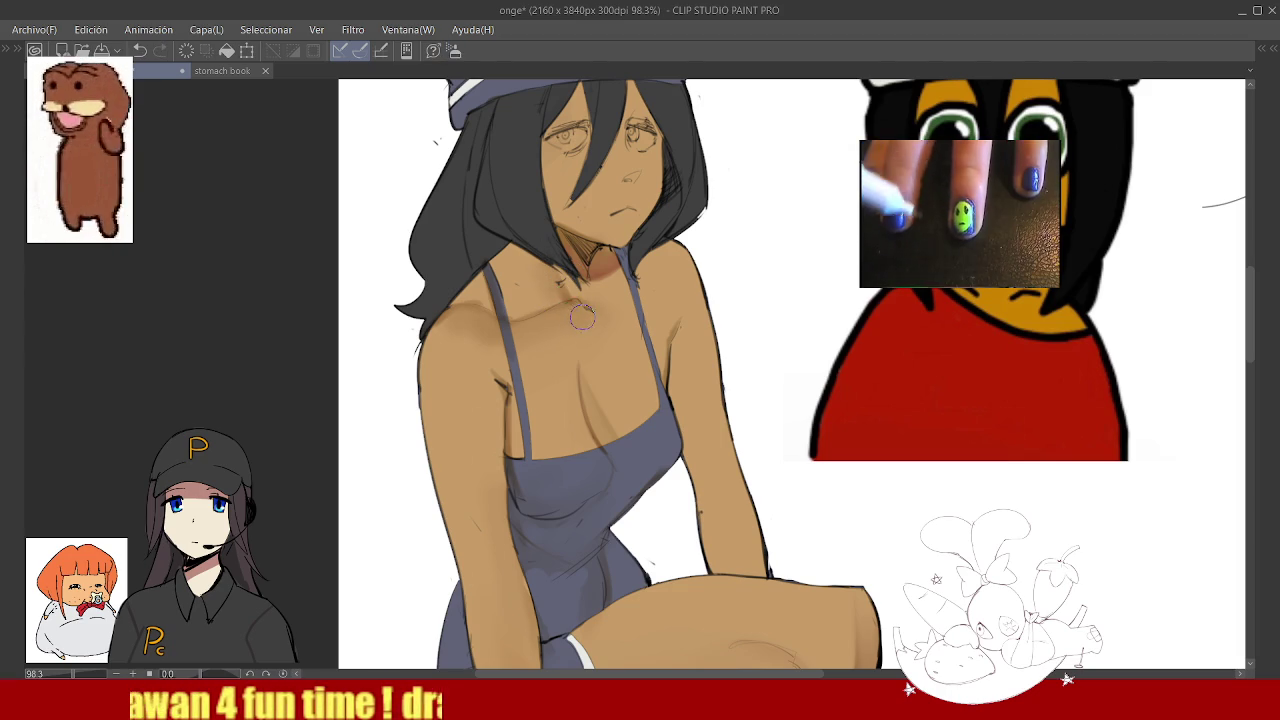
# Zoom in and out repeatedly to inspect the new shading on the figure
pyautogui.scroll(-5, 611, 330)
pyautogui.scroll(4, 611, 330)
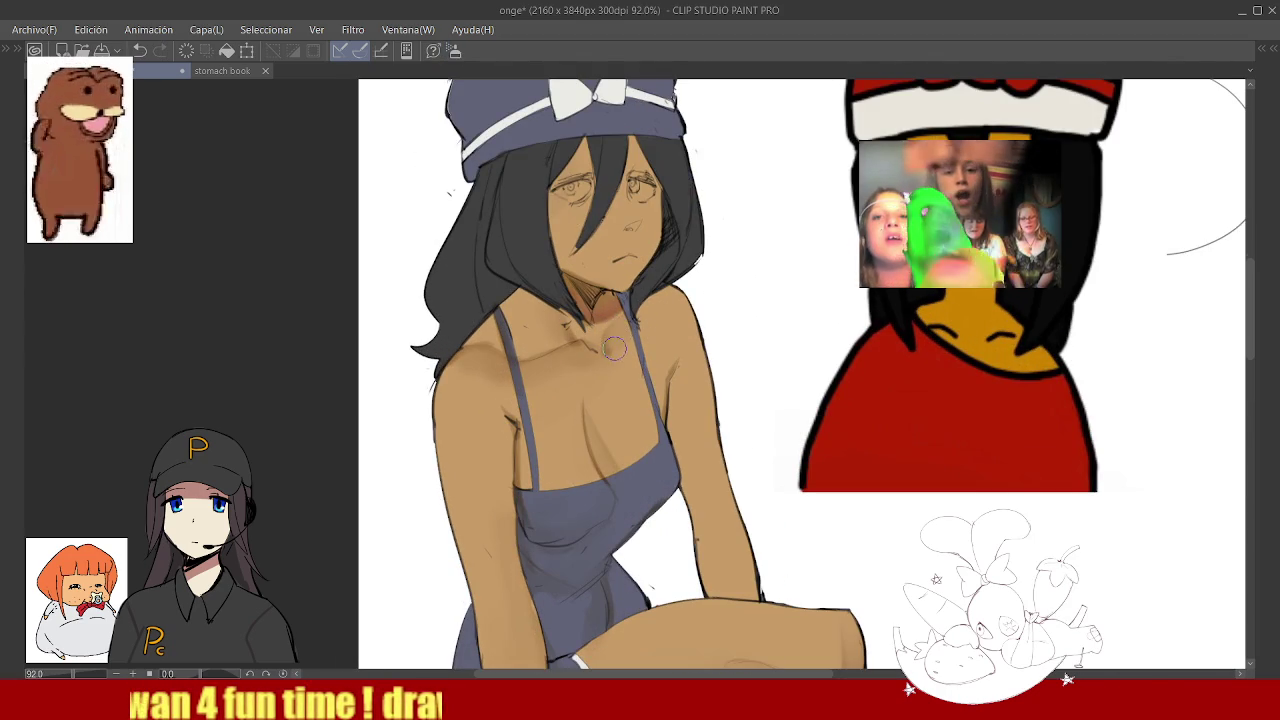
pyautogui.scroll(-4, 614, 347)
pyautogui.scroll(5, 661, 314)
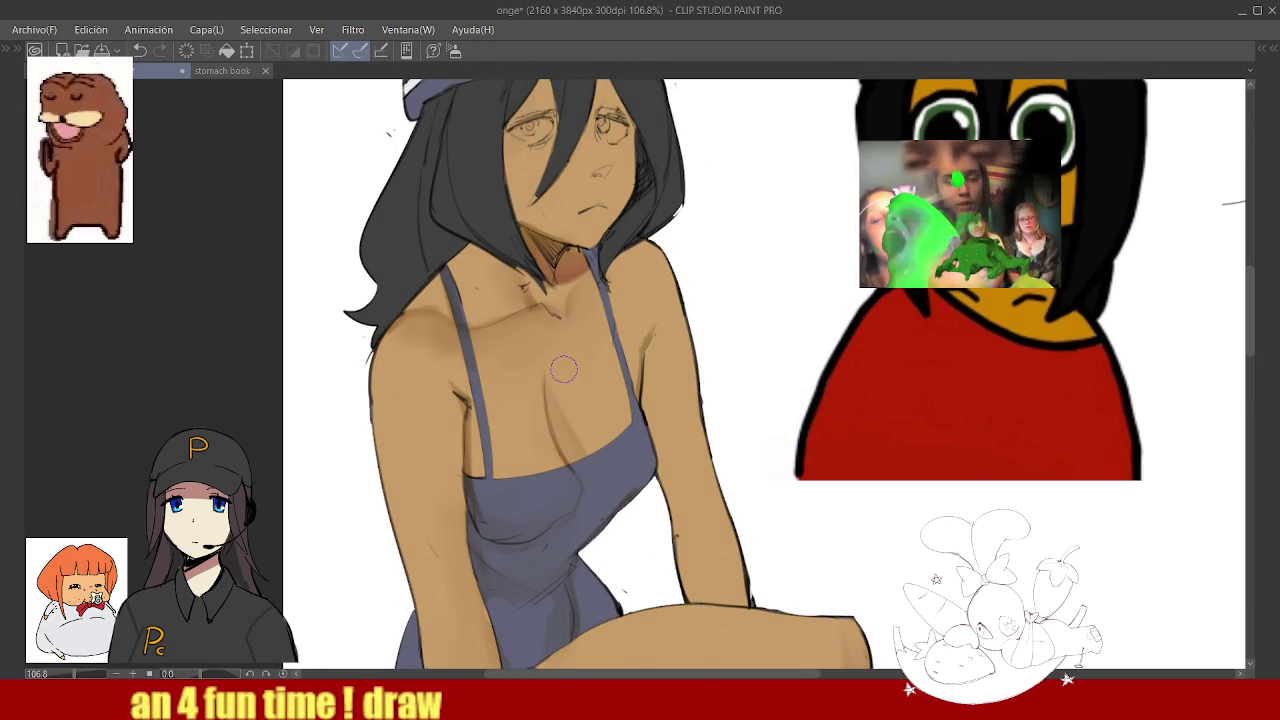
pyautogui.scroll(-2, 563, 362)
pyautogui.scroll(2, 629, 357)
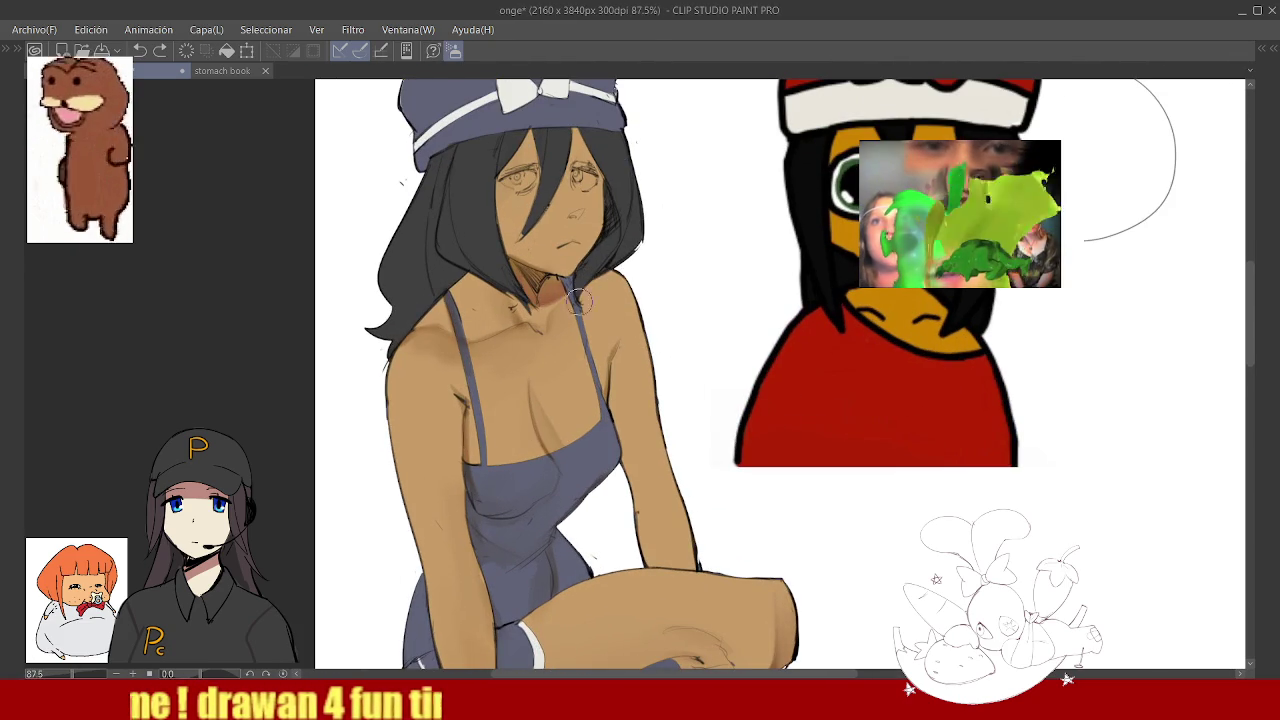
pyautogui.scroll(-3, 625, 295)
pyautogui.scroll(2, 630, 315)
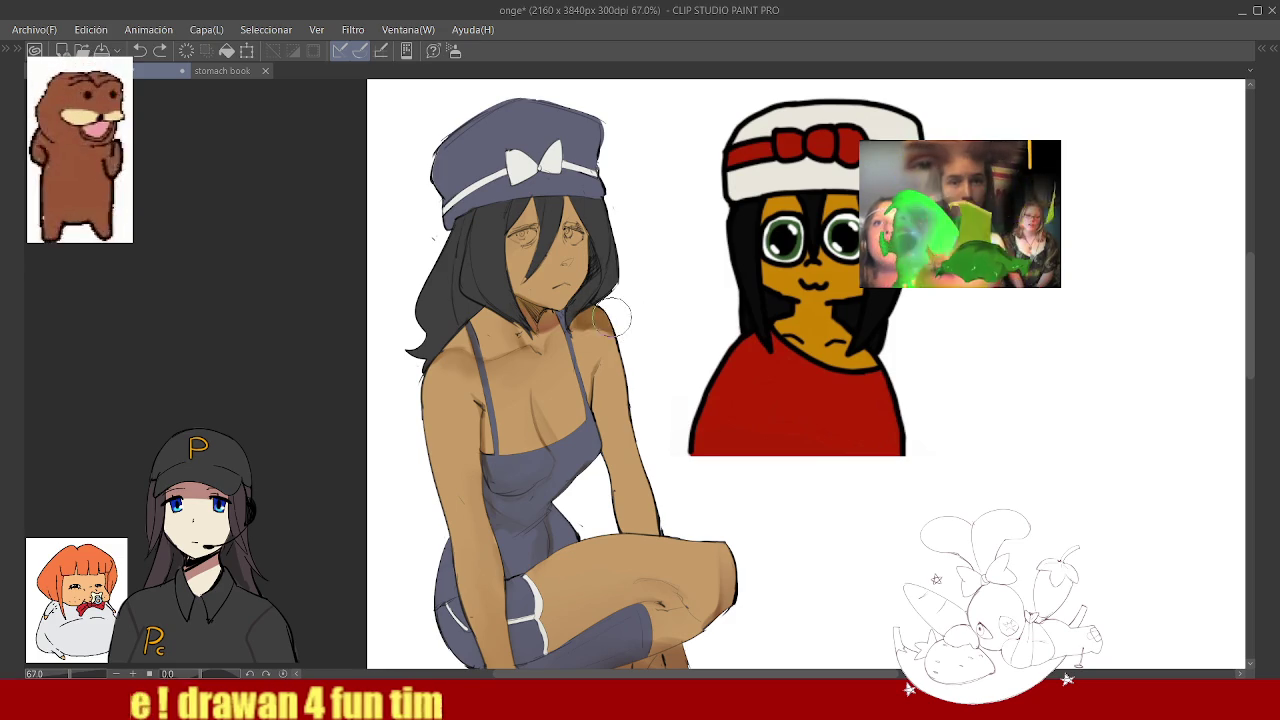
pyautogui.scroll(-3, 628, 329)
pyautogui.scroll(3, 657, 485)
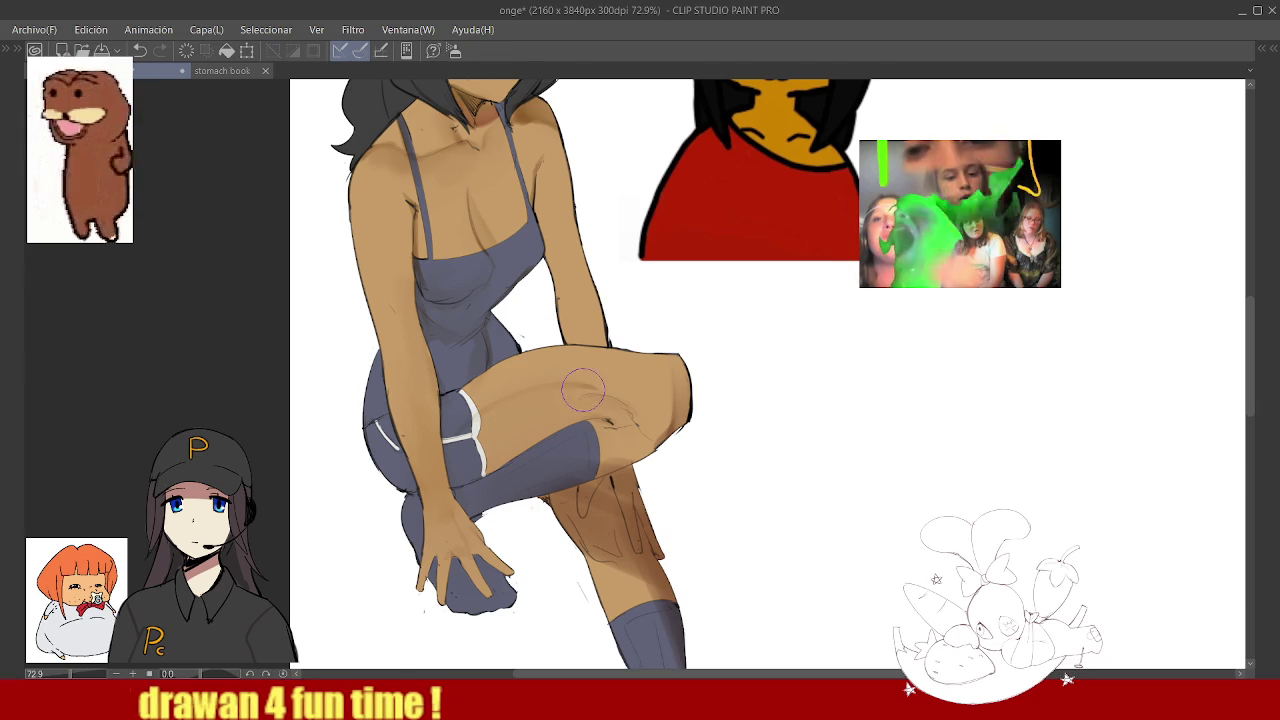
pyautogui.scroll(-2, 634, 342)
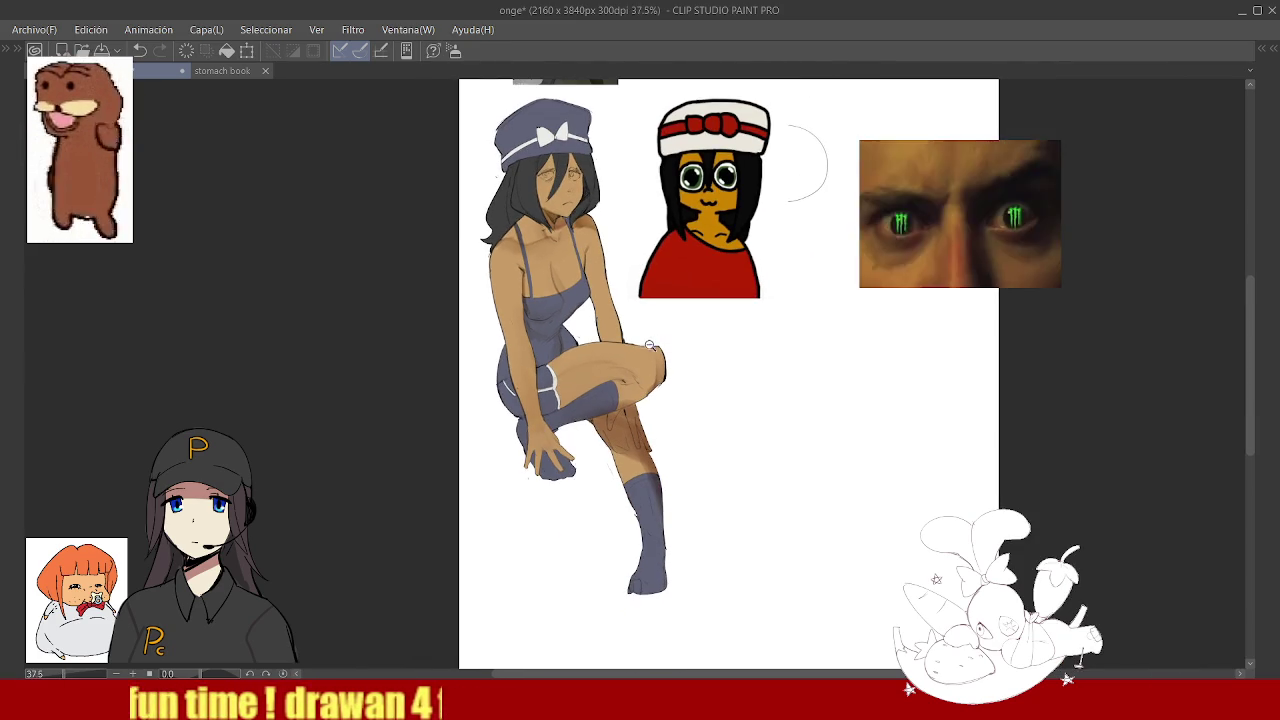
# Shade the forearm a darker brown
pyautogui.scroll(2, 643, 281)
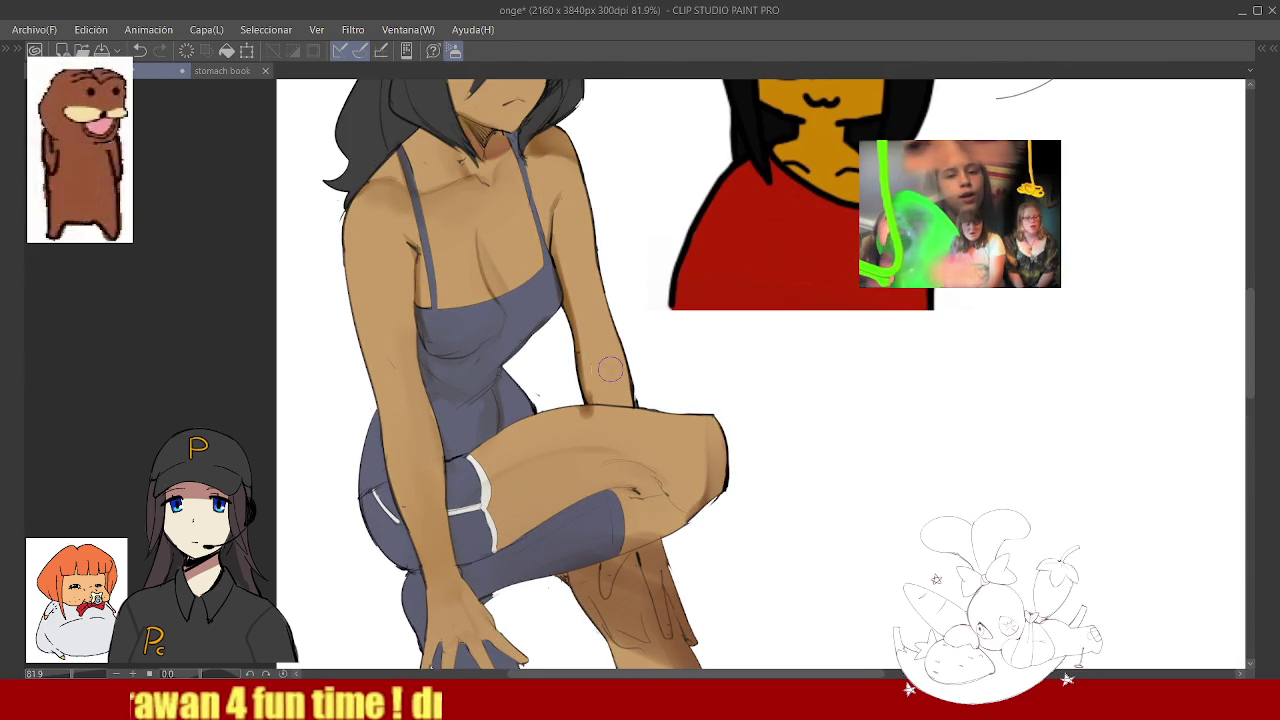
pyautogui.moveTo(610, 370)
pyautogui.mouseDown()
pyautogui.moveTo(627, 360)
pyautogui.moveTo(600, 385)
pyautogui.mouseUp()
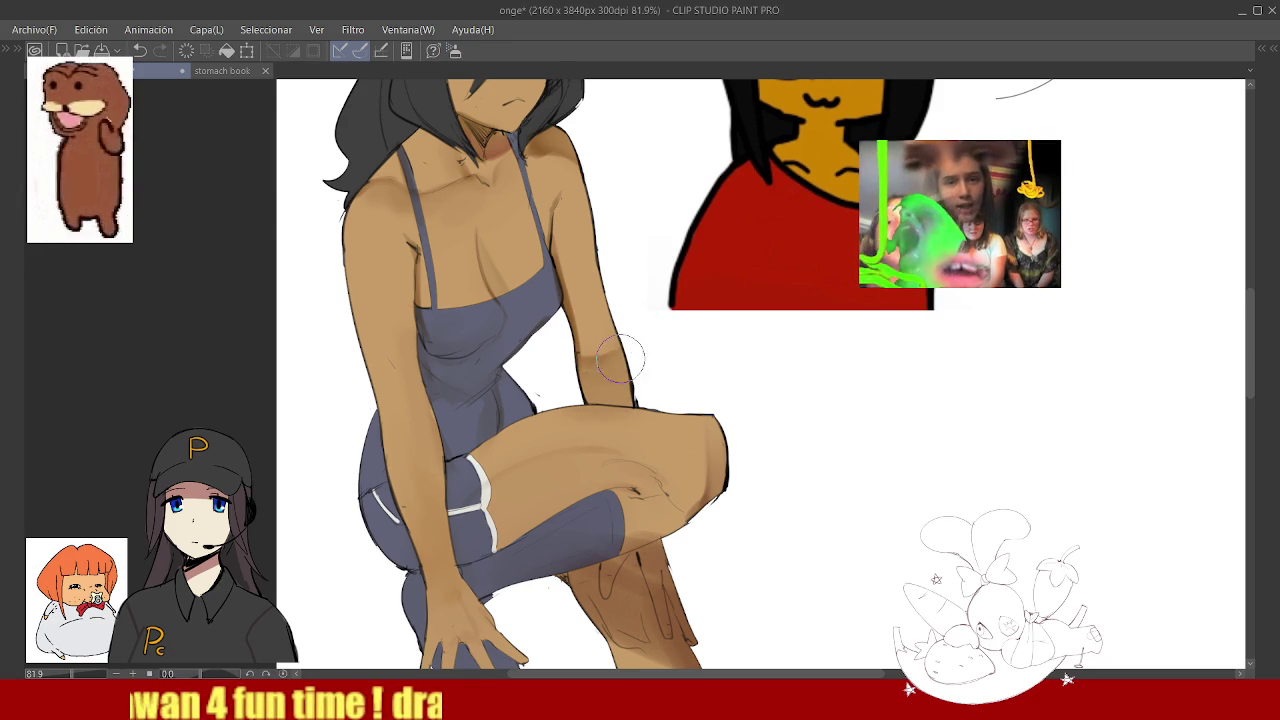
pyautogui.scroll(-2, 600, 402)
pyautogui.scroll(-2, 577, 407)
pyautogui.scroll(2, 497, 397)
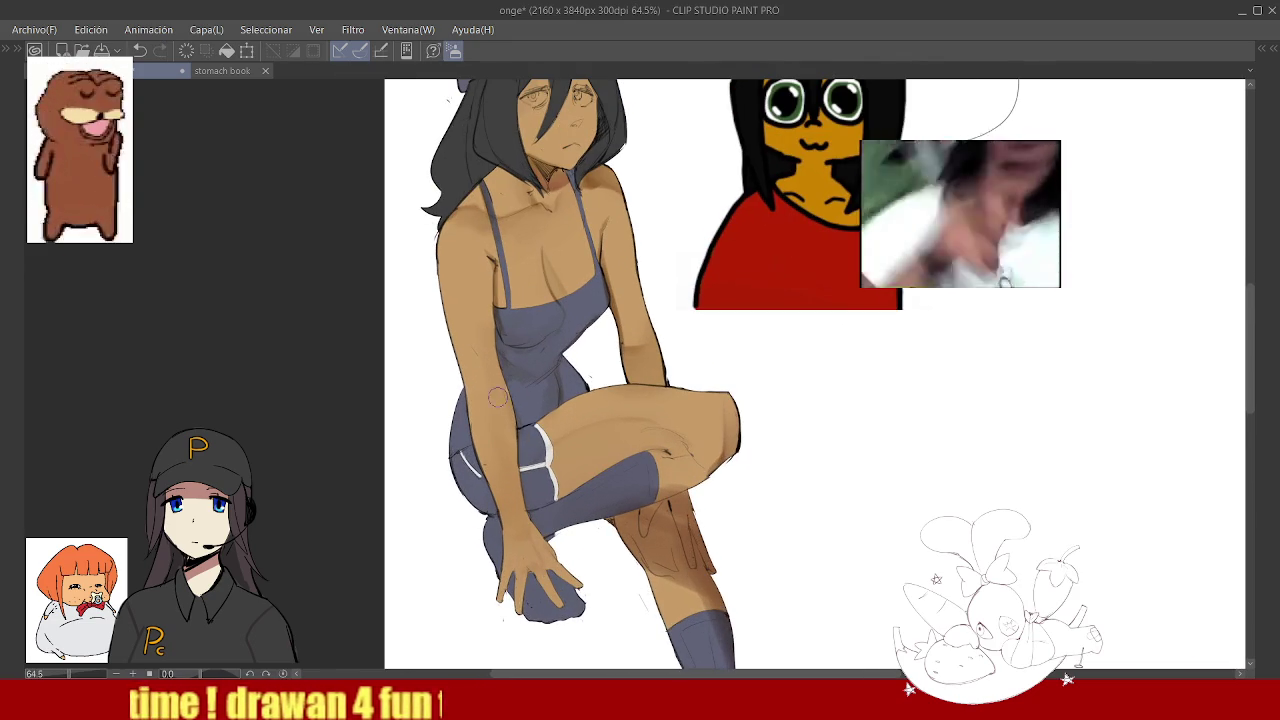
# Add darker brown shading along the left thigh
pyautogui.moveTo(500, 385)
pyautogui.mouseDown()
pyautogui.moveTo(470, 430)
pyautogui.moveTo(525, 515)
pyautogui.mouseUp()
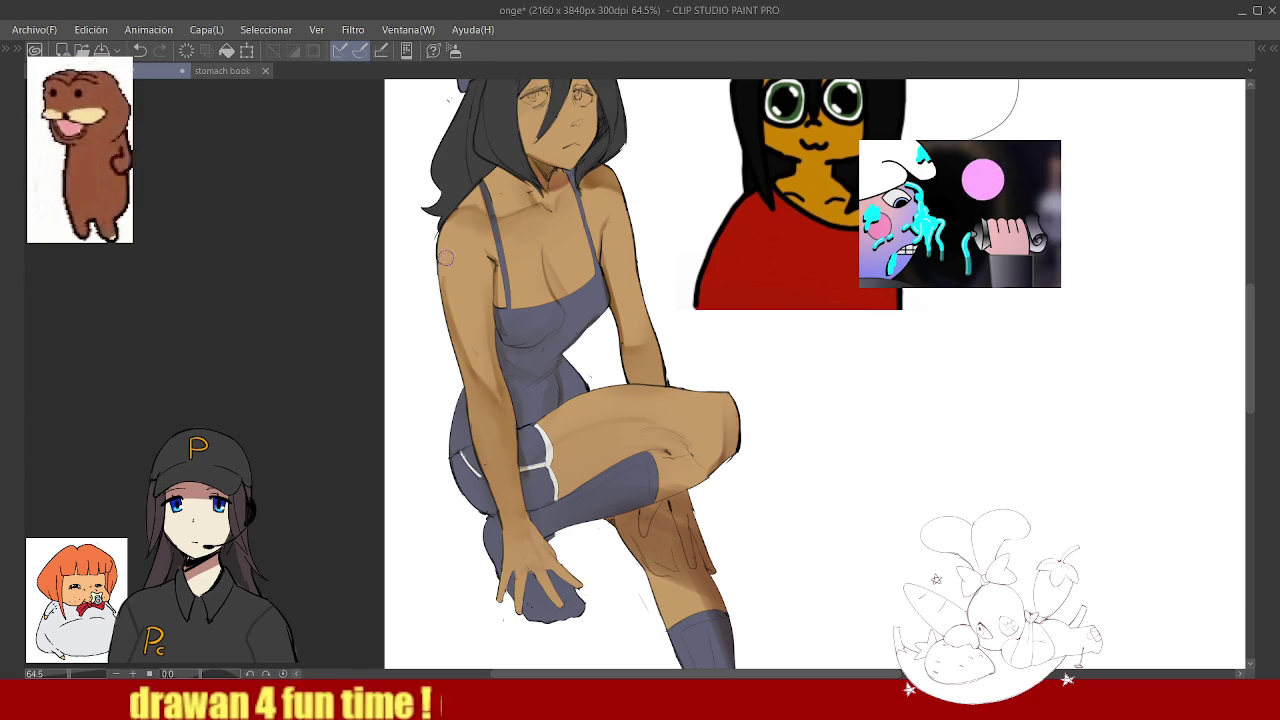
pyautogui.scroll(-2, 542, 339)
pyautogui.scroll(2, 573, 350)
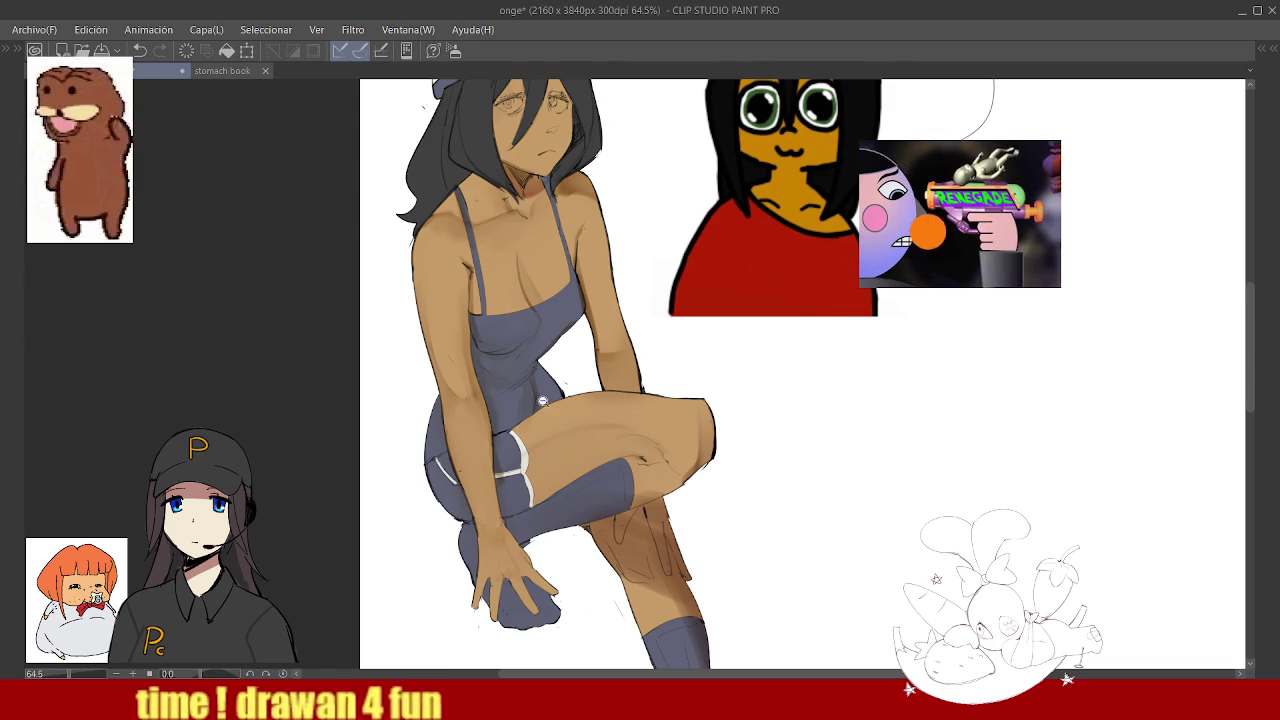
pyautogui.scroll(1, 516, 392)
pyautogui.scroll(-2, 530, 399)
pyautogui.scroll(3, 530, 399)
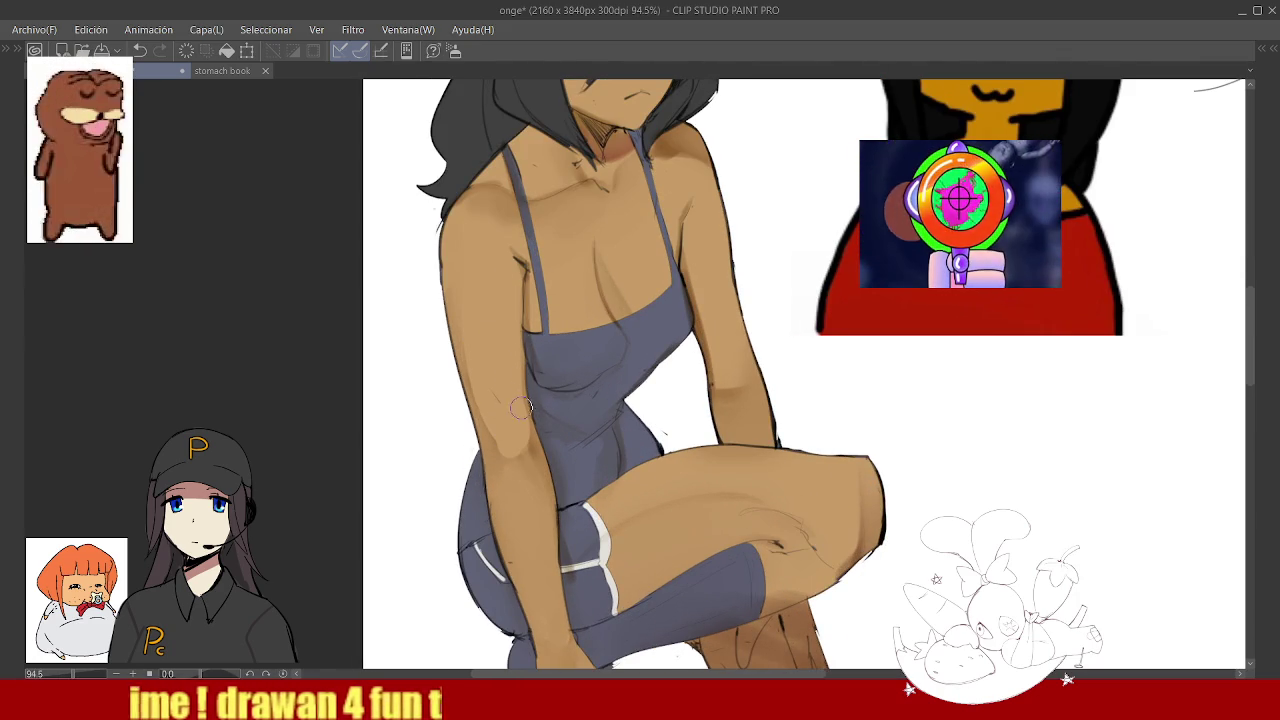
pyautogui.scroll(-1, 519, 455)
pyautogui.scroll(-1, 519, 455)
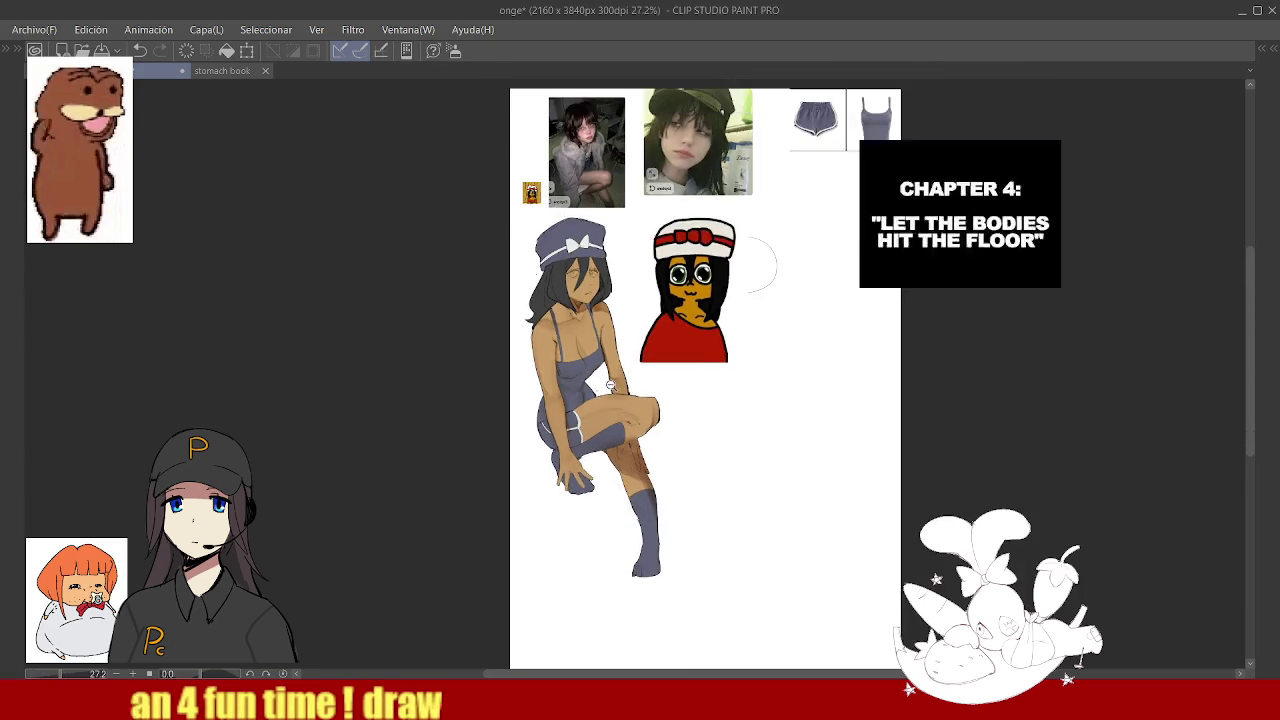
pyautogui.scroll(1, 560, 400)
pyautogui.scroll(1, 589, 366)
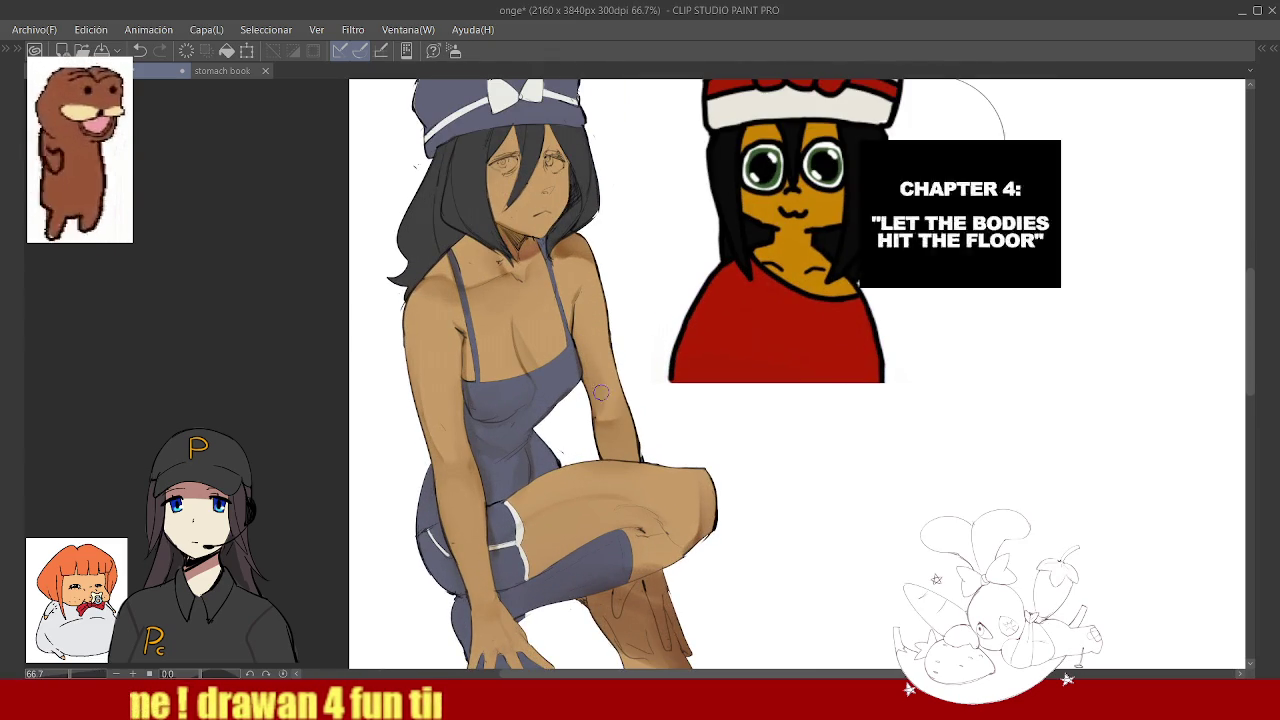
pyautogui.scroll(1, 594, 374)
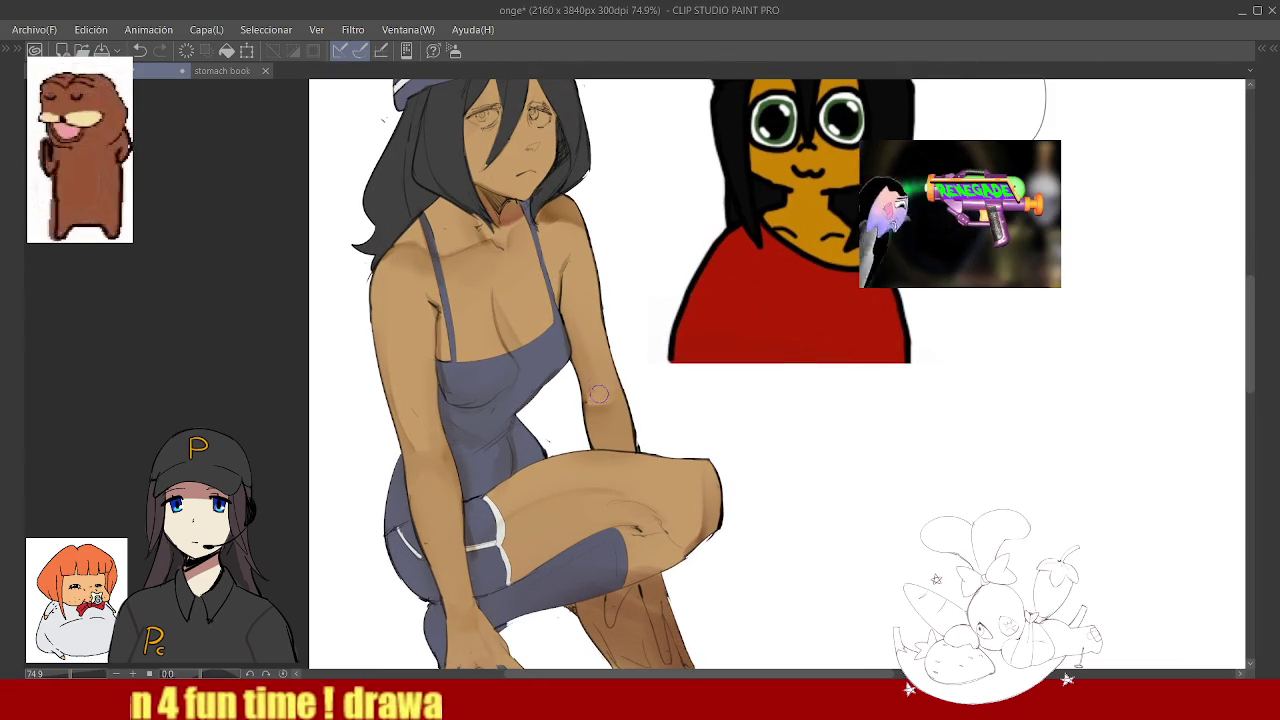
pyautogui.scroll(-2, 590, 326)
pyautogui.scroll(3, 530, 316)
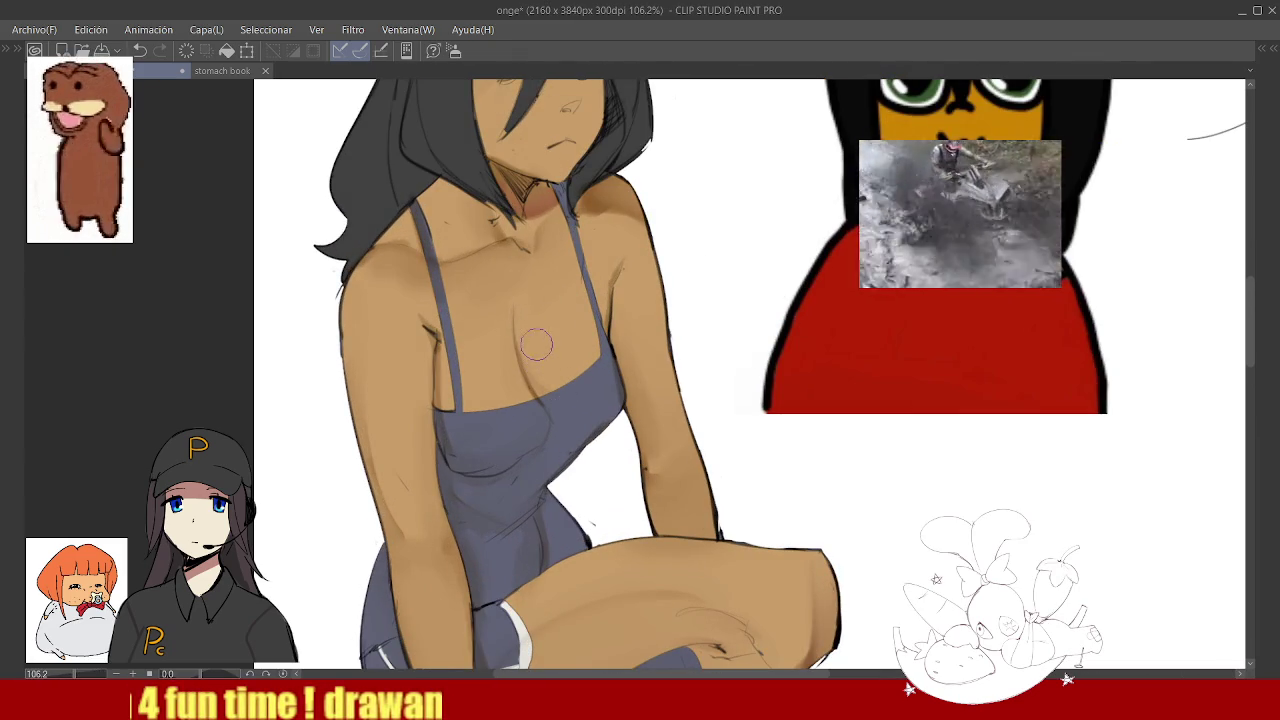
pyautogui.scroll(-3, 579, 320)
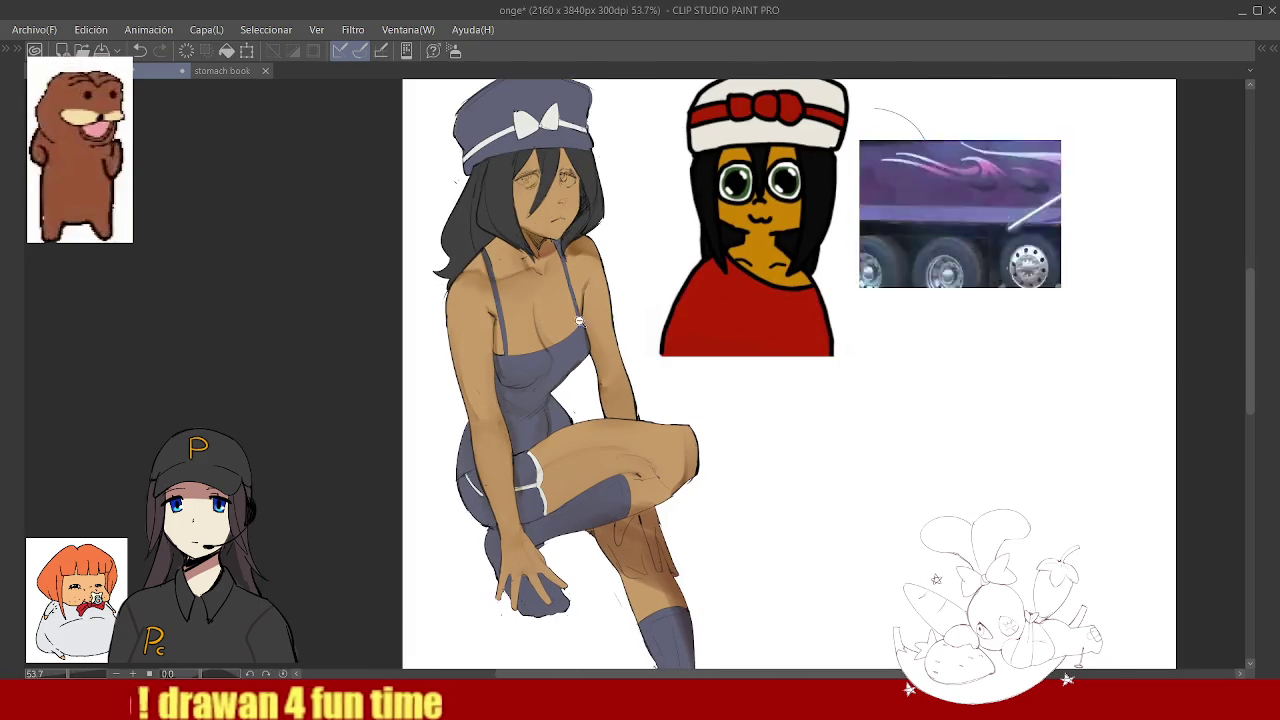
pyautogui.scroll(1, 603, 319)
pyautogui.scroll(1, 524, 338)
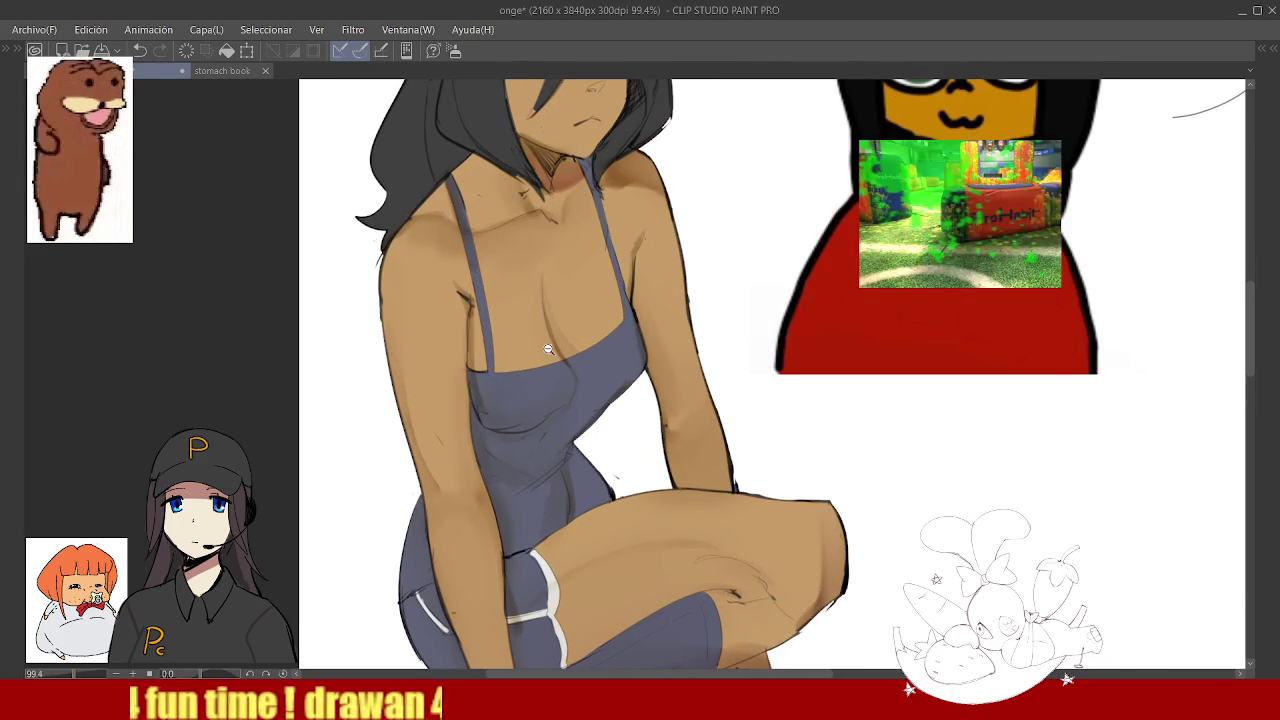
pyautogui.scroll(-2, 548, 348)
pyautogui.scroll(2, 549, 282)
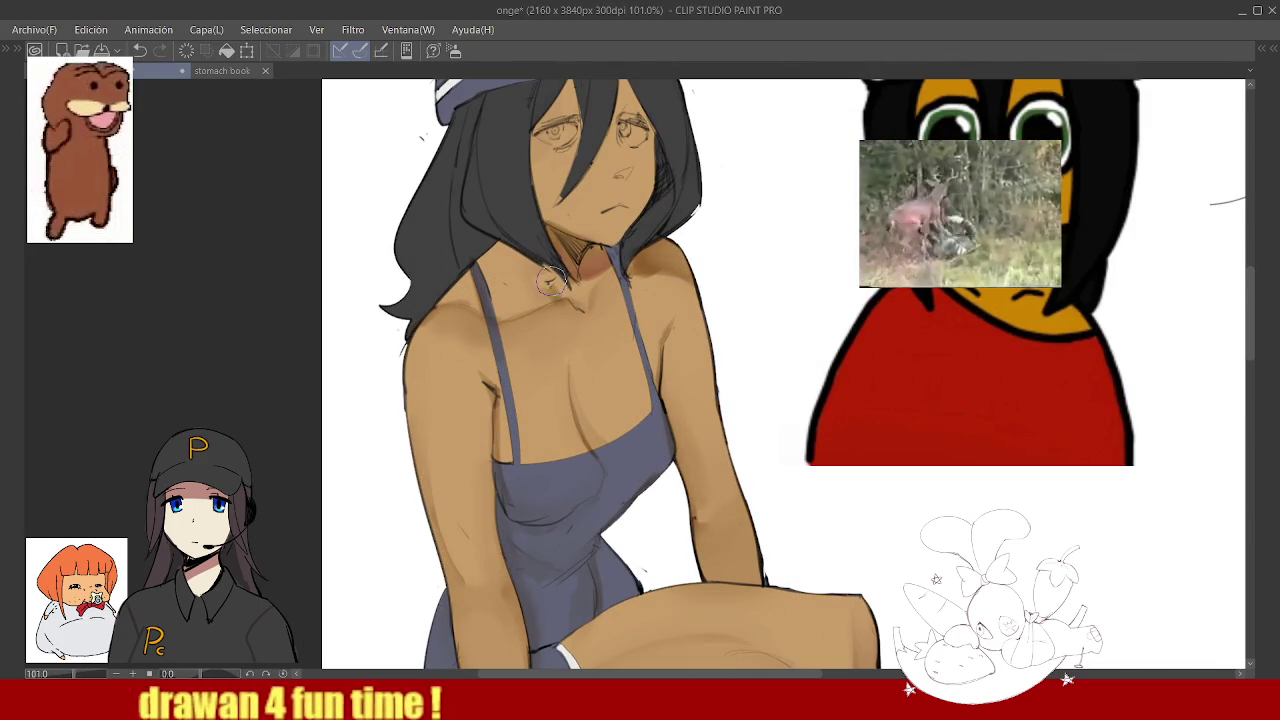
pyautogui.scroll(5, 545, 273)
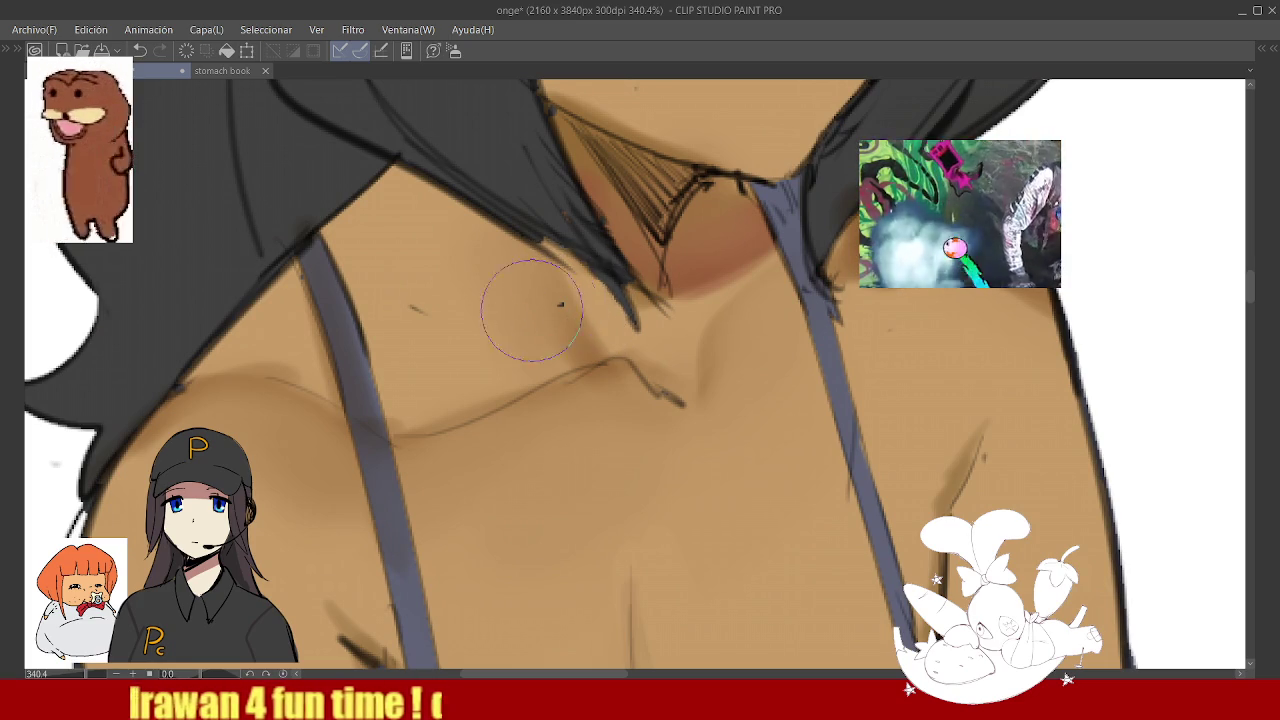
pyautogui.scroll(-5, 562, 305)
pyautogui.scroll(3, 565, 318)
pyautogui.scroll(-2, 562, 330)
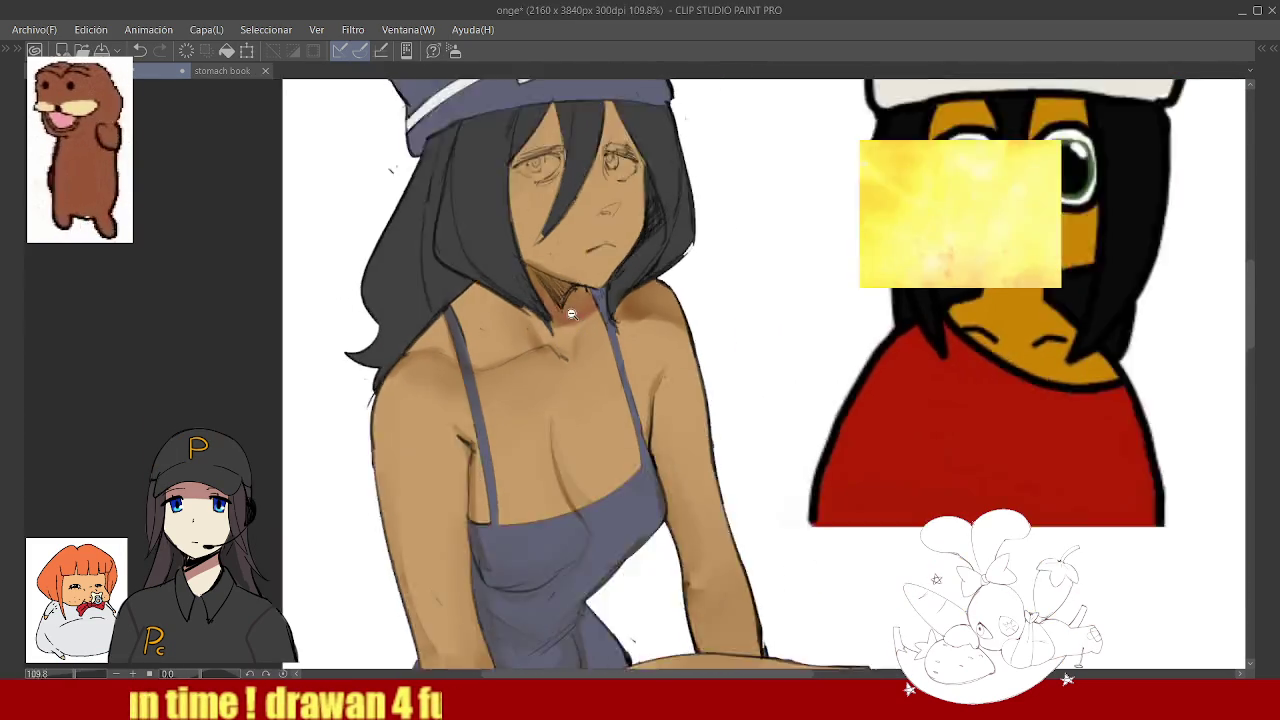
pyautogui.scroll(-3, 558, 345)
pyautogui.scroll(2, 554, 362)
pyautogui.scroll(-2, 554, 362)
pyautogui.scroll(2, 554, 362)
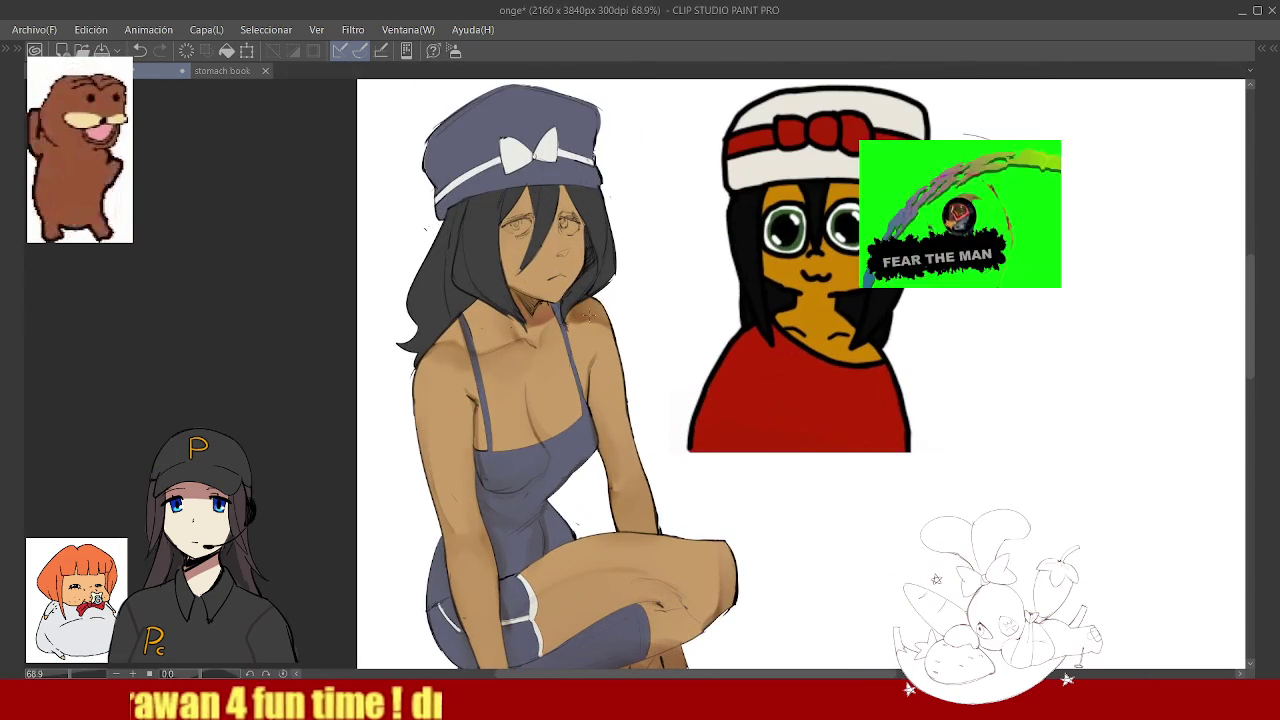
pyautogui.scroll(-3, 548, 335)
pyautogui.scroll(1, 576, 357)
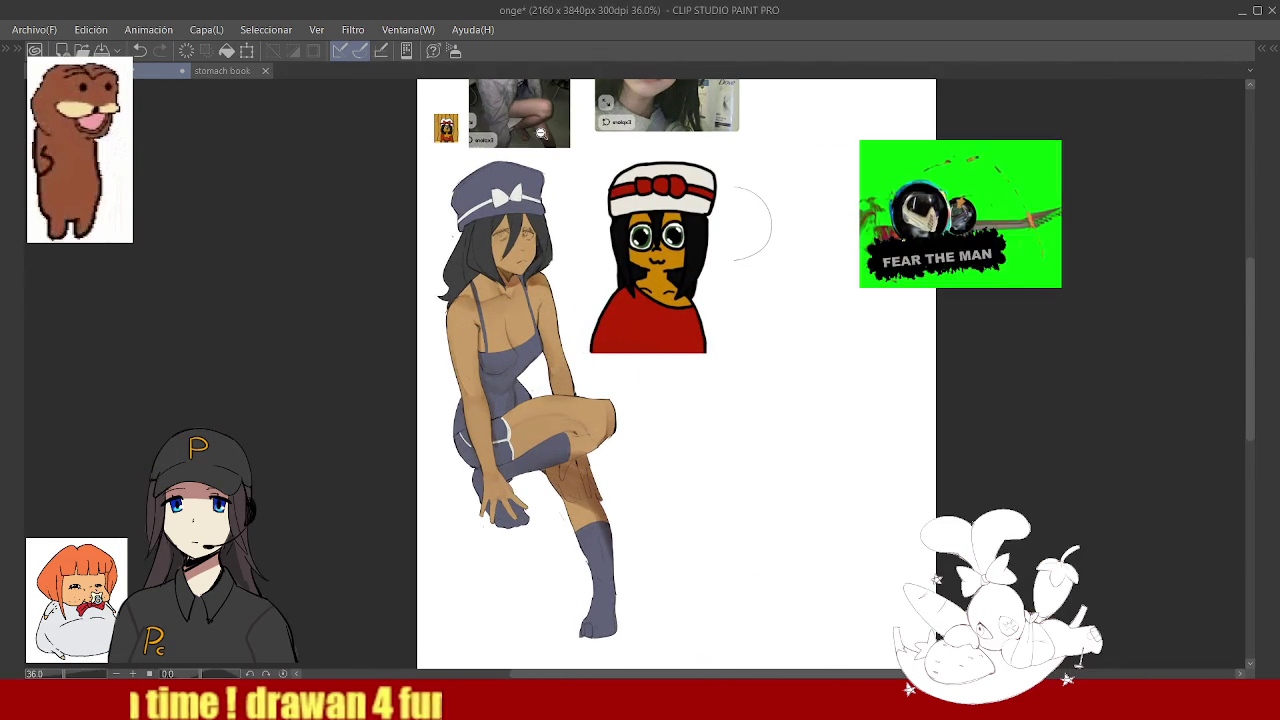
pyautogui.scroll(1, 578, 365)
pyautogui.scroll(2, 550, 300)
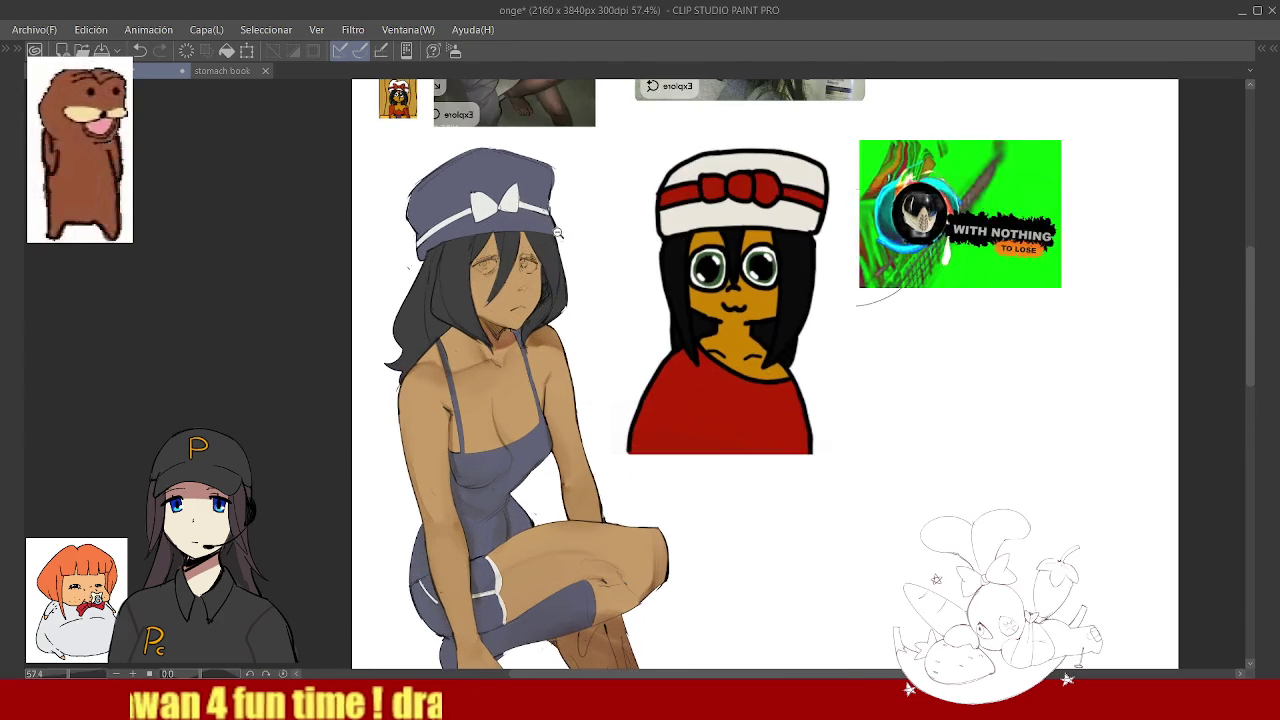
pyautogui.scroll(-3, 556, 316)
pyautogui.scroll(2, 540, 330)
pyautogui.scroll(9, 500, 350)
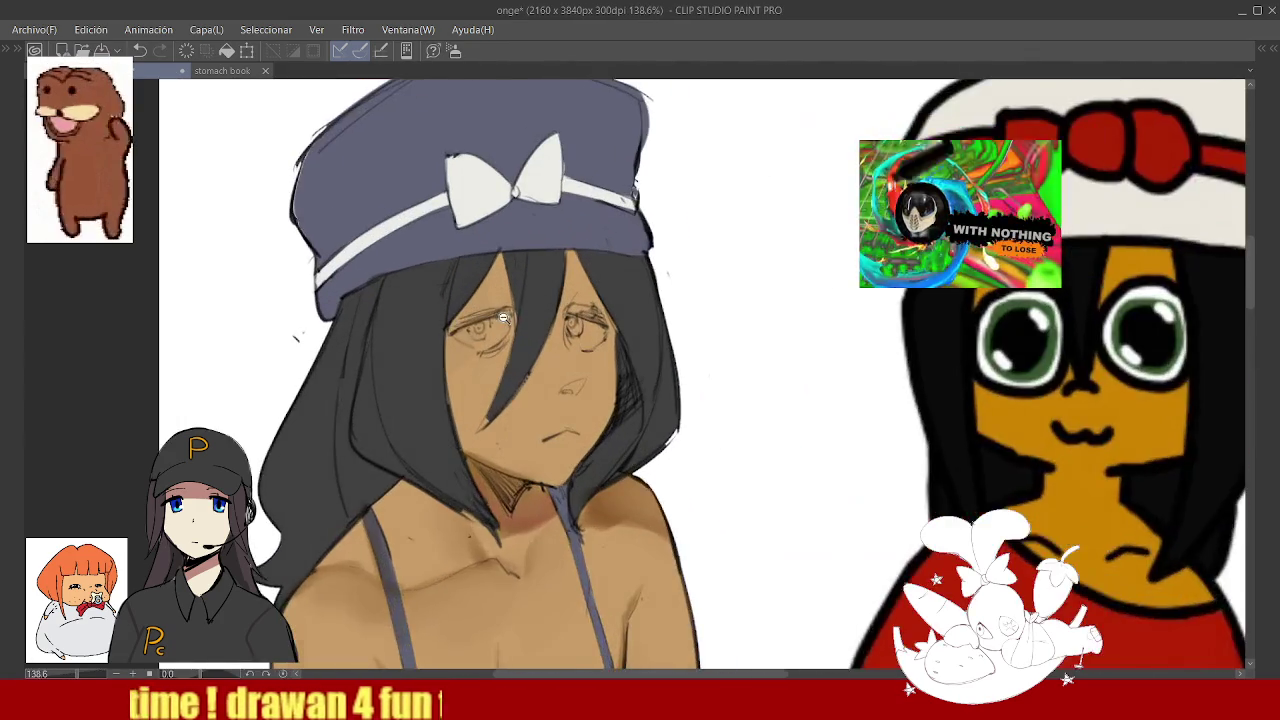
pyautogui.moveTo(474, 355)
pyautogui.mouseDown()
pyautogui.moveTo(518, 306)
pyautogui.moveTo(646, 304)
pyautogui.moveTo(641, 318)
pyautogui.mouseUp()
# Undo a stray hair-strand line and airbrush soft dark shading onto the hair
pyautogui.moveTo(604, 200); pyautogui.dragTo(548, 366)
pyautogui.hotkey('ctrl', 'z')
pyautogui.hotkey('ctrl', 'z')
pyautogui.scroll(-1, 547, 366)
pyautogui.moveTo(430, 440)
pyautogui.mouseDown()
pyautogui.moveTo(467, 480)
pyautogui.moveTo(430, 470)
pyautogui.mouseUp()
pyautogui.scroll(-4, 430, 420)
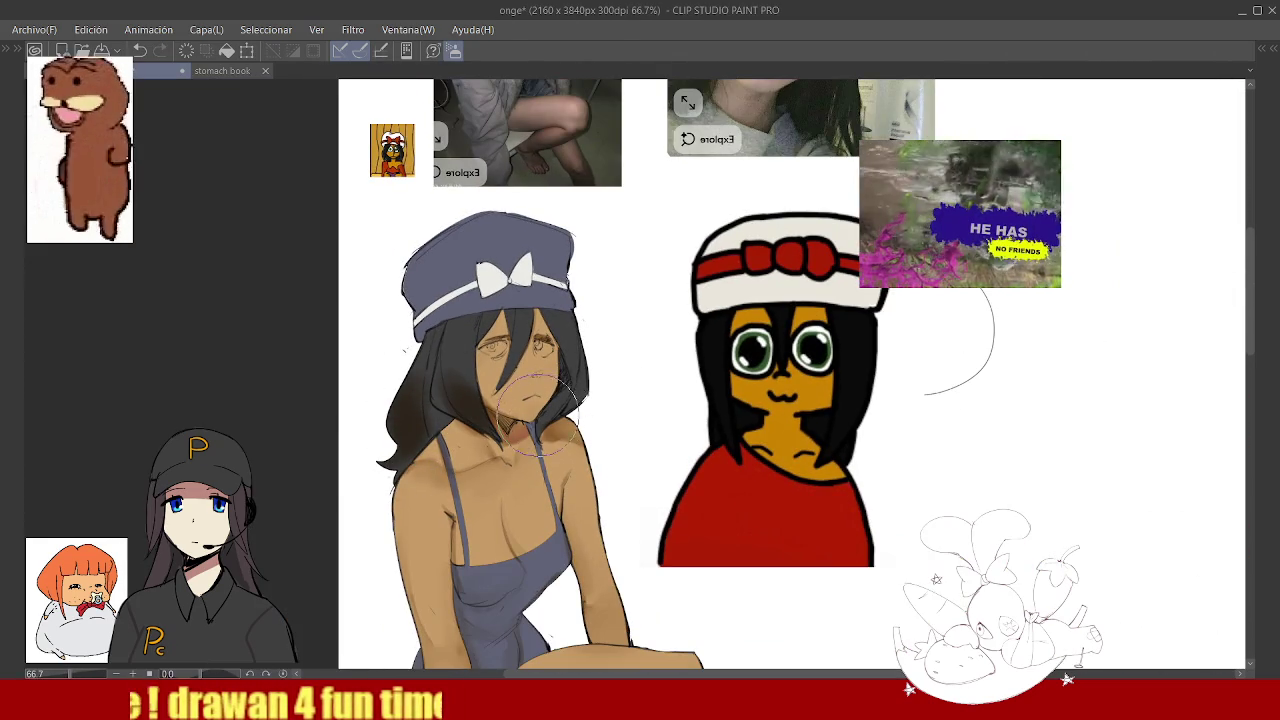
pyautogui.scroll(1, 575, 375)
pyautogui.scroll(1, 555, 362)
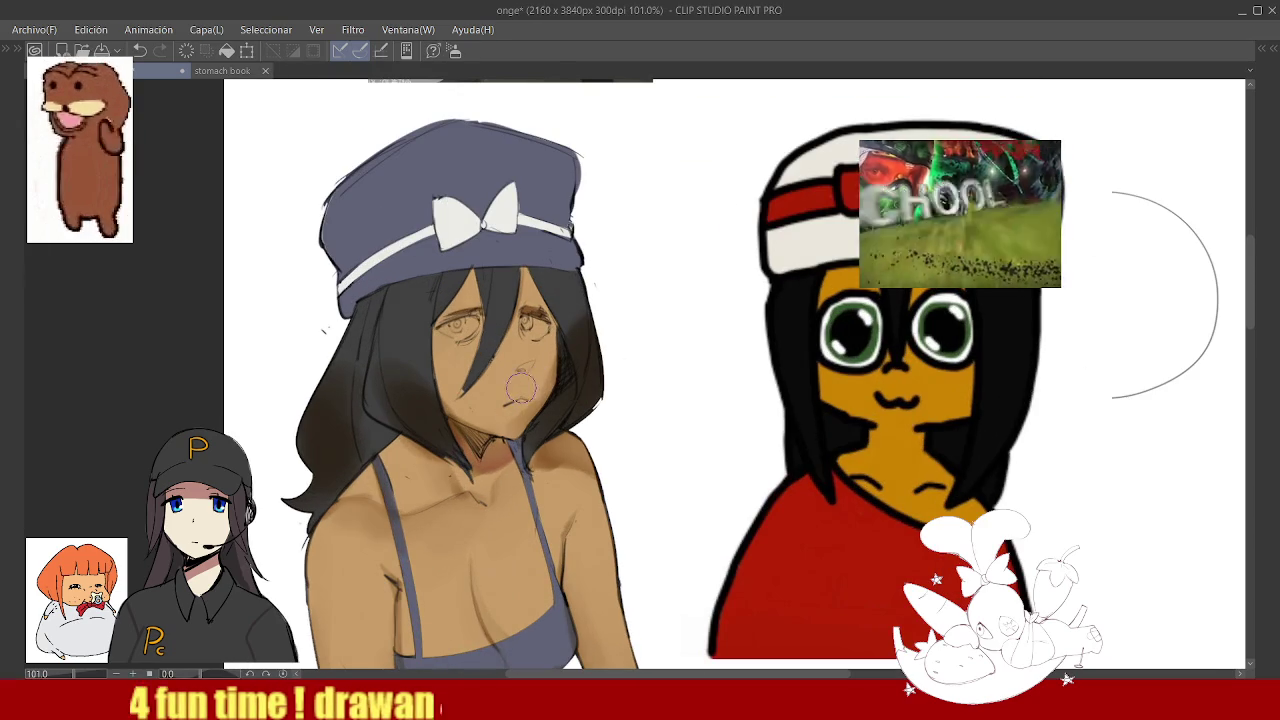
# Fine-tune the brush size with ] and [ while toggling the palettes
pyautogui.press(']')
pyautogui.press(']')
pyautogui.press(']')
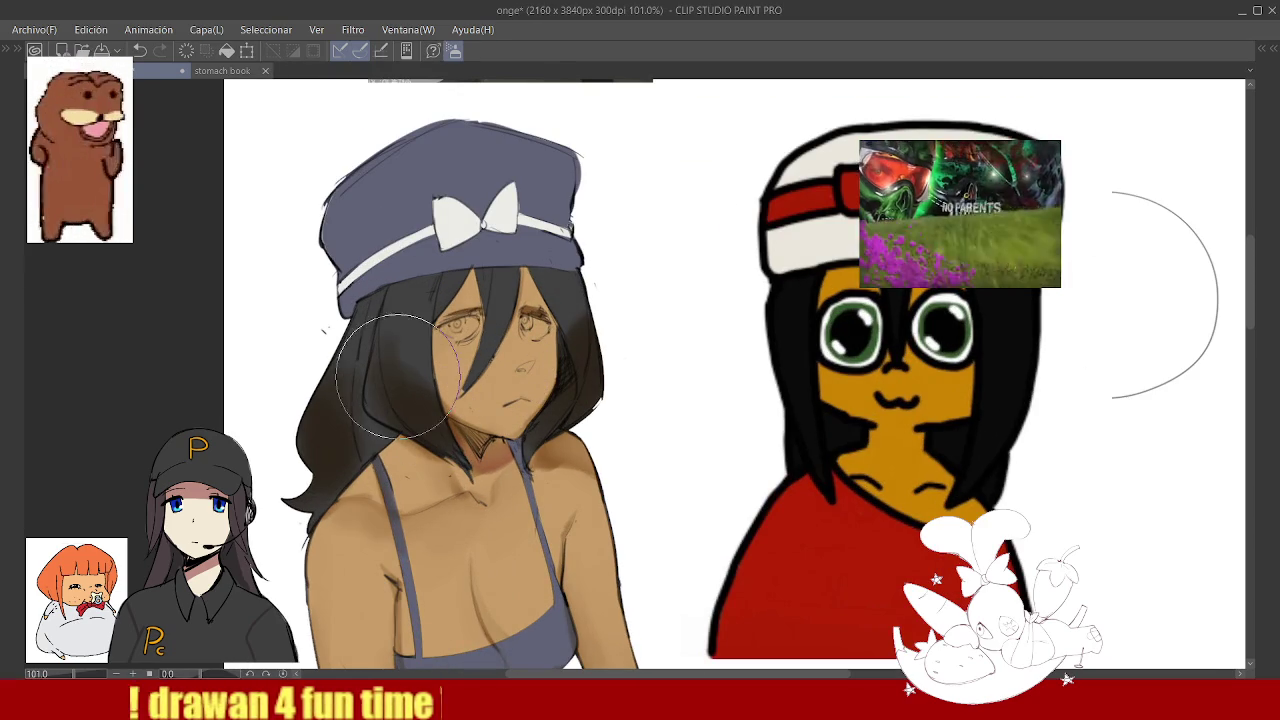
pyautogui.press('[')
pyautogui.press('[')
pyautogui.press('[')
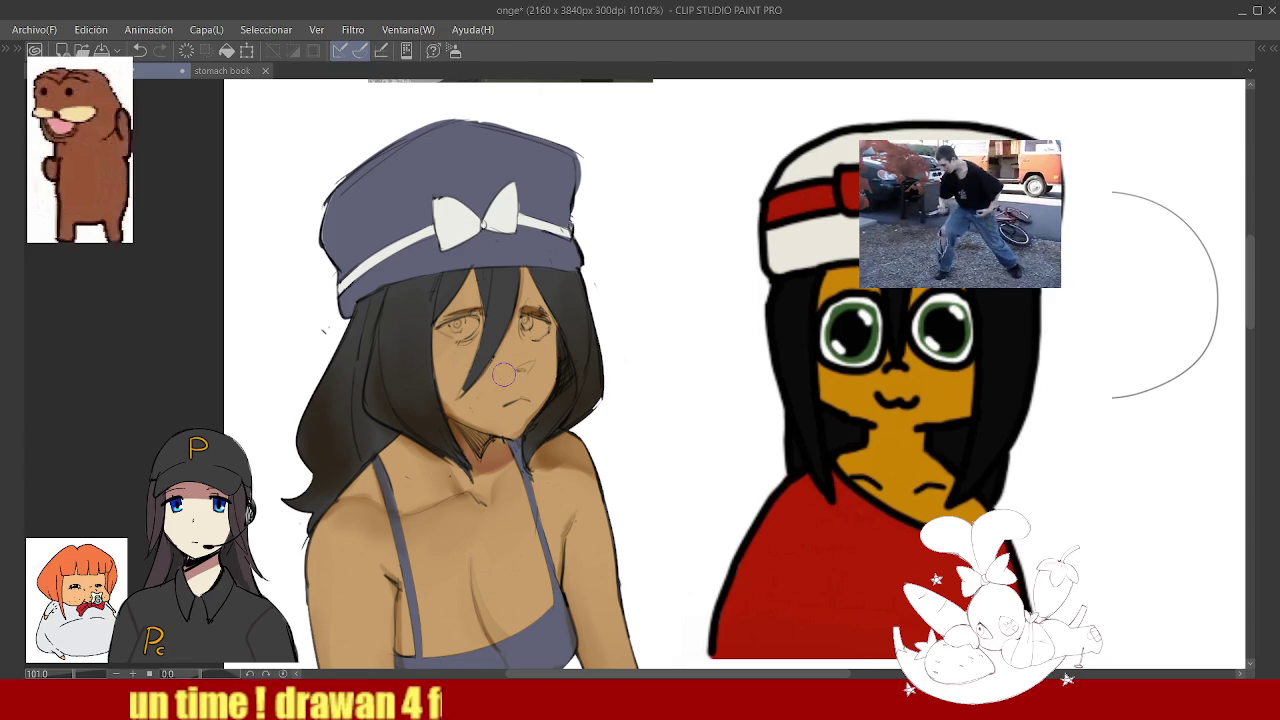
pyautogui.press('Tab')
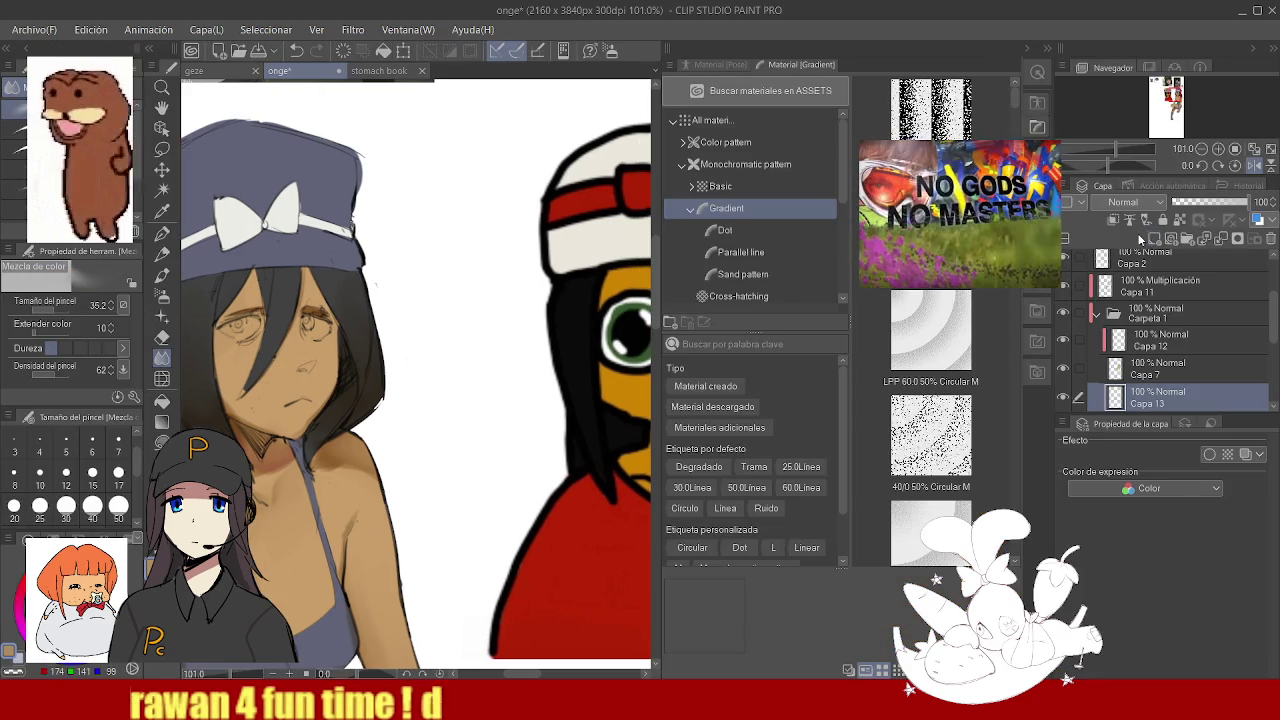
pyautogui.press('Tab')
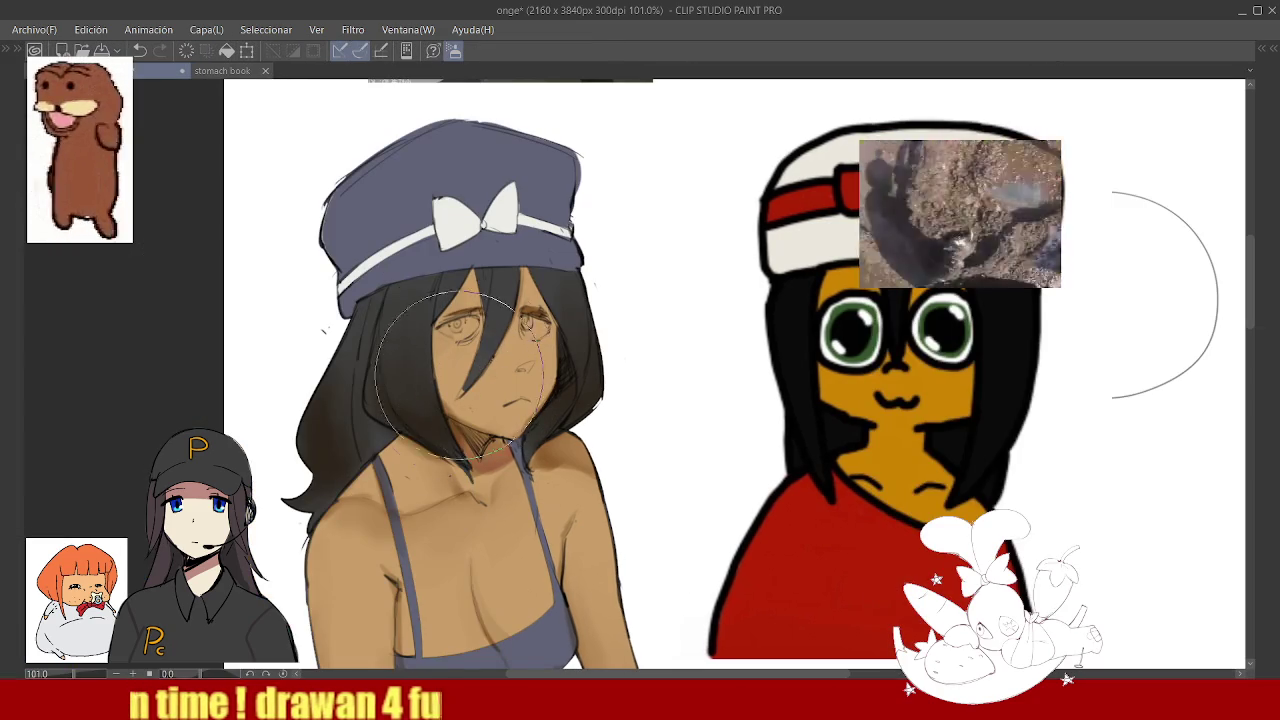
pyautogui.press(']')
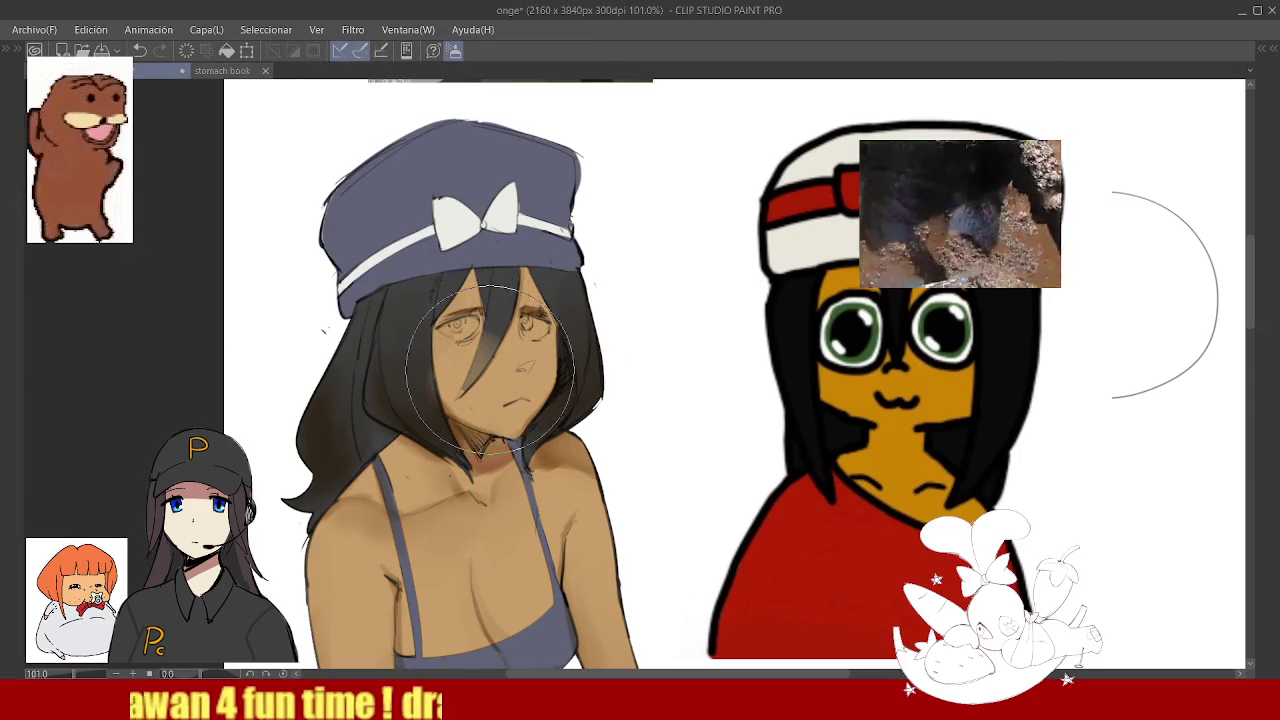
pyautogui.press('[')
pyautogui.press('[')
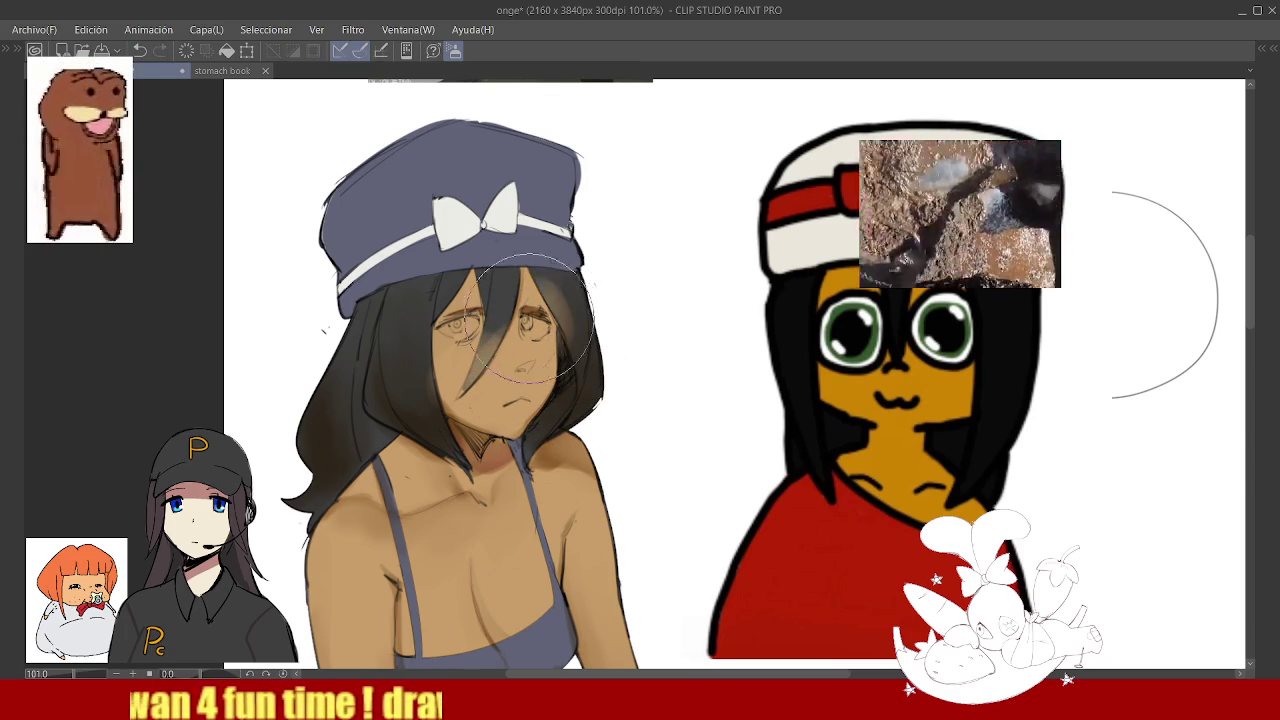
pyautogui.scroll(-4, 521, 358)
pyautogui.scroll(3, 521, 358)
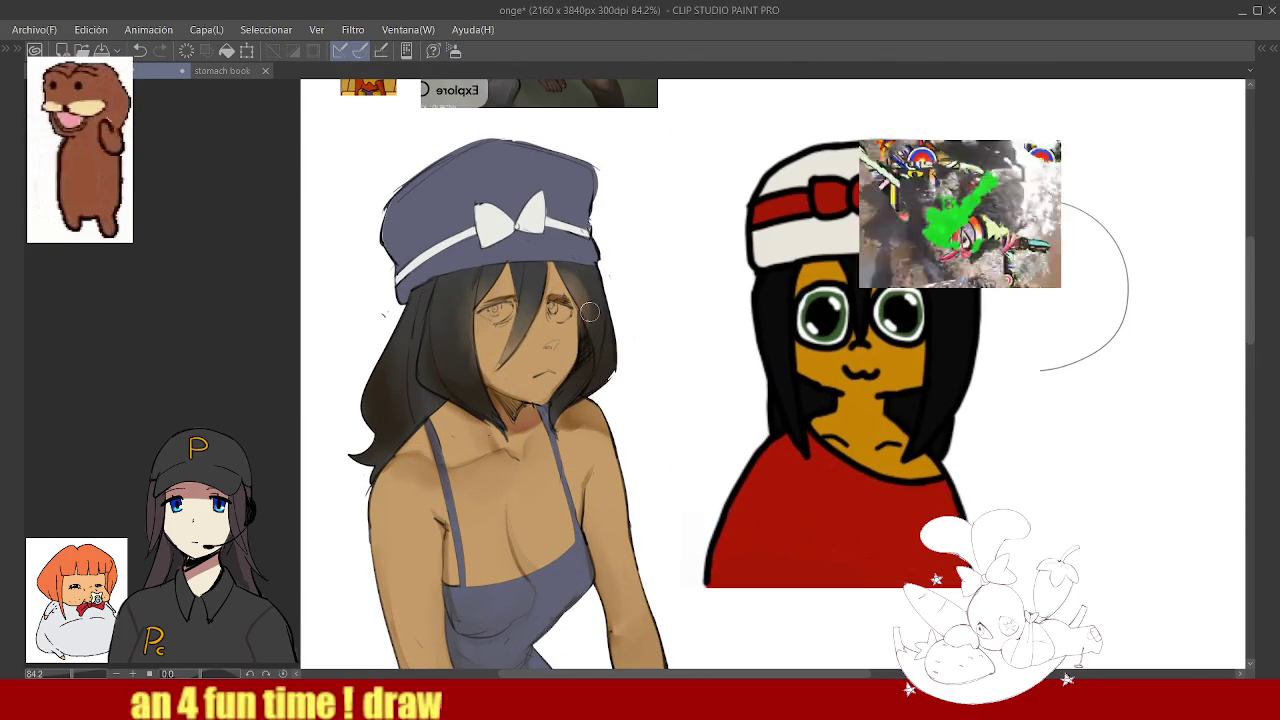
# Shrink the brush and redraw the lines along the nose bridge
pyautogui.scroll(-3, 598, 320)
pyautogui.scroll(5, 598, 320)
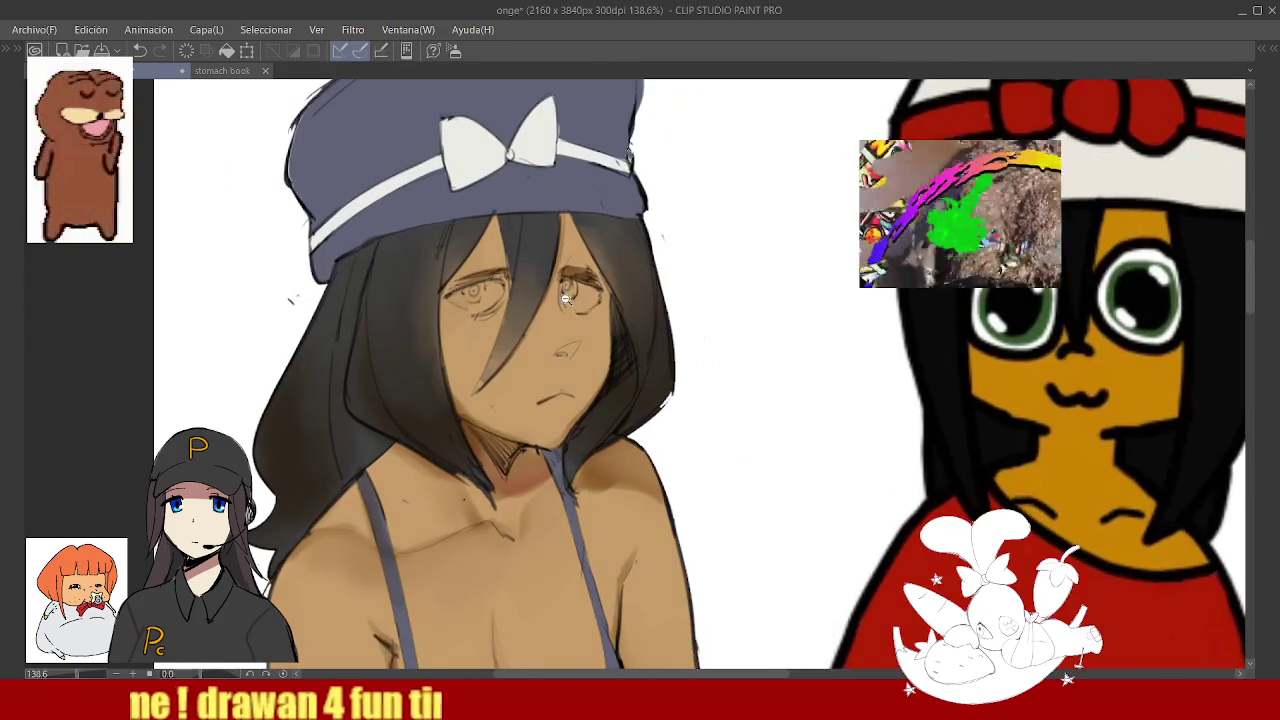
pyautogui.scroll(4, 580, 360)
pyautogui.press('[')
pyautogui.press('[')
pyautogui.press('[')
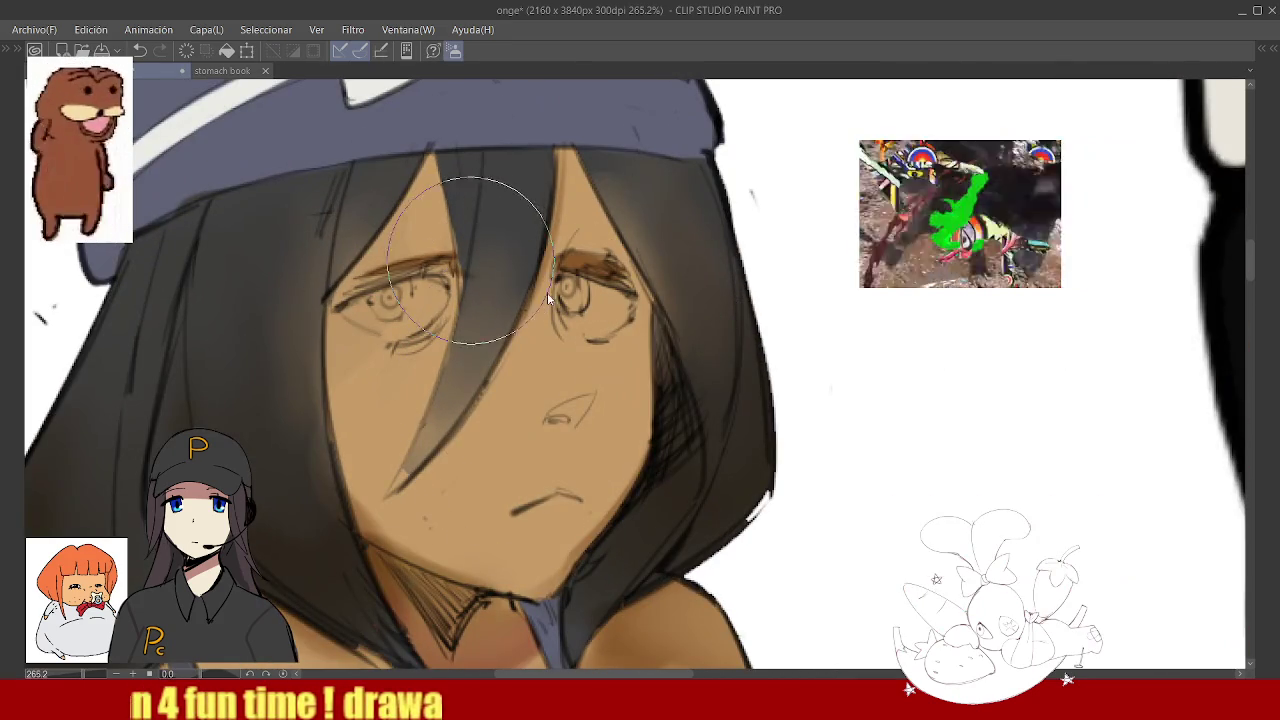
pyautogui.press('[')
pyautogui.press('[')
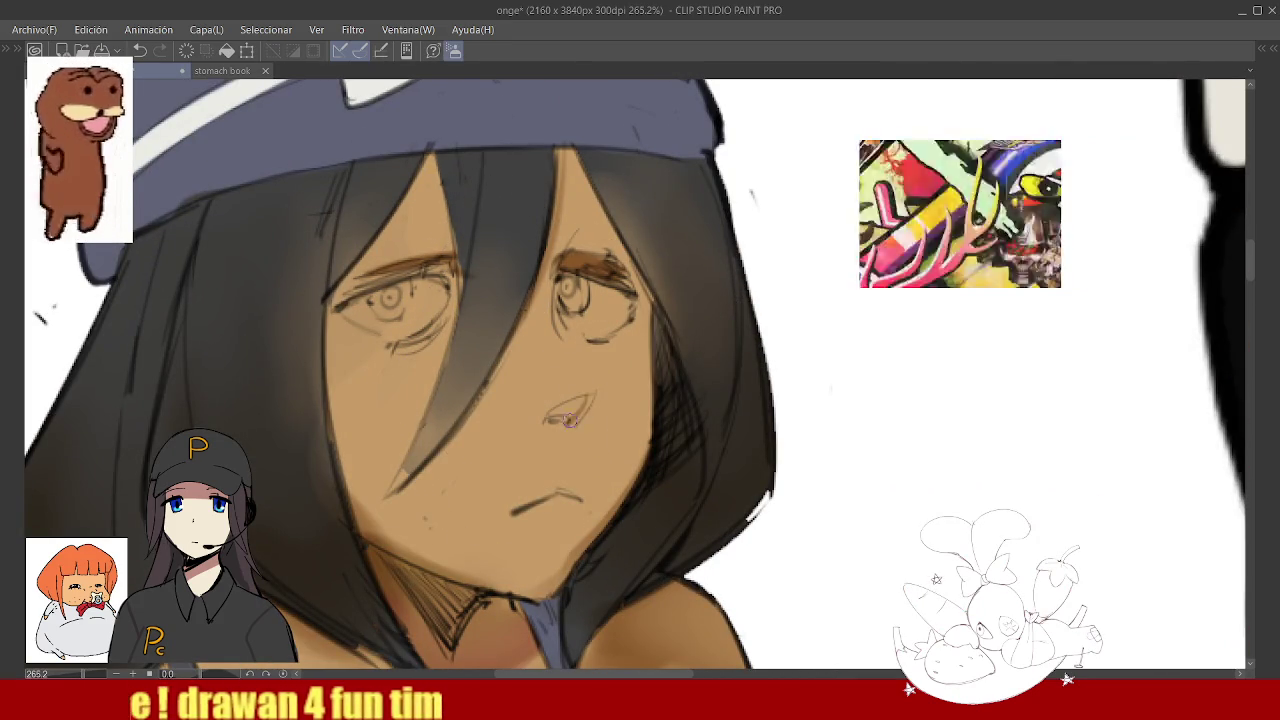
pyautogui.moveTo(585, 411)
pyautogui.mouseDown()
pyautogui.moveTo(550, 402)
pyautogui.moveTo(565, 362)
pyautogui.moveTo(590, 390)
pyautogui.moveTo(575, 428)
pyautogui.moveTo(585, 390)
pyautogui.moveTo(595, 405)
pyautogui.mouseUp()
pyautogui.moveTo(600, 335); pyautogui.dragTo(560, 425)
pyautogui.moveTo(575, 365)
pyautogui.mouseDown()
pyautogui.moveTo(557, 379)
pyautogui.moveTo(586, 382)
pyautogui.moveTo(590, 420)
pyautogui.moveTo(565, 410)
pyautogui.moveTo(558, 422)
pyautogui.moveTo(575, 416)
pyautogui.mouseUp()
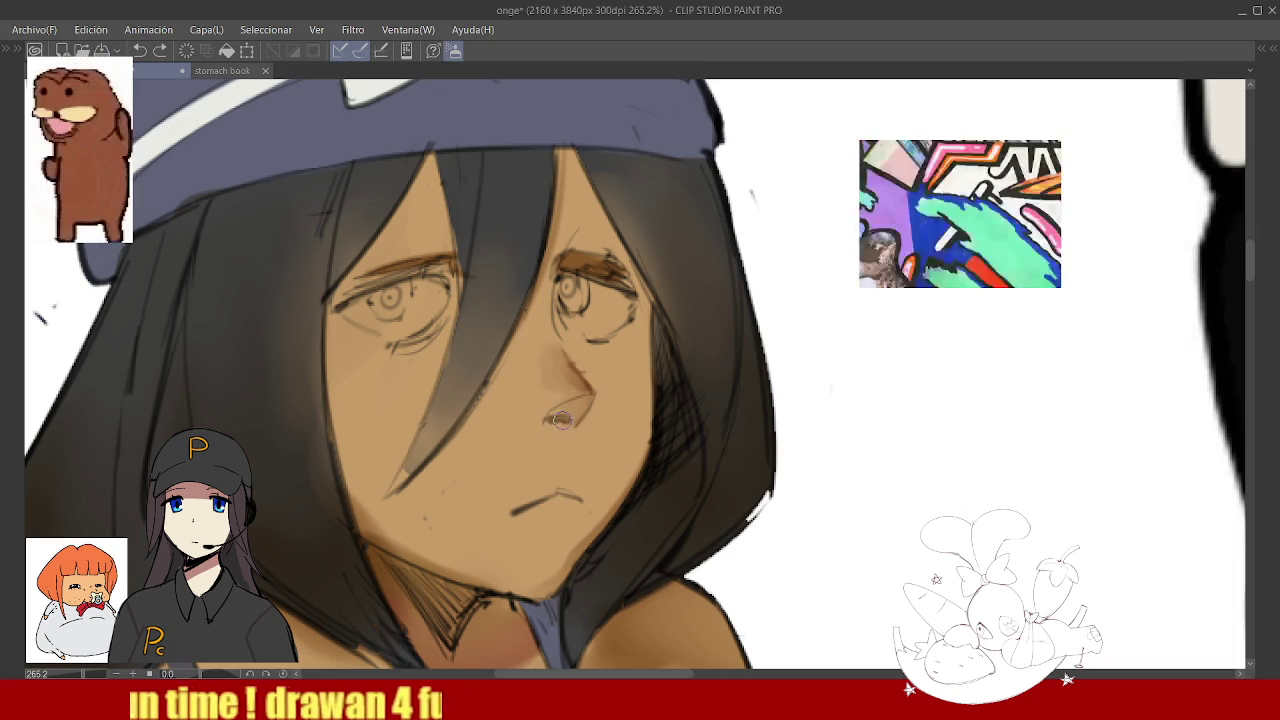
# Replace the too-dark nostril stroke with a lighter, smaller nostril mark
pyautogui.hotkey('ctrl', 'z')
pyautogui.scroll(-5, 540, 420)
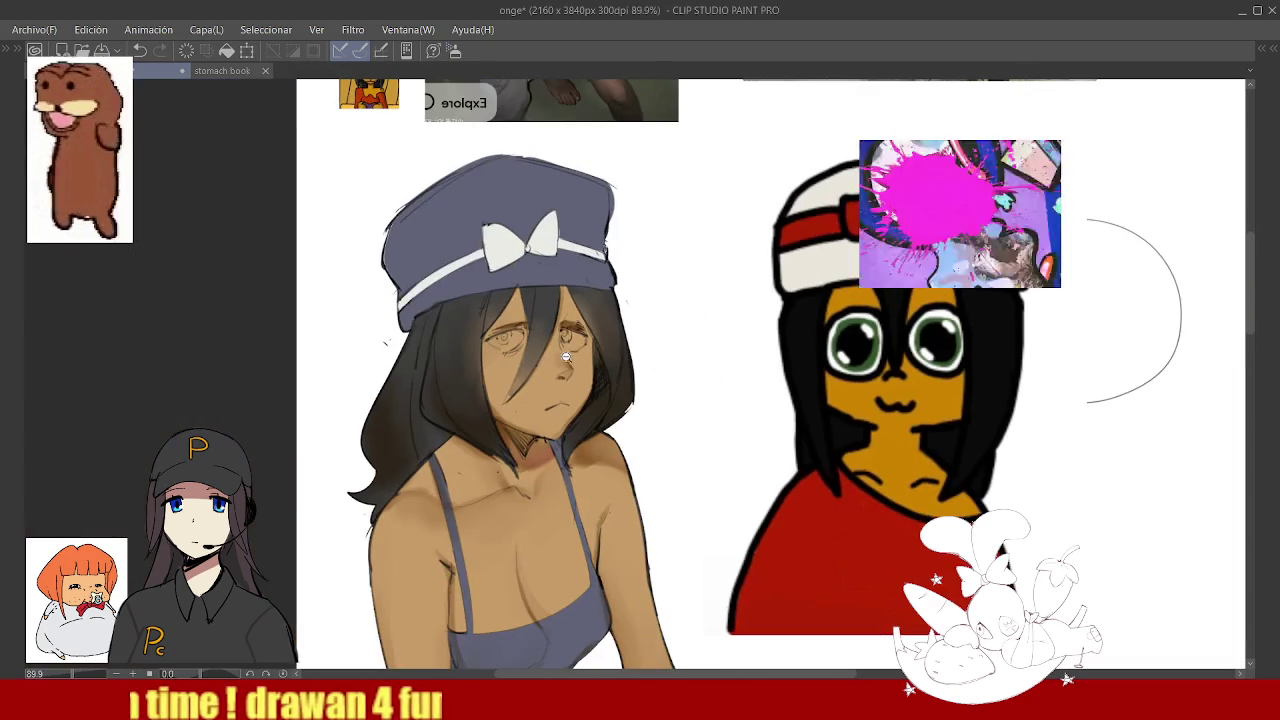
pyautogui.scroll(5, 551, 369)
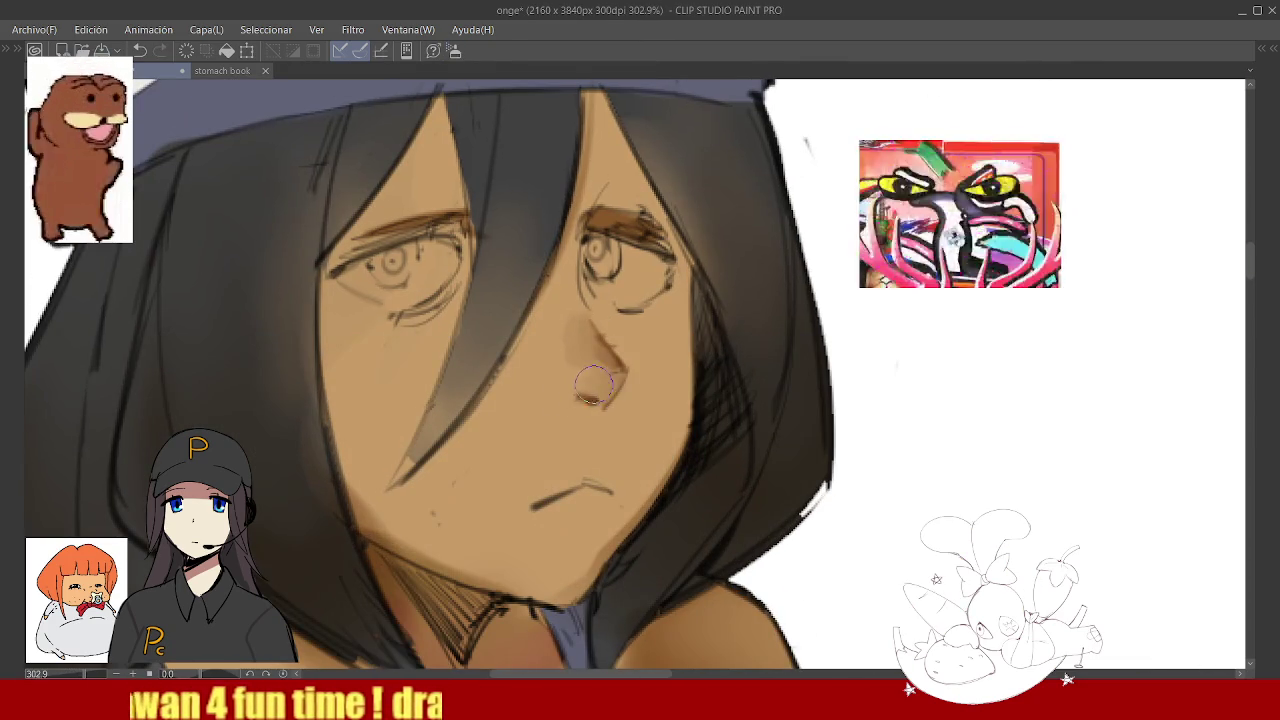
pyautogui.moveTo(586, 398); pyautogui.dragTo(592, 398)
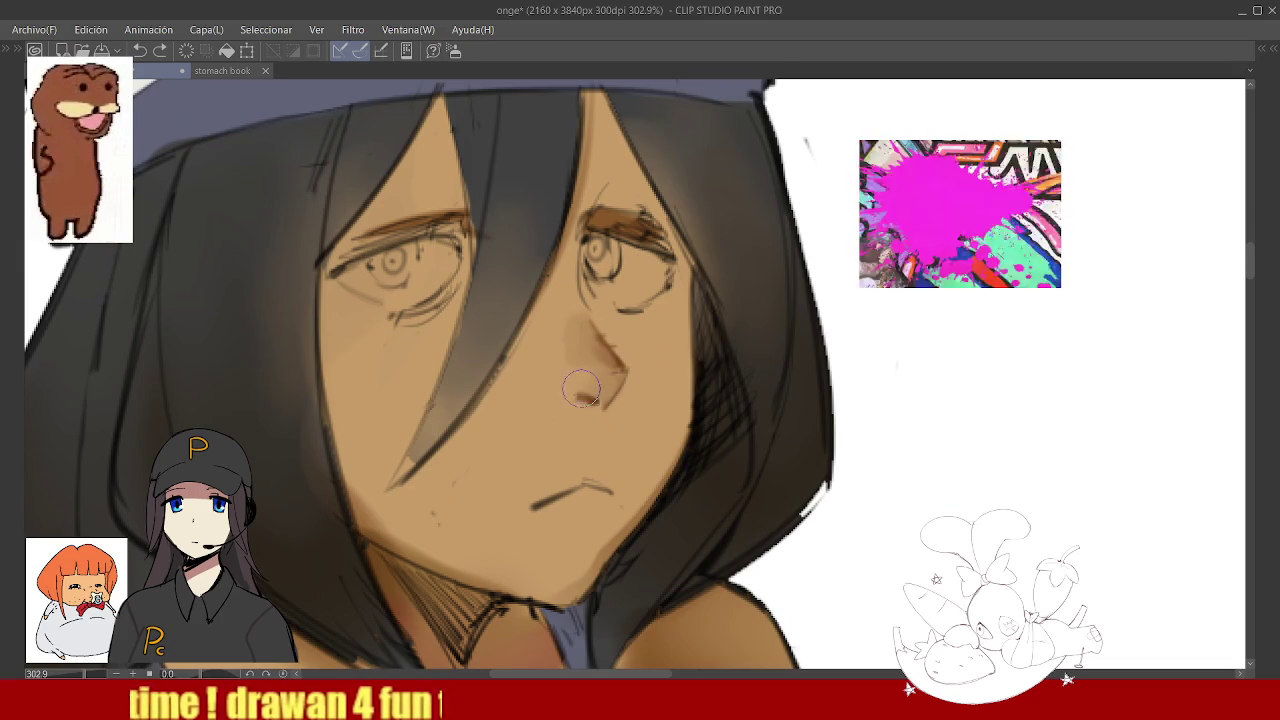
pyautogui.scroll(-3, 526, 363)
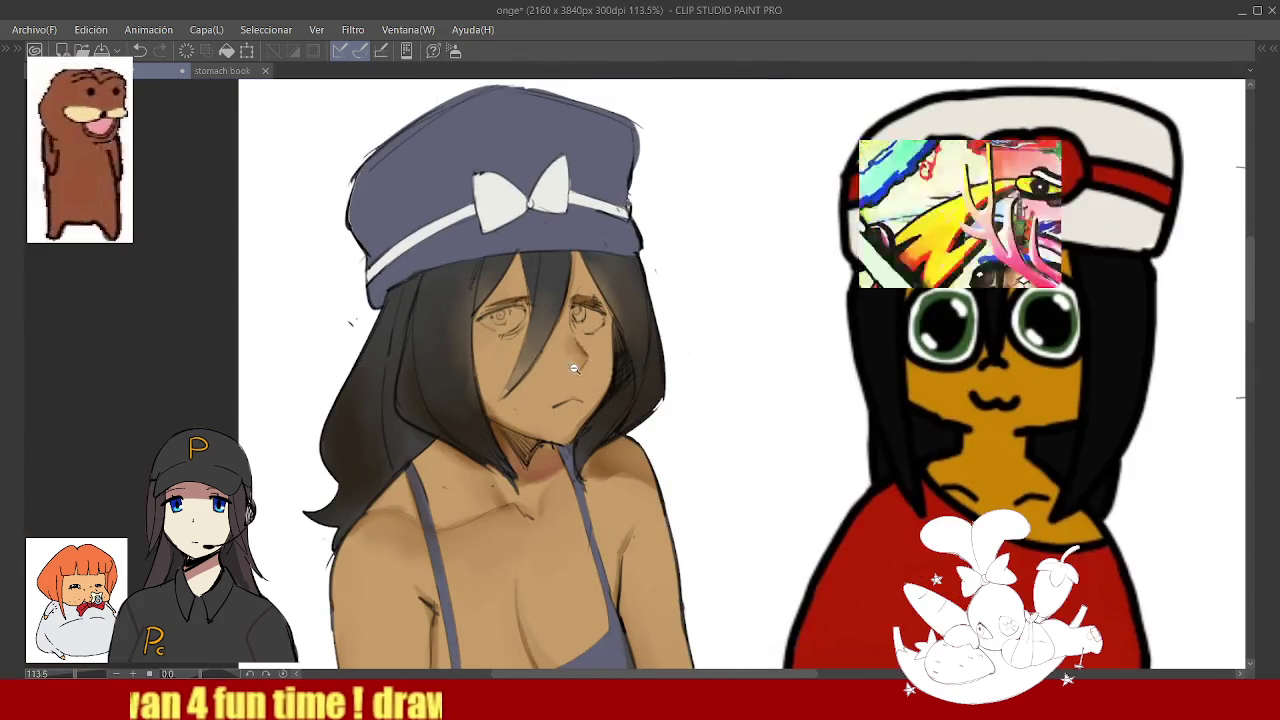
pyautogui.scroll(3, 570, 368)
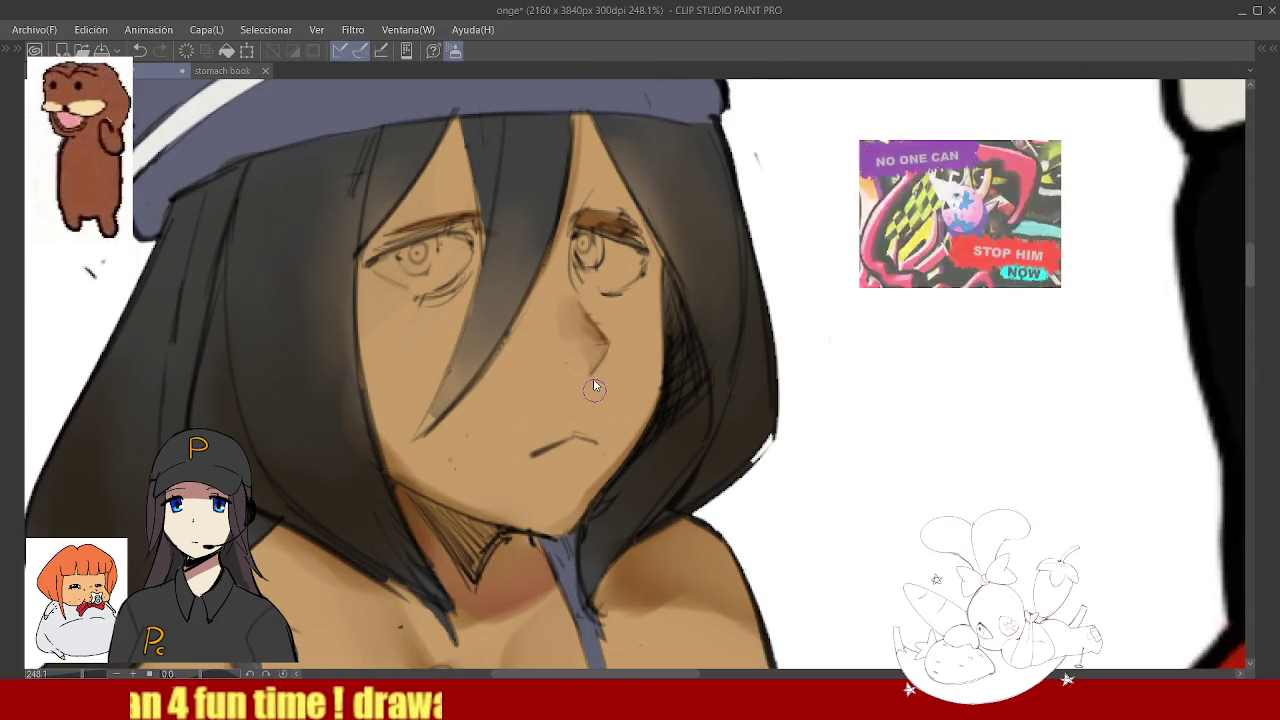
pyautogui.scroll(-5, 590, 376)
pyautogui.scroll(3, 559, 369)
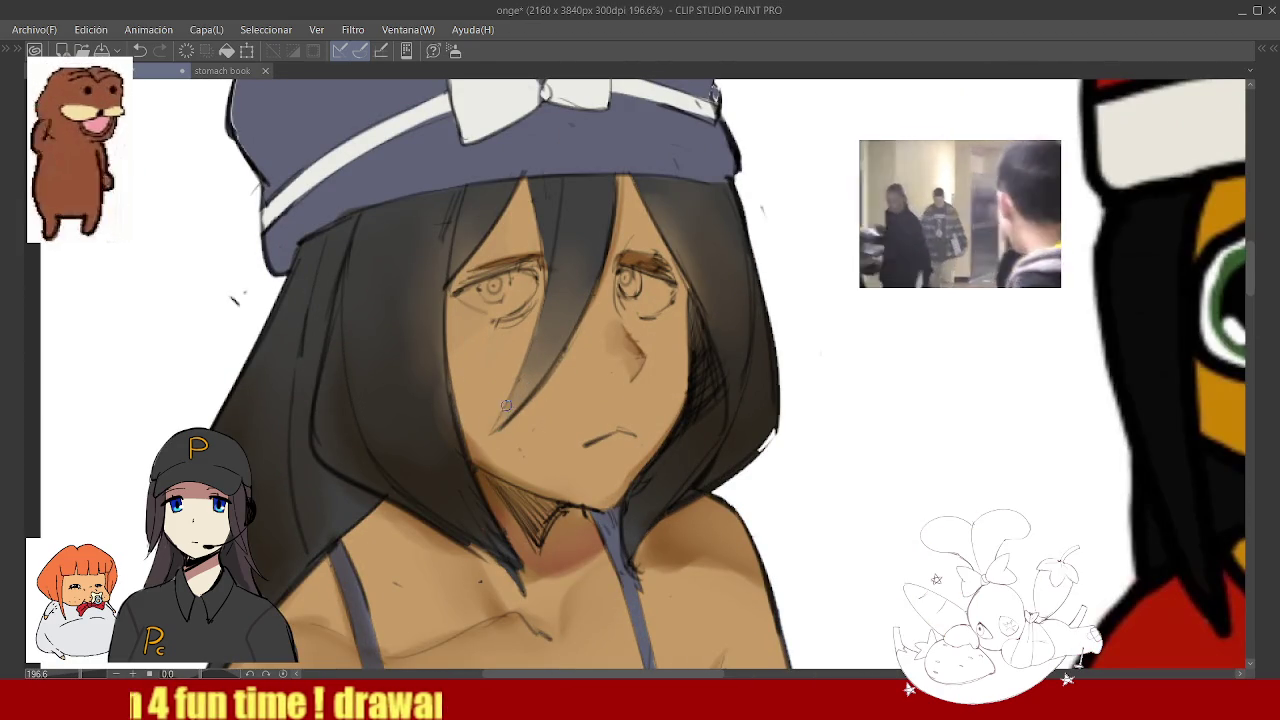
pyautogui.scroll(-3, 549, 379)
pyautogui.scroll(1, 570, 360)
pyautogui.scroll(-2, 590, 345)
pyautogui.scroll(2, 613, 327)
pyautogui.scroll(-3, 613, 327)
pyautogui.scroll(3, 610, 325)
pyautogui.scroll(2, 608, 322)
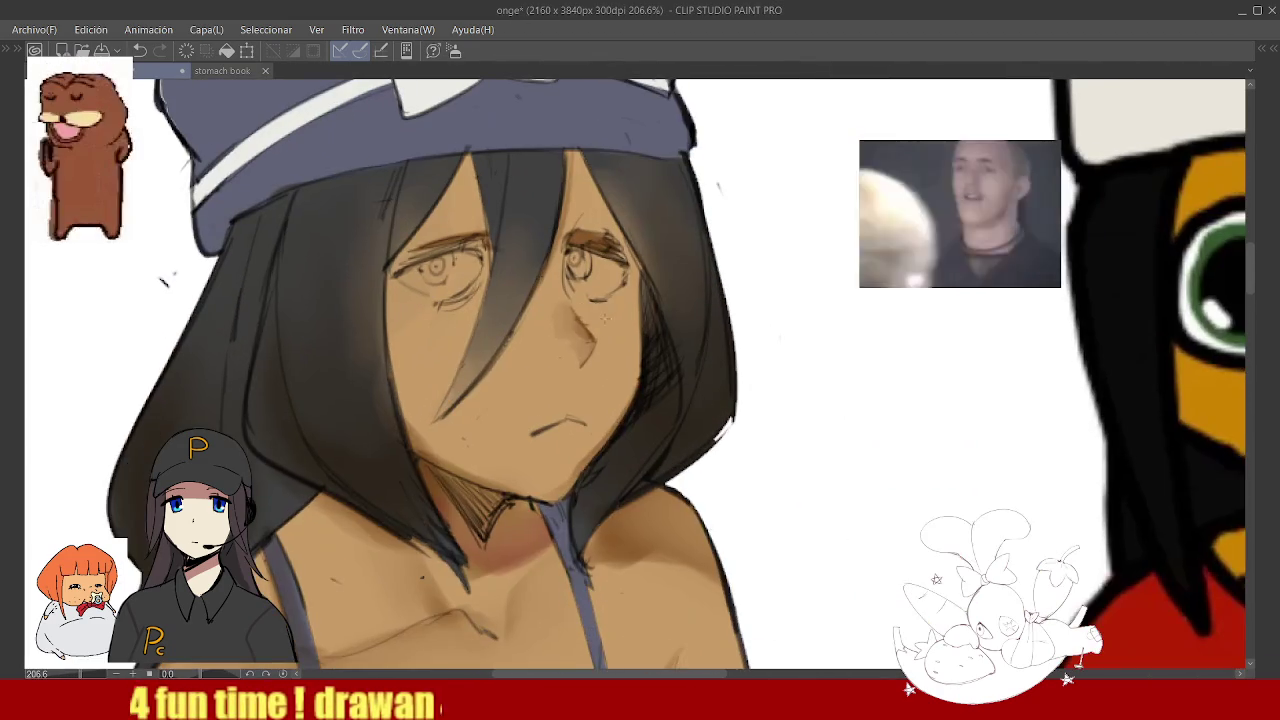
# Paint the white of the left eye, including a white stroke along the lower lid
pyautogui.press('Tab')
pyautogui.press('Tab')
pyautogui.scroll(-3, 460, 377)
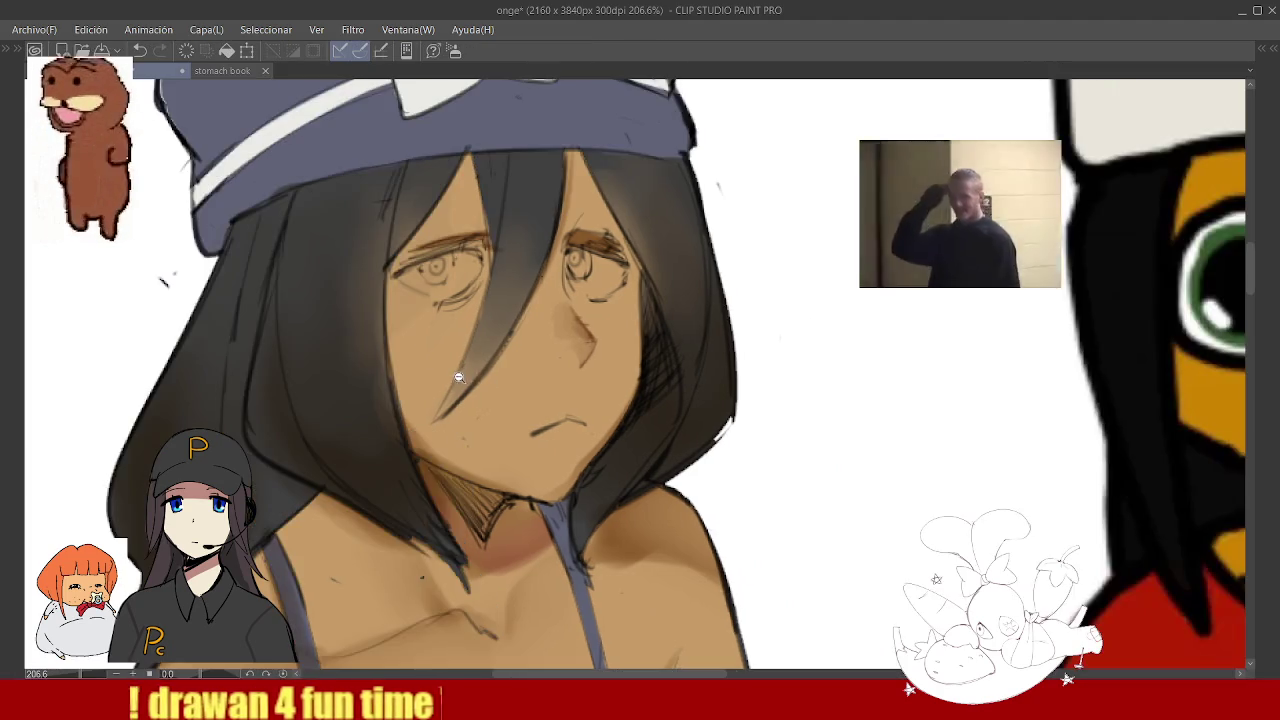
pyautogui.scroll(-2, 484, 372)
pyautogui.scroll(4, 620, 356)
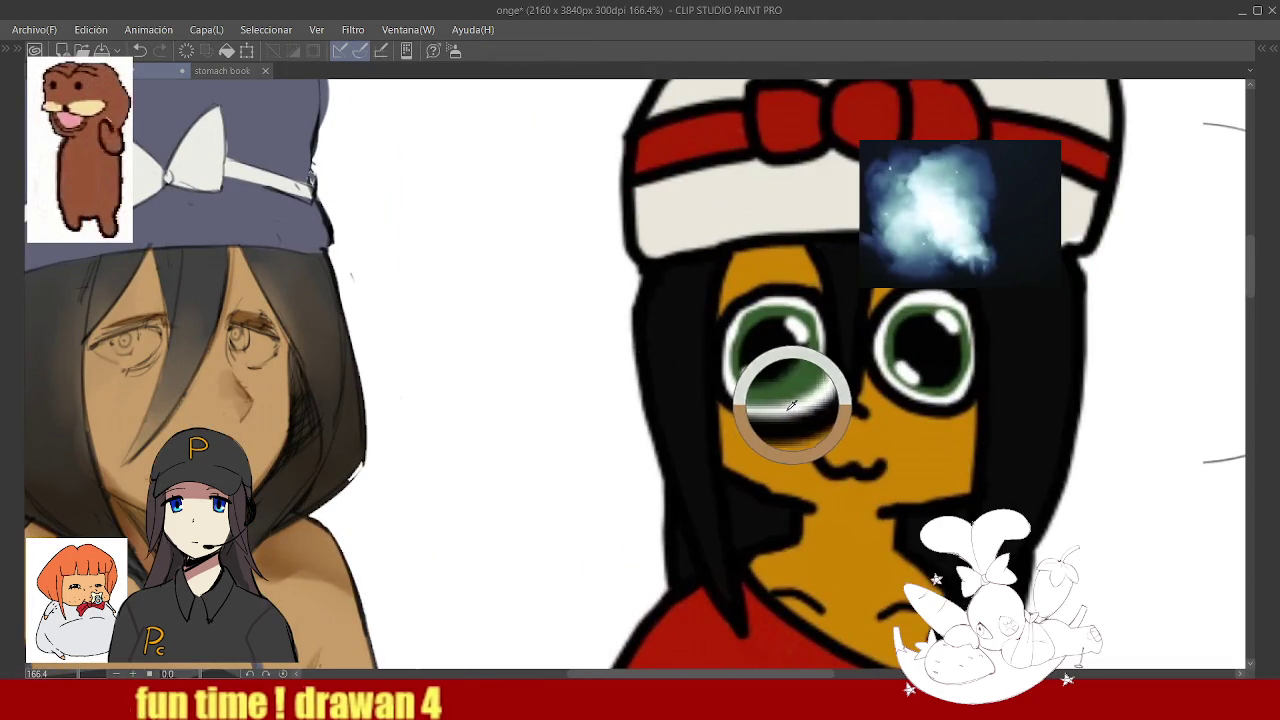
pyautogui.scroll(-4, 718, 373)
pyautogui.scroll(6, 487, 371)
pyautogui.moveTo(487, 371)
pyautogui.mouseDown()
pyautogui.moveTo(500, 405)
pyautogui.moveTo(530, 378)
pyautogui.moveTo(445, 398)
pyautogui.moveTo(495, 398)
pyautogui.moveTo(482, 420)
pyautogui.moveTo(524, 424)
pyautogui.mouseUp()
pyautogui.hotkey('ctrl', 'z')
pyautogui.hotkey('ctrl', 'z')
pyautogui.hotkey('ctrl', 'z')
pyautogui.moveTo(422, 404)
pyautogui.mouseDown()
pyautogui.moveTo(526, 426)
pyautogui.moveTo(510, 378)
pyautogui.moveTo(437, 400)
pyautogui.moveTo(506, 436)
pyautogui.mouseUp()
# Brighten the white of the right eye
pyautogui.scroll(-3, 520, 368)
pyautogui.scroll(1, 560, 370)
pyautogui.scroll(2, 570, 366)
pyautogui.moveTo(572, 366)
pyautogui.mouseDown()
pyautogui.moveTo(540, 395)
pyautogui.moveTo(565, 415)
pyautogui.moveTo(612, 398)
pyautogui.mouseUp()
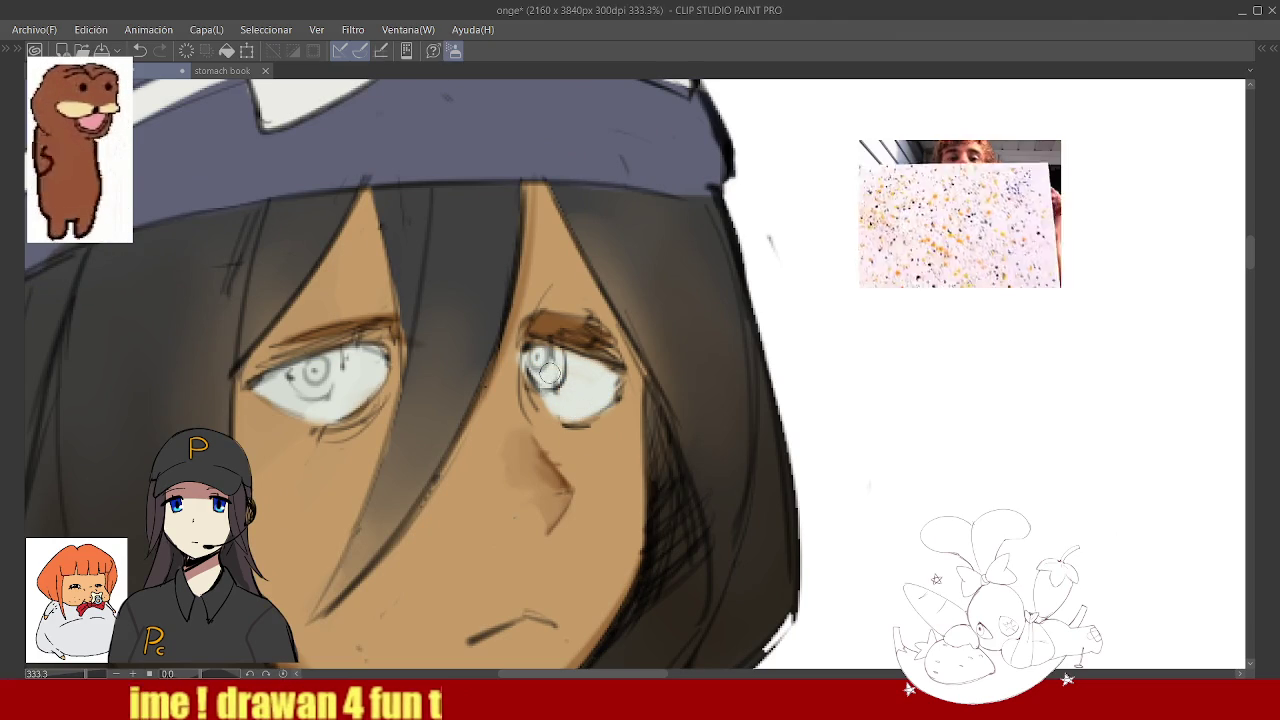
# Repaint white around the iris of the girl's right eye
pyautogui.moveTo(538, 375)
pyautogui.mouseDown()
pyautogui.moveTo(558, 410)
pyautogui.moveTo(578, 392)
pyautogui.mouseUp()
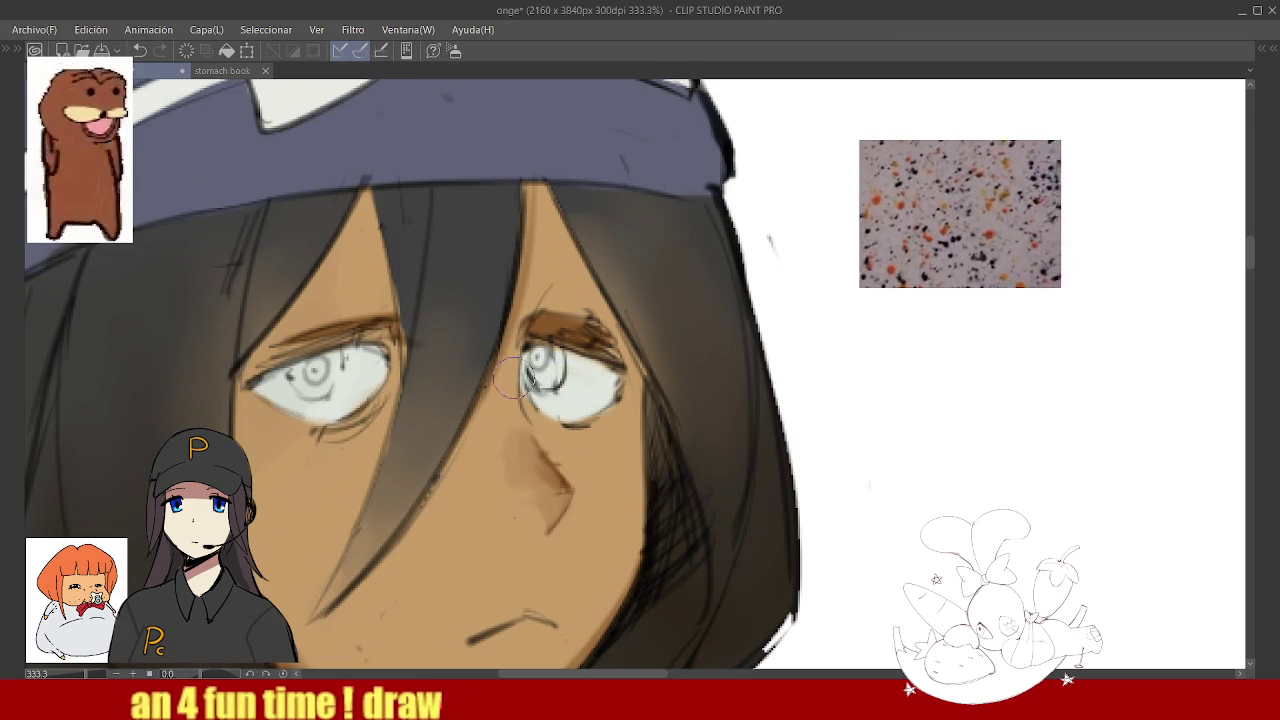
pyautogui.scroll(-5, 525, 318)
pyautogui.moveTo(770, 340); pyautogui.dragTo(640, 340)
pyautogui.scroll(4, 640, 340)
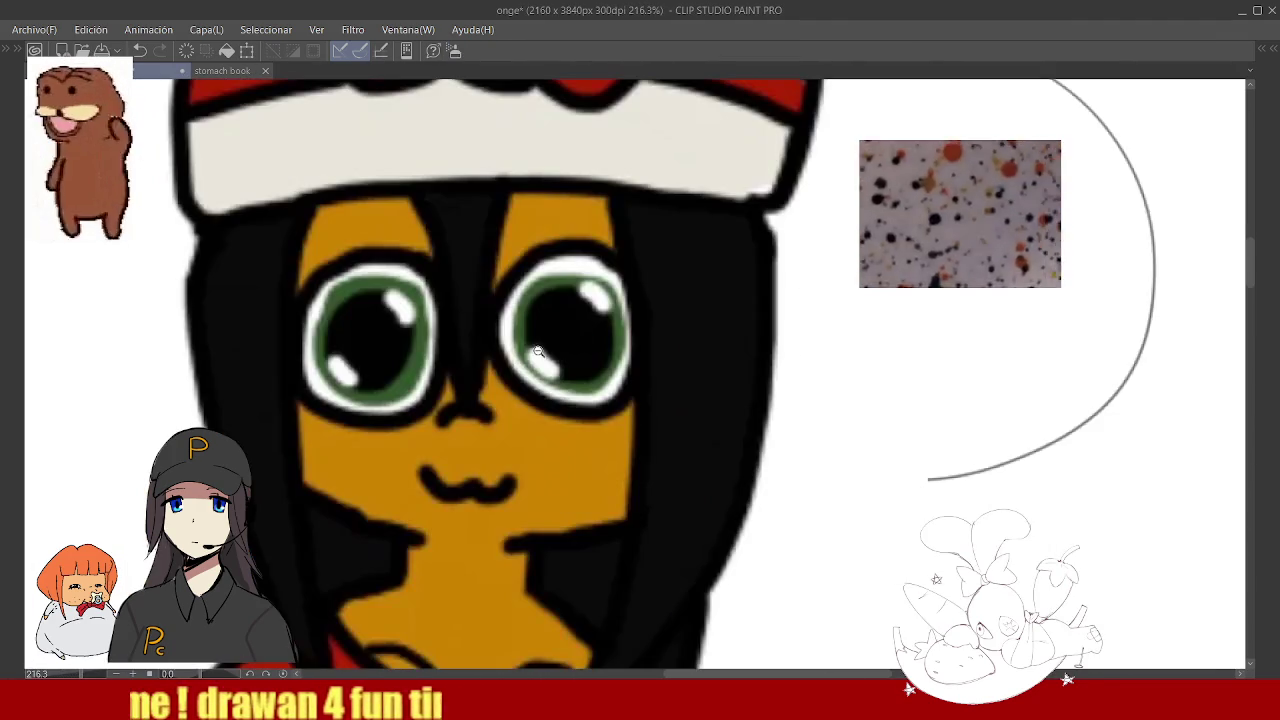
pyautogui.scroll(-5, 535, 298)
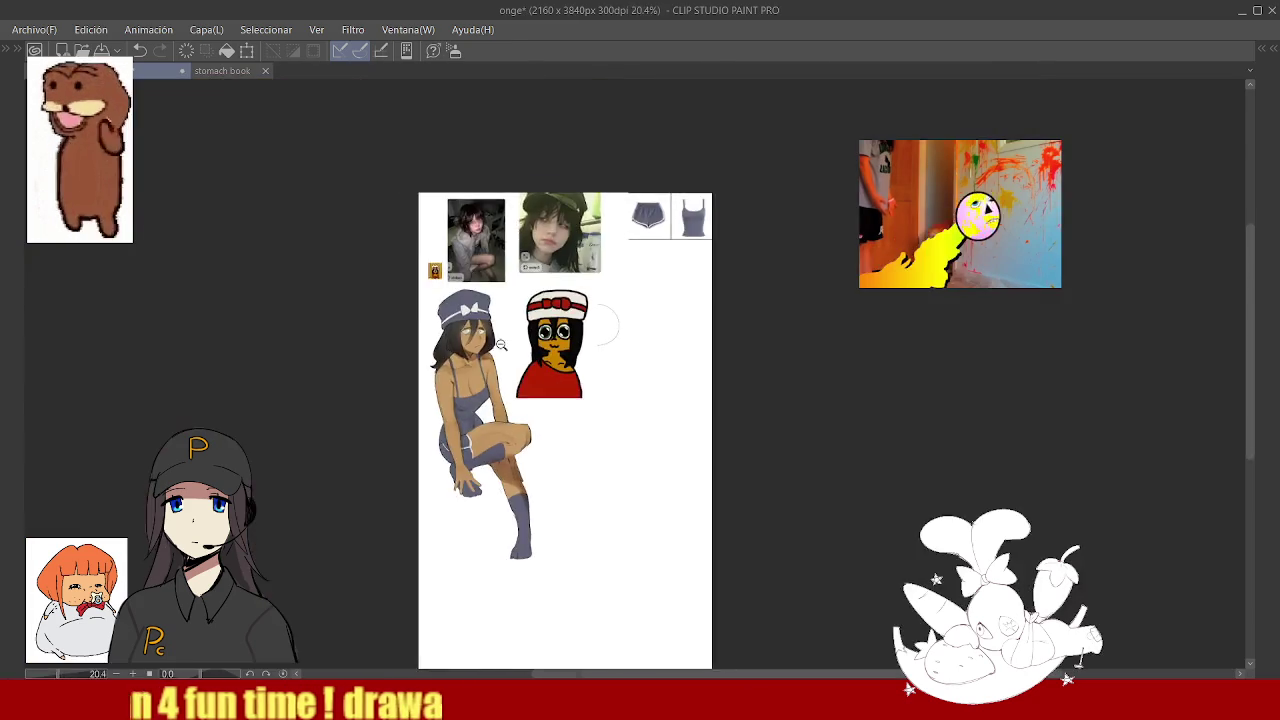
pyautogui.scroll(3, 462, 352)
pyautogui.scroll(6, 462, 352)
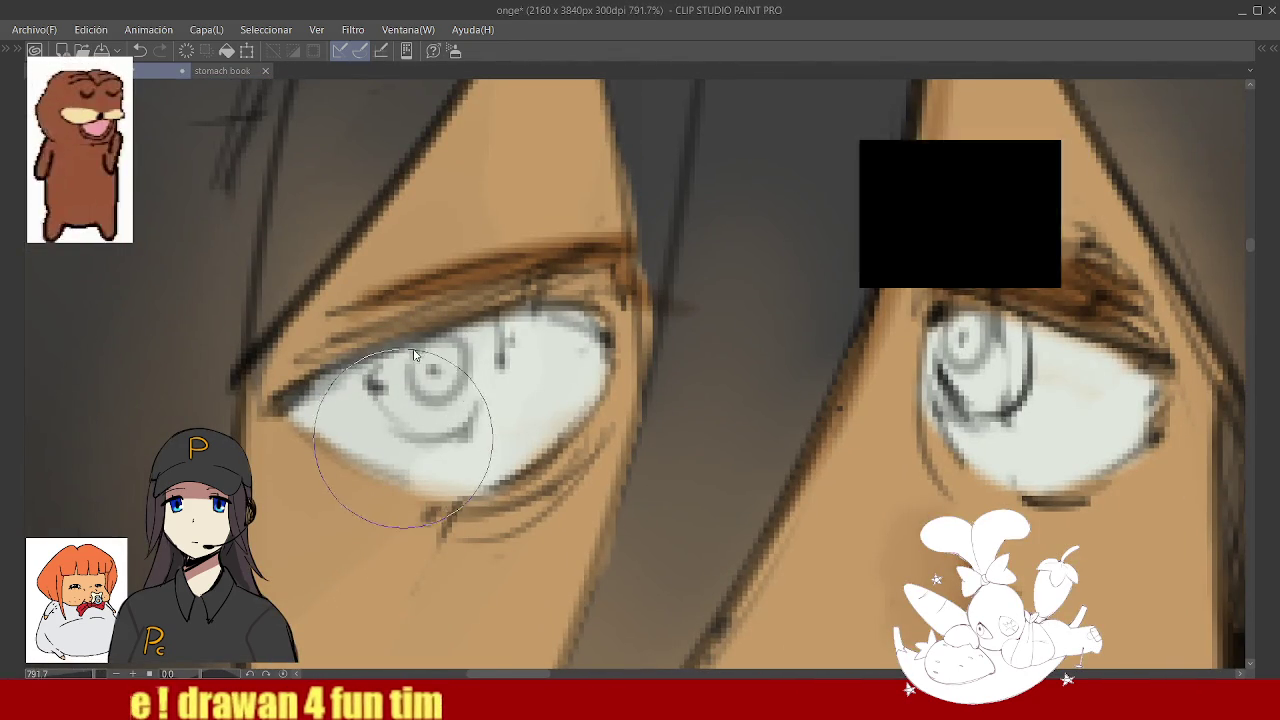
# Fill the left and right grey irises with pale sage green
pyautogui.moveTo(447, 376); pyautogui.dragTo(406, 405)
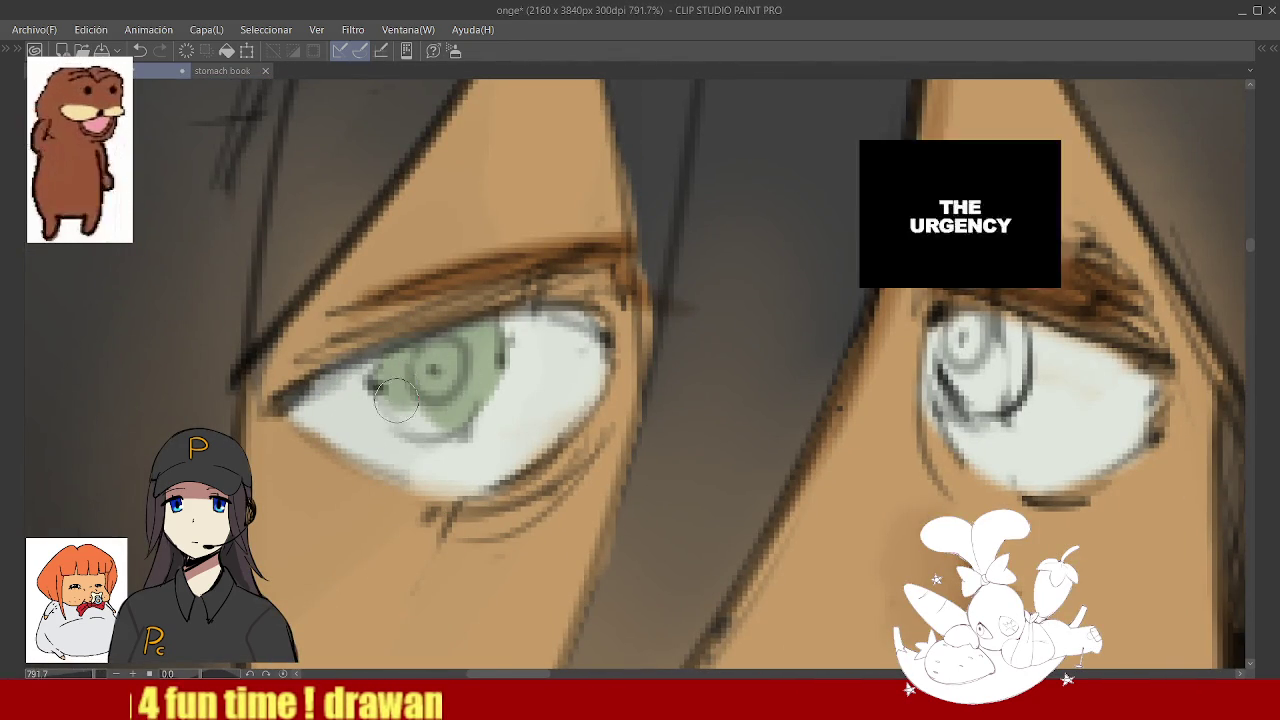
pyautogui.scroll(-8, 406, 405)
pyautogui.scroll(5, 500, 302)
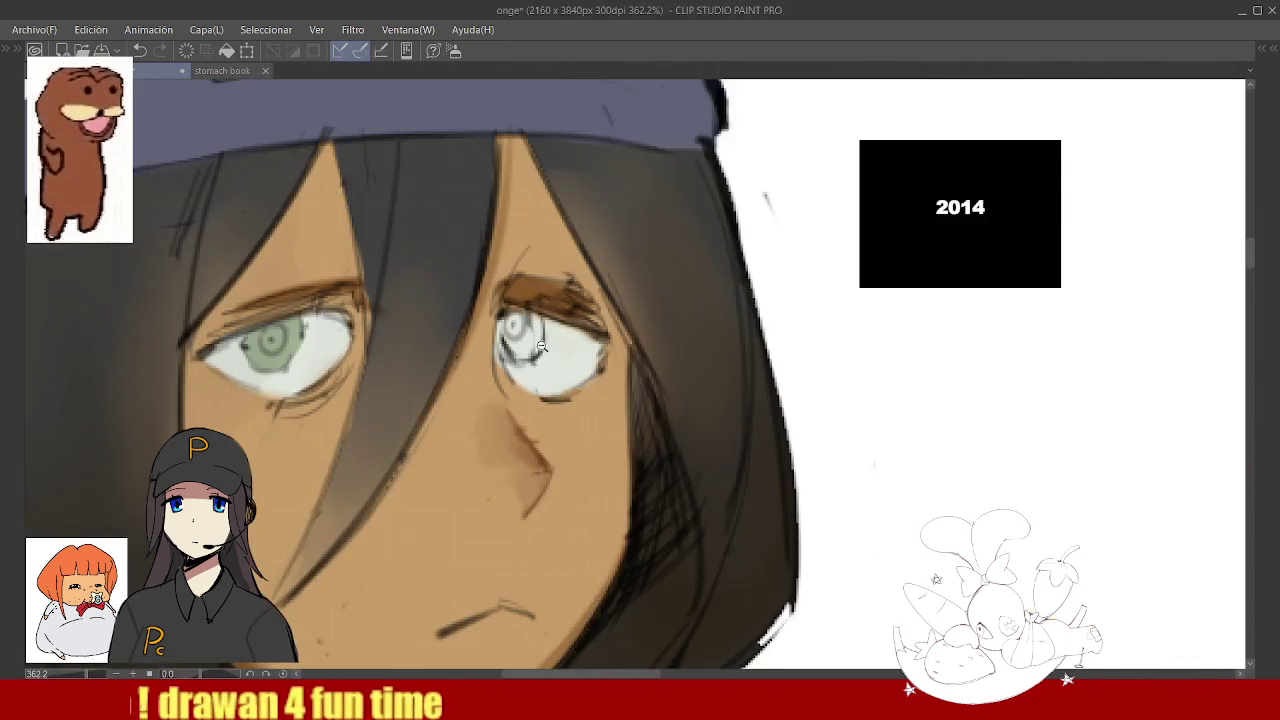
pyautogui.scroll(4, 500, 302)
pyautogui.moveTo(500, 302); pyautogui.dragTo(548, 416)
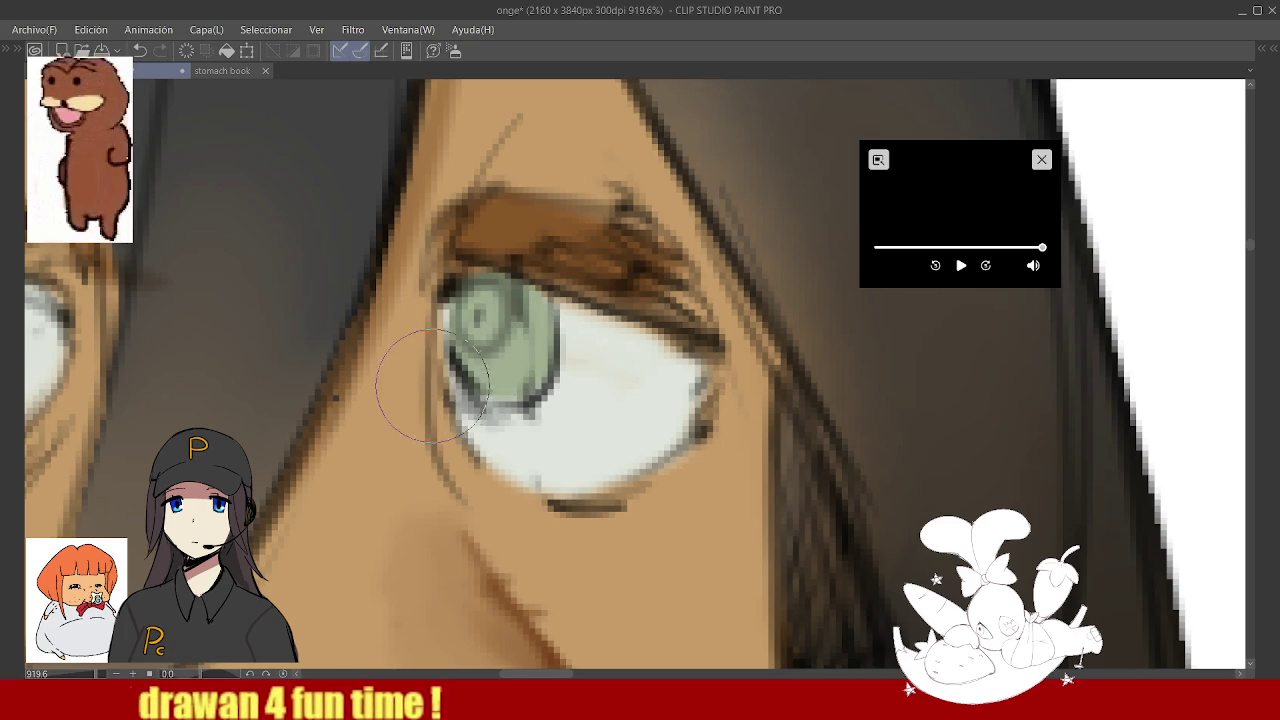
pyautogui.scroll(-6, 483, 355)
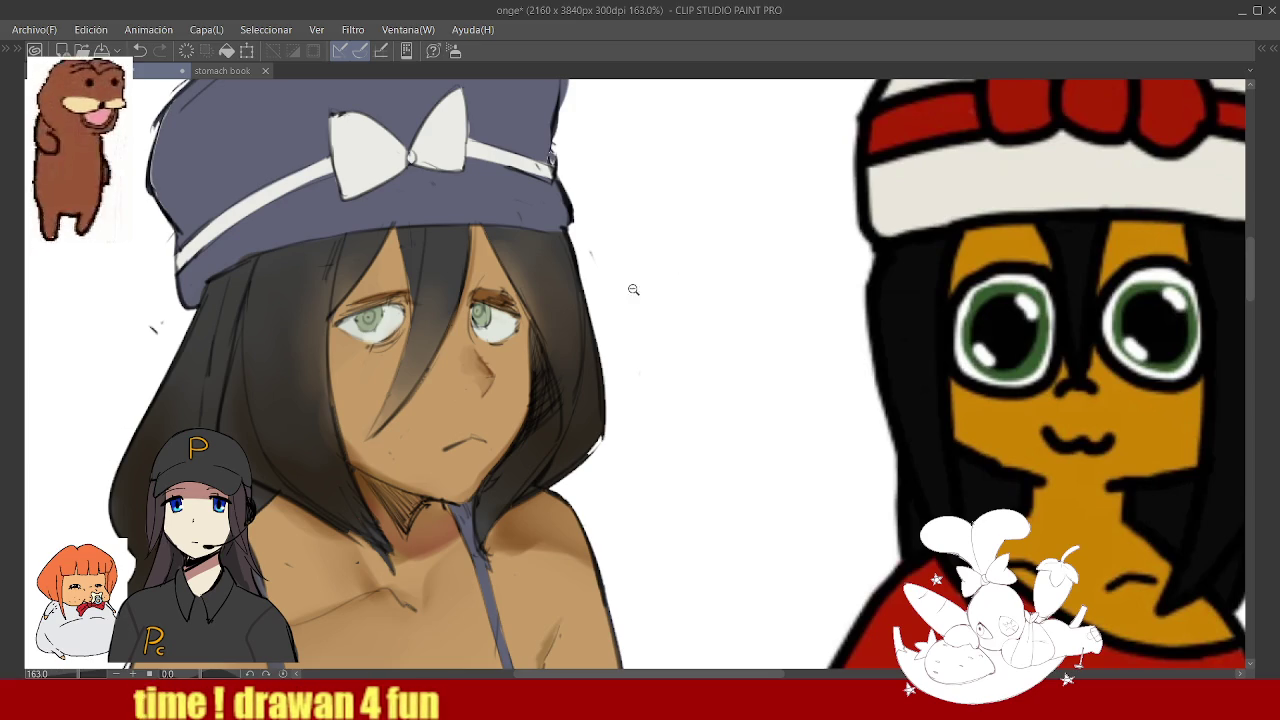
# Sample the iris green and darken the left iris along its edge and near the pupil
pyautogui.moveTo(366, 300); pyautogui.dragTo(392, 375)
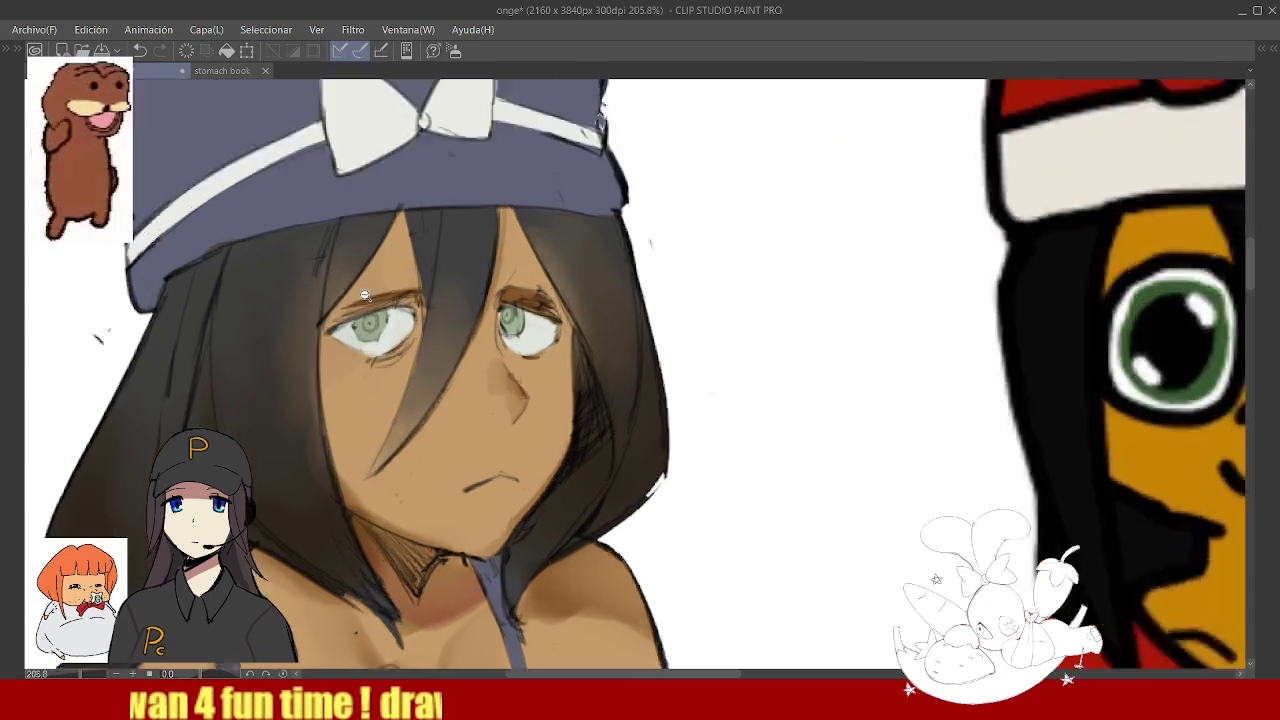
pyautogui.click(422, 363)
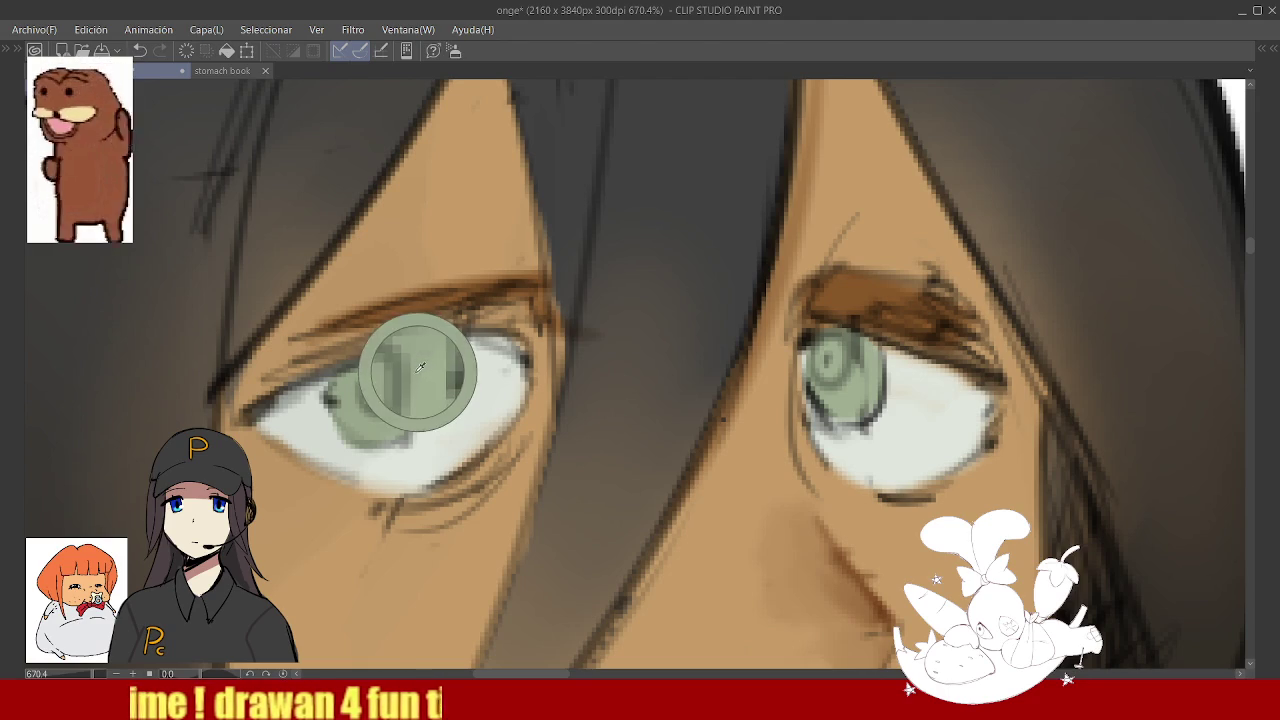
pyautogui.press('Tab')
pyautogui.press('Tab')
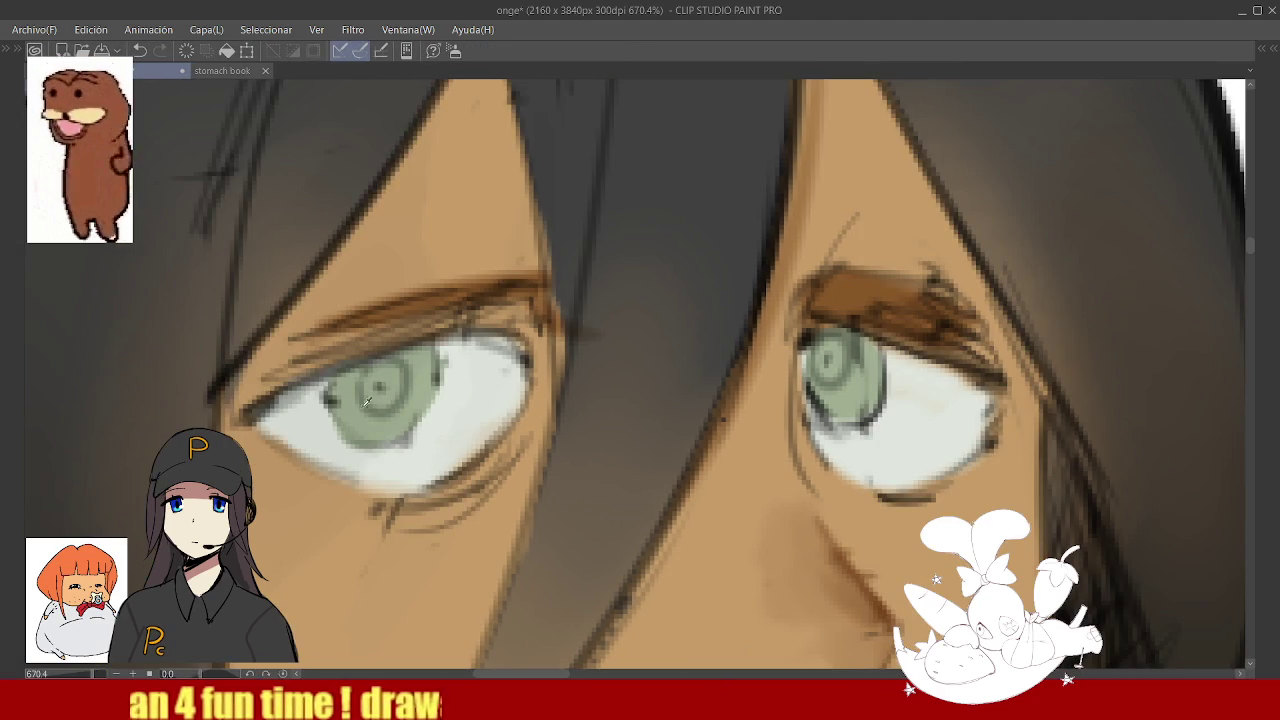
pyautogui.press('Tab')
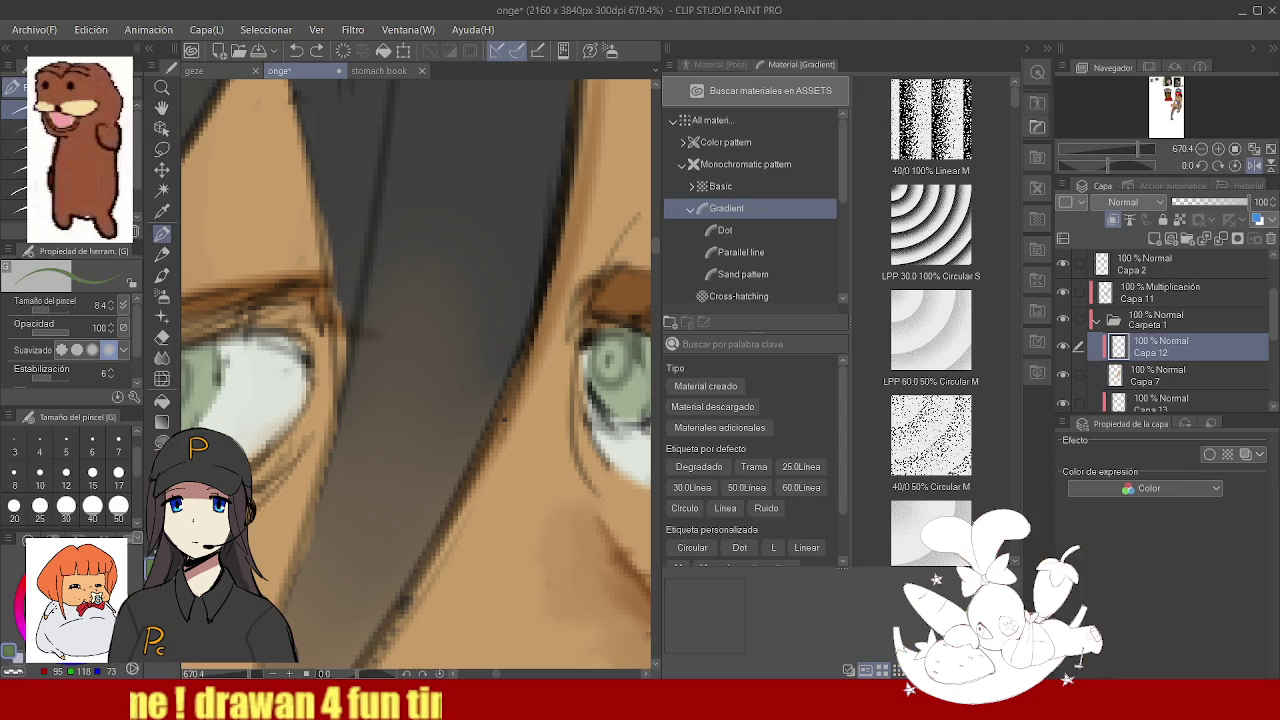
pyautogui.press('Tab')
pyautogui.moveTo(436, 360); pyautogui.dragTo(345, 392)
pyautogui.moveTo(425, 335)
pyautogui.mouseDown()
pyautogui.moveTo(420, 380)
pyautogui.moveTo(336, 398)
pyautogui.mouseUp()
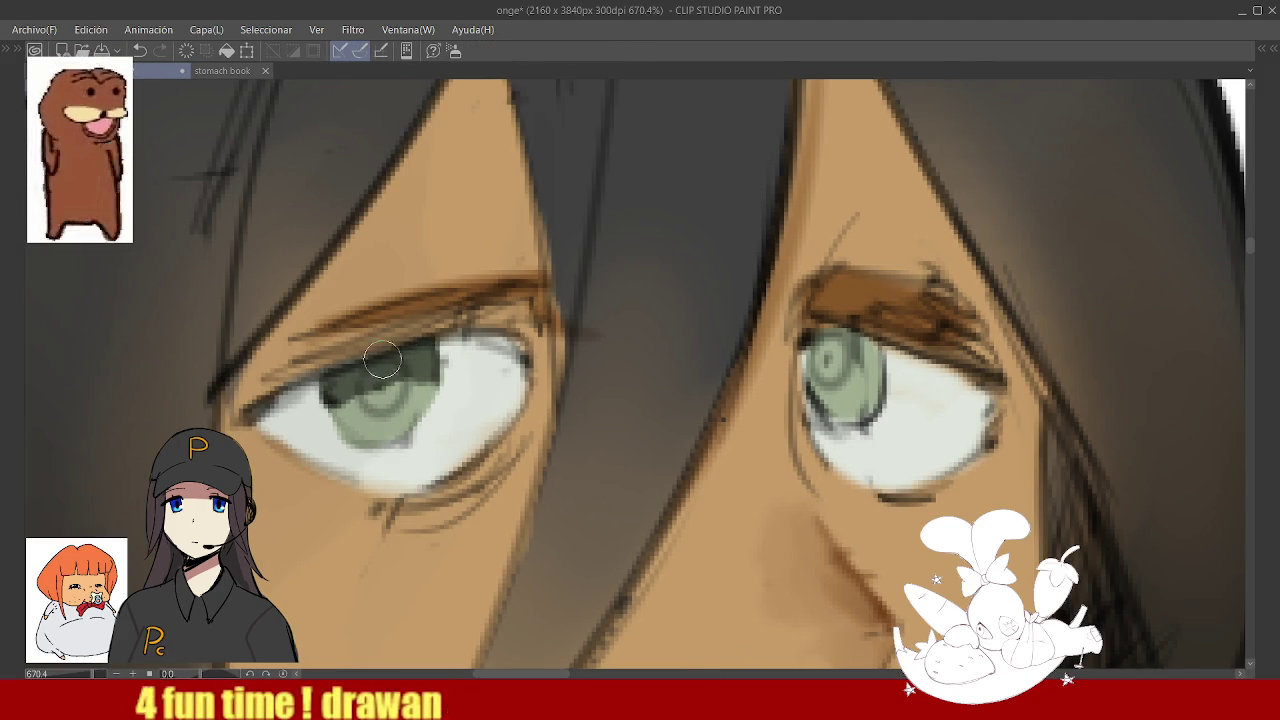
# Add darker green shading to the right iris
pyautogui.scroll(-5, 430, 375)
pyautogui.scroll(3, 498, 391)
pyautogui.scroll(2, 530, 375)
pyautogui.moveTo(600, 360); pyautogui.dragTo(530, 380)
pyautogui.moveTo(590, 320)
pyautogui.mouseDown()
pyautogui.moveTo(542, 341)
pyautogui.moveTo(571, 337)
pyautogui.moveTo(600, 360)
pyautogui.moveTo(555, 413)
pyautogui.mouseUp()
pyautogui.scroll(-3, 555, 413)
pyautogui.scroll(-2, 555, 400)
pyautogui.scroll(3, 560, 380)
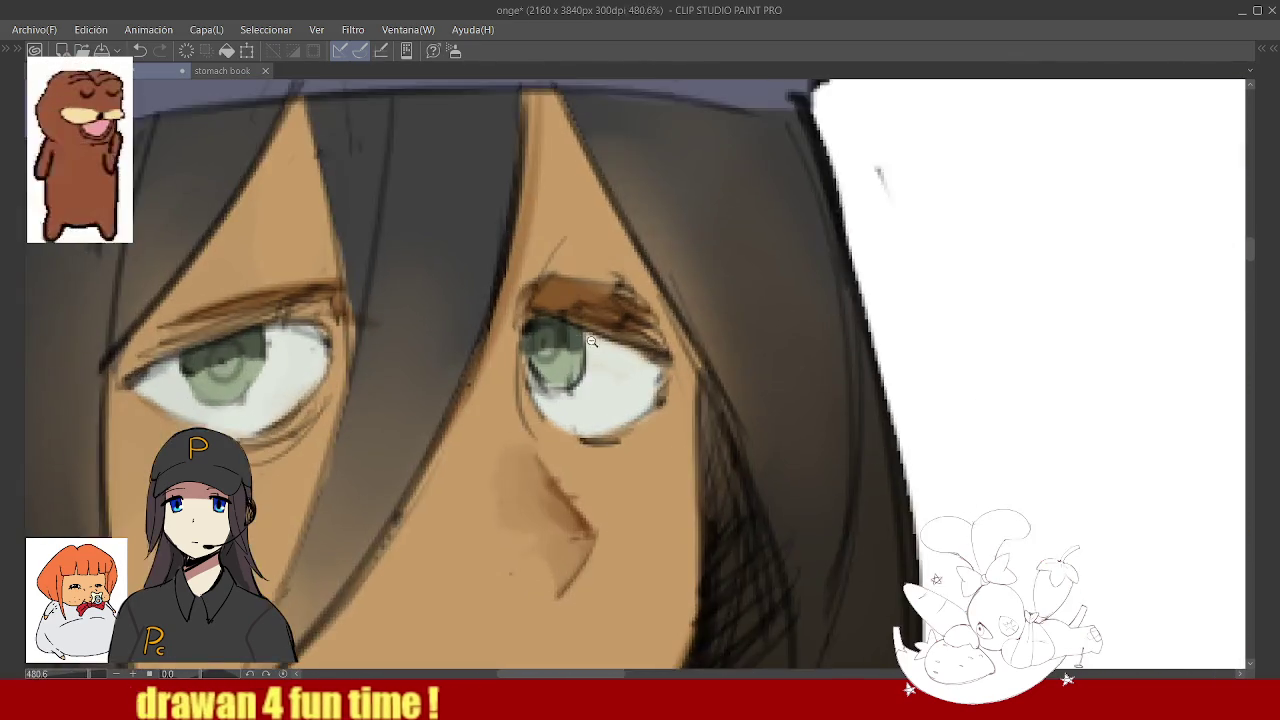
pyautogui.scroll(2, 570, 340)
# Resample the iris colour and add more dark-green strokes to the iris
pyautogui.keyDown('alt'); pyautogui.click(570, 330); pyautogui.keyUp('alt')
pyautogui.moveTo(560, 340)
pyautogui.mouseDown()
pyautogui.moveTo(520, 350)
pyautogui.moveTo(510, 380)
pyautogui.mouseUp()
pyautogui.scroll(-5, 505, 340)
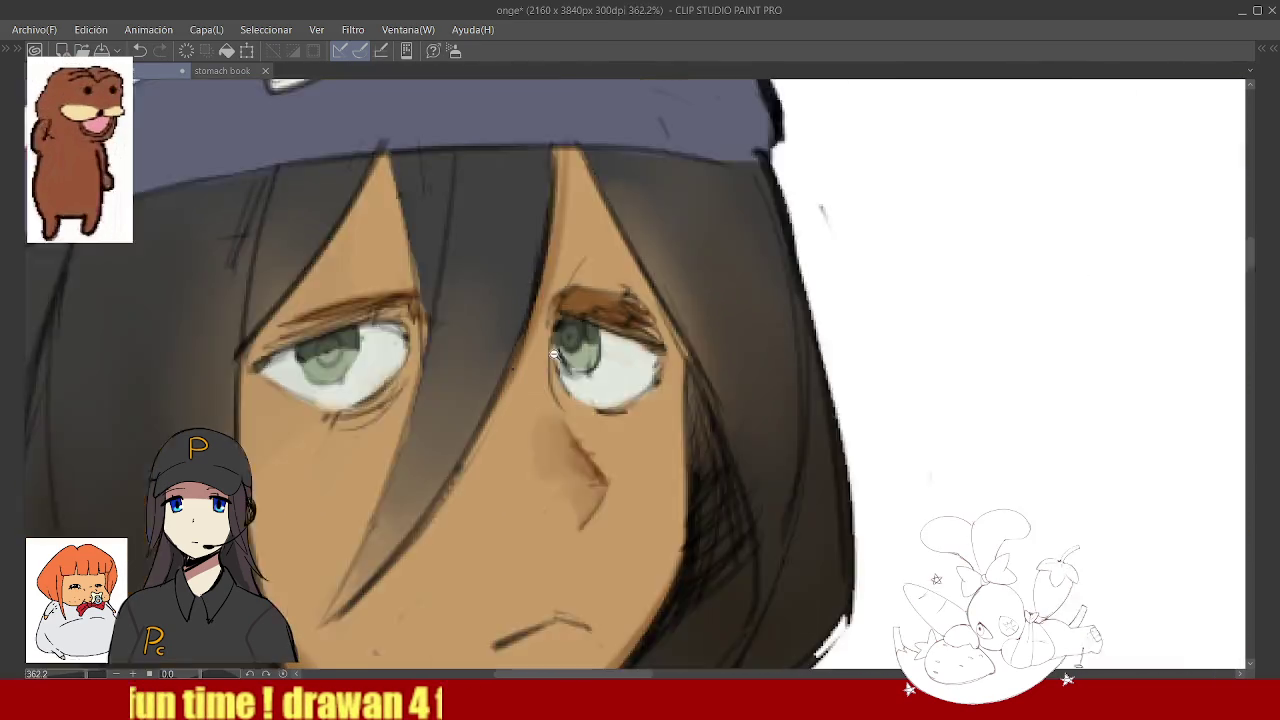
pyautogui.scroll(2, 498, 331)
pyautogui.scroll(-5, 560, 290)
pyautogui.scroll(-2, 661, 290)
pyautogui.scroll(4, 649, 293)
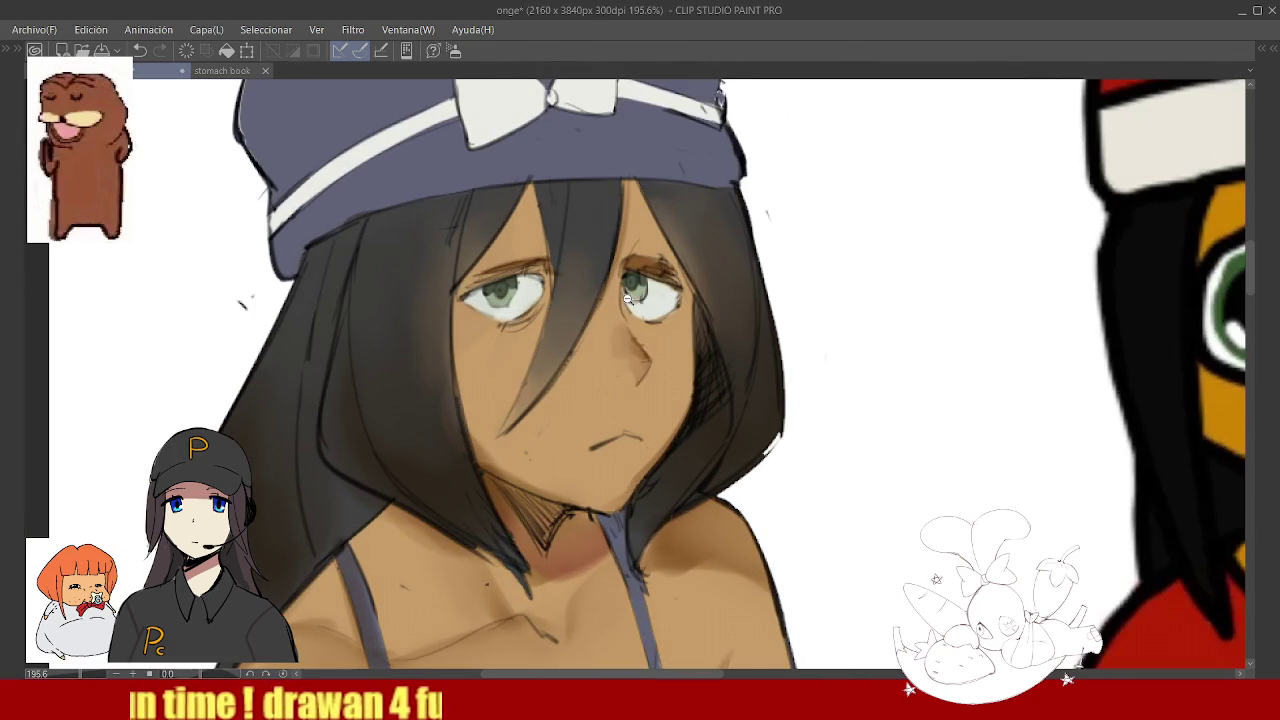
pyautogui.scroll(3, 555, 305)
pyautogui.scroll(3, 520, 298)
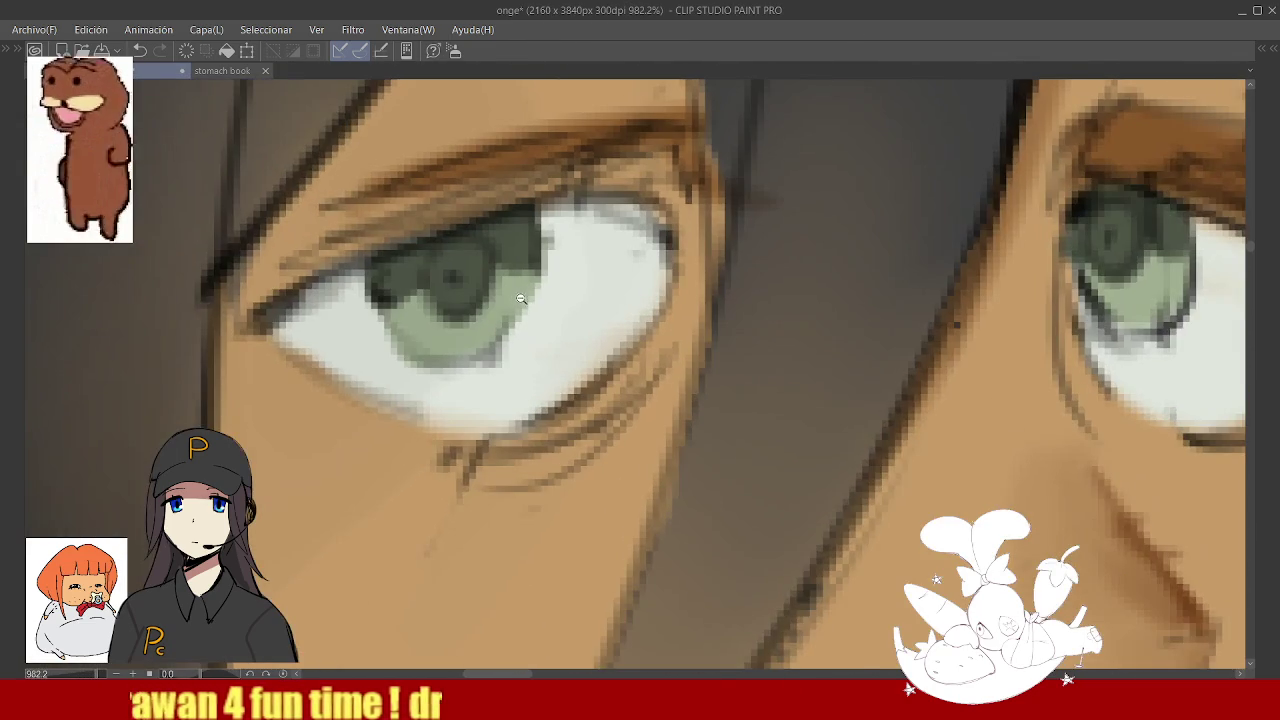
pyautogui.press('Tab')
pyautogui.press('Tab')
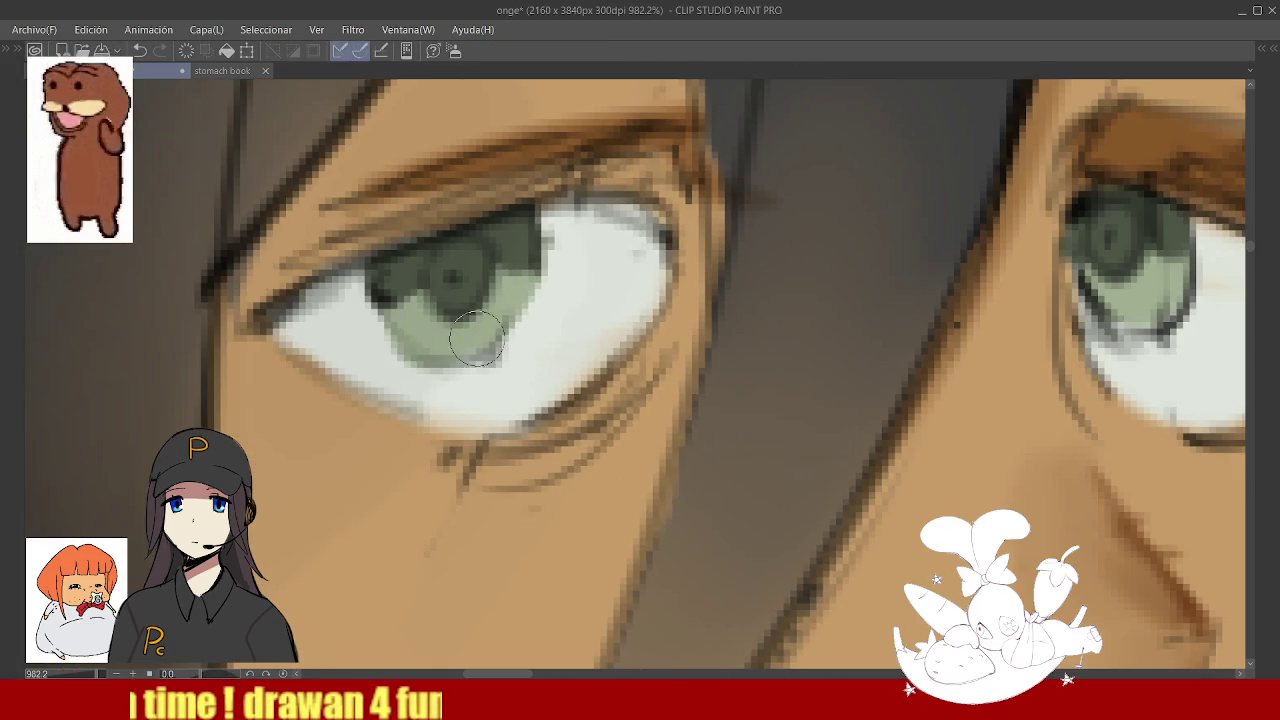
# Paint a bright lime-green glow across the lower parts of the irises
pyautogui.moveTo(465, 348); pyautogui.dragTo(420, 352)
pyautogui.scroll(-5, 440, 366)
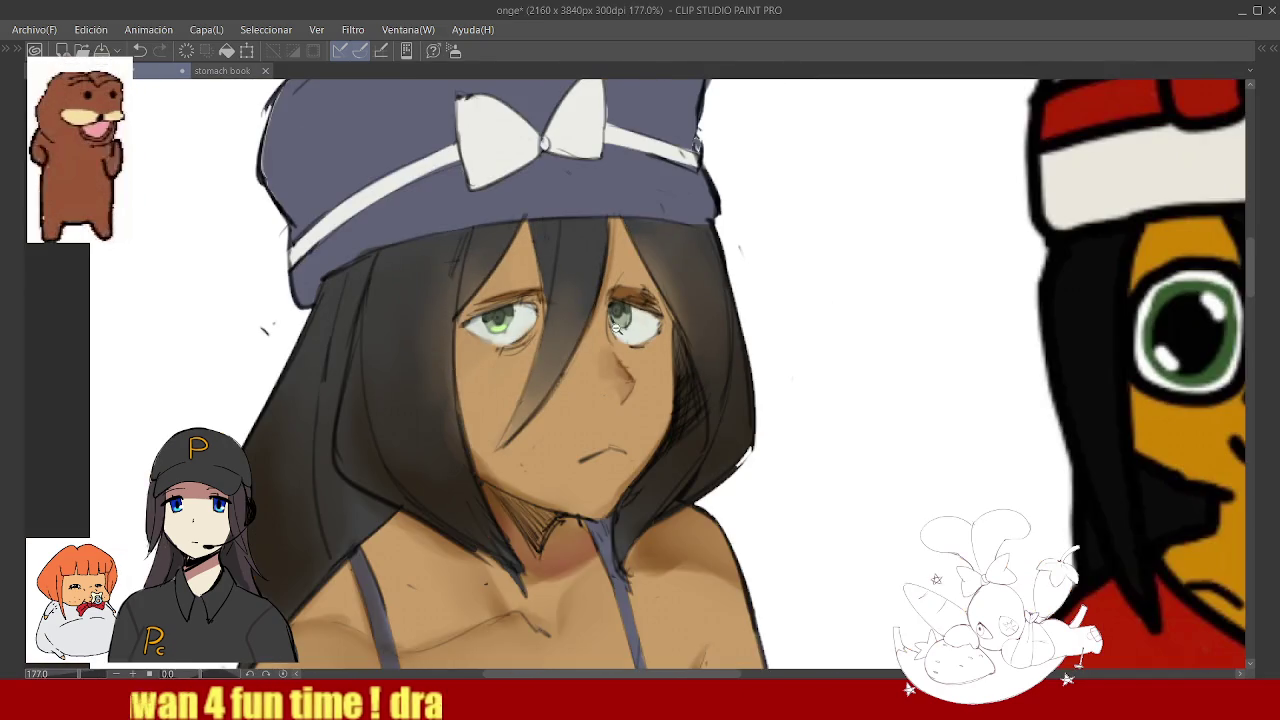
pyautogui.scroll(4, 617, 328)
pyautogui.moveTo(570, 300); pyautogui.dragTo(600, 330)
pyautogui.scroll(-3, 590, 330)
pyautogui.scroll(-4, 585, 358)
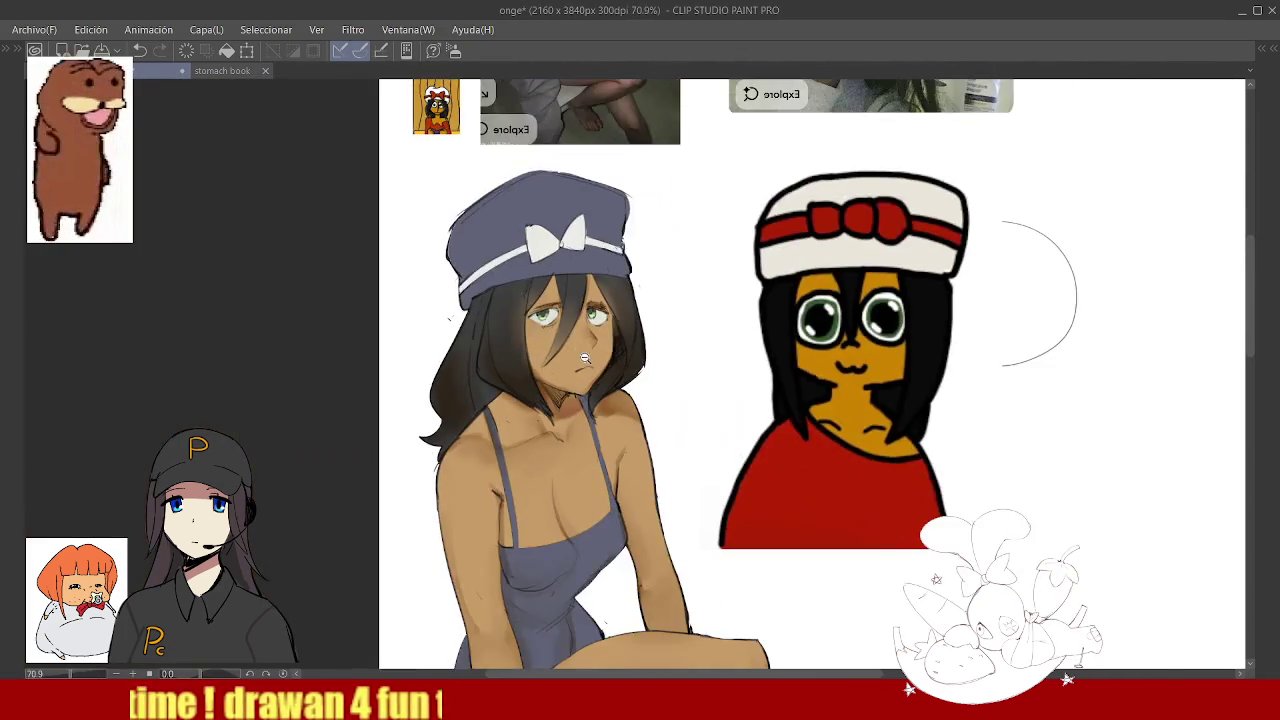
pyautogui.scroll(2, 585, 358)
pyautogui.scroll(2, 585, 358)
pyautogui.scroll(2, 585, 358)
pyautogui.scroll(2, 585, 358)
pyautogui.press('Tab')
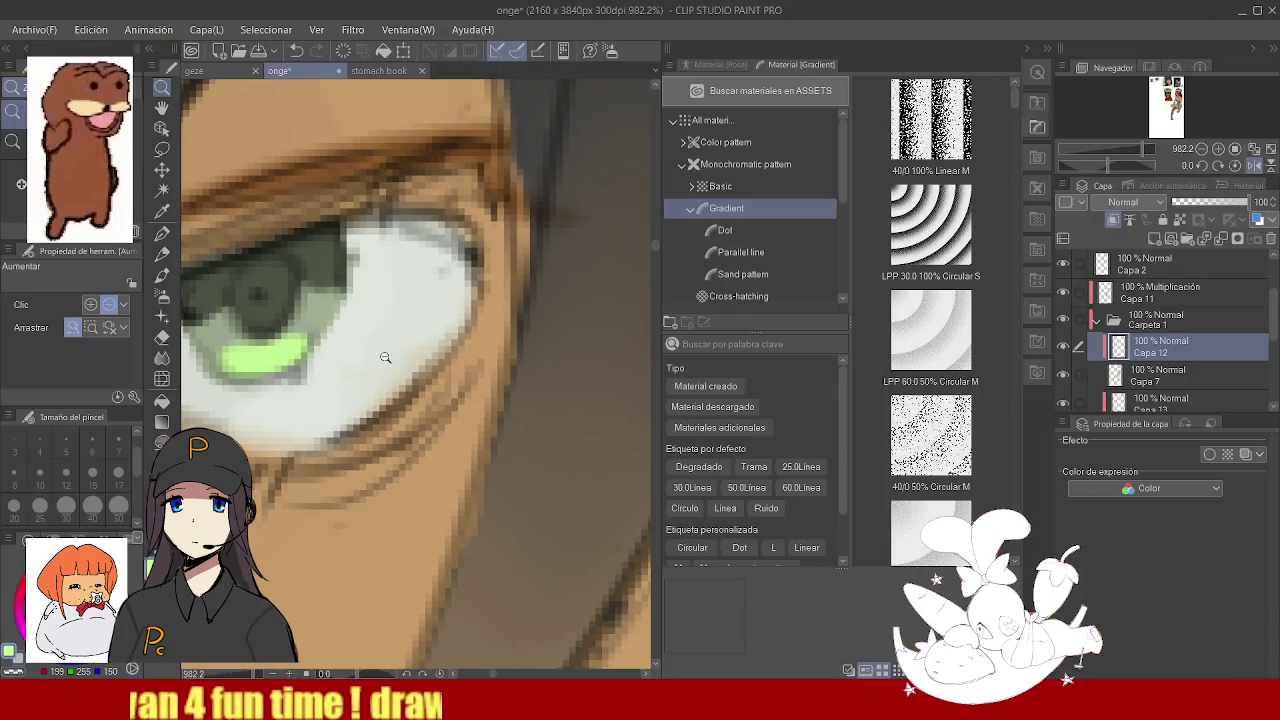
# Darken the left iris outline and pupil, and paint a bold upper lash line
pyautogui.press('Tab')
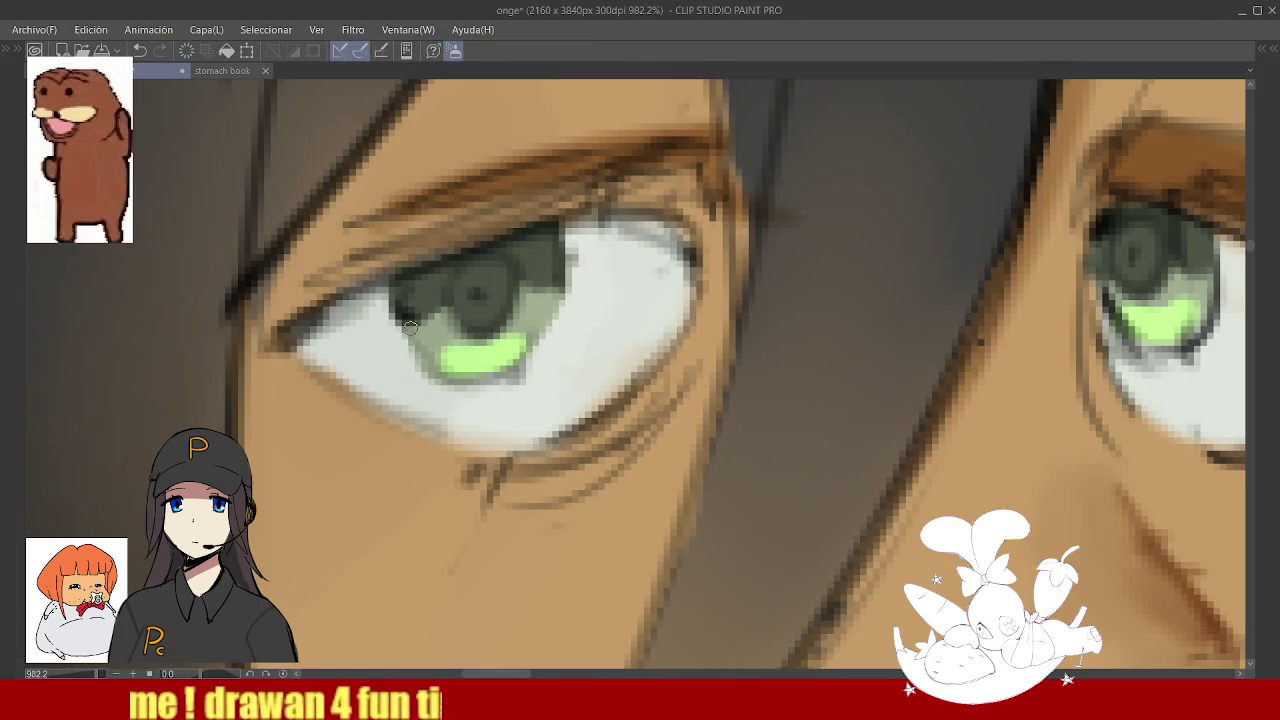
pyautogui.moveTo(402, 318)
pyautogui.mouseDown()
pyautogui.moveTo(462, 380)
pyautogui.moveTo(530, 362)
pyautogui.moveTo(563, 234)
pyautogui.mouseUp()
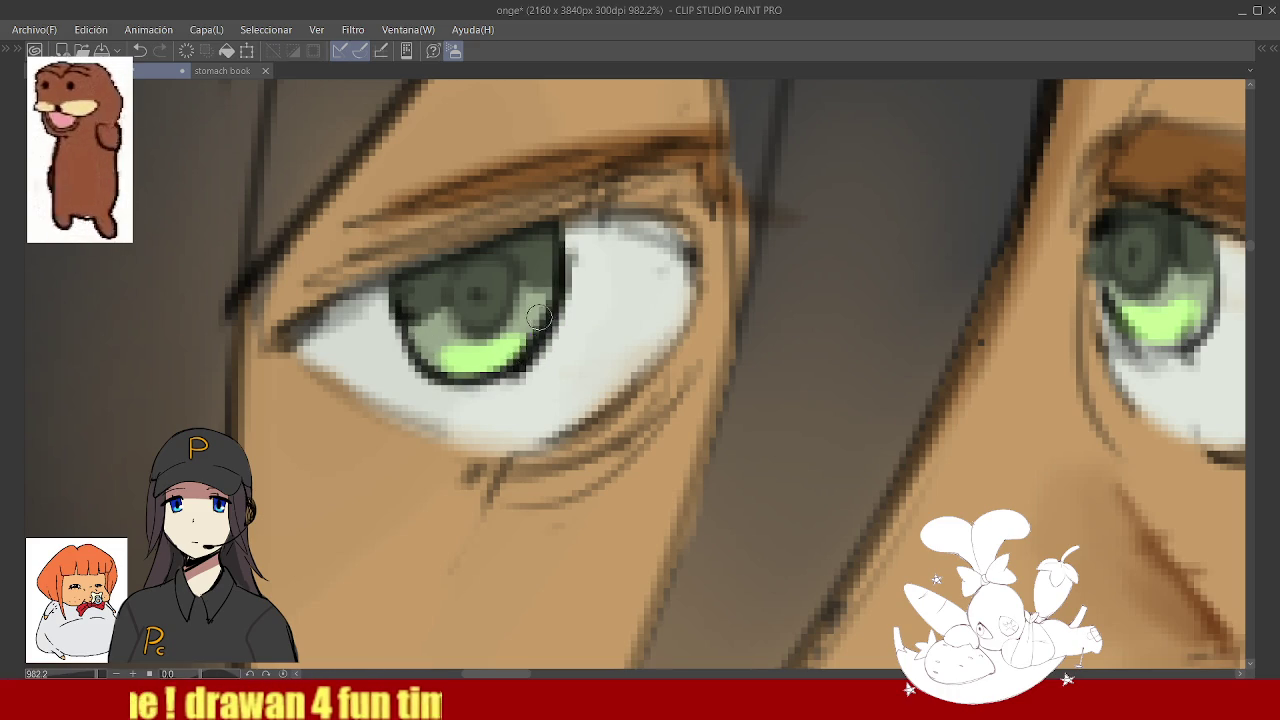
pyautogui.moveTo(470, 260)
pyautogui.mouseDown()
pyautogui.moveTo(513, 313)
pyautogui.moveTo(465, 258)
pyautogui.moveTo(490, 312)
pyautogui.mouseUp()
pyautogui.moveTo(425, 265)
pyautogui.mouseDown()
pyautogui.moveTo(395, 305)
pyautogui.moveTo(400, 328)
pyautogui.mouseUp()
pyautogui.moveTo(560, 225)
pyautogui.mouseDown()
pyautogui.moveTo(350, 285)
pyautogui.moveTo(296, 320)
pyautogui.mouseUp()
pyautogui.moveTo(500, 235)
pyautogui.mouseDown()
pyautogui.moveTo(655, 226)
pyautogui.moveTo(603, 205)
pyautogui.moveTo(608, 177)
pyautogui.moveTo(586, 223)
pyautogui.moveTo(623, 220)
pyautogui.moveTo(522, 236)
pyautogui.moveTo(560, 280)
pyautogui.mouseUp()
# Switch to white and brush a highlight across the left iris
pyautogui.press('Tab')
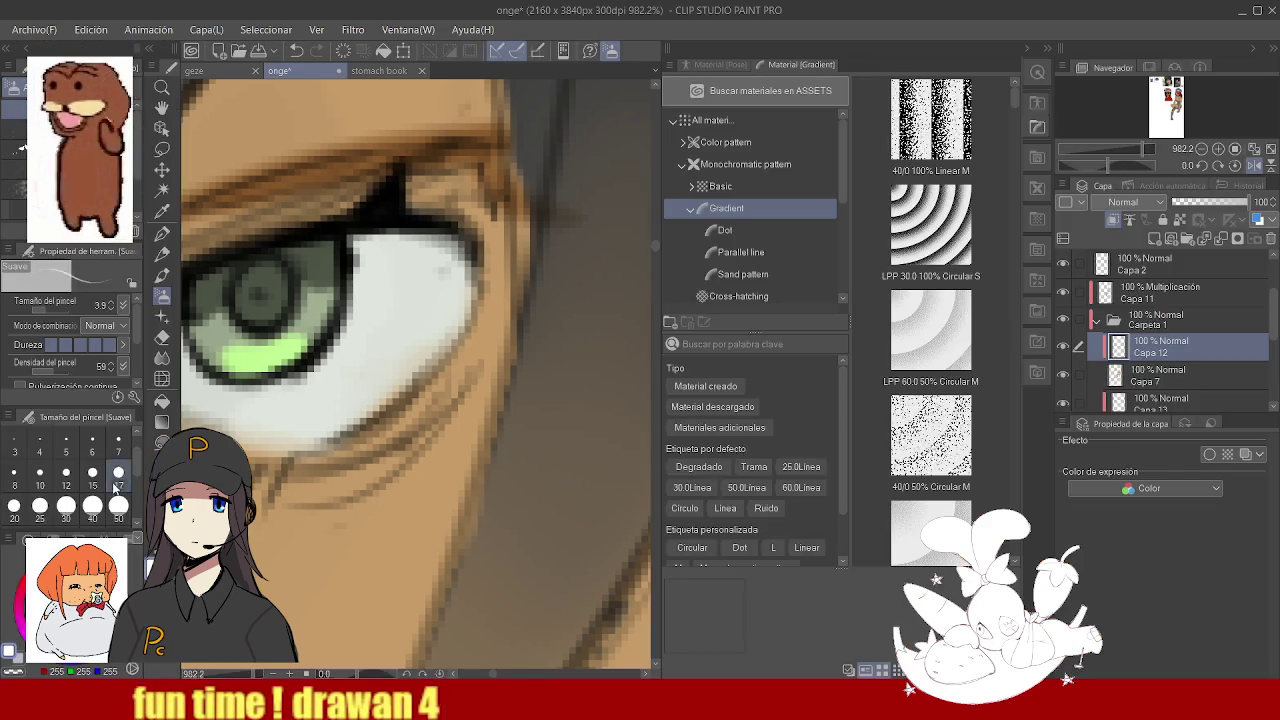
pyautogui.press('Tab')
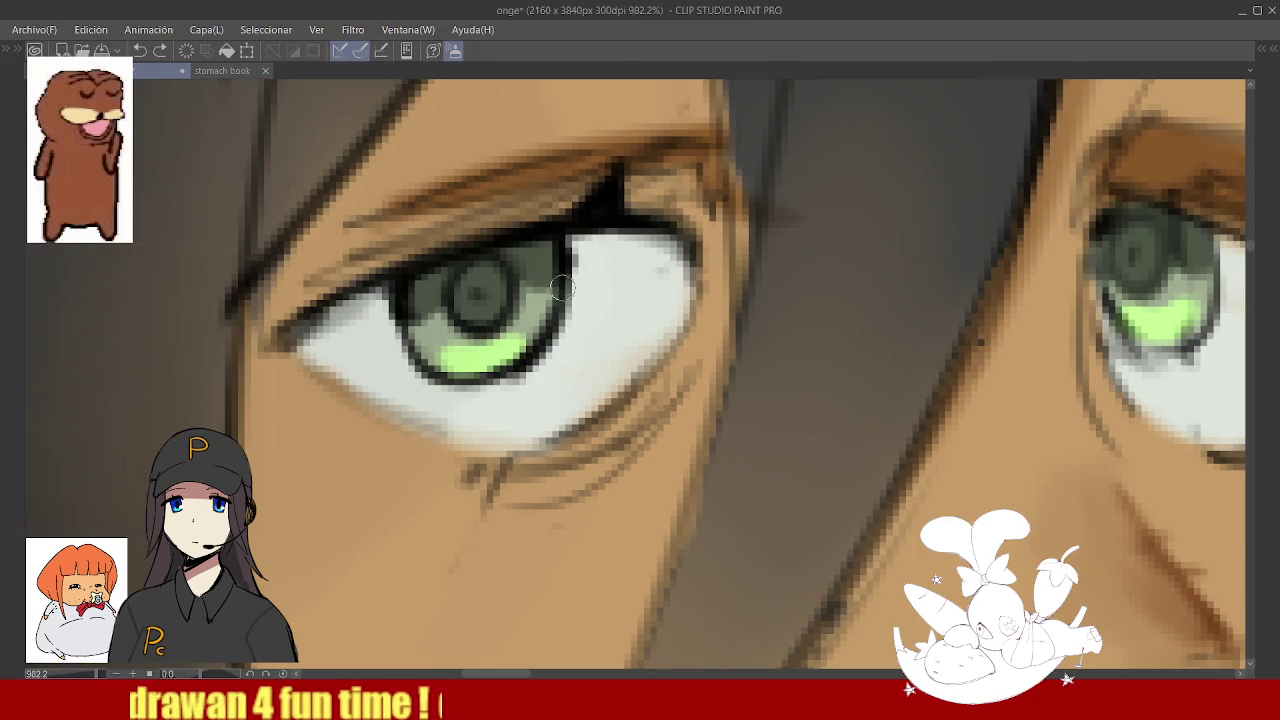
pyautogui.moveTo(595, 276); pyautogui.dragTo(526, 302)
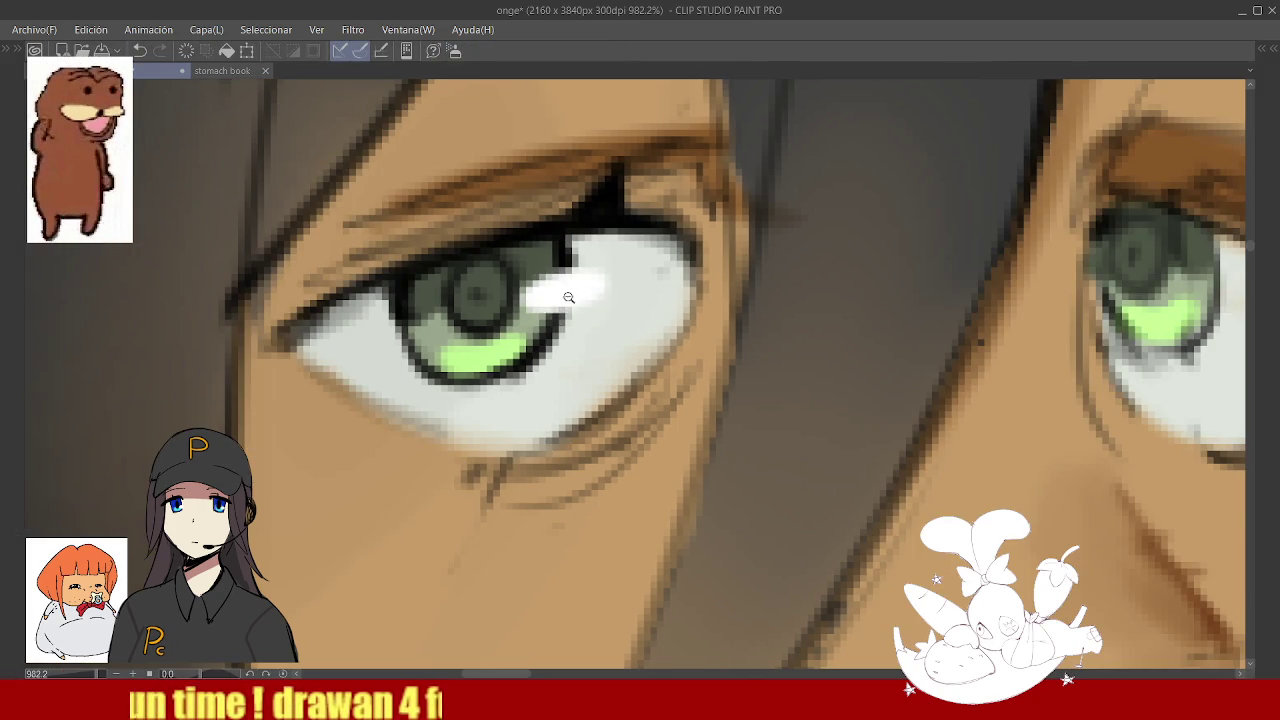
pyautogui.scroll(-10, 568, 297)
pyautogui.scroll(3, 543, 337)
pyautogui.scroll(3, 543, 337)
pyautogui.scroll(3, 543, 337)
# Paint a small white highlight on the right eye's iris
pyautogui.press('Tab')
pyautogui.press('Tab')
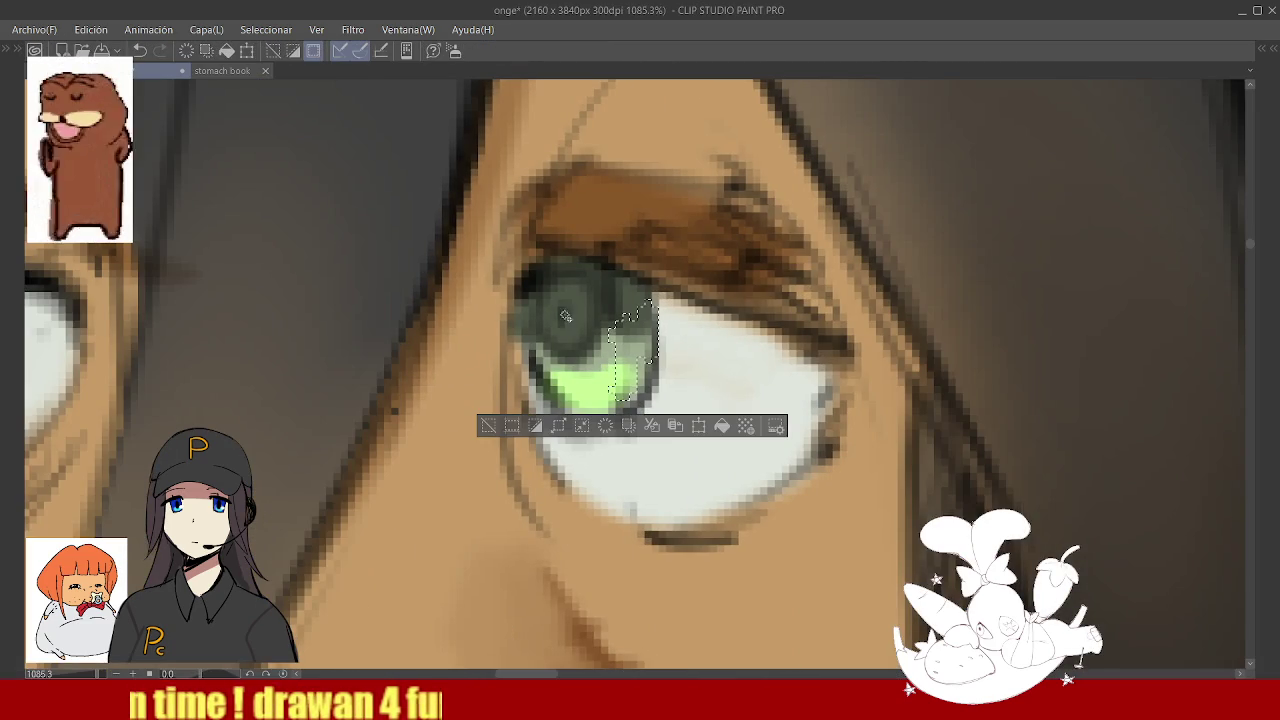
pyautogui.scroll(-5, 576, 323)
pyautogui.scroll(2, 576, 323)
pyautogui.press('Tab')
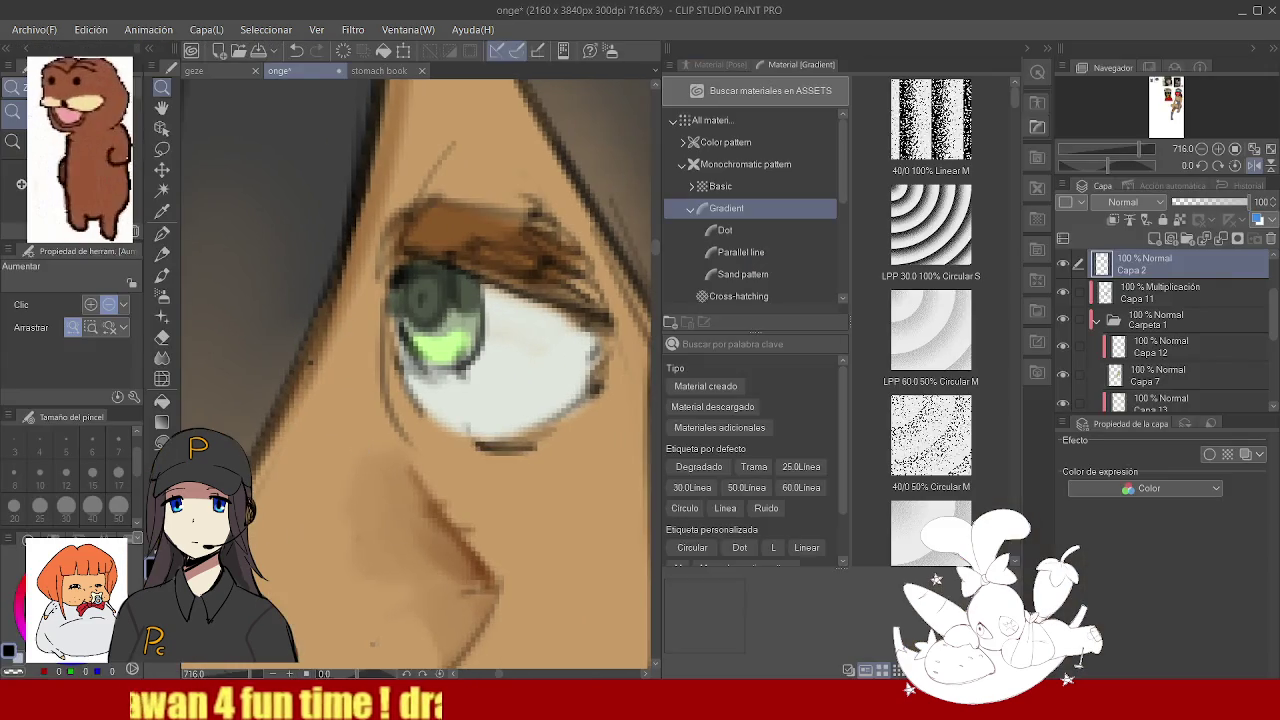
pyautogui.press('Tab')
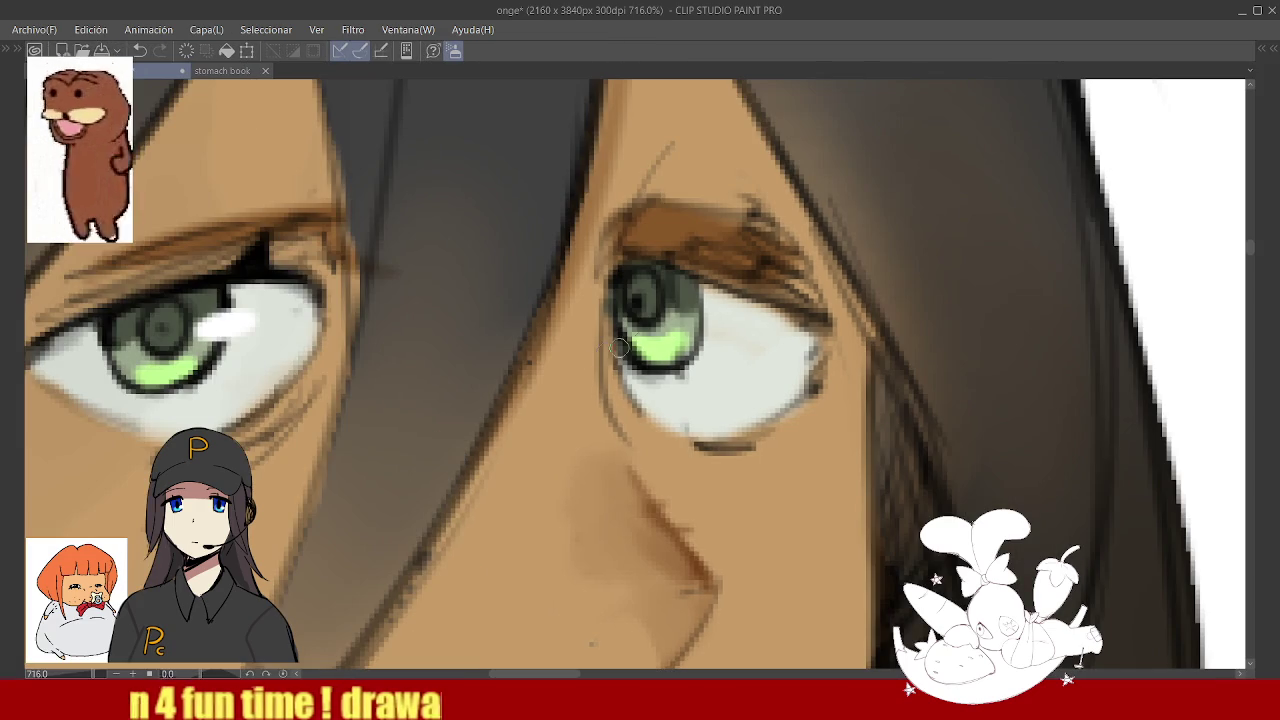
pyautogui.moveTo(703, 333); pyautogui.dragTo(712, 336)
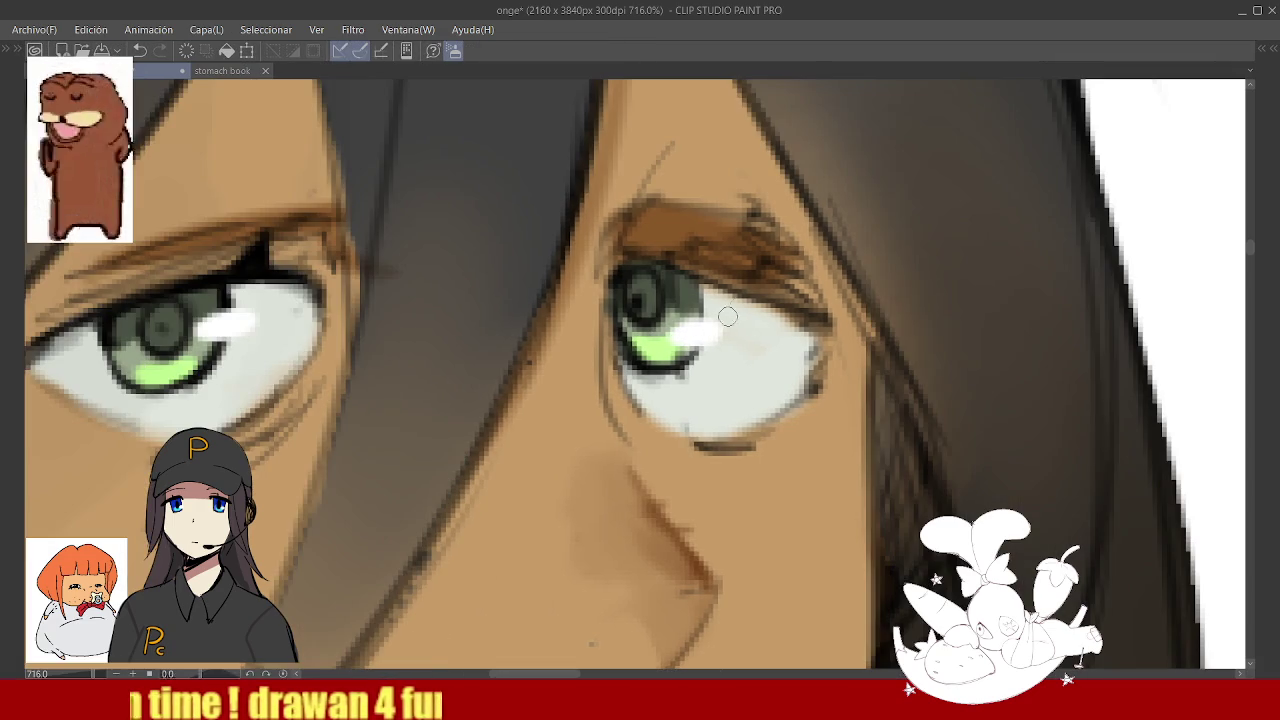
# Darken the right upper eyelid and outline the eye's lower-right edge
pyautogui.moveTo(634, 250)
pyautogui.mouseDown()
pyautogui.moveTo(840, 328)
pyautogui.moveTo(627, 256)
pyautogui.moveTo(830, 322)
pyautogui.moveTo(630, 266)
pyautogui.moveTo(605, 315)
pyautogui.mouseUp()
pyautogui.moveTo(745, 277); pyautogui.dragTo(760, 290)
pyautogui.scroll(-3, 758, 306)
pyautogui.scroll(2, 758, 306)
pyautogui.moveTo(768, 286); pyautogui.dragTo(734, 339)
pyautogui.moveTo(768, 290)
pyautogui.mouseDown()
pyautogui.moveTo(700, 354)
pyautogui.moveTo(735, 353)
pyautogui.mouseUp()
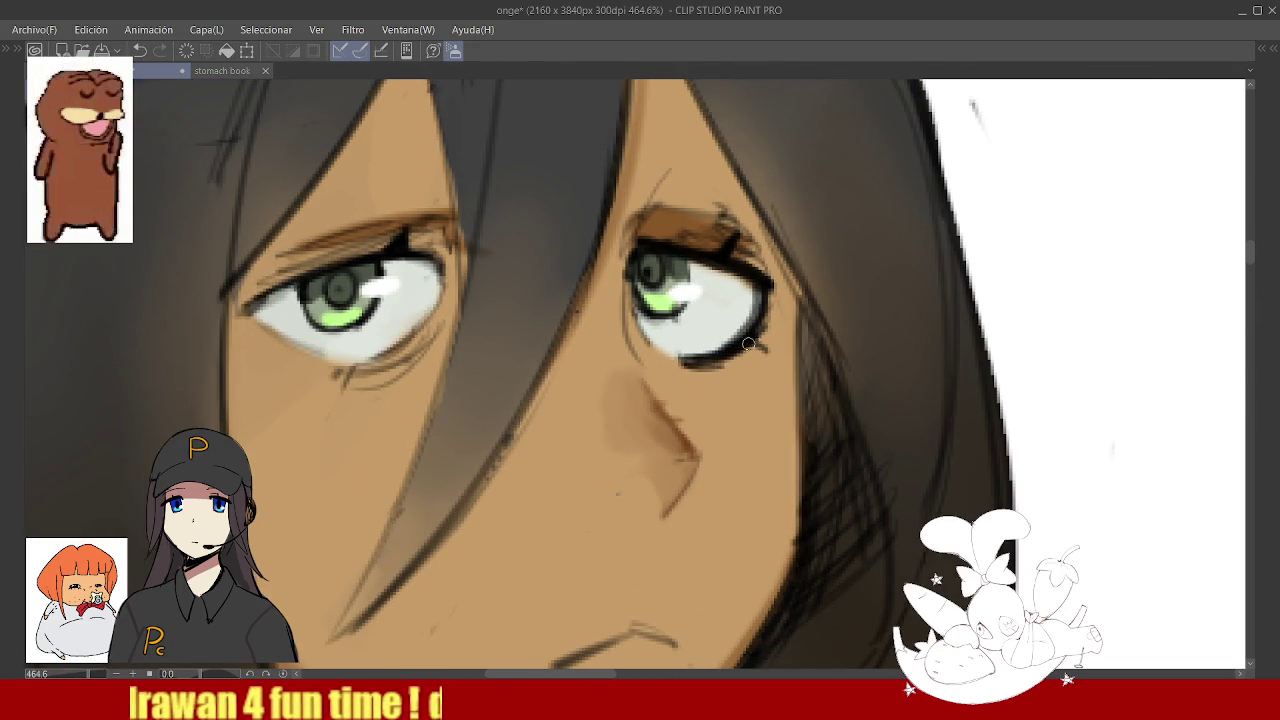
# Draw a thick dark line along the lower eye edge and undo a stray mark
pyautogui.scroll(-5, 748, 344)
pyautogui.scroll(4, 617, 344)
pyautogui.moveTo(616, 344); pyautogui.dragTo(706, 362)
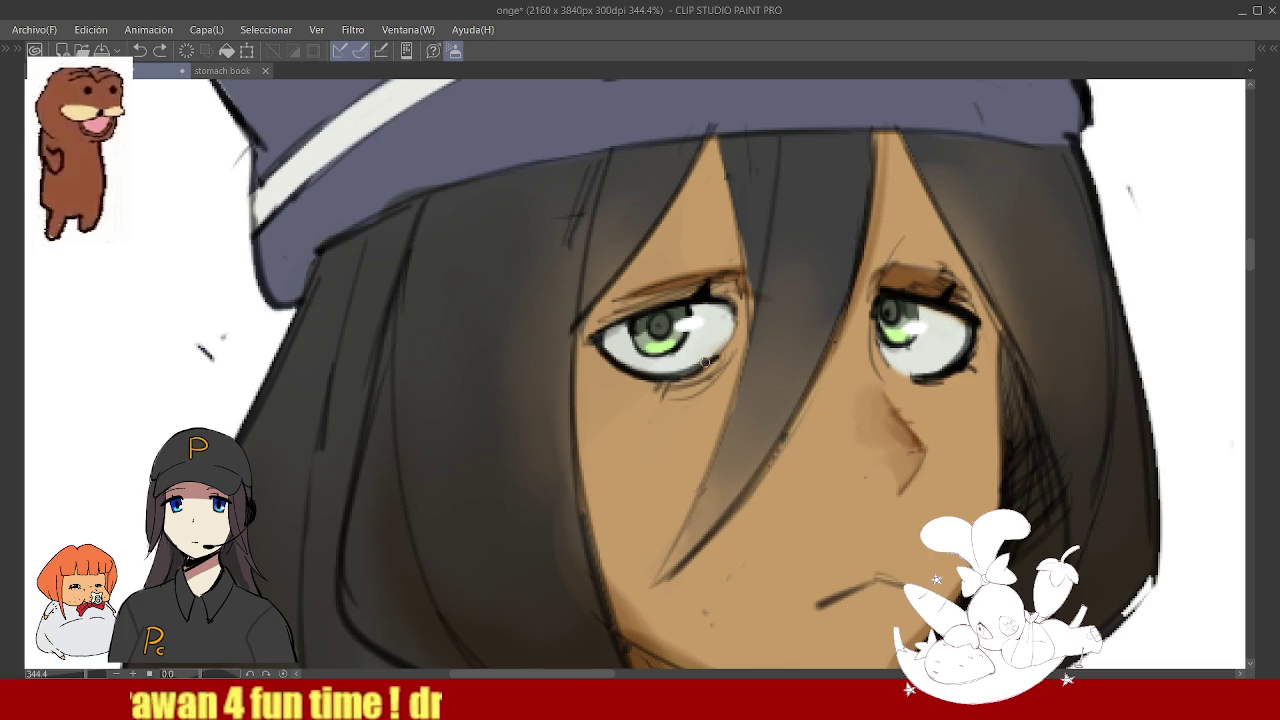
pyautogui.scroll(-4, 699, 368)
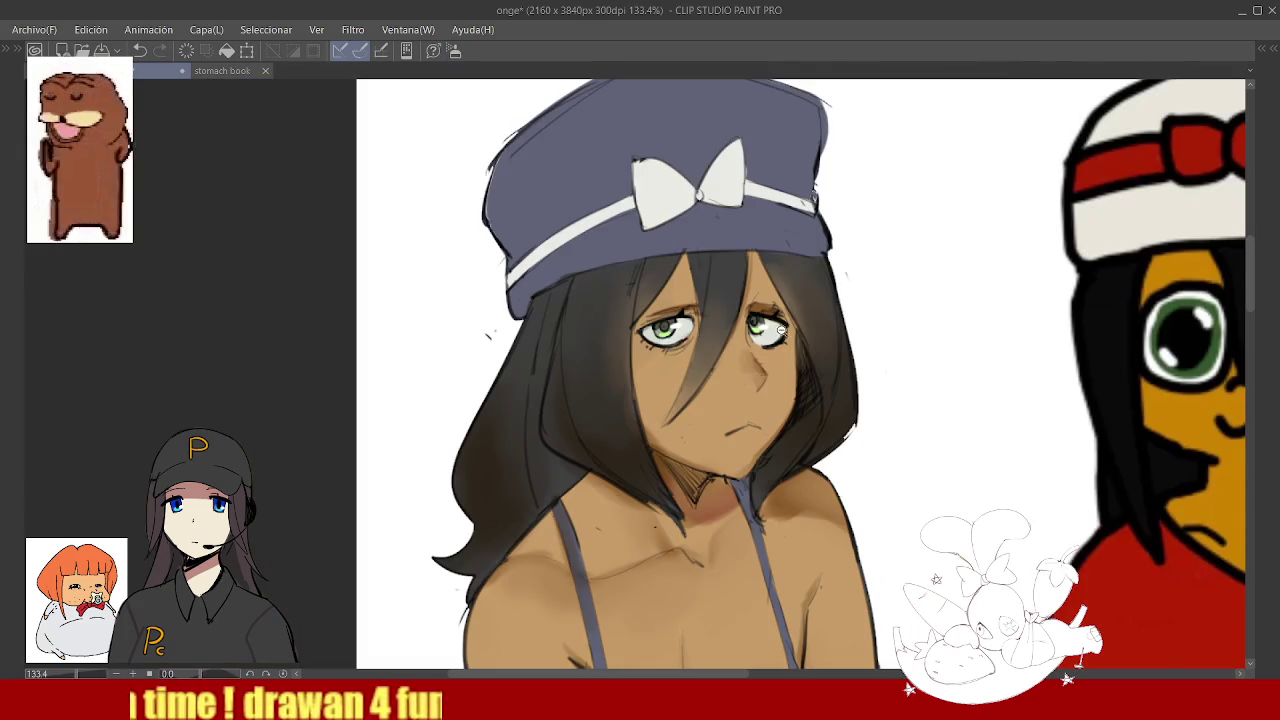
pyautogui.scroll(3, 782, 330)
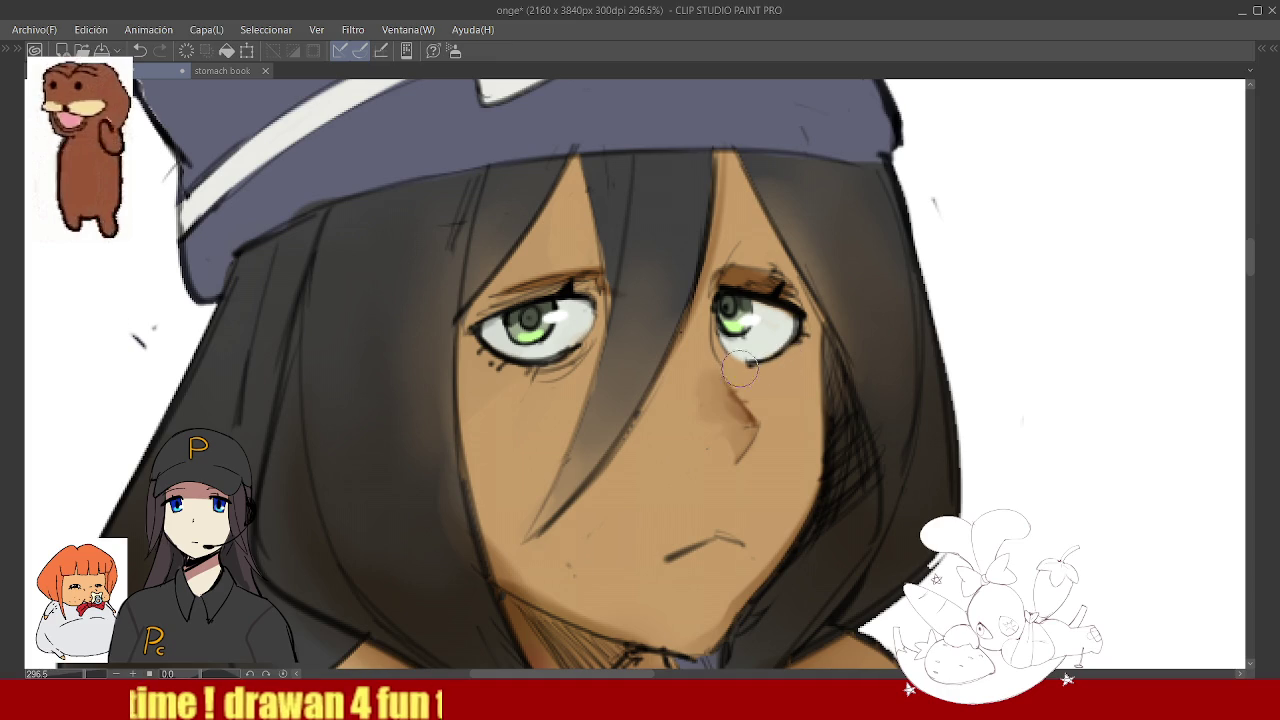
pyautogui.press('Tab')
pyautogui.press('Tab')
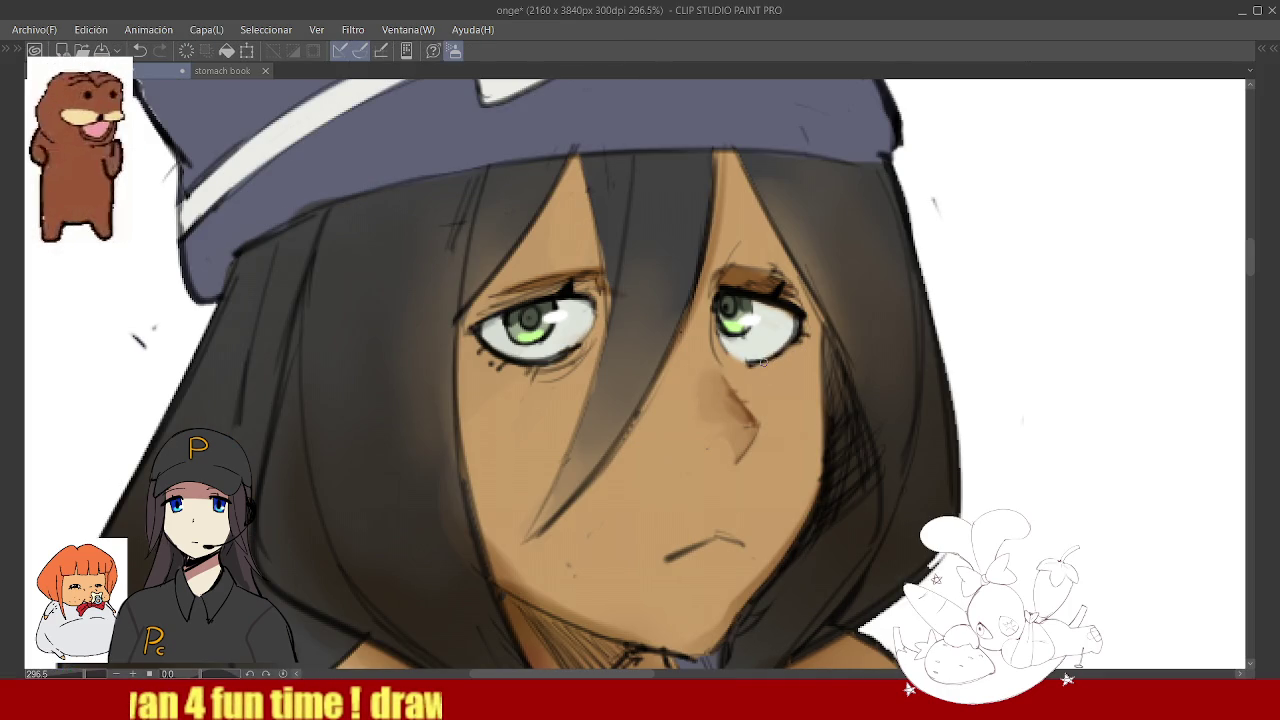
pyautogui.hotkey('ctrl', 'z')
# Darken the lid line at the outer corner and the upper eyelid crease
pyautogui.scroll(-5, 797, 320)
pyautogui.scroll(3, 608, 341)
pyautogui.scroll(3, 608, 341)
pyautogui.moveTo(594, 328); pyautogui.dragTo(640, 318)
pyautogui.moveTo(677, 273); pyautogui.dragTo(748, 272)
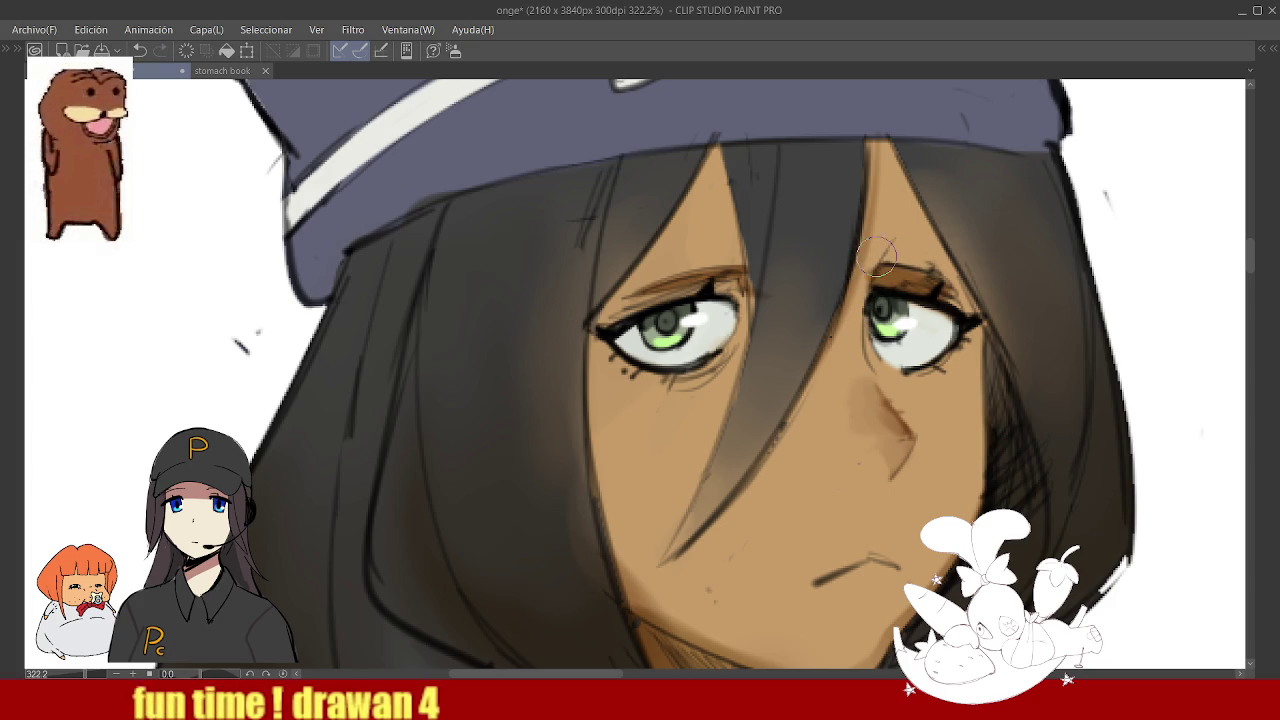
pyautogui.scroll(-5, 878, 258)
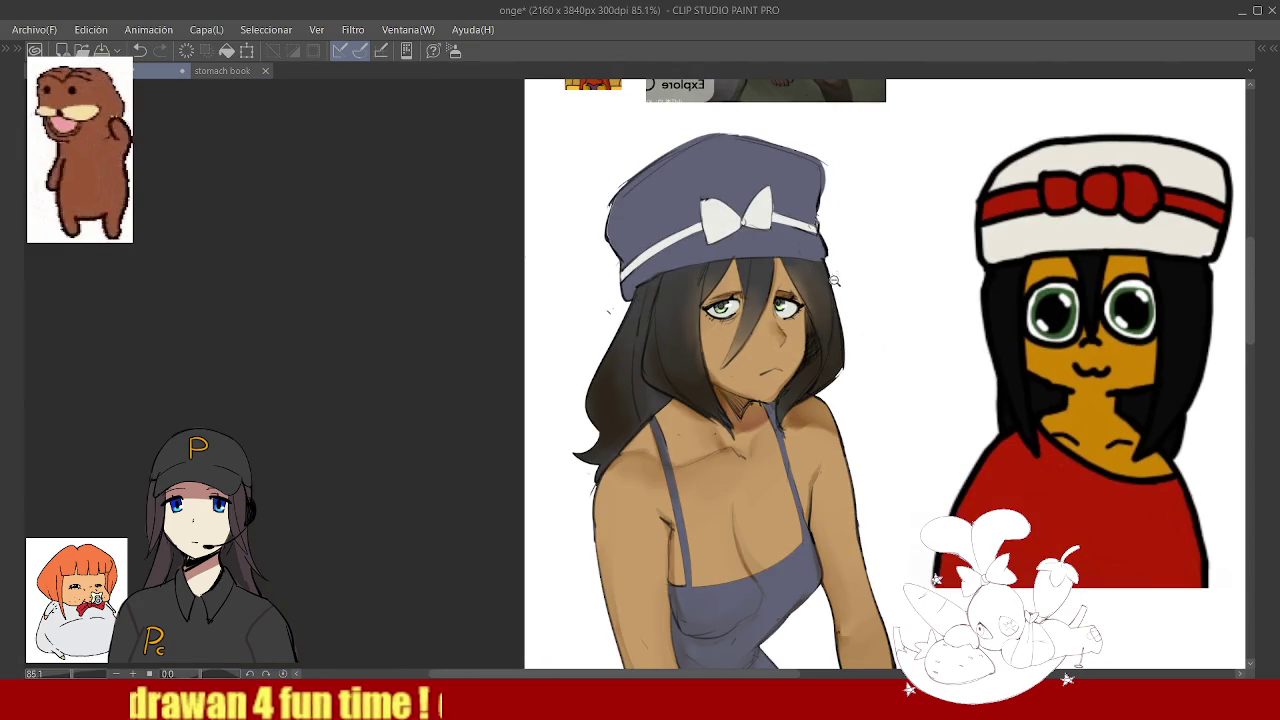
pyautogui.scroll(4, 834, 282)
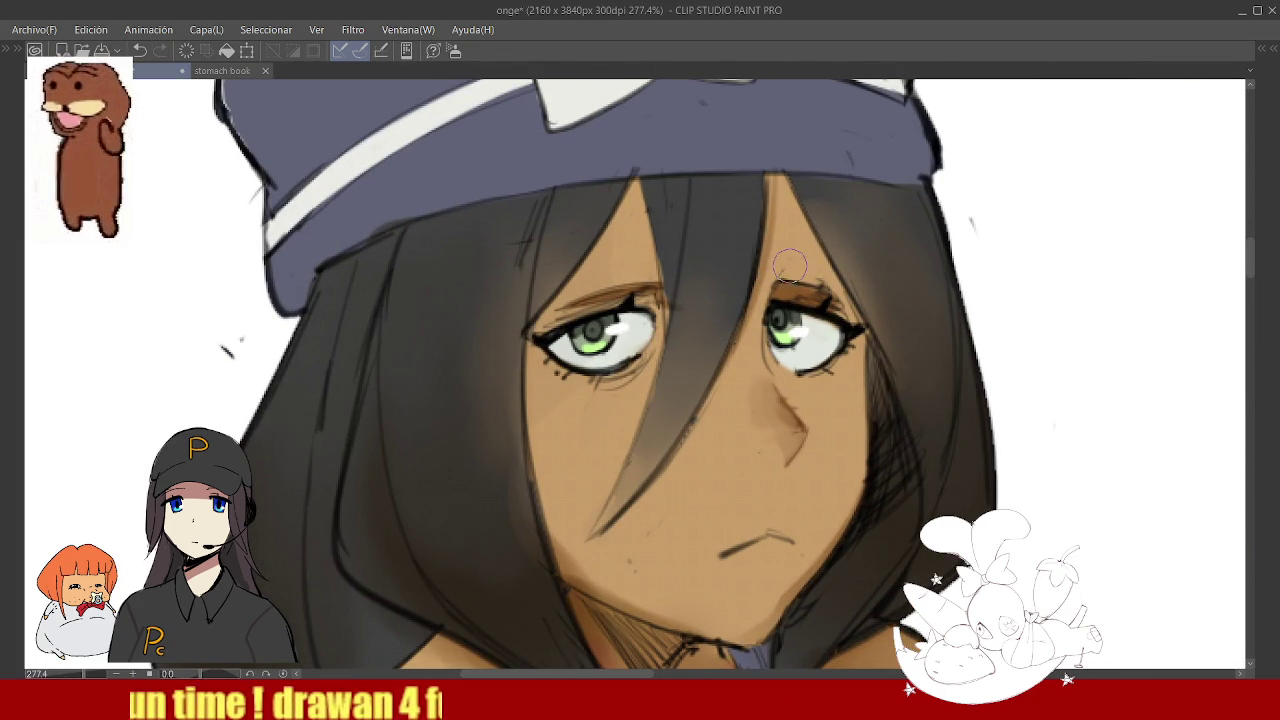
pyautogui.scroll(-4, 742, 284)
pyautogui.scroll(3, 742, 284)
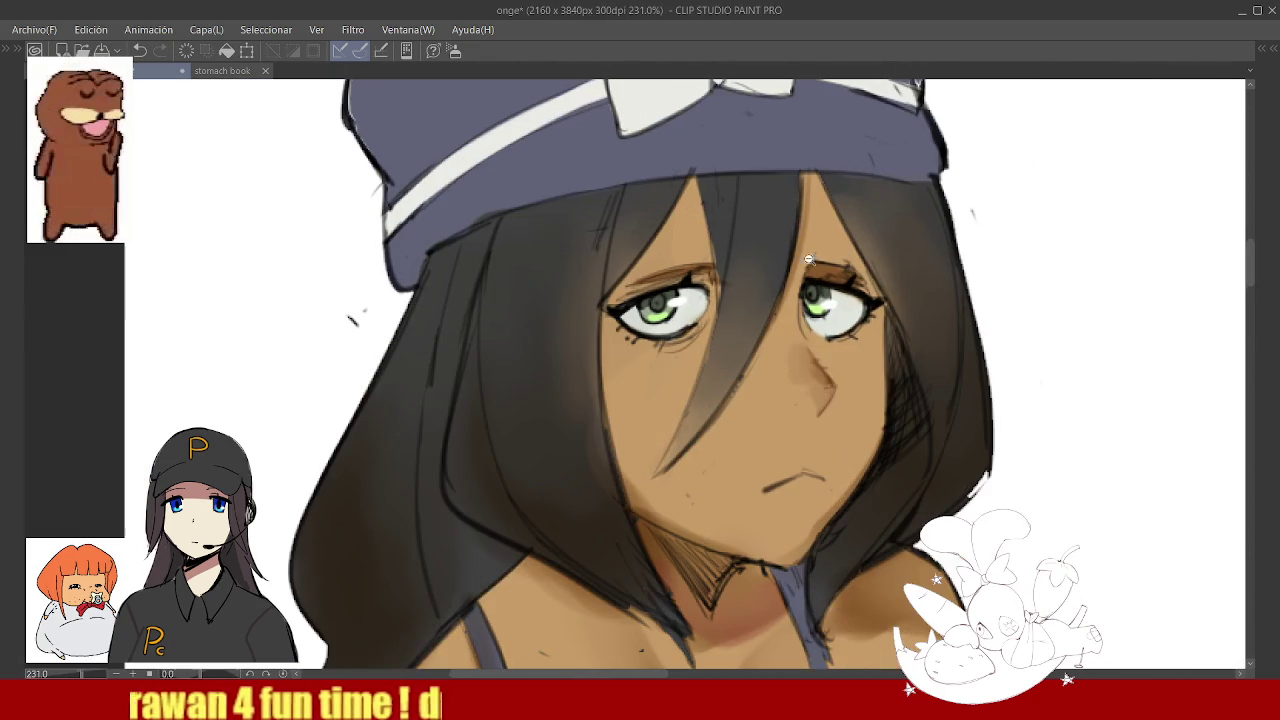
pyautogui.scroll(-4, 695, 328)
pyautogui.scroll(4, 695, 328)
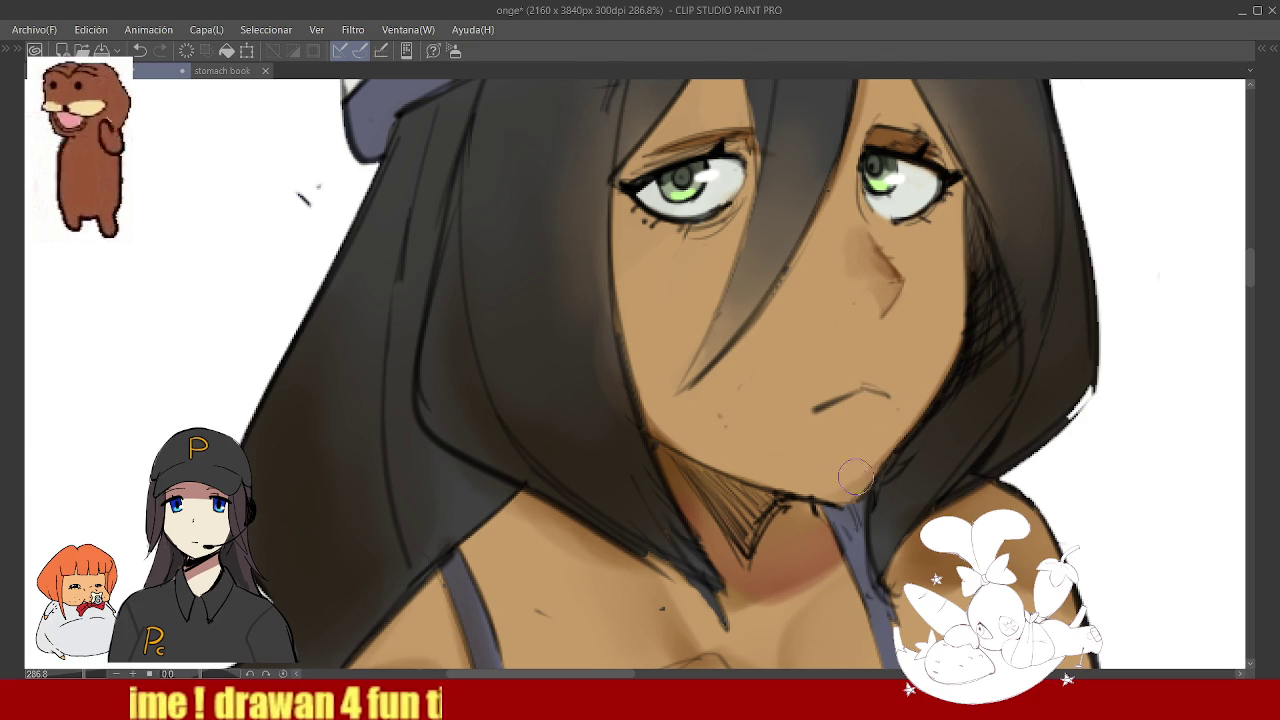
pyautogui.scroll(-5, 838, 383)
pyautogui.scroll(-2, 815, 320)
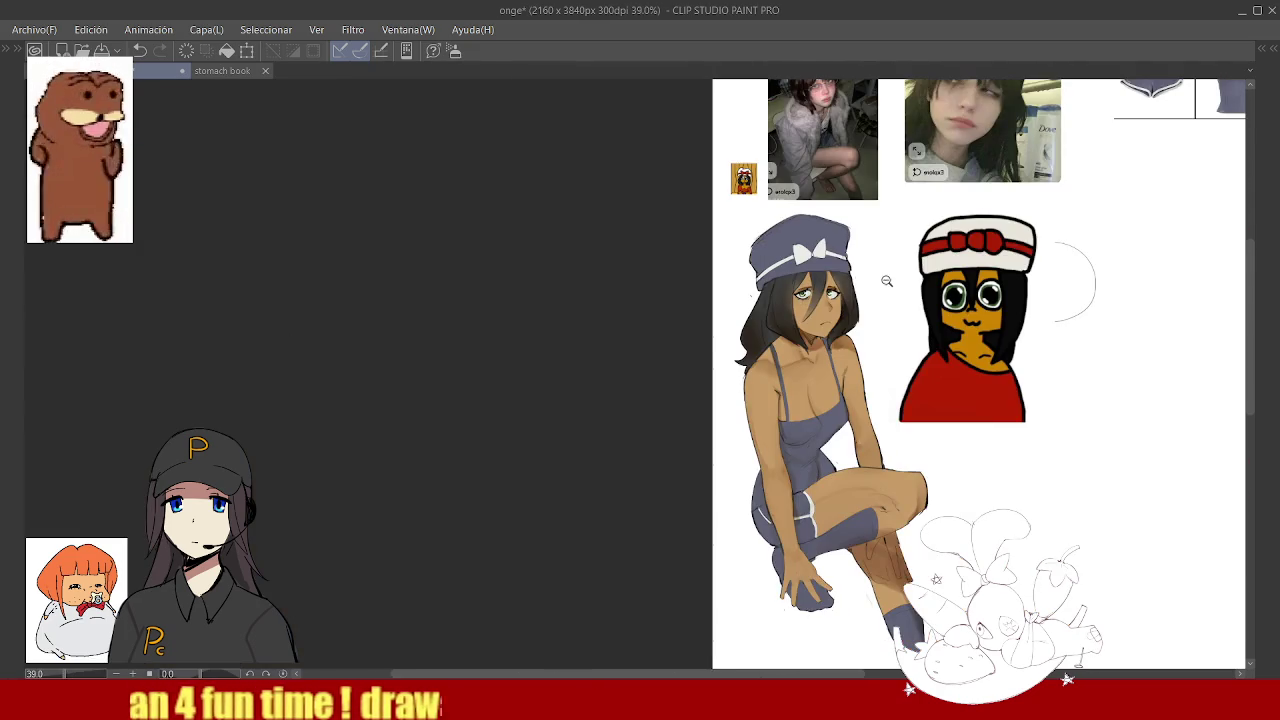
pyautogui.scroll(1, 885, 285)
pyautogui.scroll(1, 895, 317)
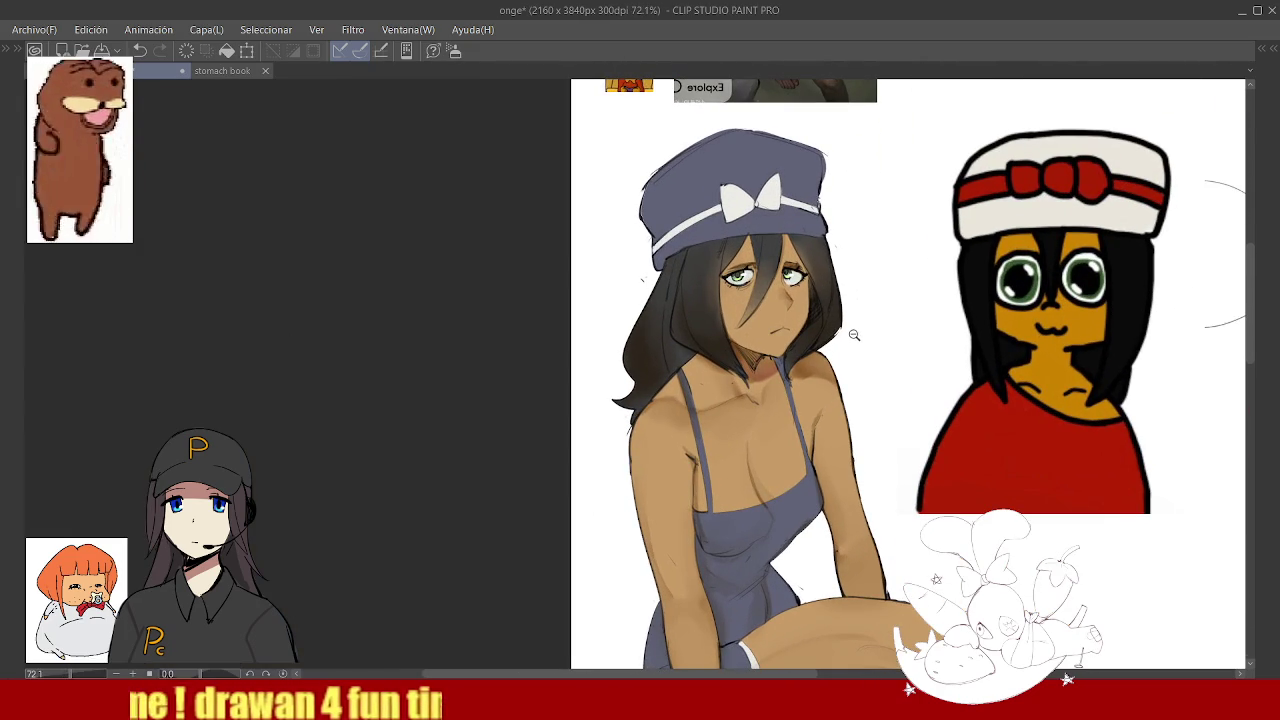
pyautogui.scroll(3, 809, 313)
pyautogui.scroll(2, 788, 341)
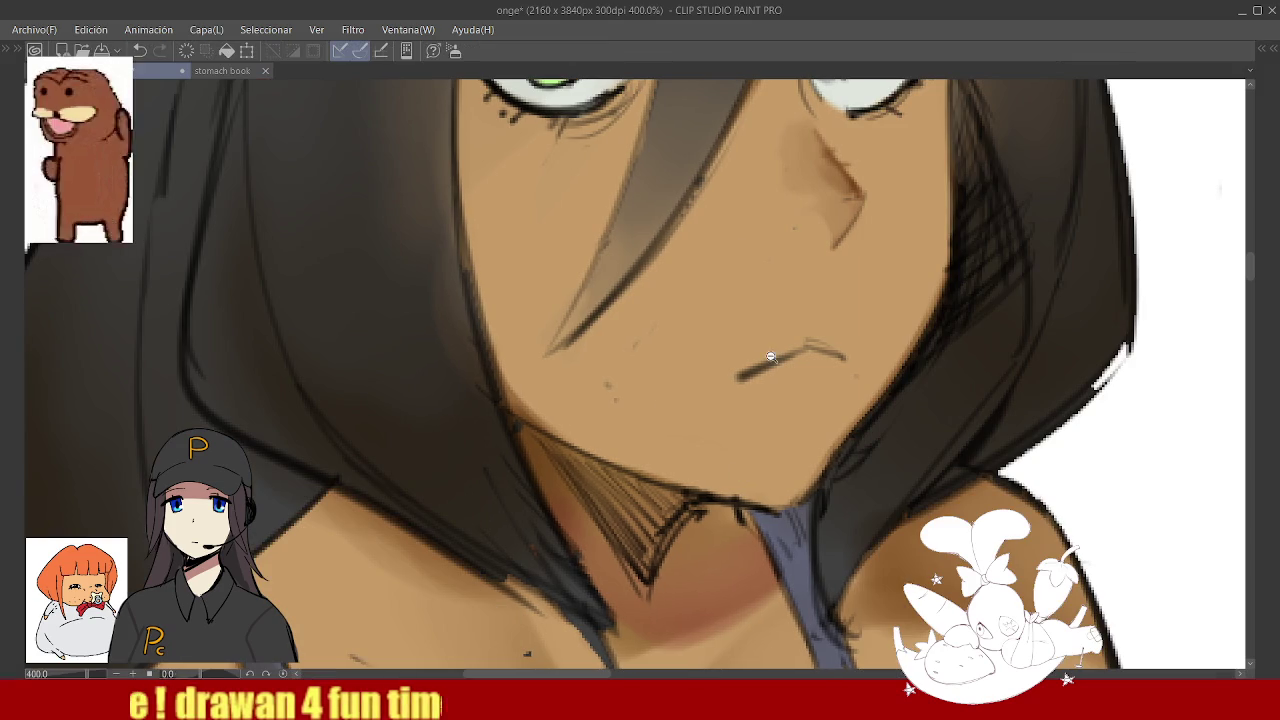
# Thicken the left part of the mouth line, undoing a stray stroke at its right end
pyautogui.moveTo(886, 366); pyautogui.dragTo(862, 358)
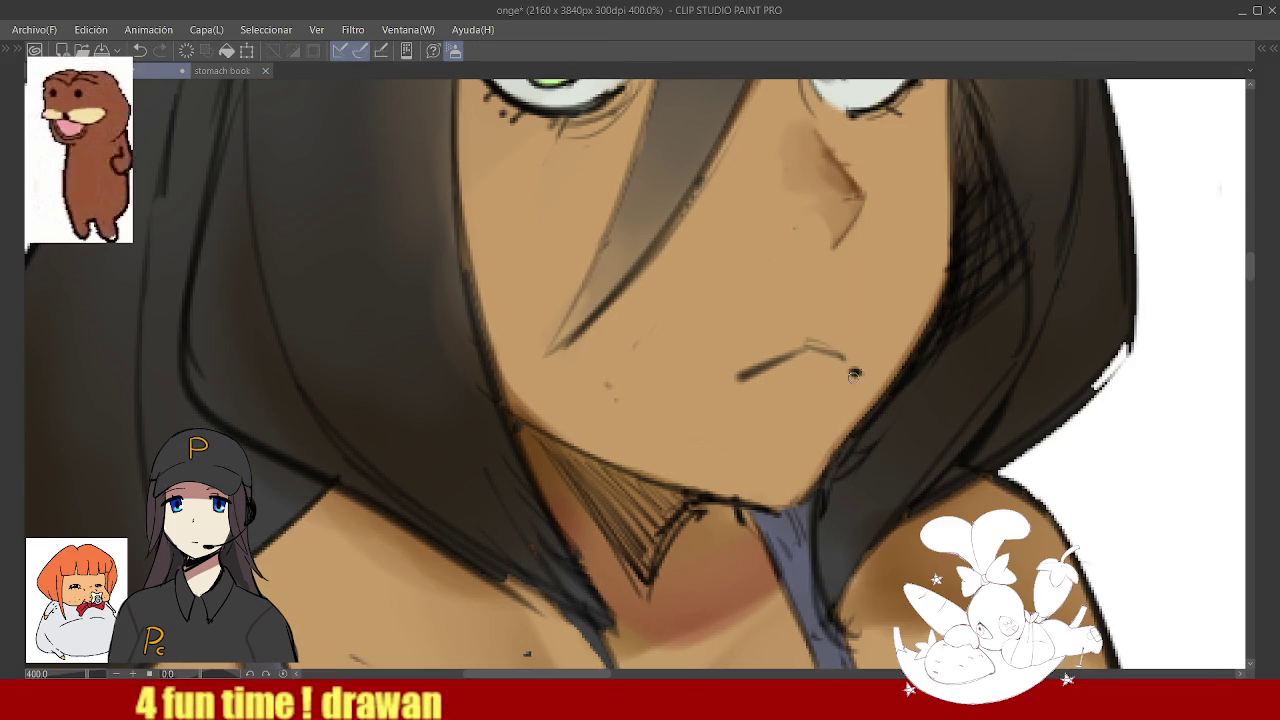
pyautogui.hotkey('ctrl', 'z')
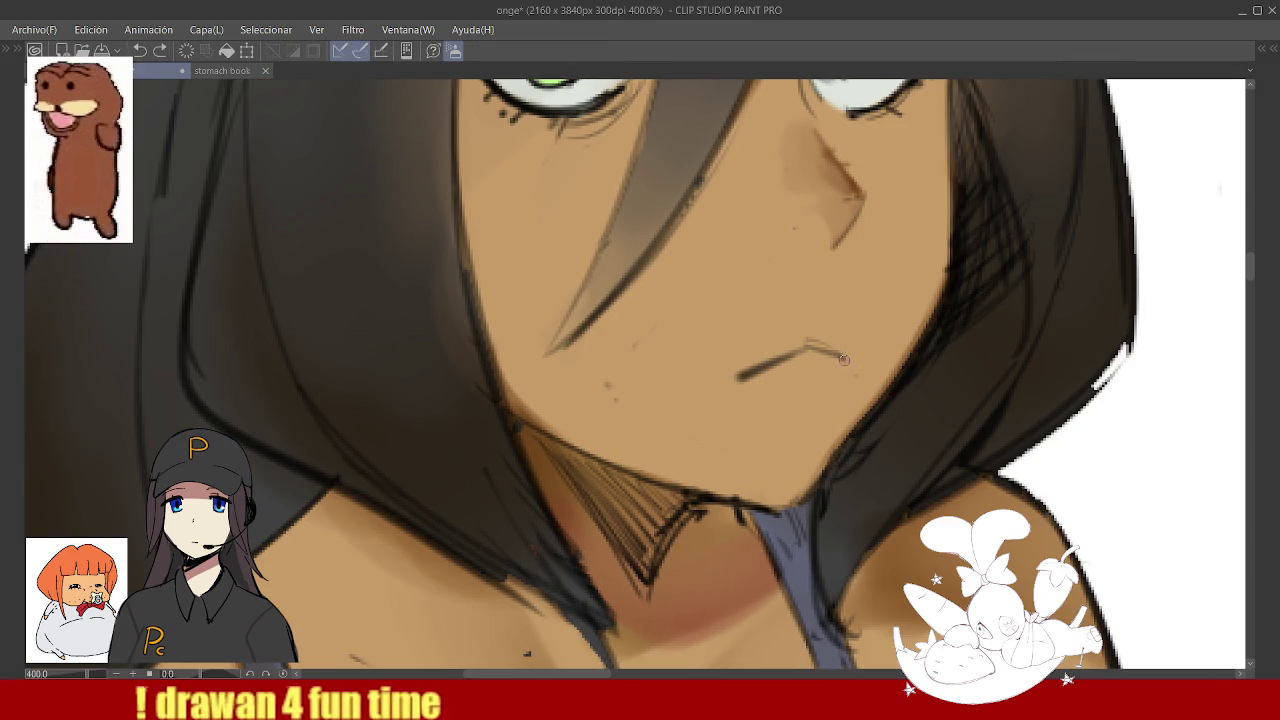
pyautogui.moveTo(790, 353)
pyautogui.mouseDown()
pyautogui.moveTo(712, 392)
pyautogui.moveTo(816, 389)
pyautogui.moveTo(790, 378)
pyautogui.moveTo(768, 396)
pyautogui.moveTo(825, 370)
pyautogui.mouseUp()
pyautogui.press('Tab')
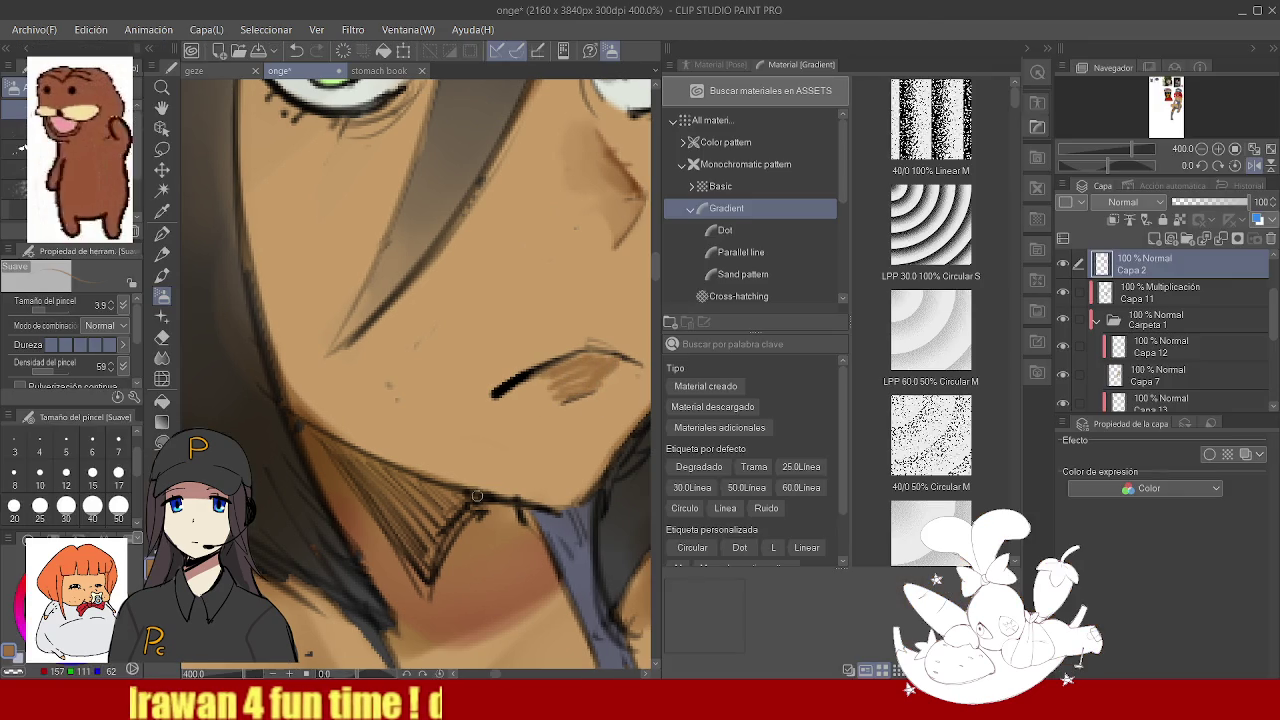
pyautogui.press('Tab')
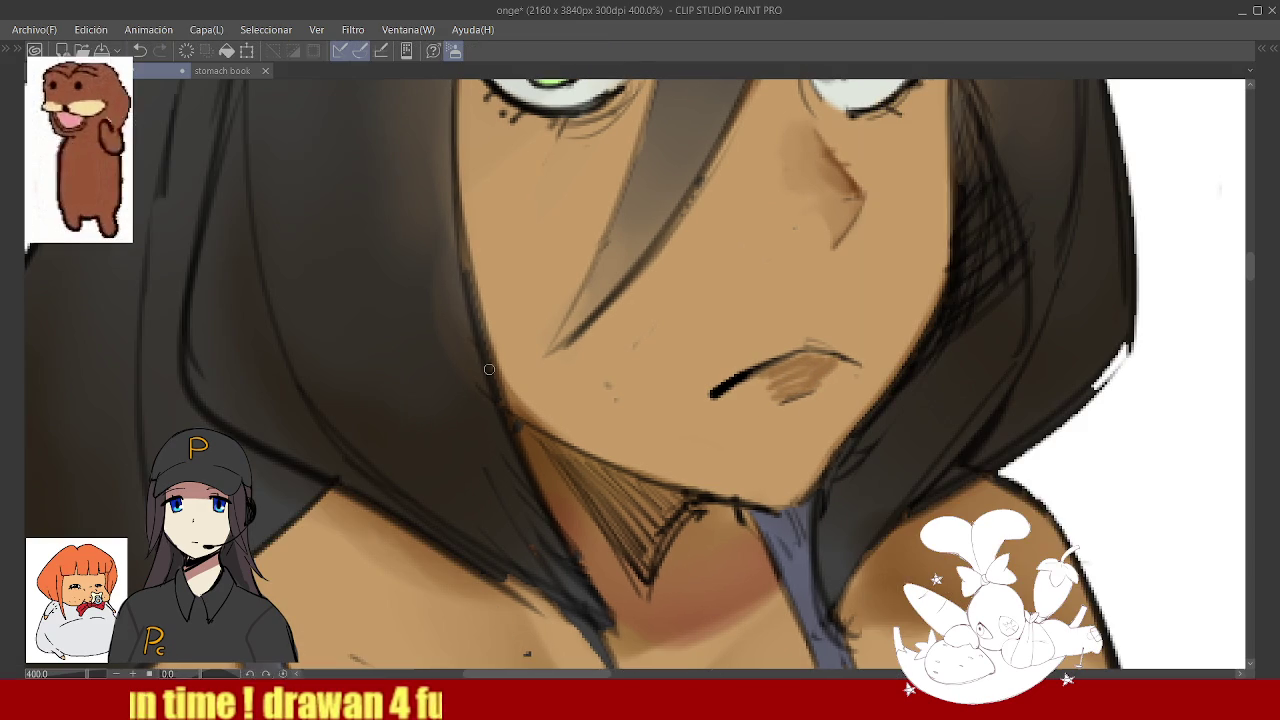
# Paint the lower lip pinkish red and blend it with skin tone sampled below
pyautogui.moveTo(836, 370)
pyautogui.mouseDown()
pyautogui.moveTo(770, 392)
pyautogui.moveTo(782, 368)
pyautogui.mouseUp()
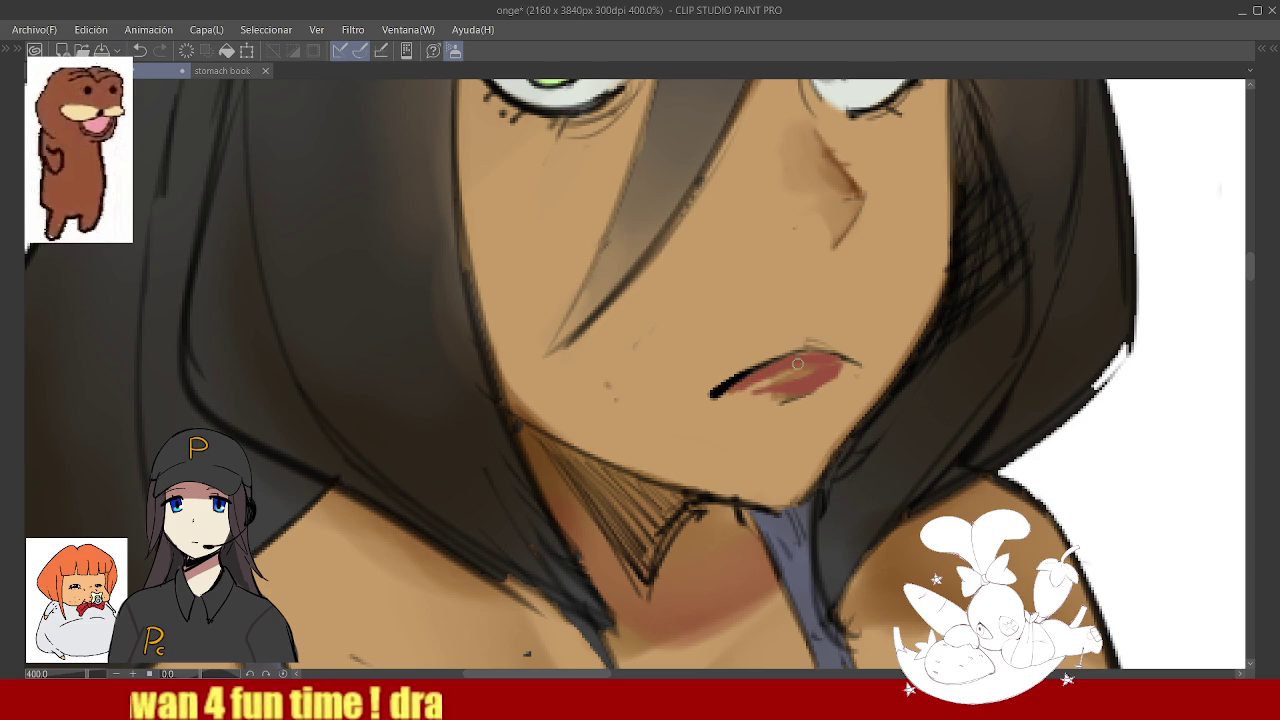
pyautogui.scroll(-5, 762, 393)
pyautogui.scroll(3, 801, 377)
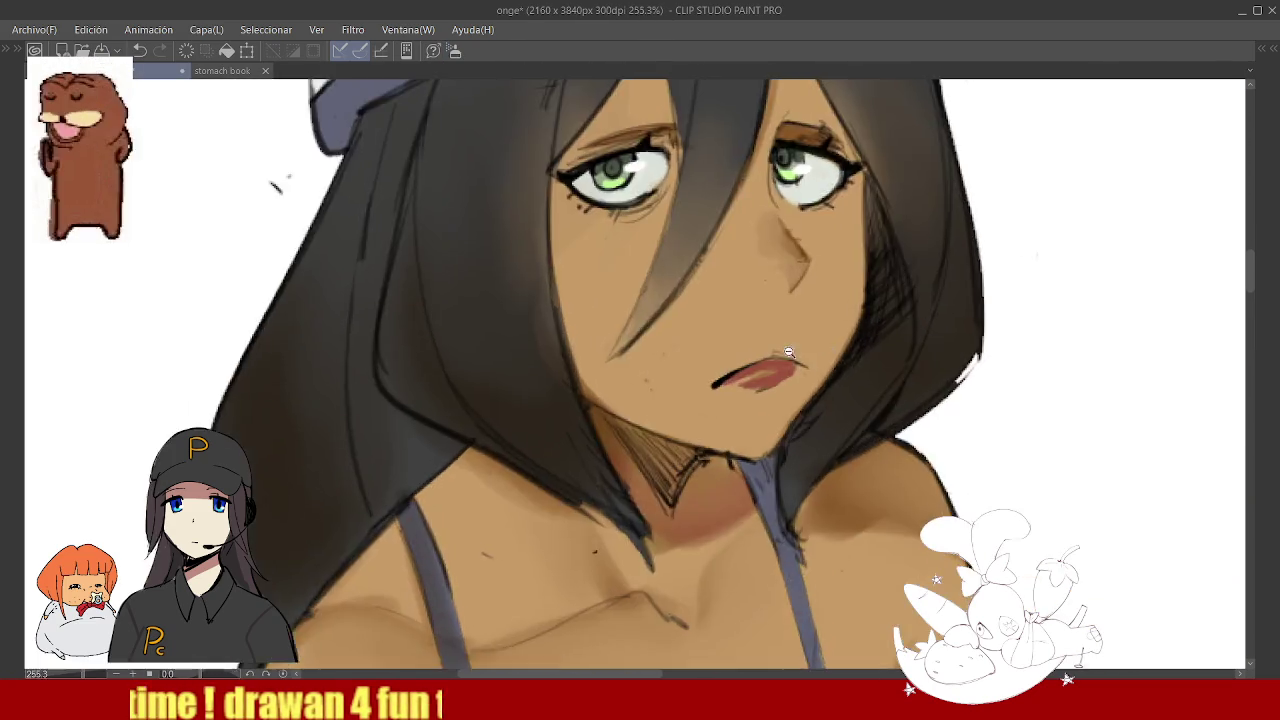
pyautogui.scroll(3, 790, 376)
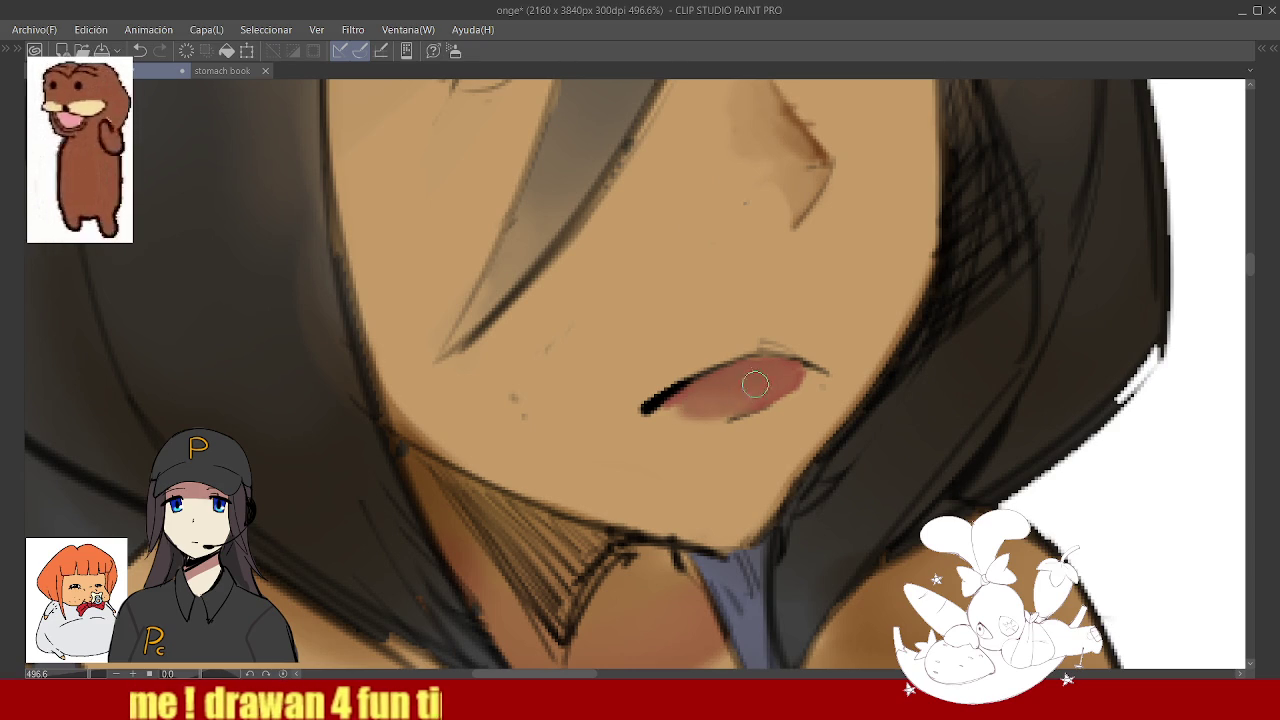
pyautogui.scroll(-2, 780, 342)
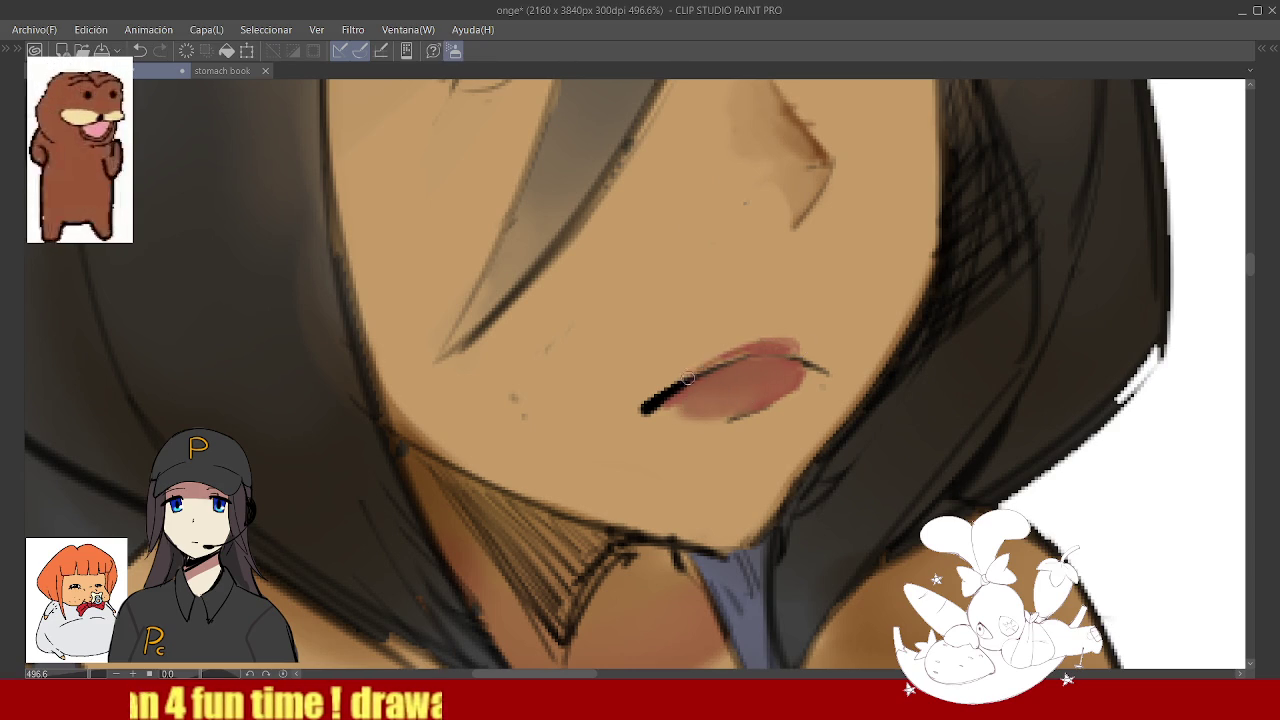
pyautogui.scroll(-3, 738, 379)
pyautogui.scroll(1, 740, 378)
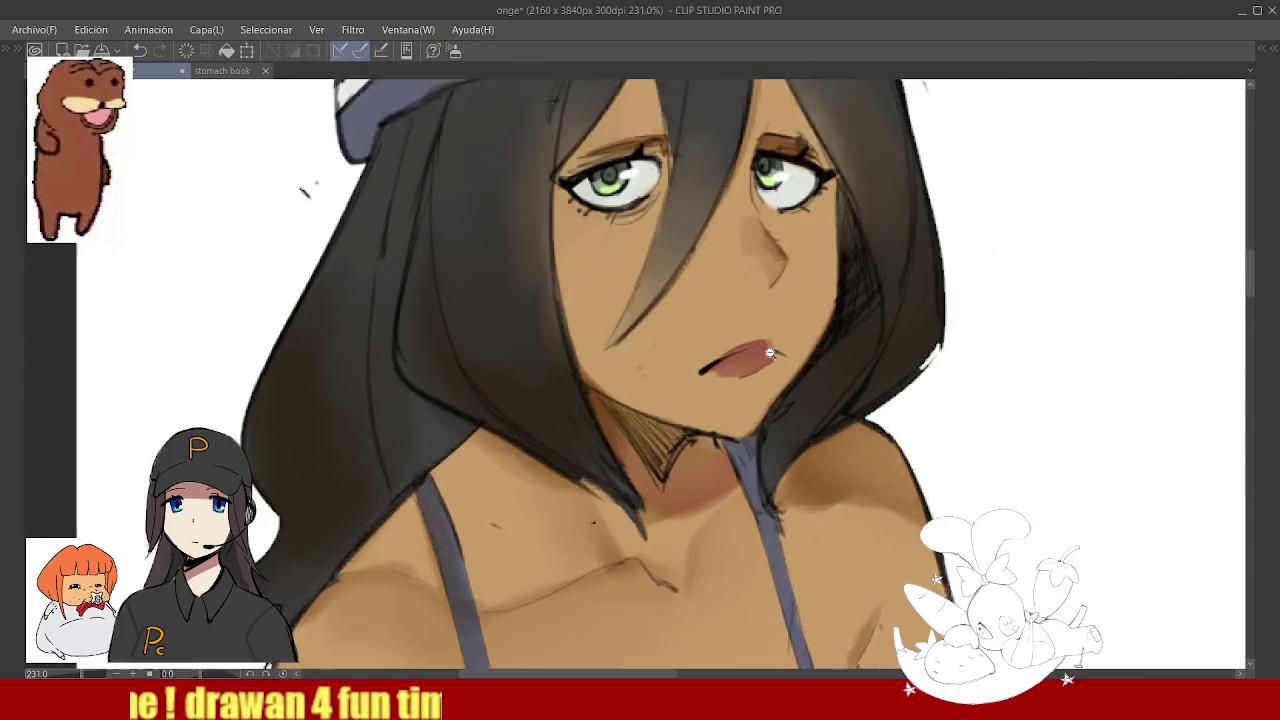
pyautogui.scroll(1, 750, 376)
pyautogui.scroll(1, 757, 374)
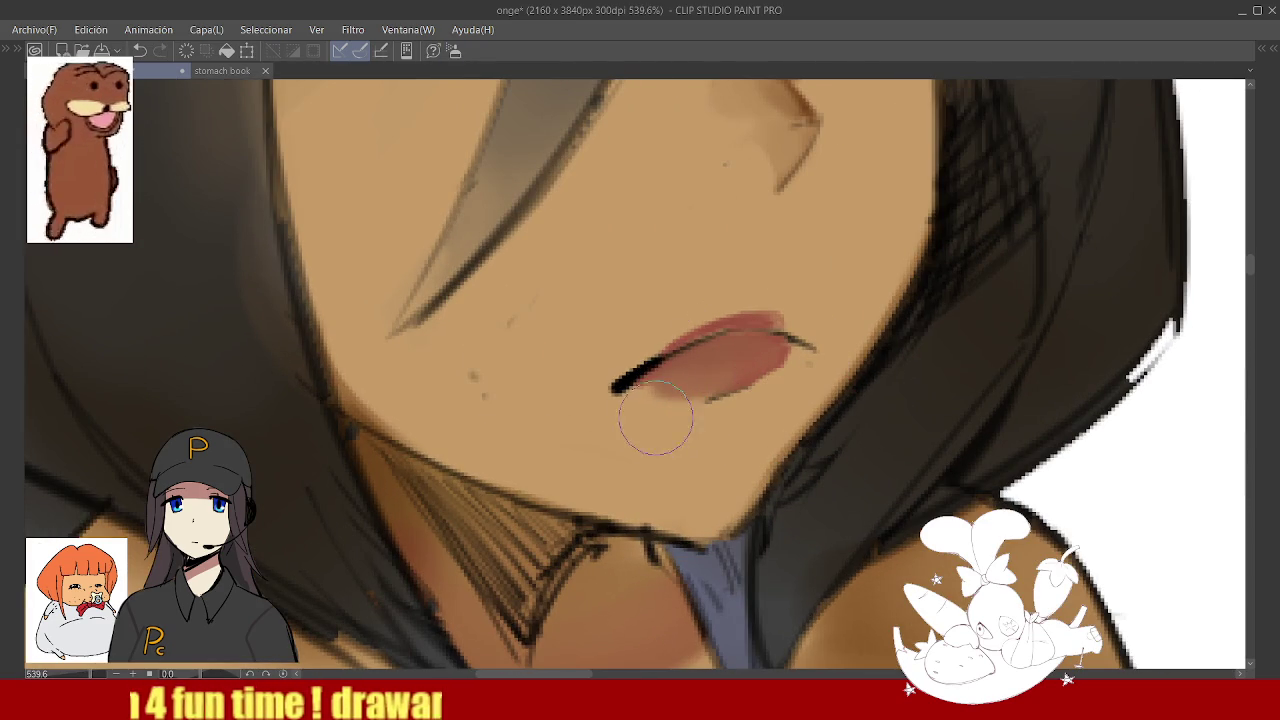
pyautogui.keyDown('alt'); pyautogui.click(720, 436); pyautogui.keyUp('alt')
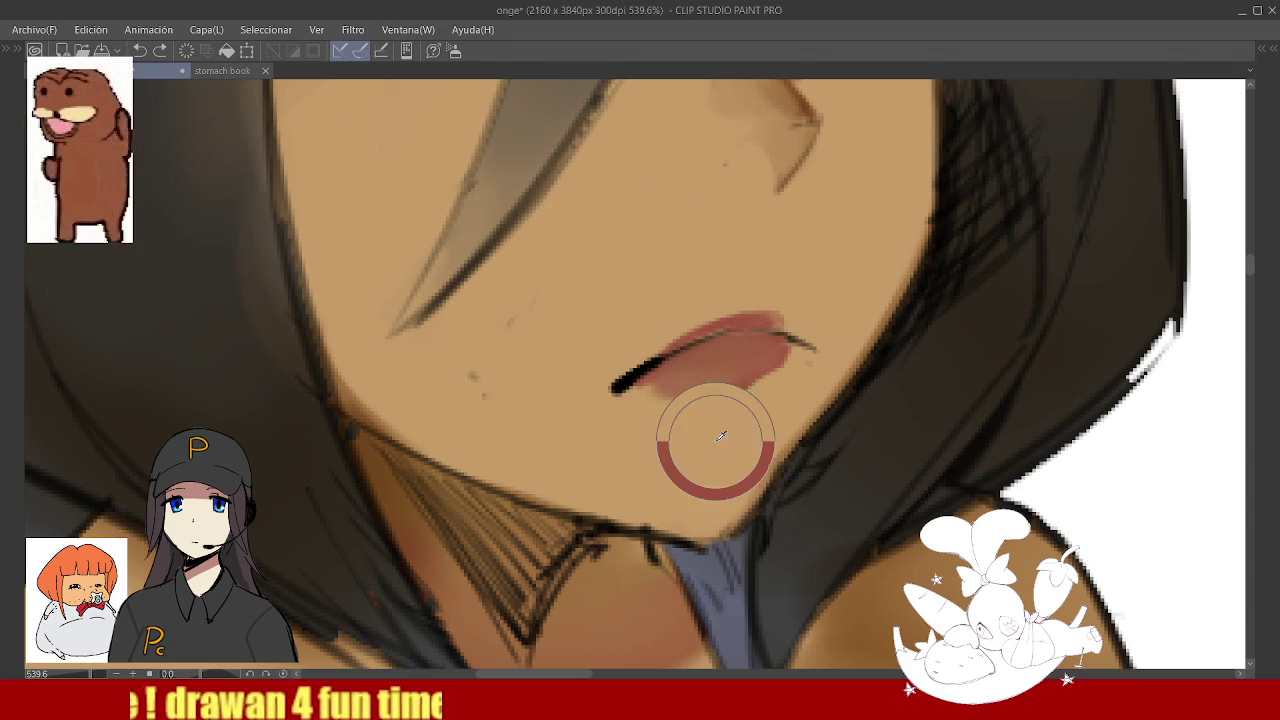
pyautogui.moveTo(677, 400)
pyautogui.mouseDown()
pyautogui.moveTo(741, 373)
pyautogui.moveTo(663, 386)
pyautogui.moveTo(737, 357)
pyautogui.moveTo(677, 380)
pyautogui.moveTo(684, 351)
pyautogui.mouseUp()
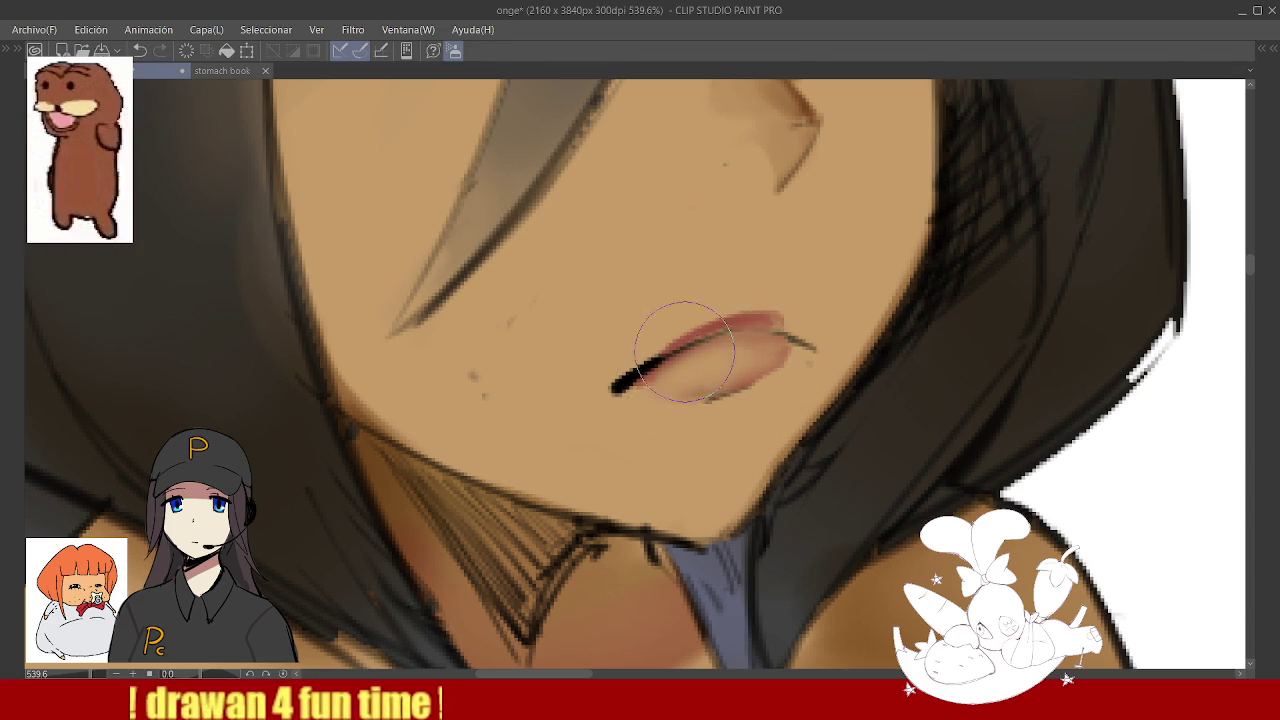
pyautogui.scroll(-5, 725, 360)
# Zoom in on the mouth and repaint the lip strokes
pyautogui.scroll(-5, 740, 370)
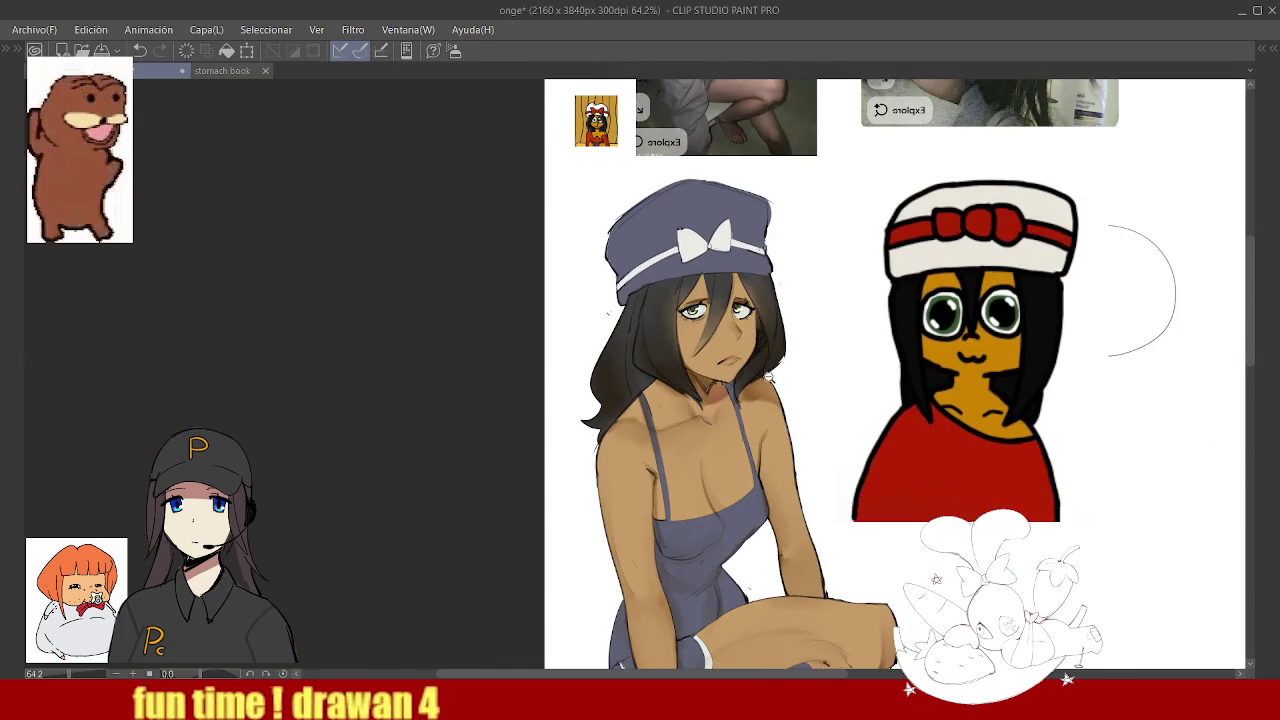
pyautogui.scroll(4, 769, 376)
pyautogui.scroll(5, 755, 365)
pyautogui.moveTo(749, 360)
pyautogui.mouseDown()
pyautogui.moveTo(651, 389)
pyautogui.moveTo(700, 366)
pyautogui.mouseUp()
pyautogui.scroll(-4, 700, 366)
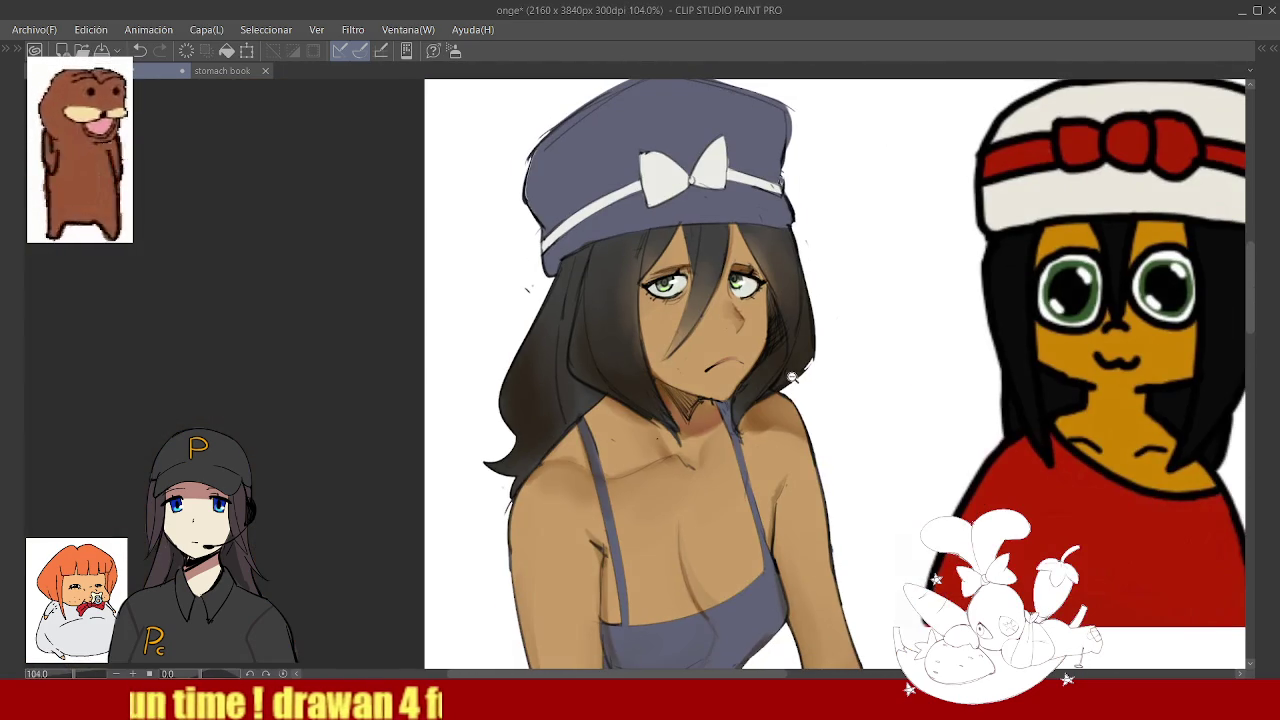
pyautogui.scroll(-2, 780, 371)
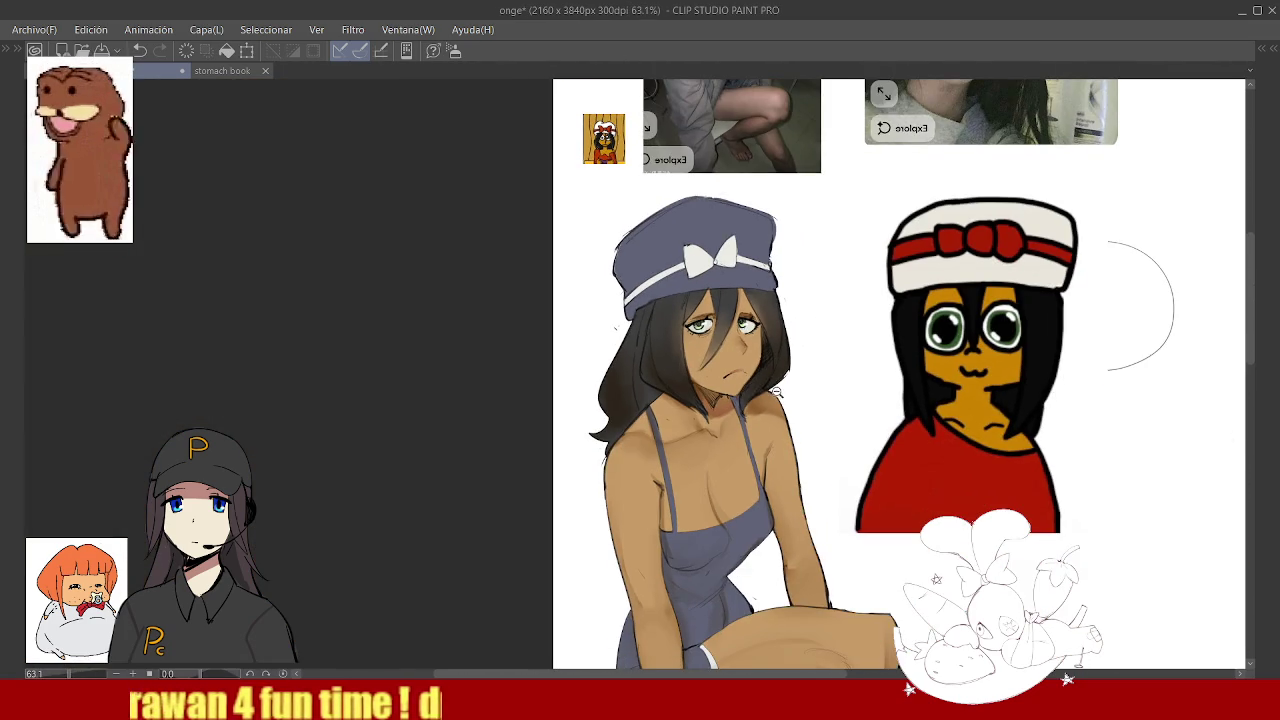
pyautogui.scroll(3, 778, 363)
pyautogui.scroll(5, 778, 363)
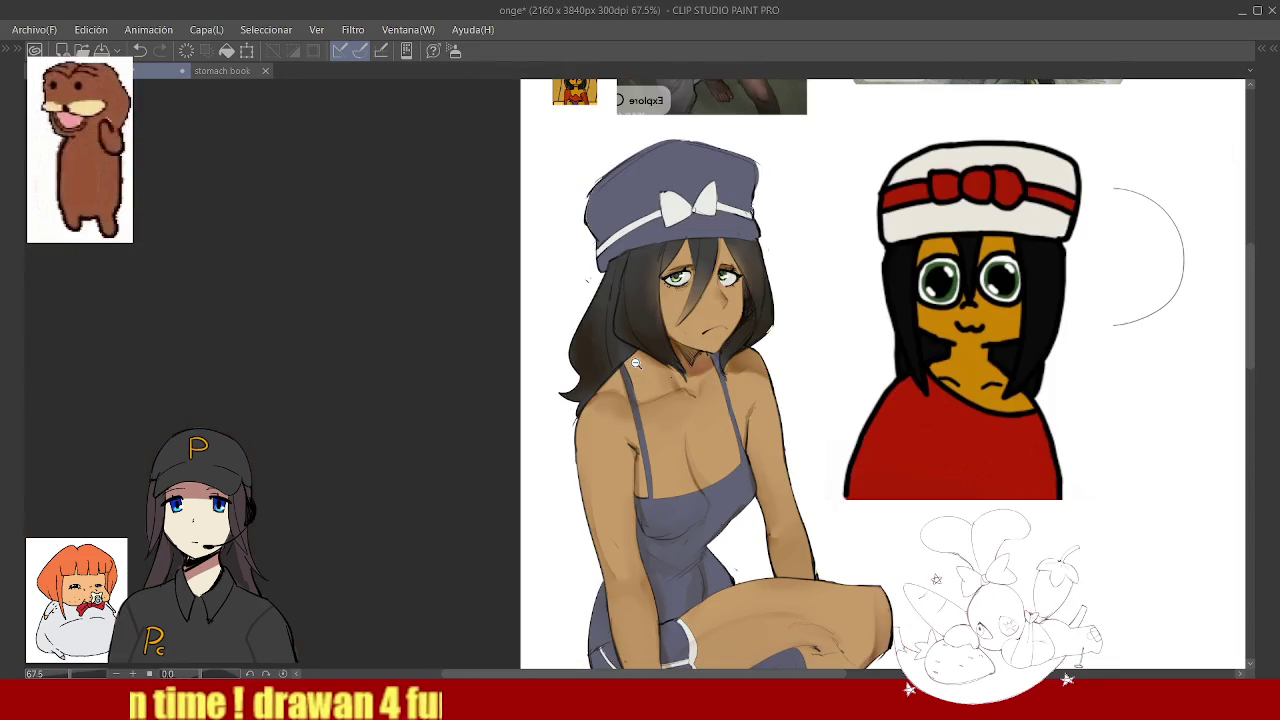
pyautogui.scroll(-9, 768, 381)
pyautogui.scroll(8, 720, 390)
# Draw the short dark hook at the mouth's right corner, undoing the first attempt
pyautogui.press('Tab')
pyautogui.press('Tab')
pyautogui.moveTo(786, 228)
pyautogui.mouseDown()
pyautogui.moveTo(815, 258)
pyautogui.moveTo(798, 270)
pyautogui.moveTo(808, 282)
pyautogui.mouseUp()
pyautogui.hotkey('ctrl', 'z')
pyautogui.hotkey('ctrl', 'z')
pyautogui.scroll(-3, 777, 277)
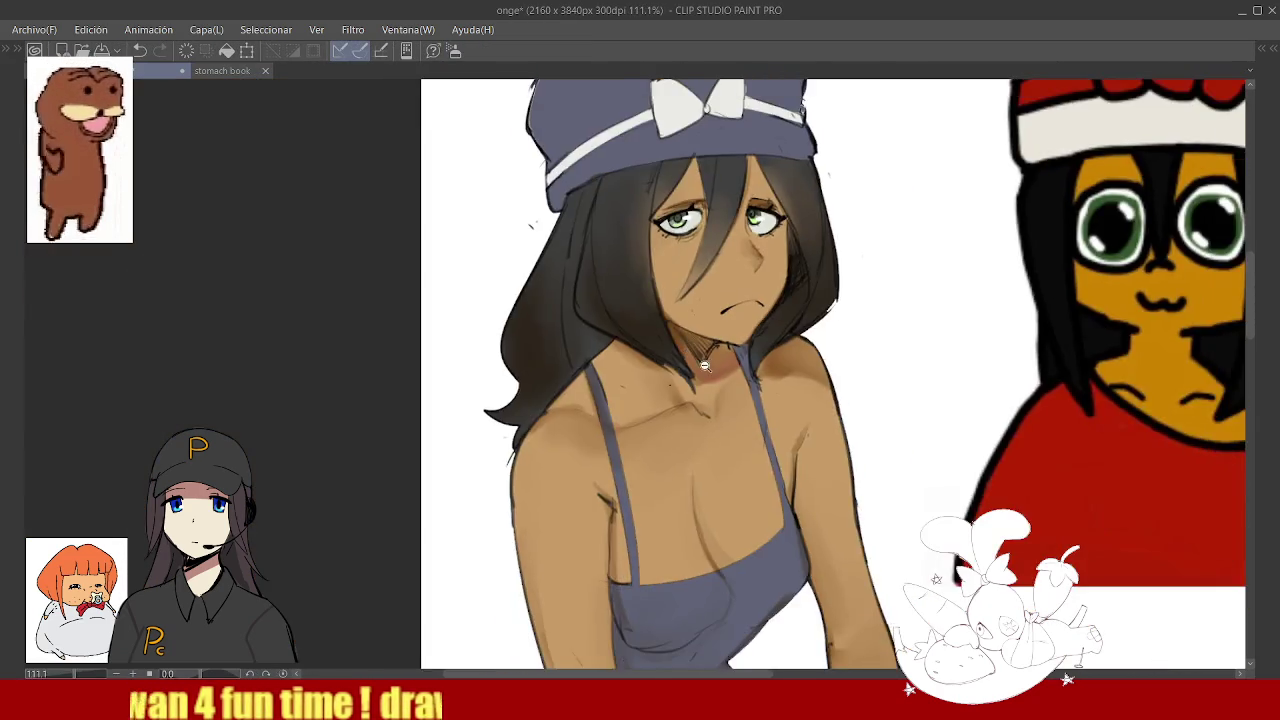
pyautogui.scroll(-2, 789, 343)
pyautogui.scroll(-2, 733, 388)
pyautogui.scroll(2, 733, 388)
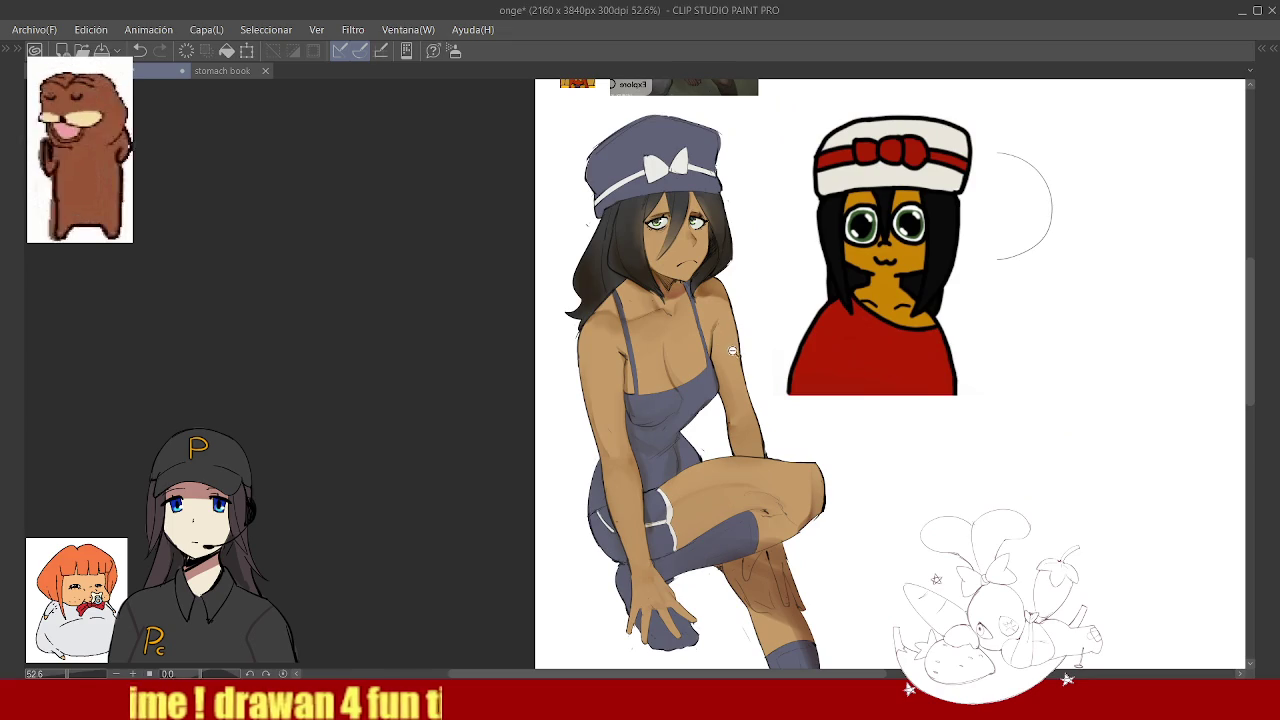
pyautogui.scroll(1, 733, 351)
pyautogui.scroll(3, 720, 260)
pyautogui.scroll(-3, 712, 250)
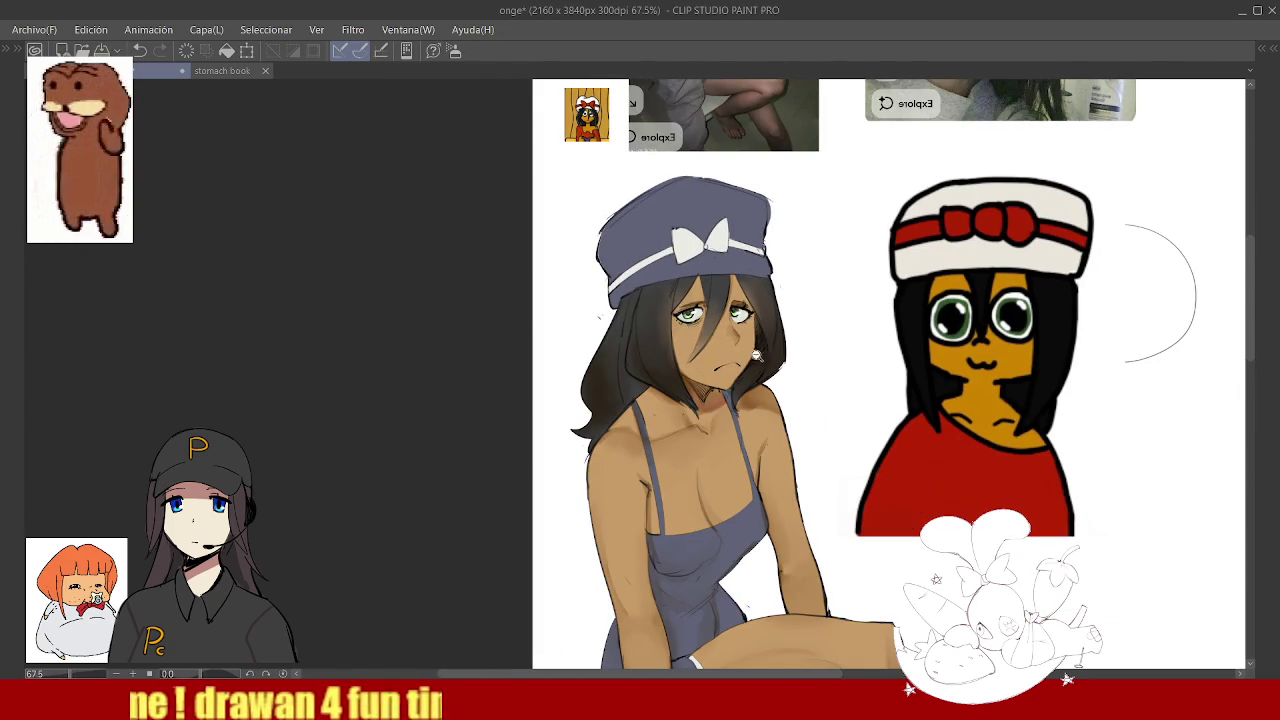
pyautogui.scroll(3, 757, 355)
pyautogui.scroll(-3, 739, 330)
pyautogui.scroll(3, 732, 326)
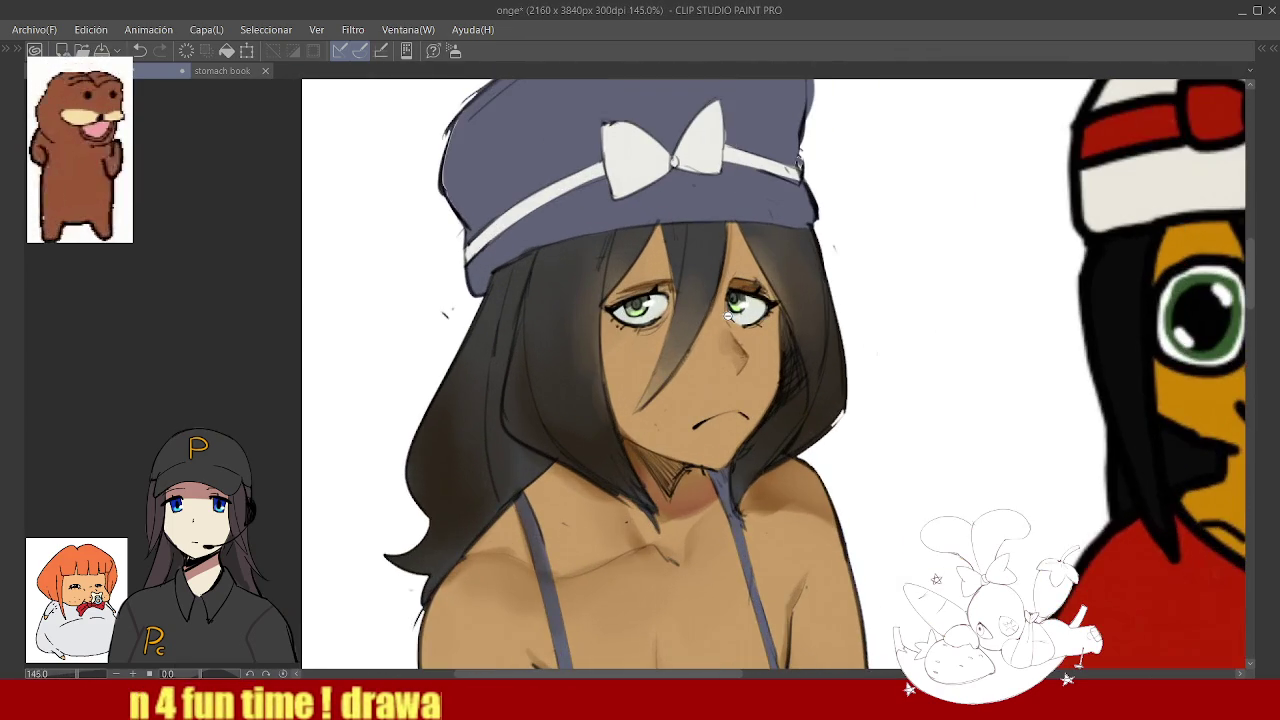
pyautogui.scroll(-2, 728, 316)
pyautogui.scroll(-5, 549, 400)
pyautogui.scroll(1, 712, 218)
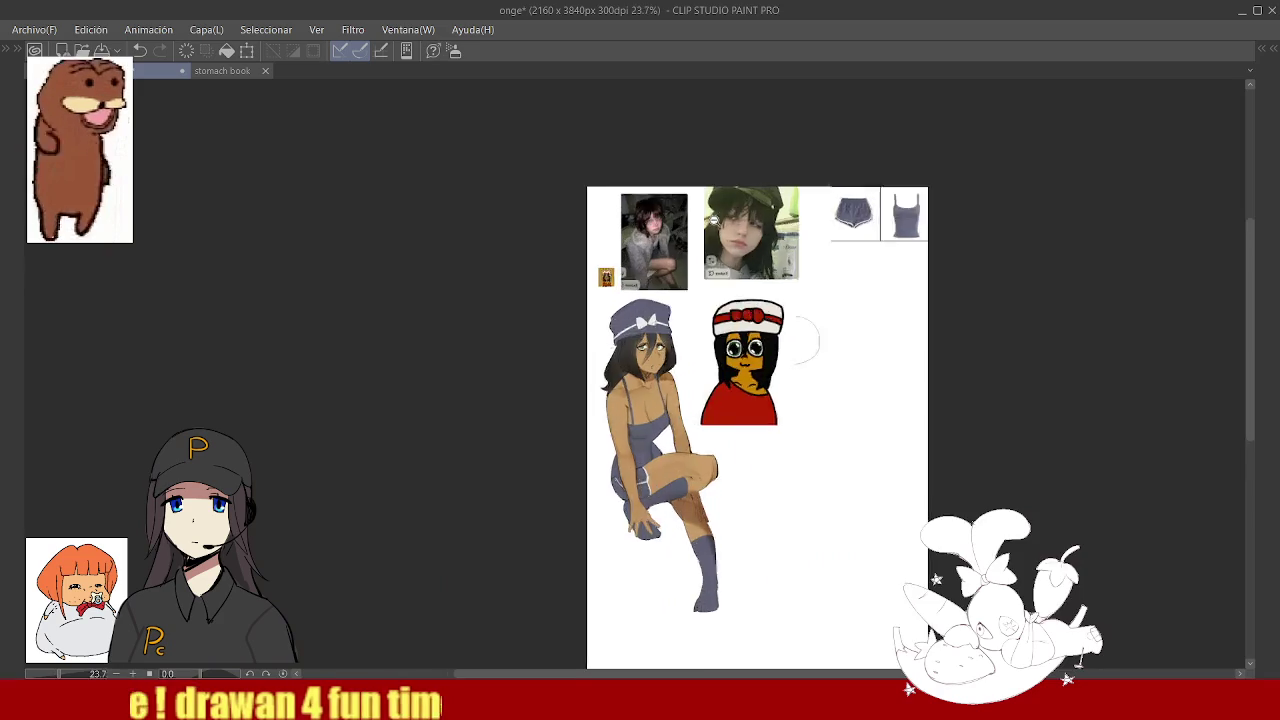
pyautogui.scroll(5, 617, 262)
pyautogui.scroll(3, 610, 275)
pyautogui.scroll(-6, 640, 300)
pyautogui.scroll(-1, 742, 450)
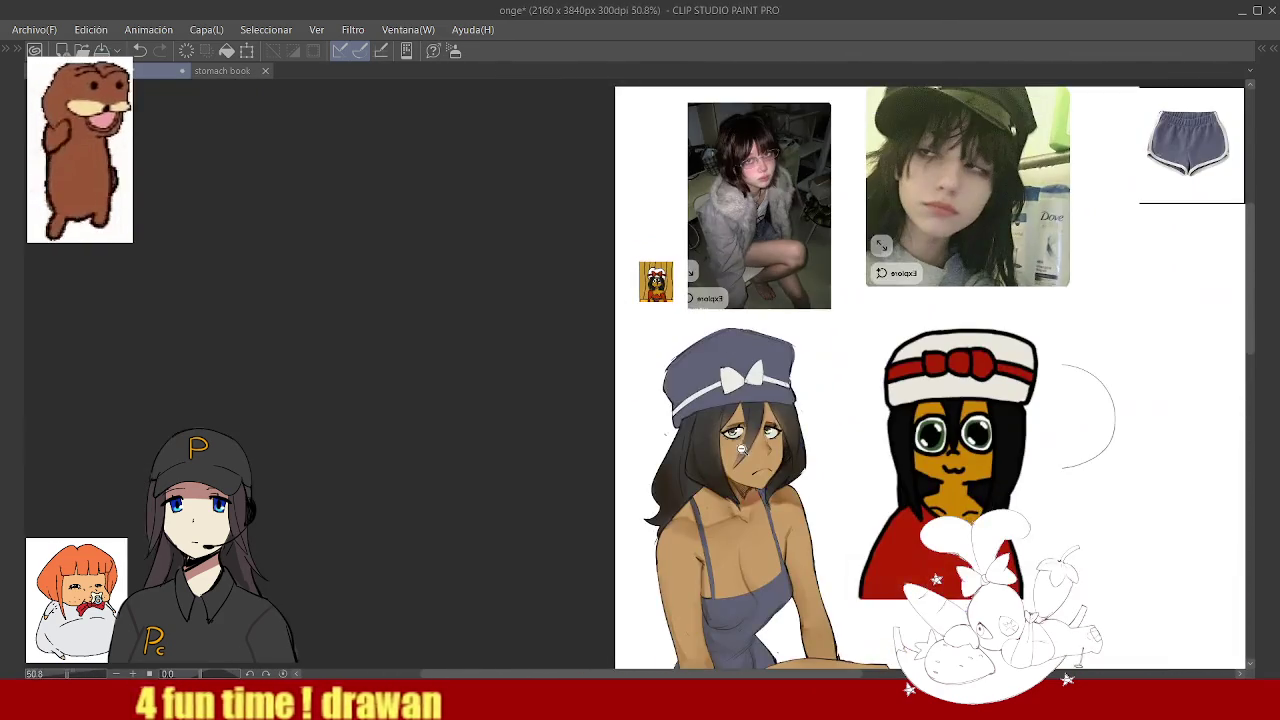
pyautogui.scroll(5, 742, 450)
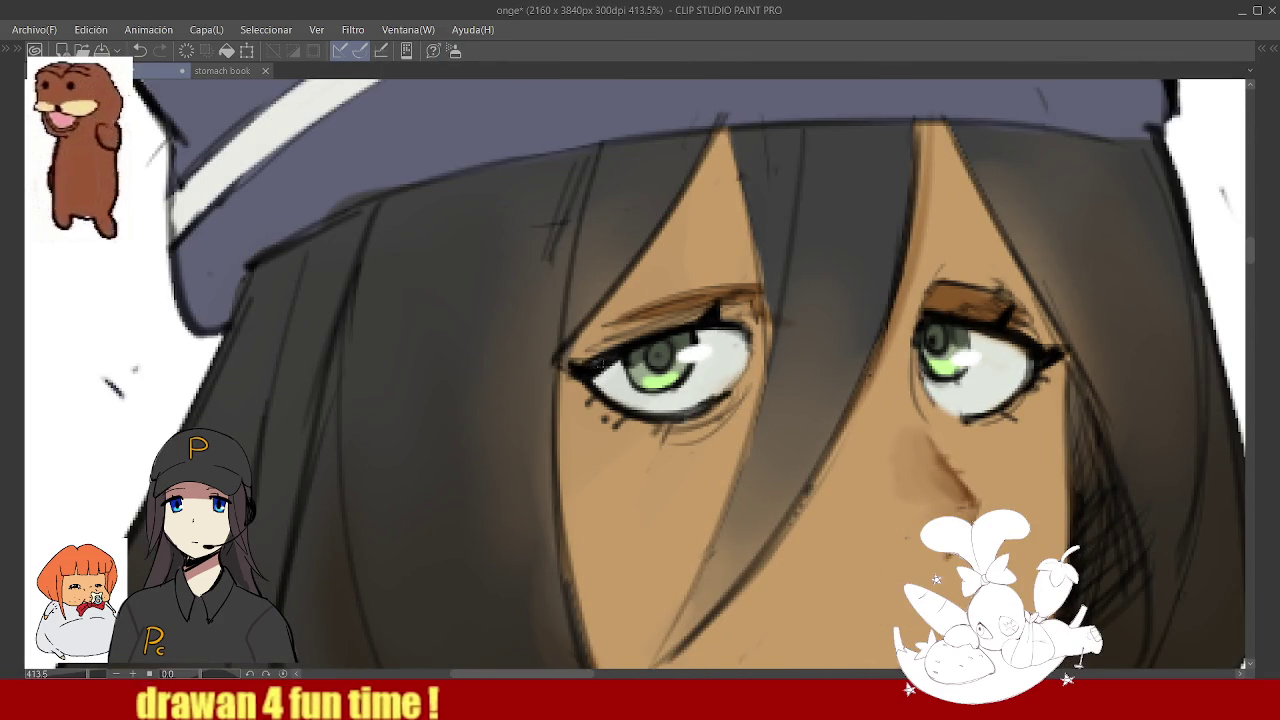
# Remove the light orange patch at the eye corner and make the brush smaller
pyautogui.hotkey('ctrl', 'z')
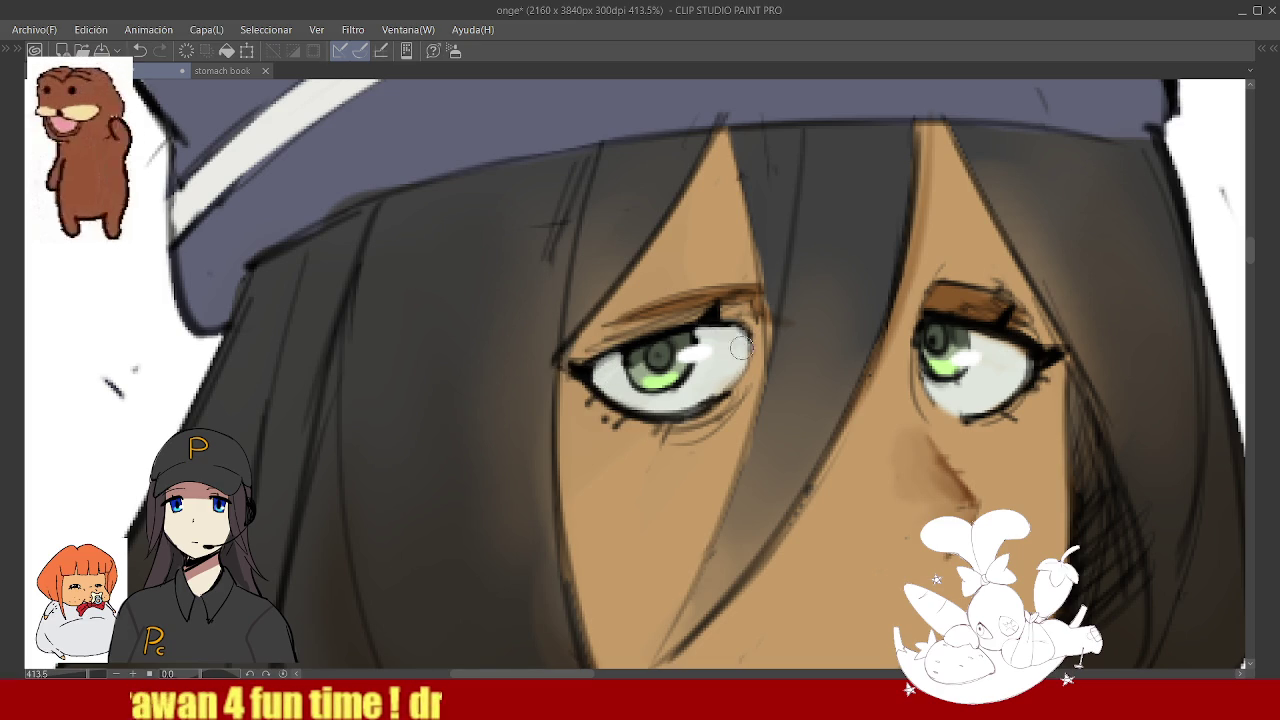
pyautogui.scroll(-5, 741, 343)
pyautogui.scroll(3, 760, 320)
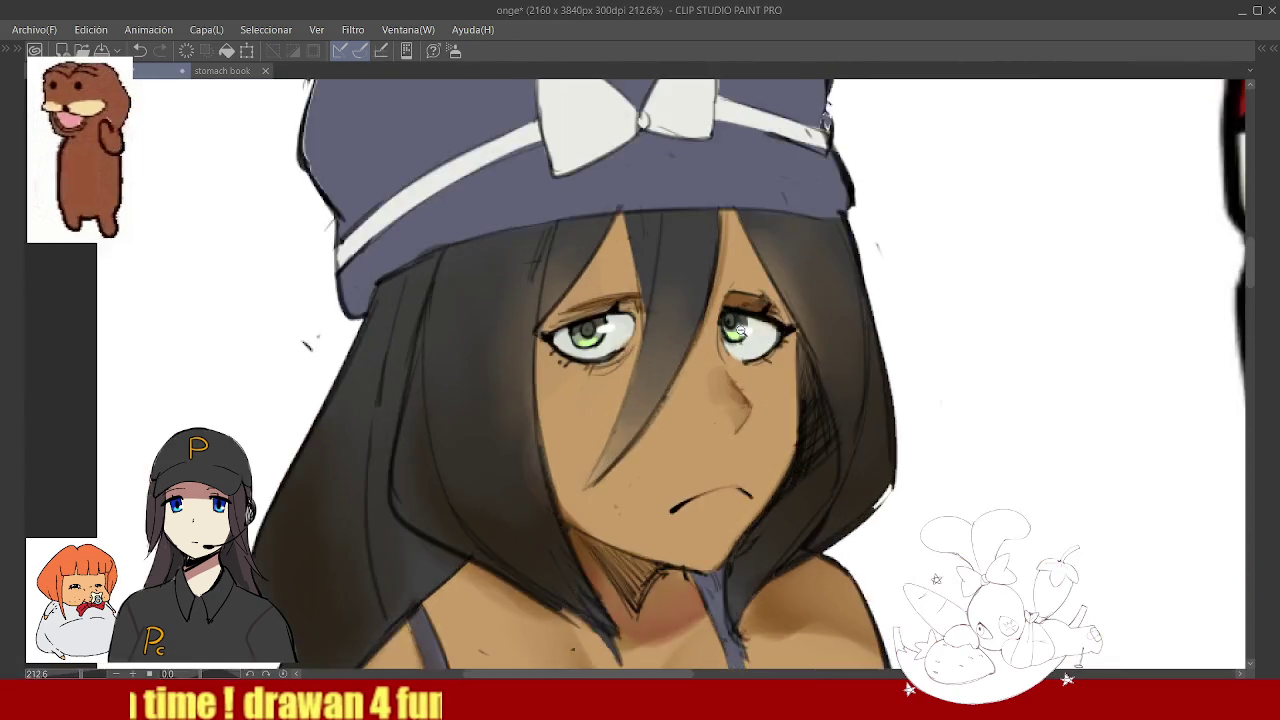
pyautogui.scroll(3, 766, 305)
pyautogui.press('Tab')
pyautogui.press('Tab')
pyautogui.press('[')
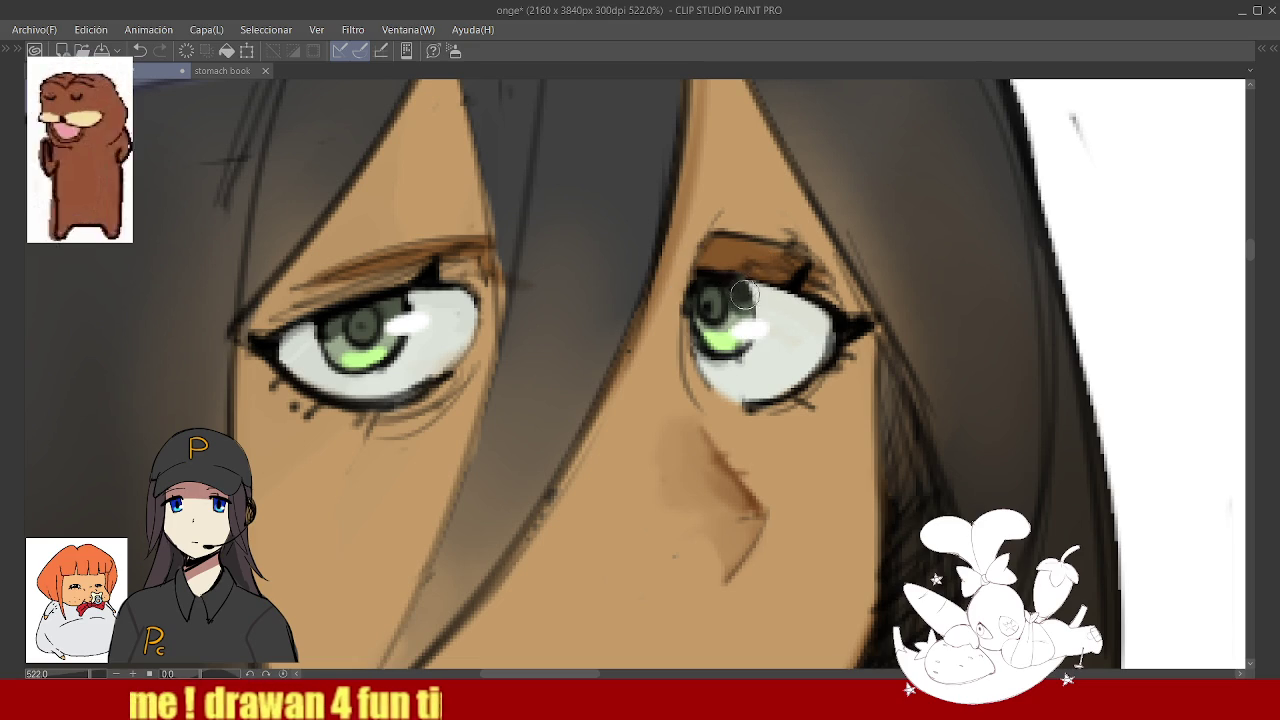
# Replace the last eyebrow stroke by painting over the right eyebrow with lighter skin
pyautogui.scroll(-8, 737, 288)
pyautogui.scroll(-1, 764, 341)
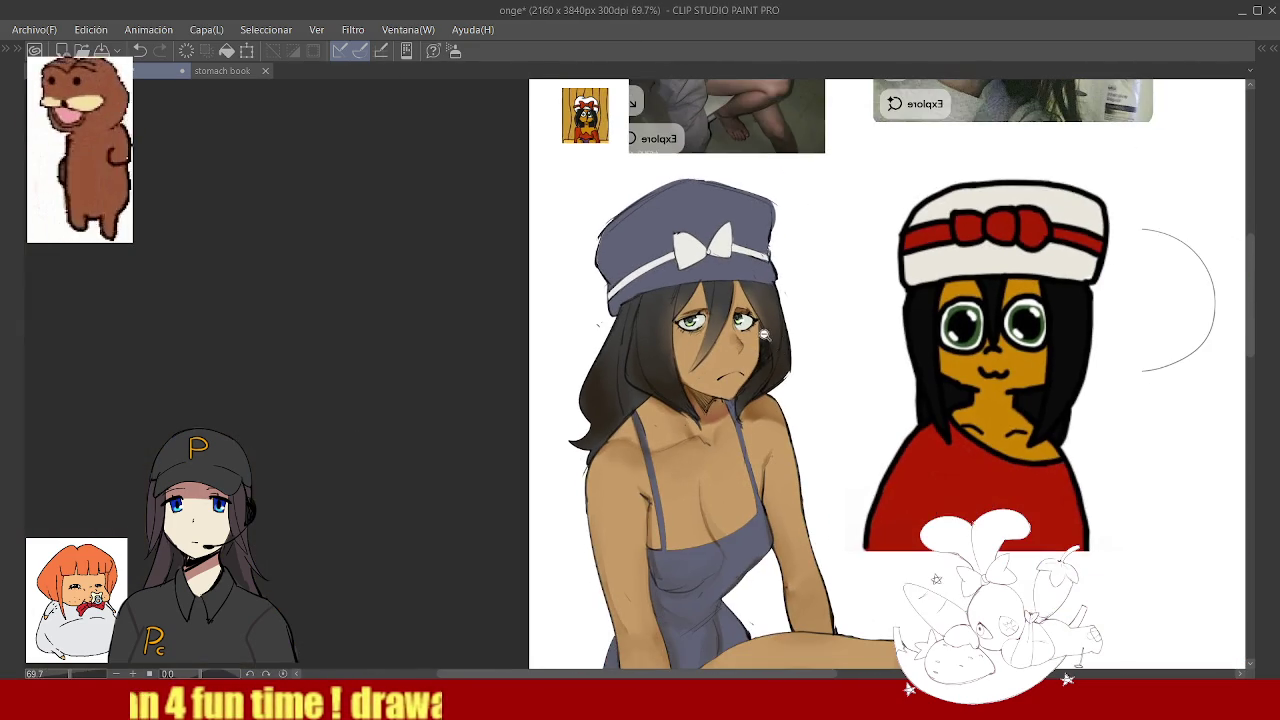
pyautogui.scroll(1, 764, 341)
pyautogui.scroll(1, 764, 341)
pyautogui.scroll(4, 740, 320)
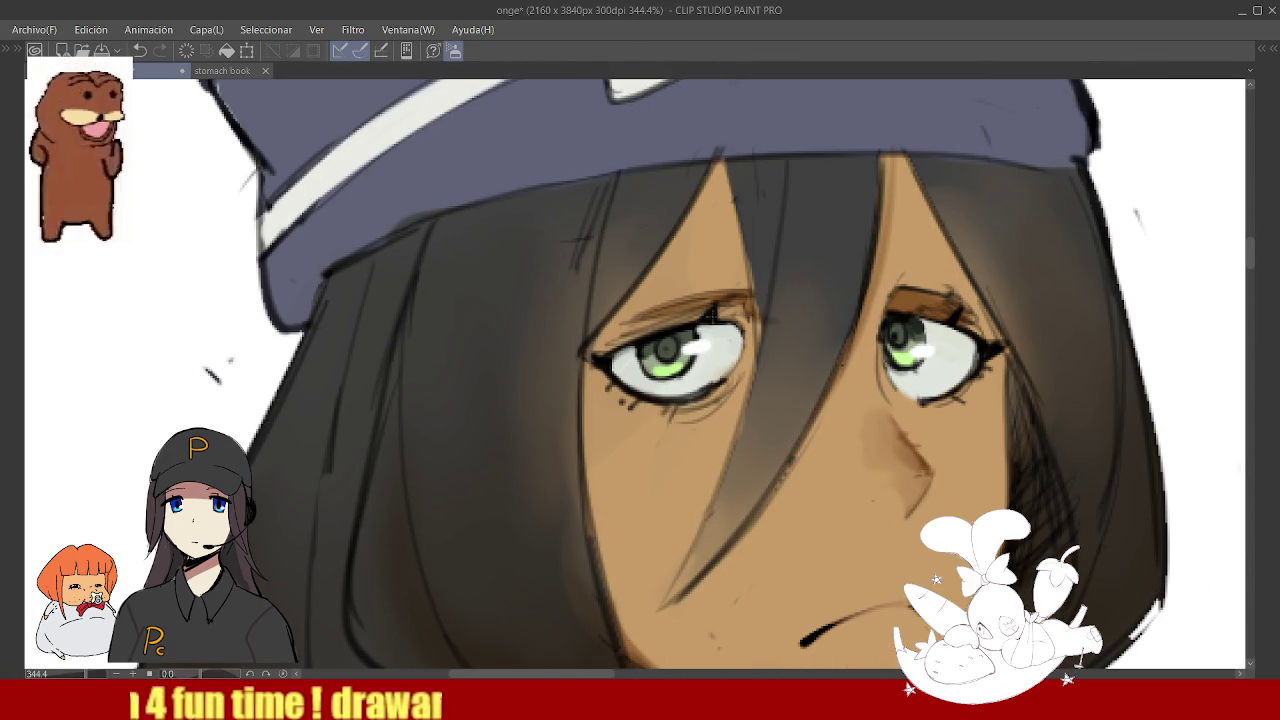
pyautogui.scroll(-1, 622, 330)
pyautogui.scroll(-2, 818, 320)
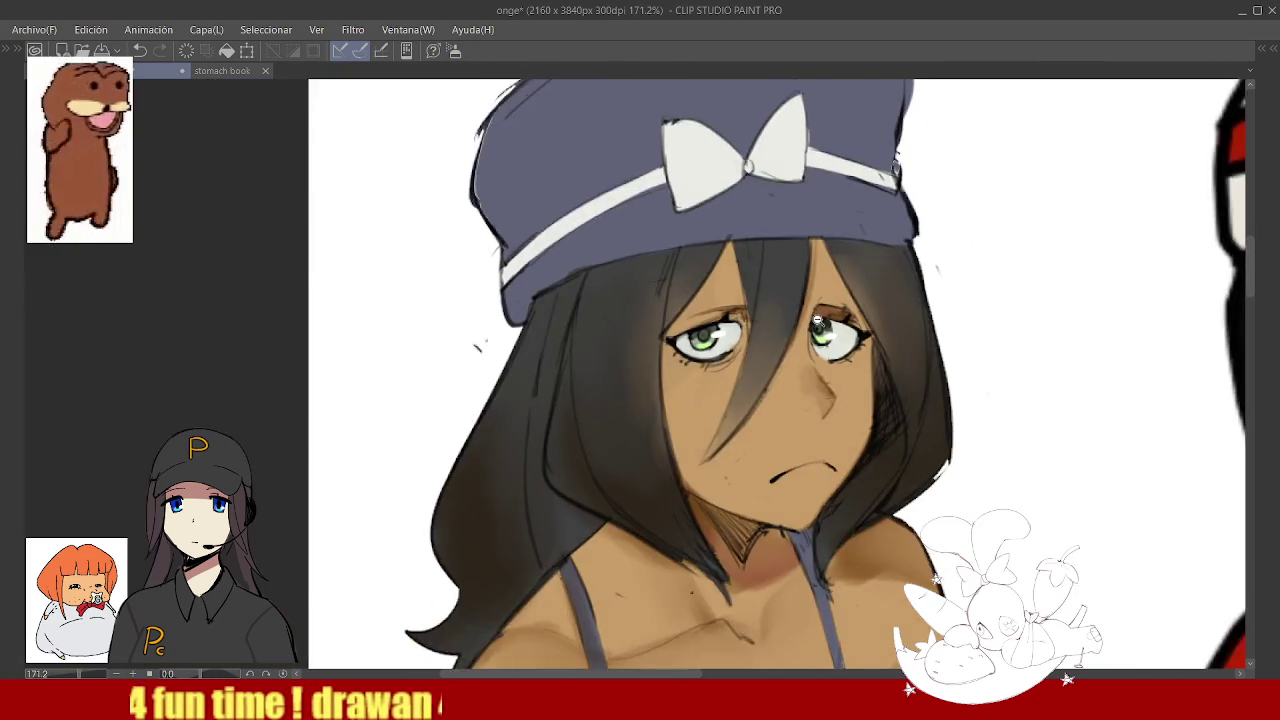
pyautogui.scroll(4, 818, 320)
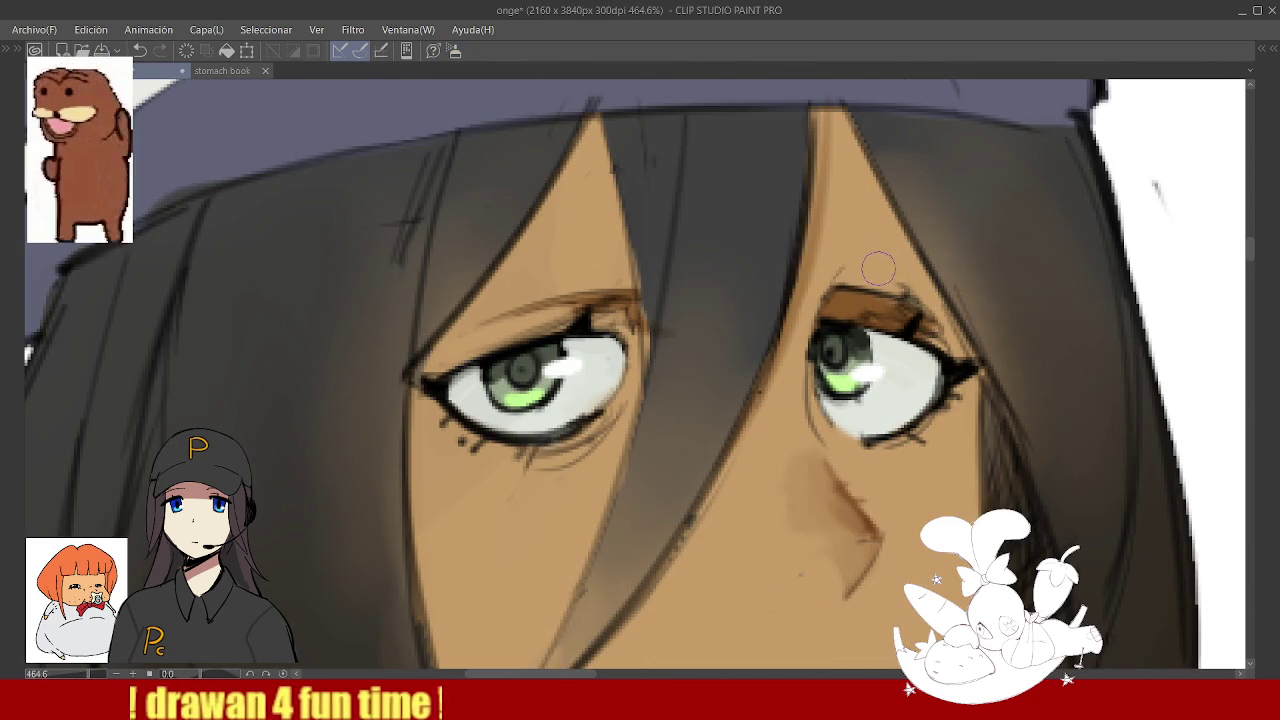
pyautogui.hotkey('ctrl', 'z')
pyautogui.moveTo(894, 312)
pyautogui.mouseDown()
pyautogui.moveTo(925, 313)
pyautogui.moveTo(813, 303)
pyautogui.mouseUp()
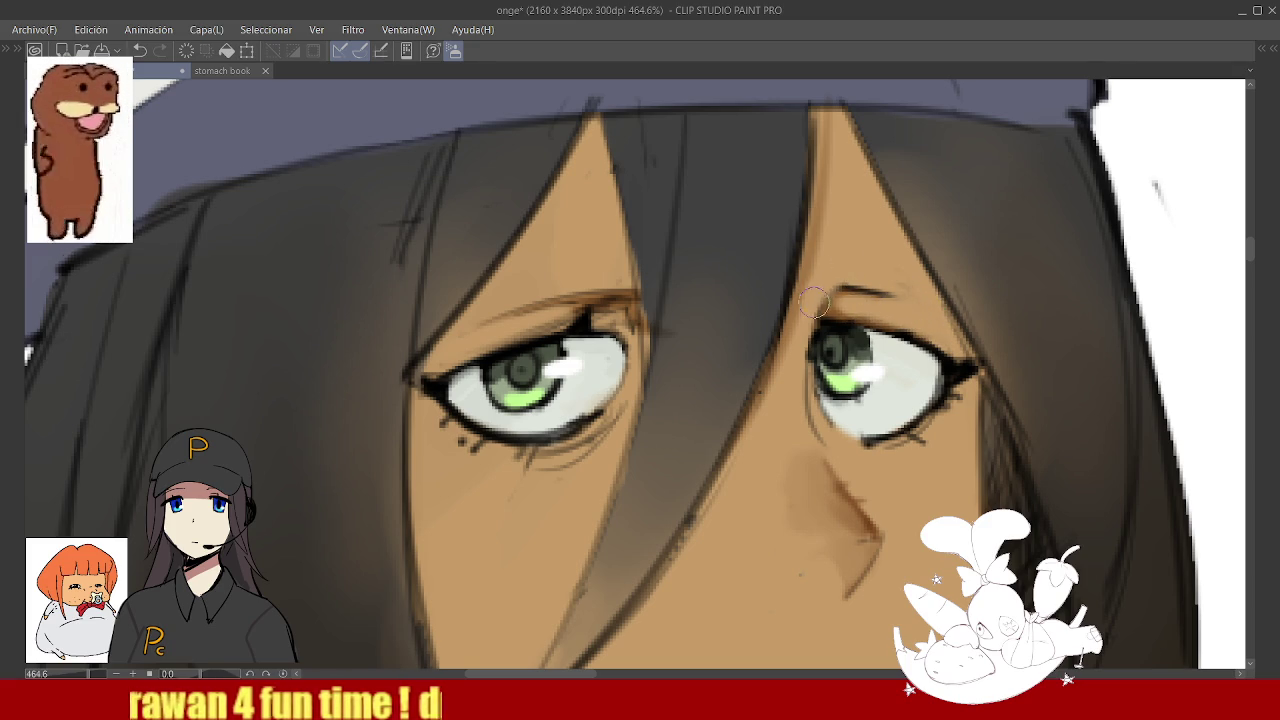
# Sample the skin colour, then add a brown shadow under the nose and shading beneath both eyes
pyautogui.scroll(-6, 813, 303)
pyautogui.scroll(-3, 800, 318)
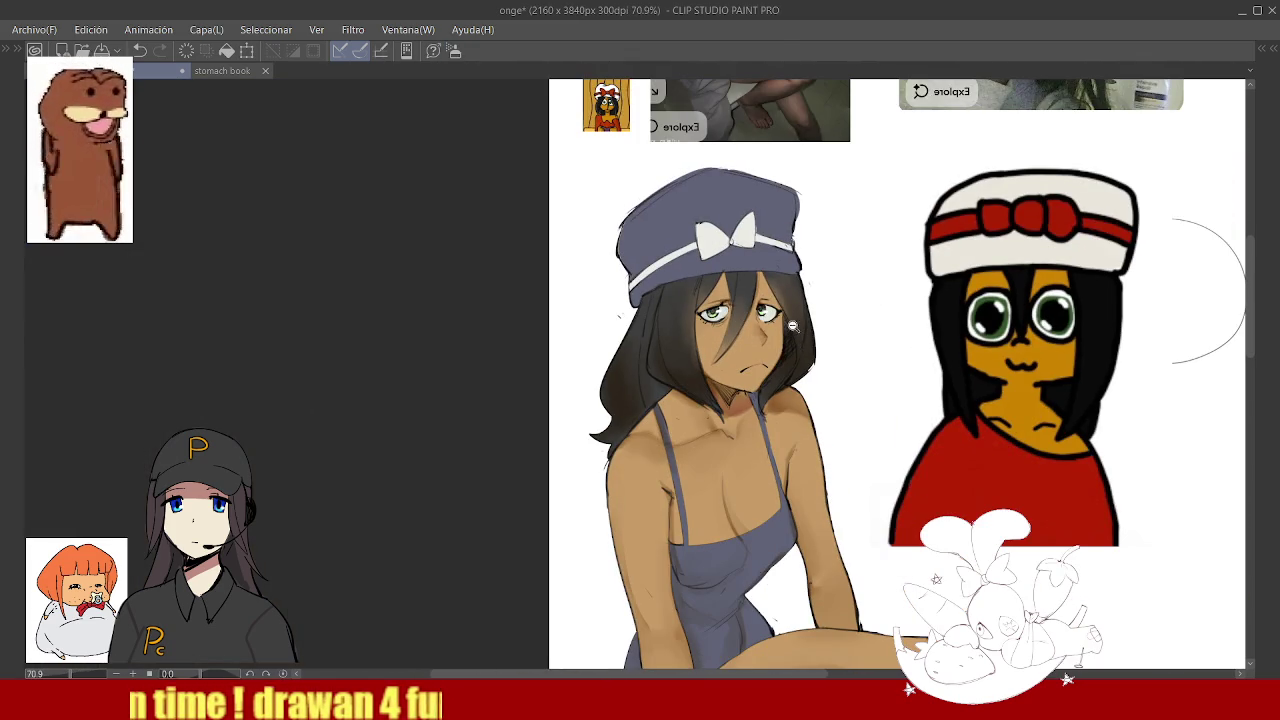
pyautogui.scroll(4, 790, 320)
pyautogui.scroll(3, 784, 314)
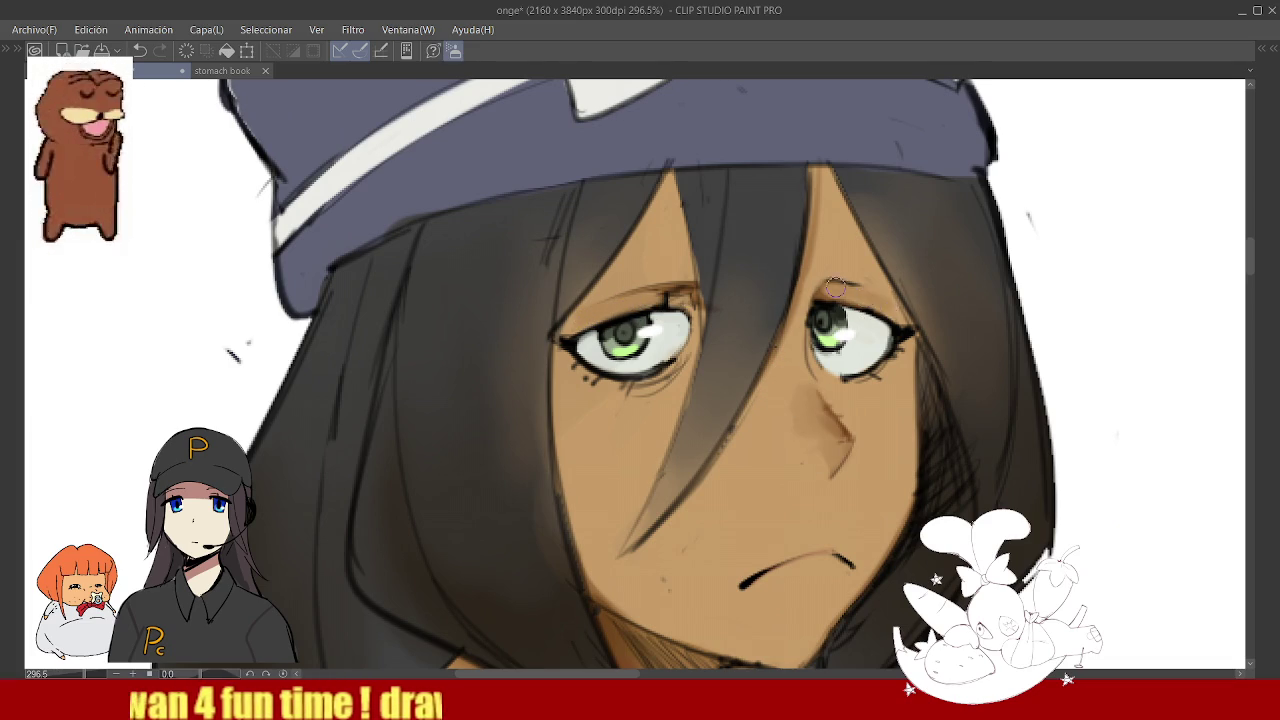
pyautogui.scroll(-5, 836, 300)
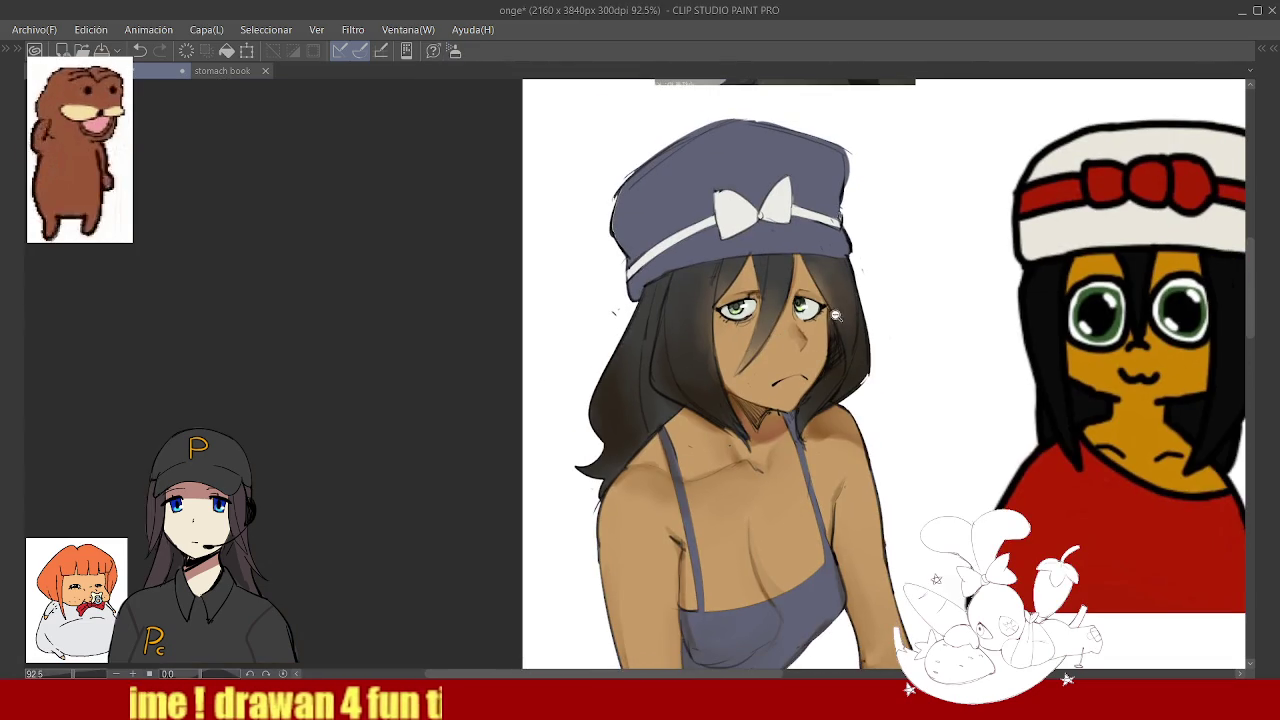
pyautogui.scroll(4, 836, 314)
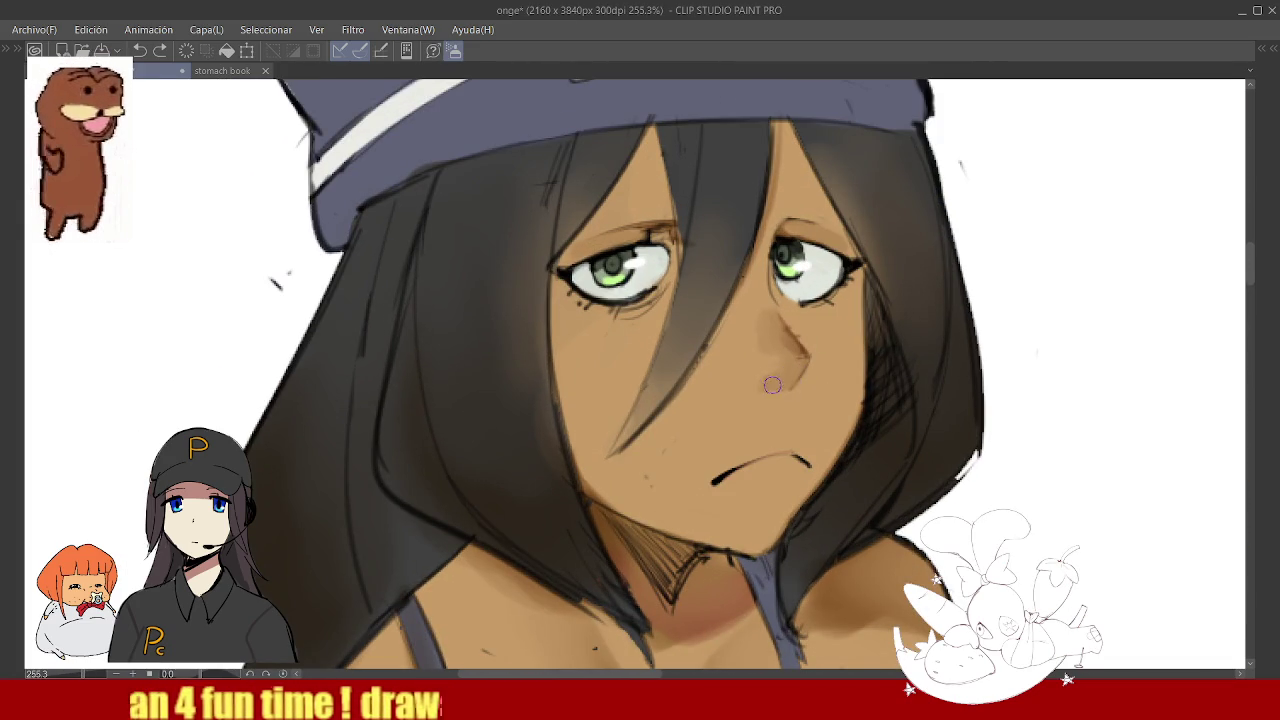
pyautogui.keyDown('alt'); pyautogui.click(790, 250); pyautogui.keyUp('alt')
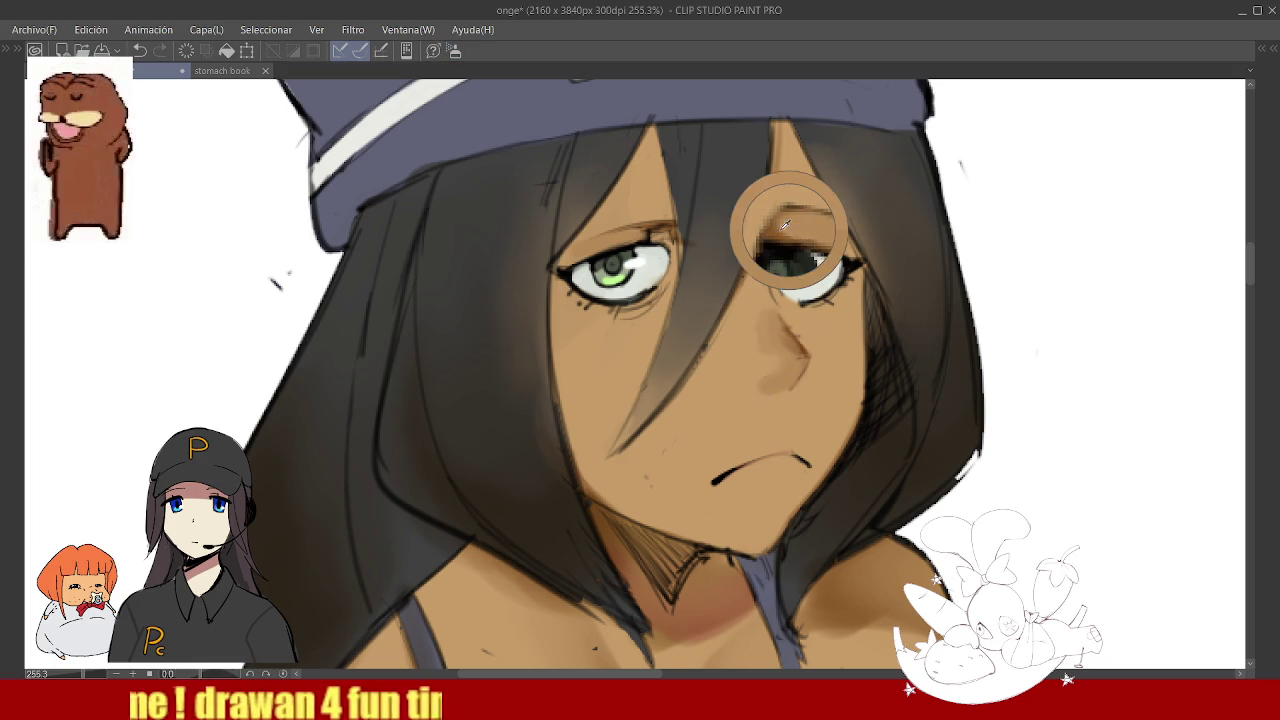
pyautogui.moveTo(771, 387); pyautogui.dragTo(746, 386)
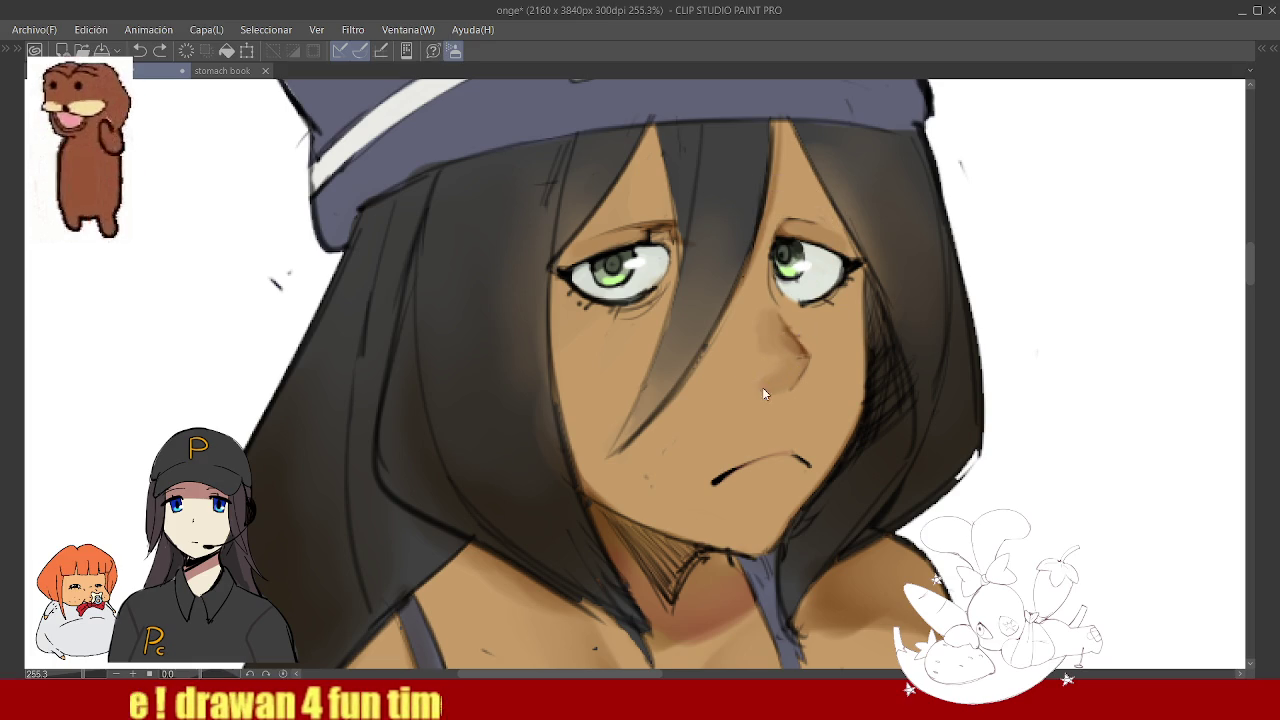
pyautogui.moveTo(784, 314); pyautogui.dragTo(806, 344)
pyautogui.moveTo(830, 302); pyautogui.dragTo(822, 308)
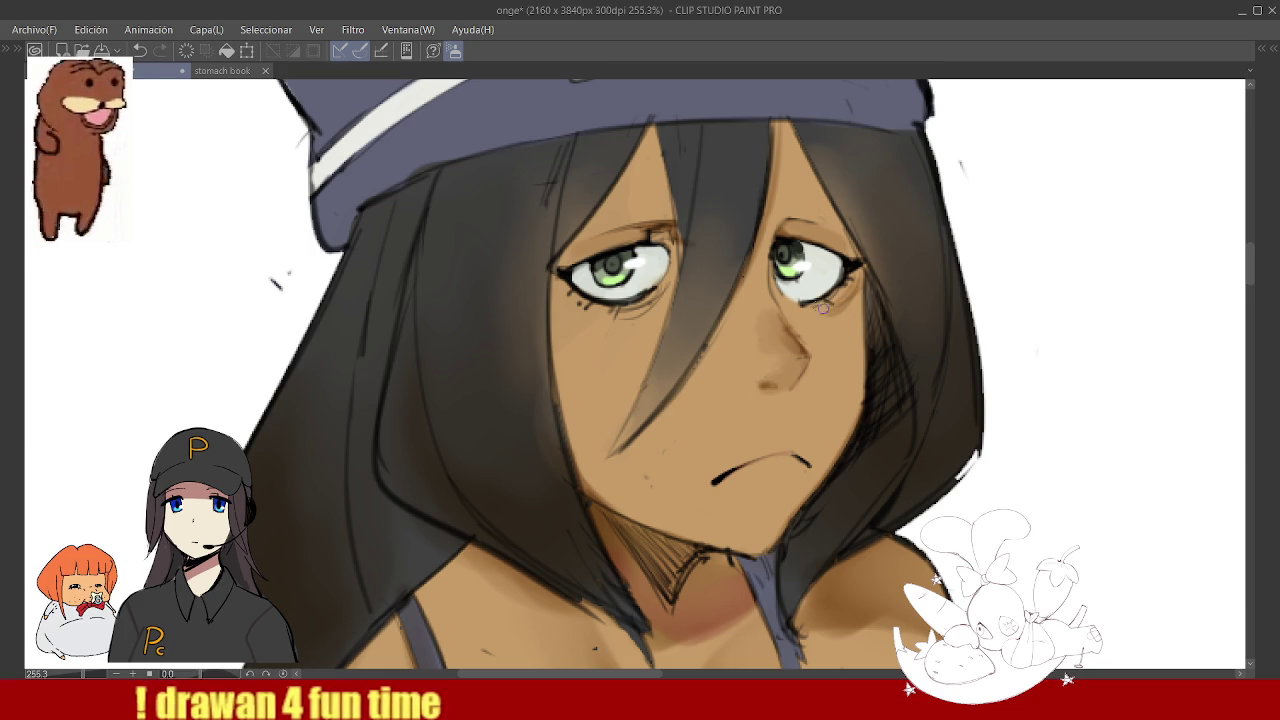
pyautogui.moveTo(562, 300)
pyautogui.mouseDown()
pyautogui.moveTo(596, 314)
pyautogui.moveTo(570, 316)
pyautogui.moveTo(650, 322)
pyautogui.moveTo(576, 306)
pyautogui.mouseUp()
pyautogui.scroll(-2, 576, 306)
pyautogui.scroll(-2, 680, 310)
pyautogui.scroll(-2, 787, 314)
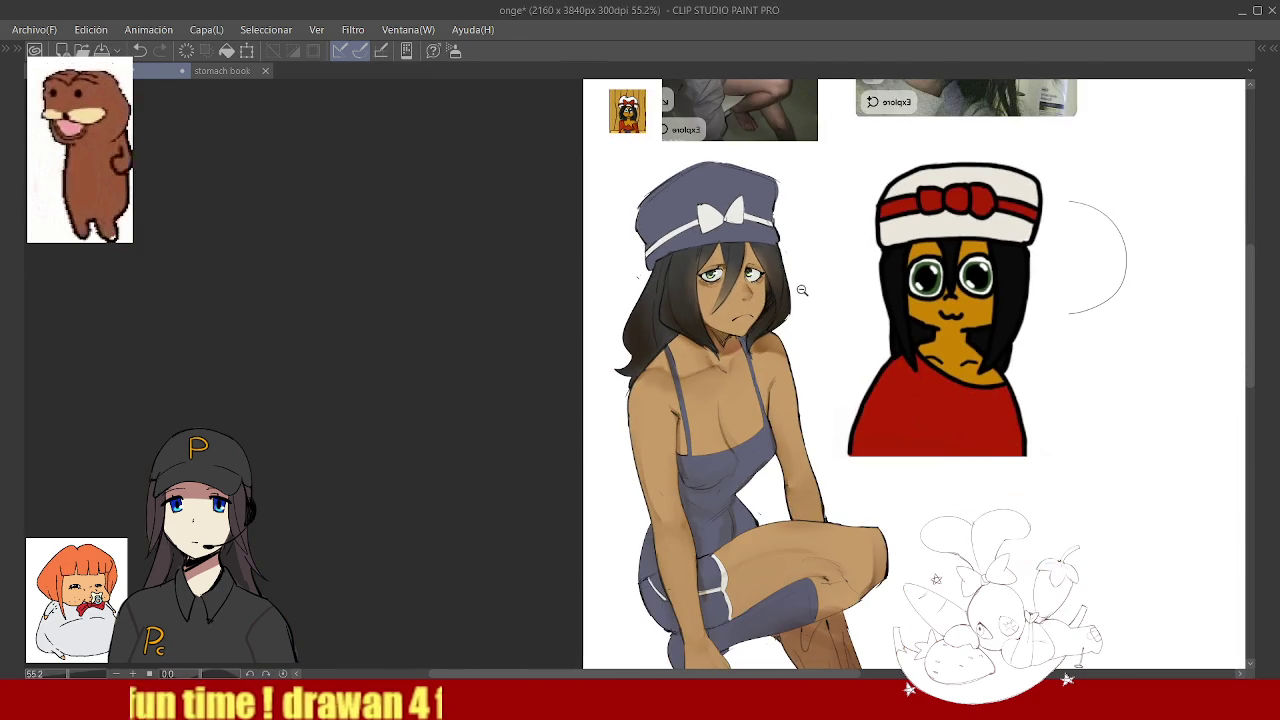
pyautogui.scroll(3, 764, 286)
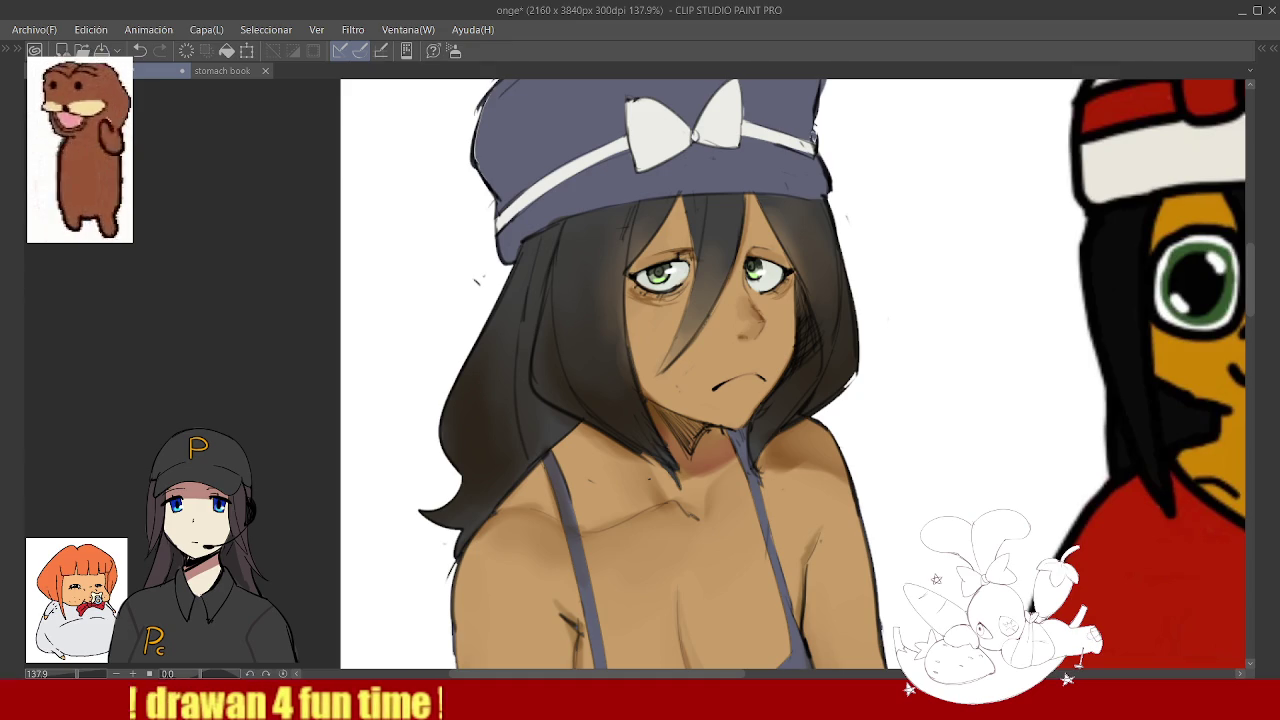
pyautogui.press('Tab')
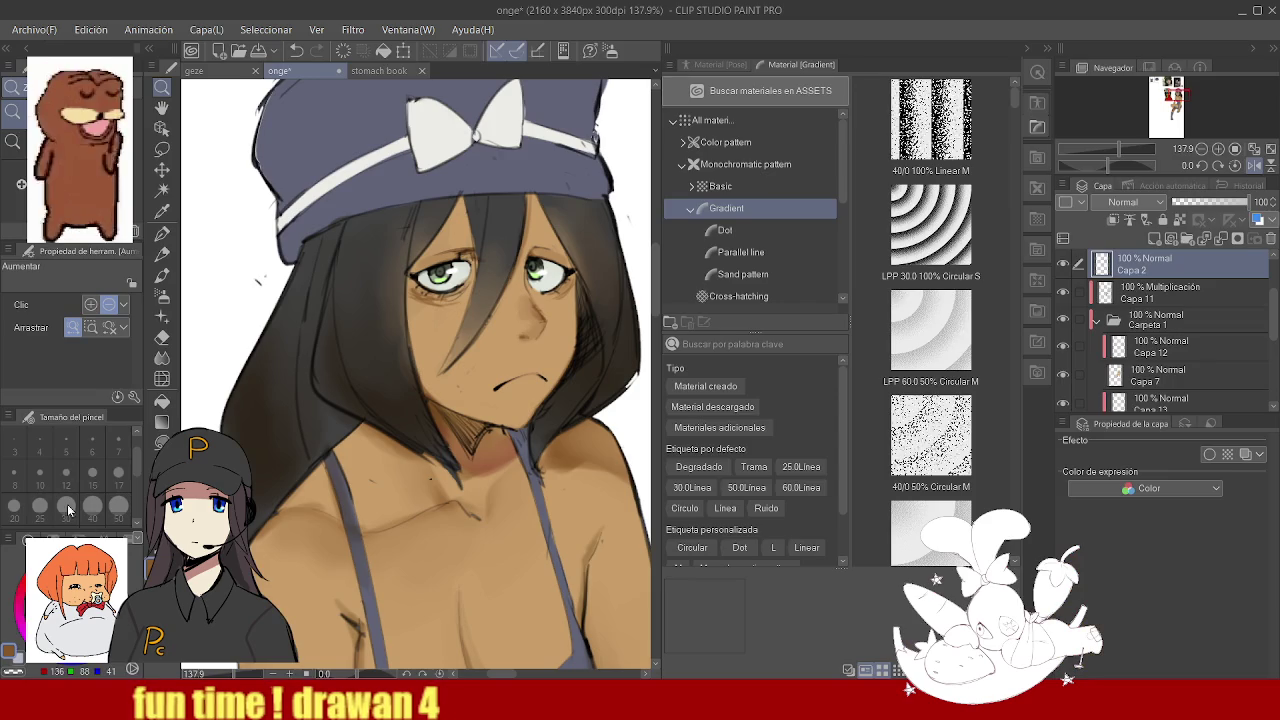
# Draw a dark hair strand falling across the face, undoing the rejected attempts
pyautogui.press('Tab')
pyautogui.moveTo(745, 205); pyautogui.dragTo(710, 340)
pyautogui.hotkey('ctrl', 'z')
pyautogui.moveTo(733, 219); pyautogui.dragTo(670, 340)
pyautogui.hotkey('ctrl', 'z')
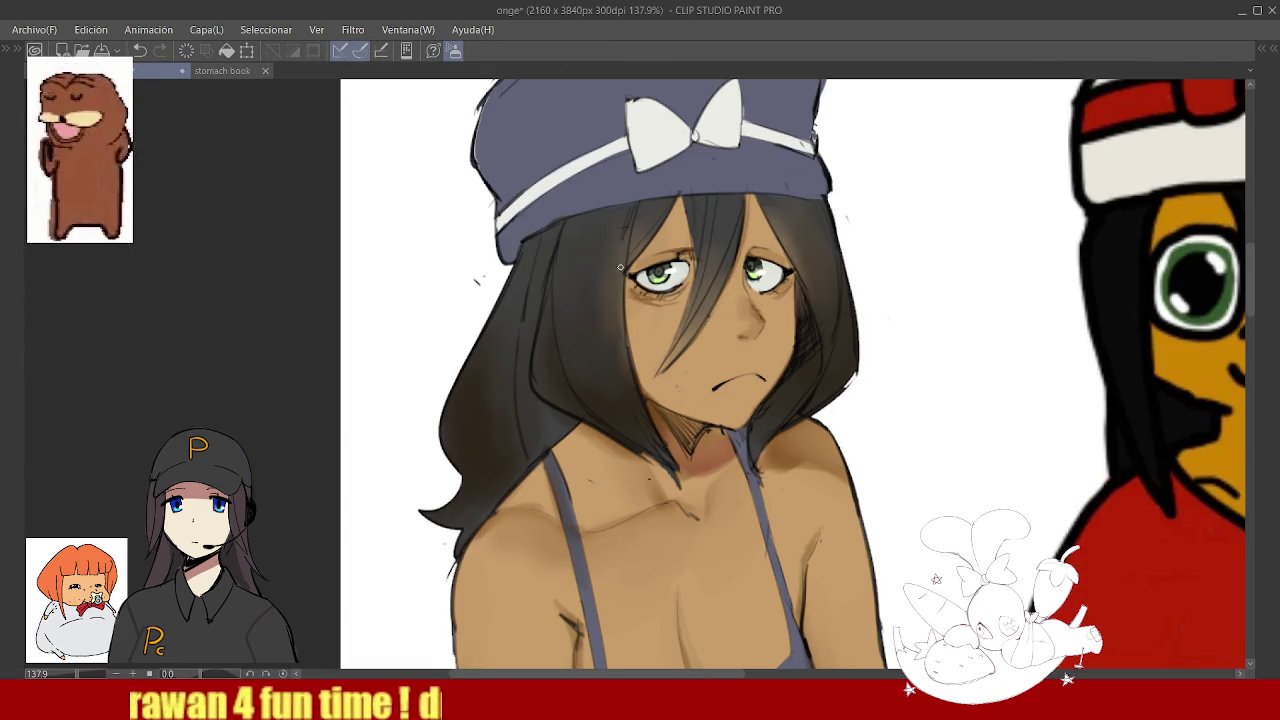
pyautogui.hotkey('ctrl', 'z')
pyautogui.moveTo(622, 232); pyautogui.dragTo(634, 385)
pyautogui.hotkey('ctrl', 'z')
pyautogui.moveTo(610, 315)
pyautogui.mouseDown()
pyautogui.moveTo(592, 398)
pyautogui.moveTo(575, 297)
pyautogui.mouseUp()
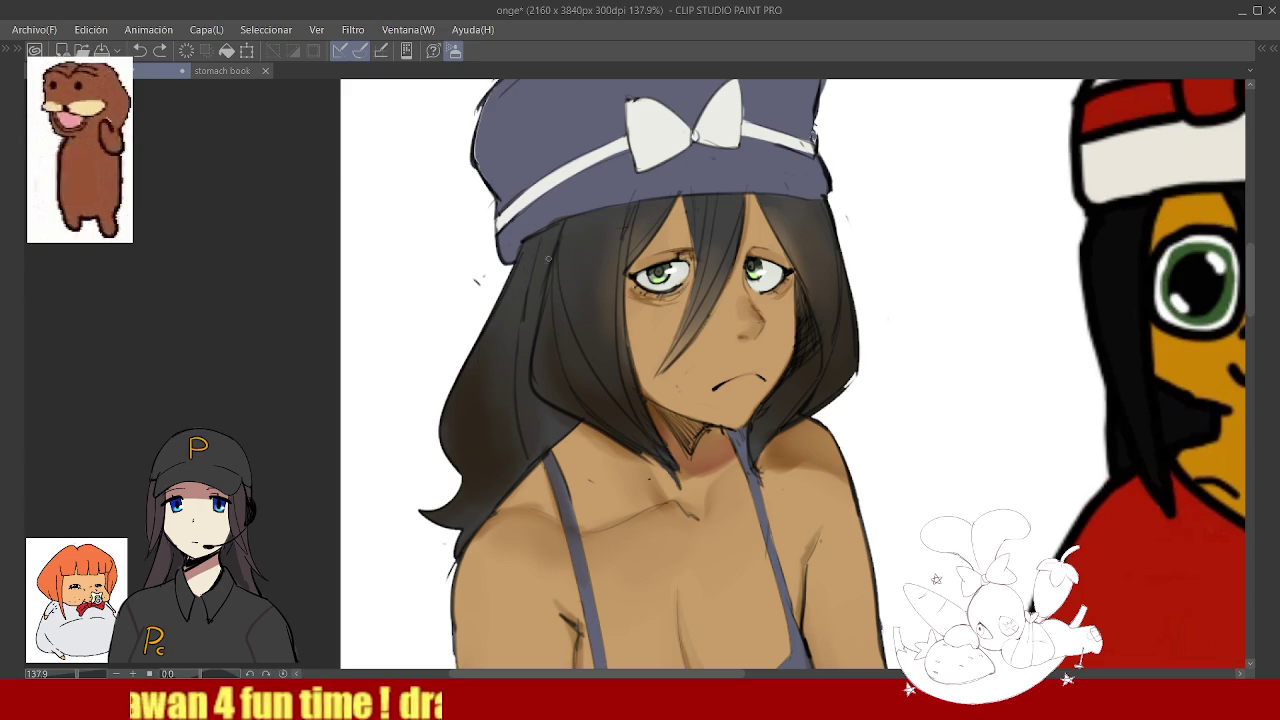
pyautogui.scroll(-5, 492, 483)
pyautogui.scroll(5, 688, 363)
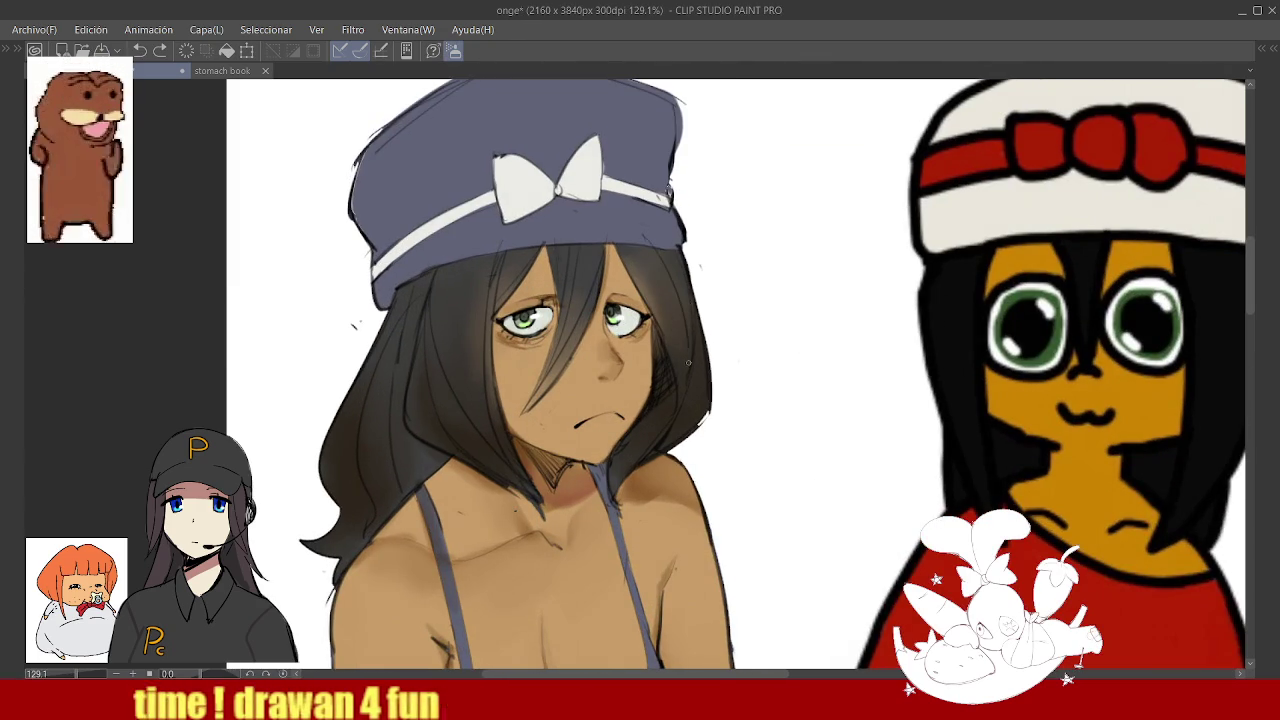
pyautogui.hotkey('ctrl', 'z')
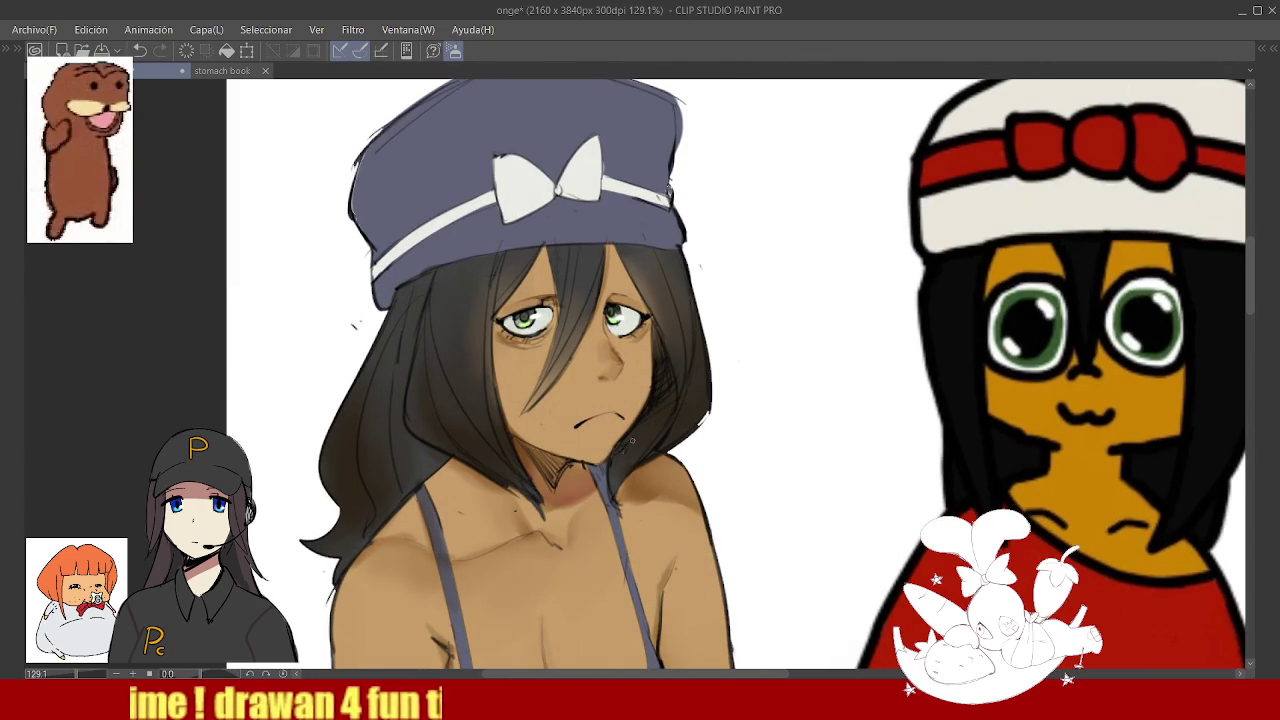
# Try a dark line along the hat brim and discard it
pyautogui.scroll(-3, 632, 440)
pyautogui.scroll(4, 690, 400)
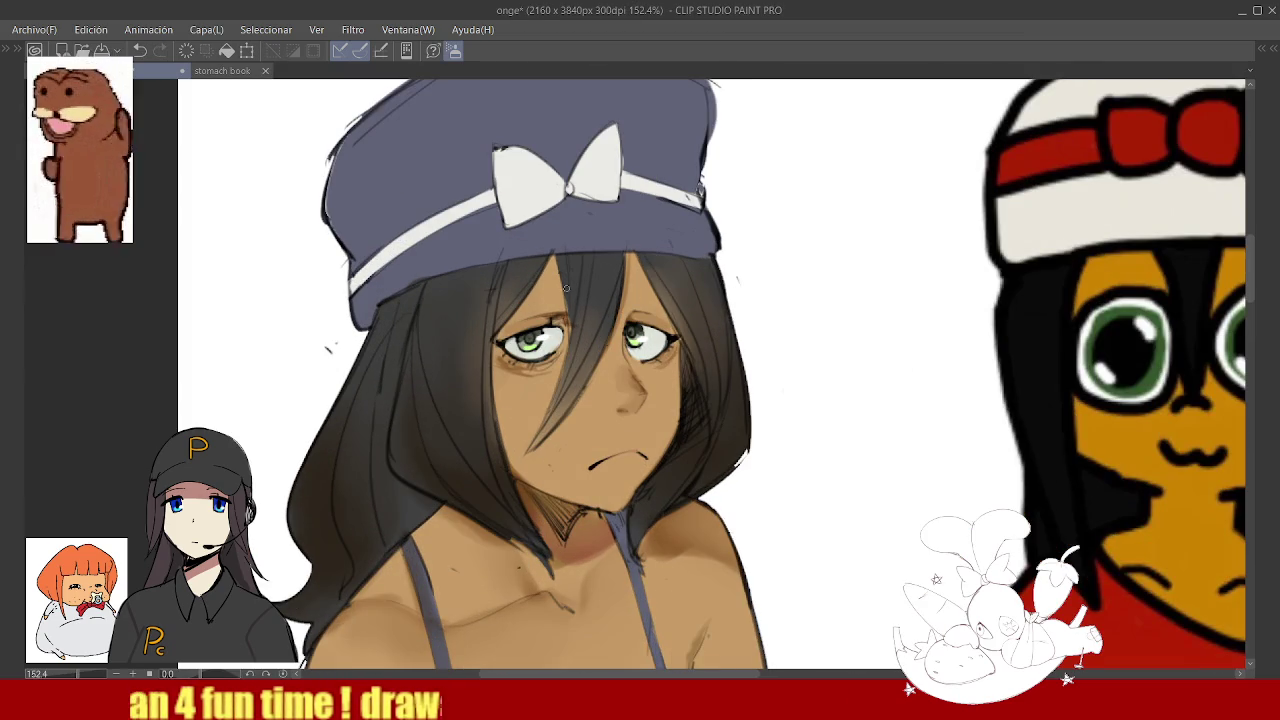
pyautogui.scroll(-4, 517, 499)
pyautogui.scroll(3, 612, 281)
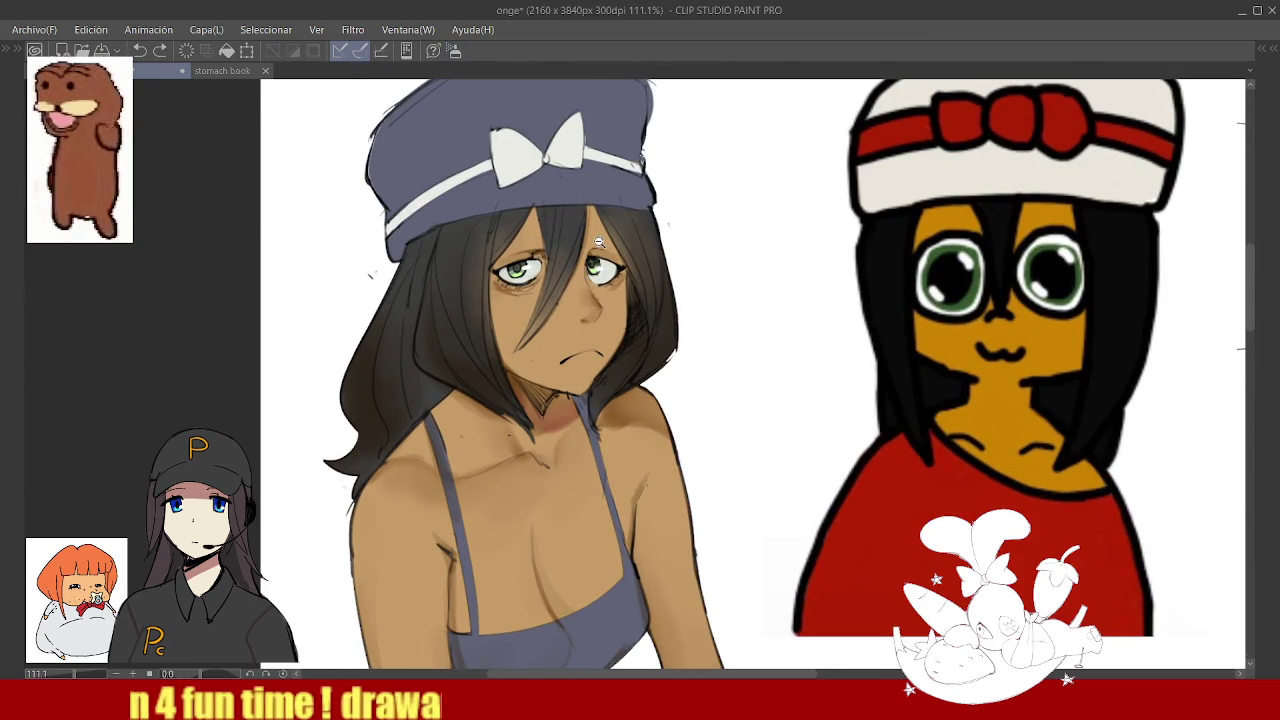
pyautogui.scroll(4, 651, 226)
pyautogui.moveTo(685, 237); pyautogui.dragTo(580, 242)
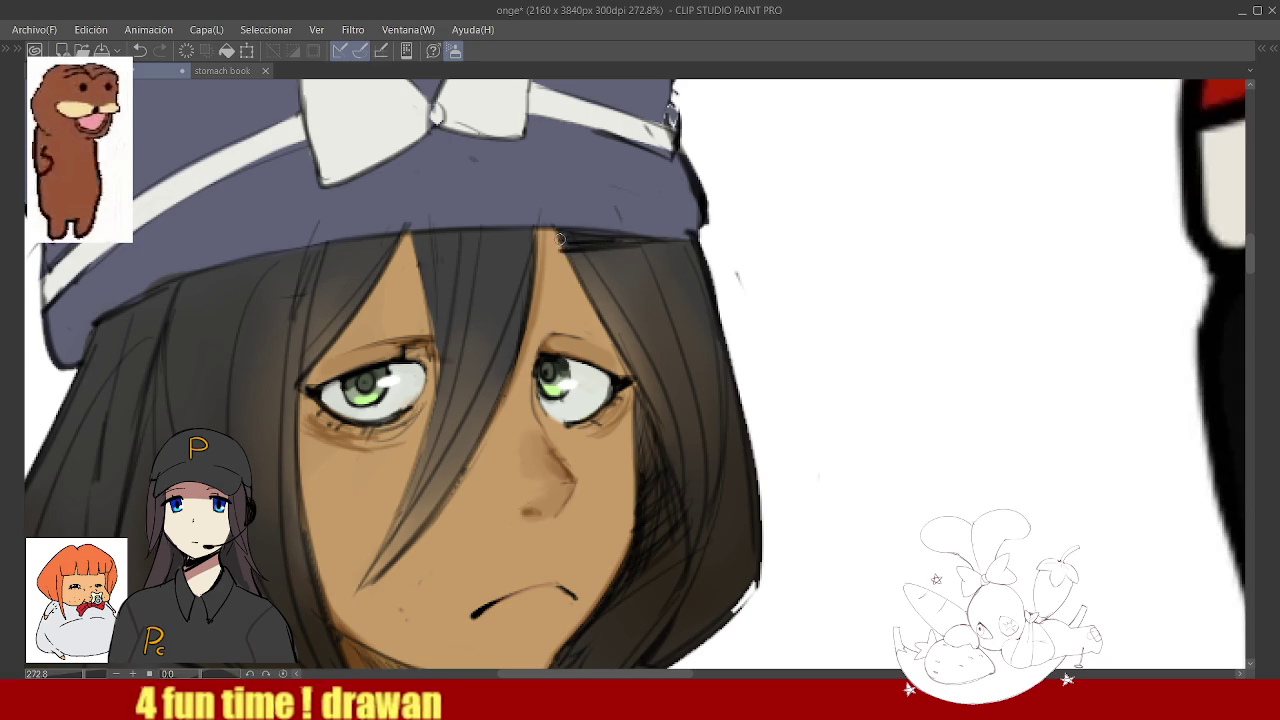
pyautogui.hotkey('ctrl', 'z')
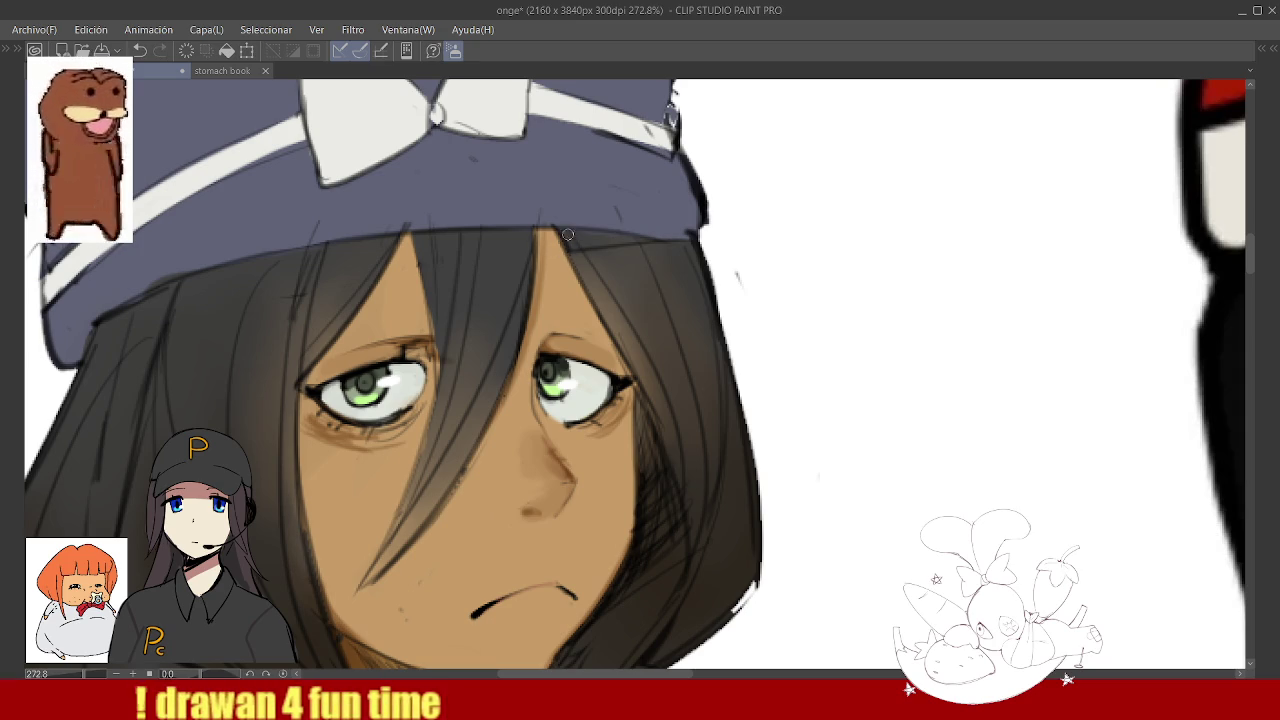
pyautogui.scroll(-3, 567, 234)
pyautogui.scroll(2, 567, 282)
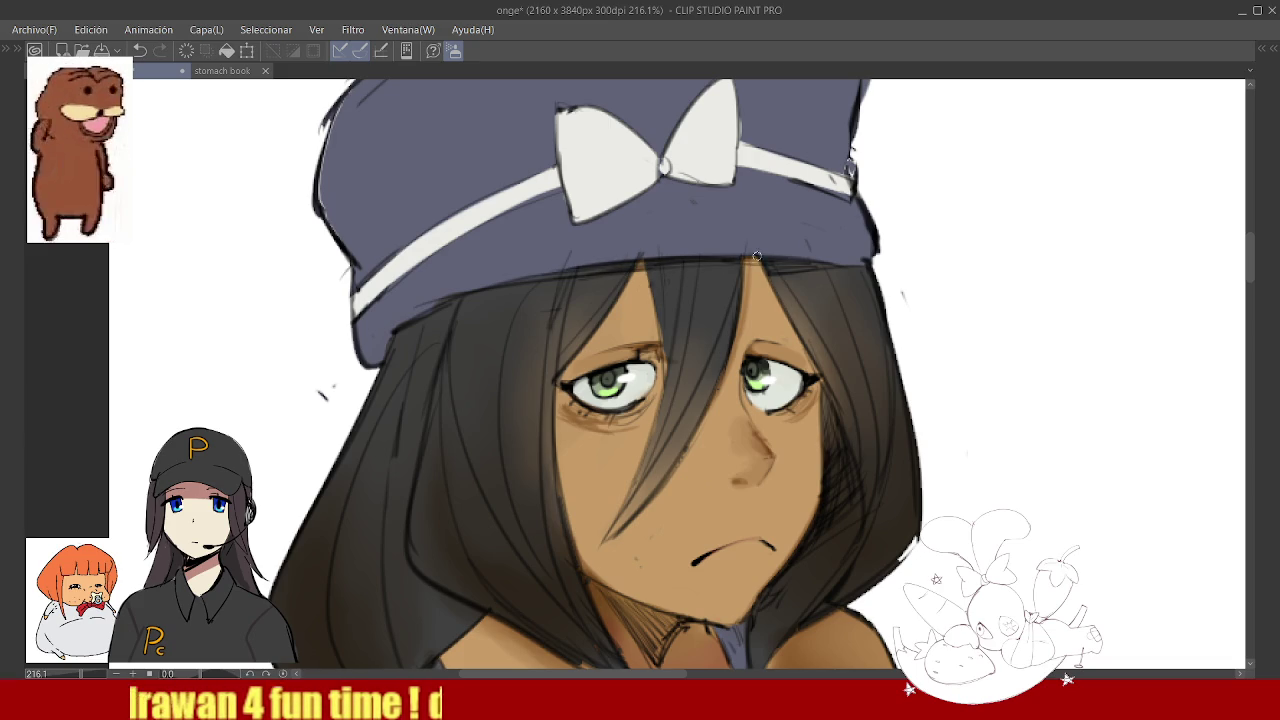
pyautogui.scroll(-4, 732, 259)
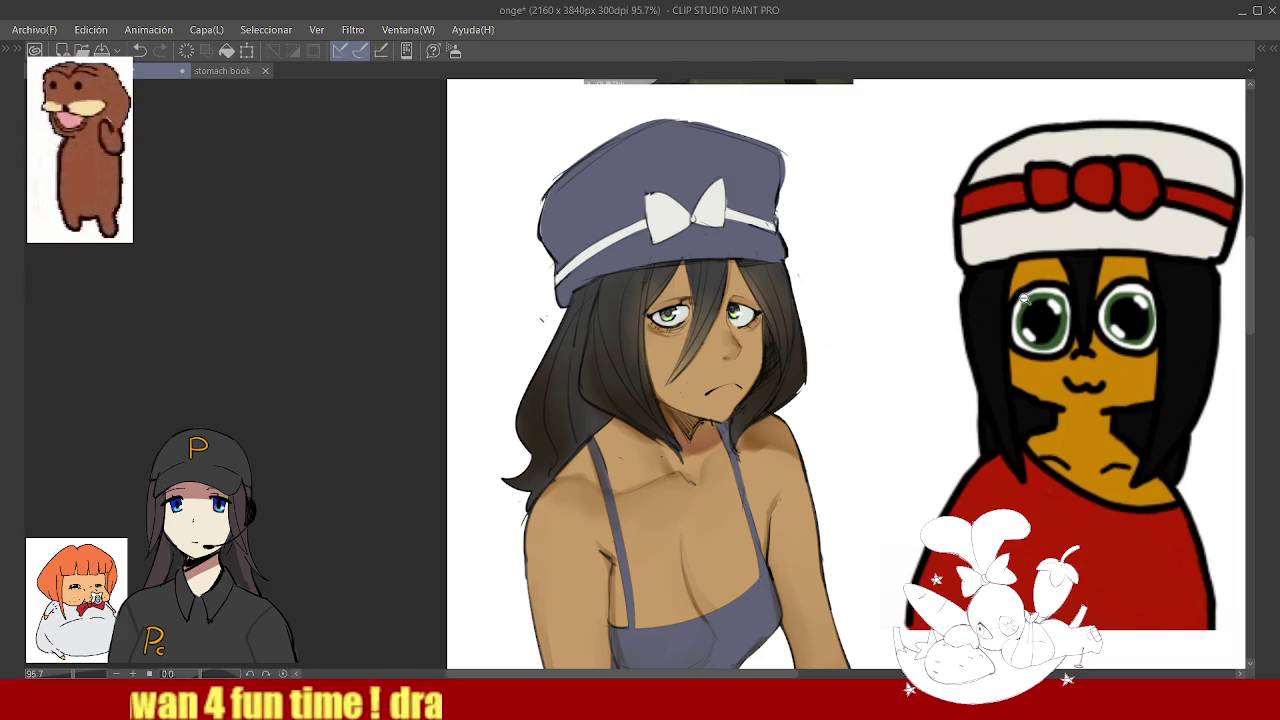
# Retrace the nose line darker and cleaner
pyautogui.scroll(8, 652, 311)
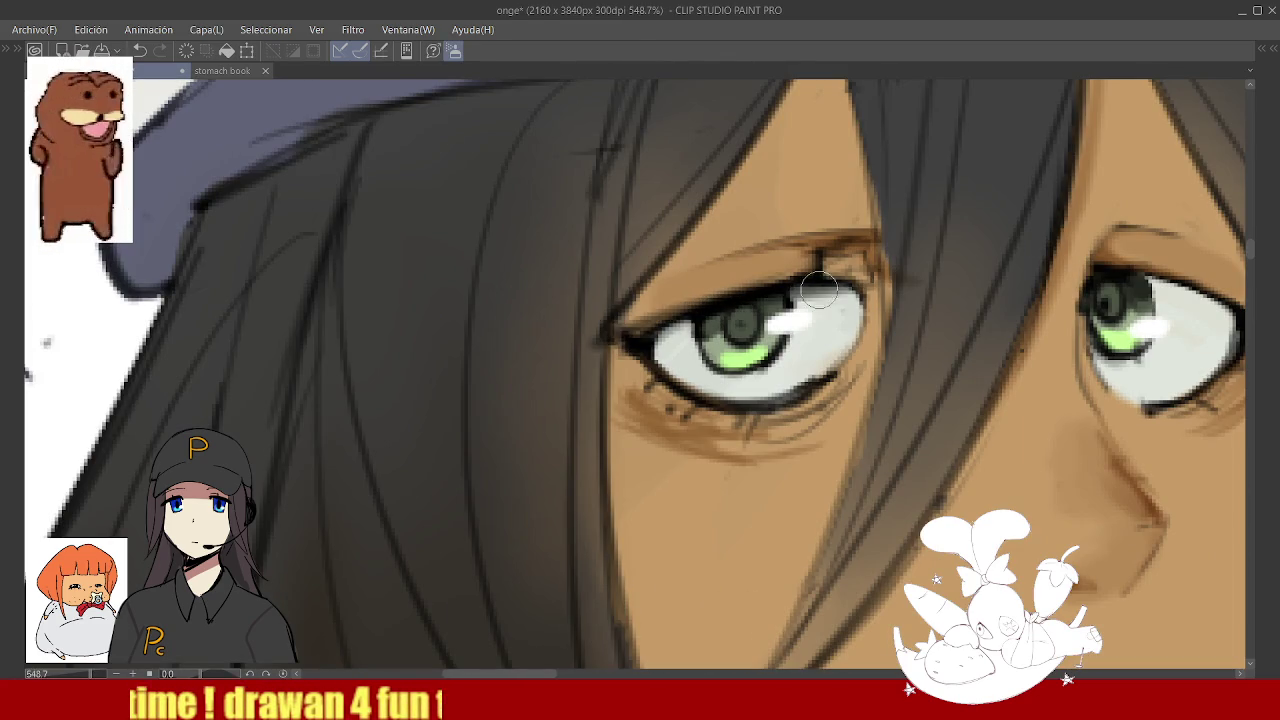
pyautogui.scroll(-2, 858, 285)
pyautogui.scroll(-5, 860, 295)
pyautogui.scroll(5, 862, 305)
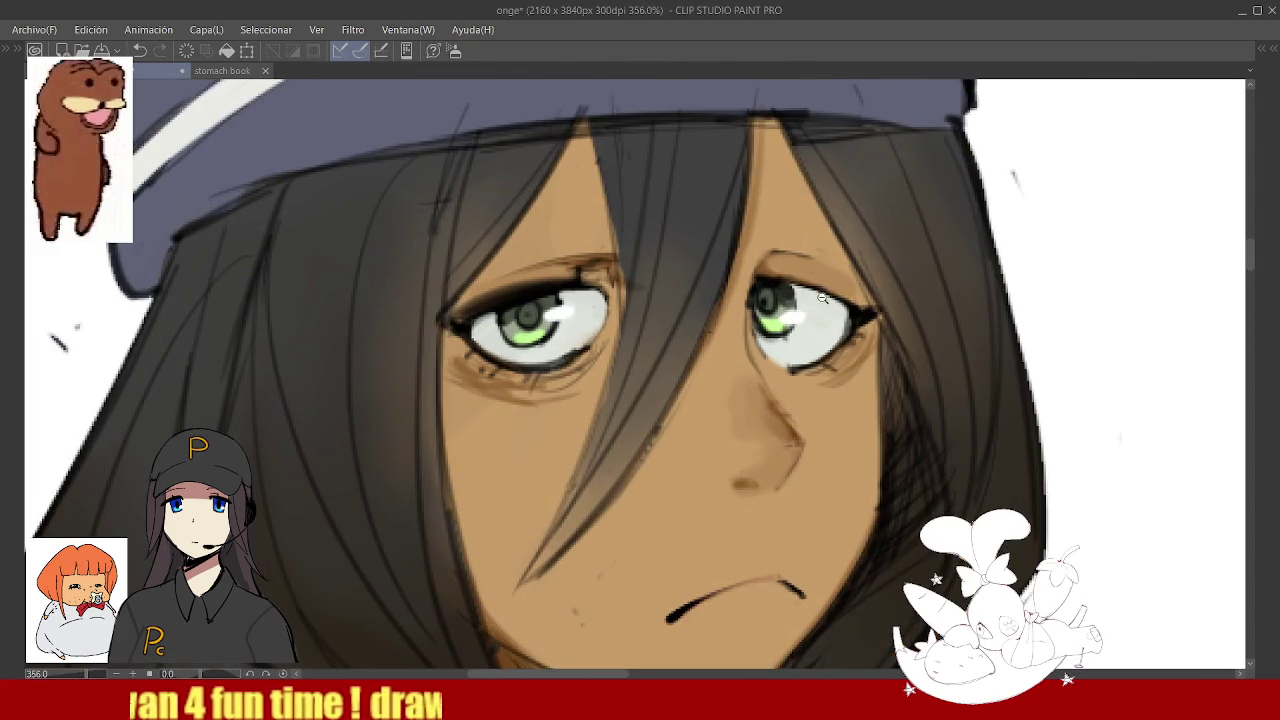
pyautogui.scroll(-4, 860, 305)
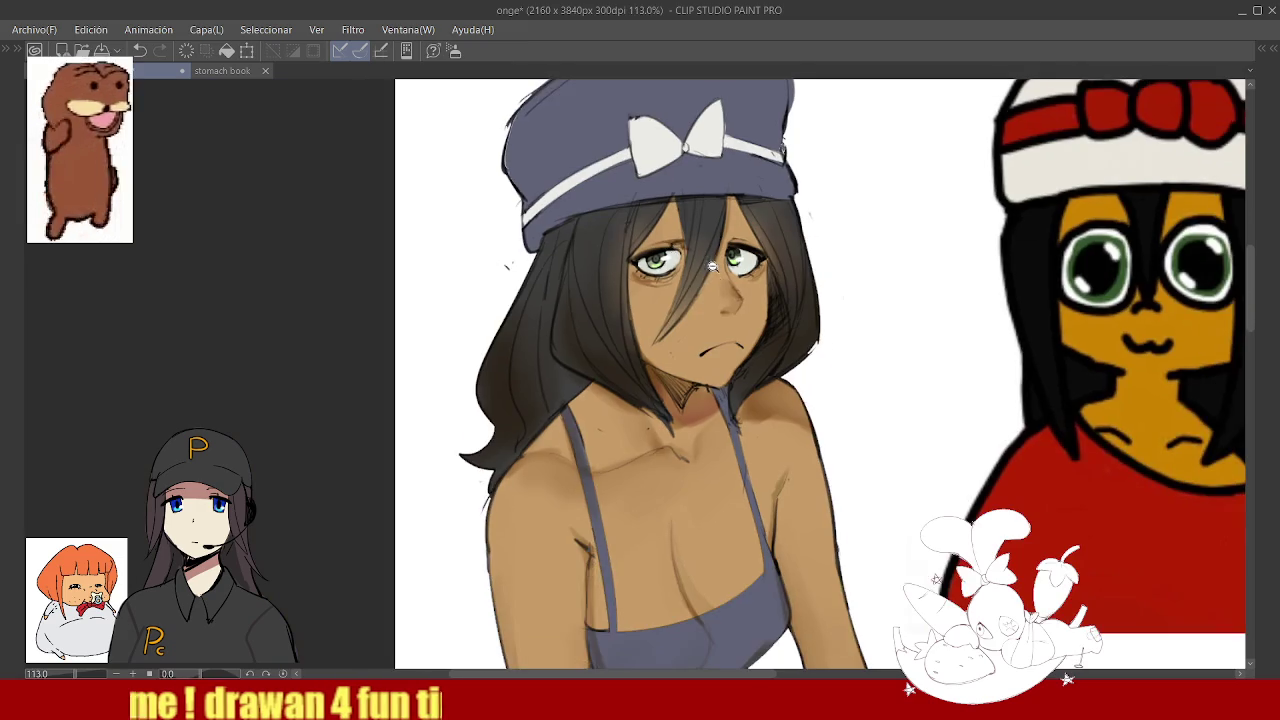
pyautogui.scroll(-2, 711, 293)
pyautogui.scroll(8, 711, 293)
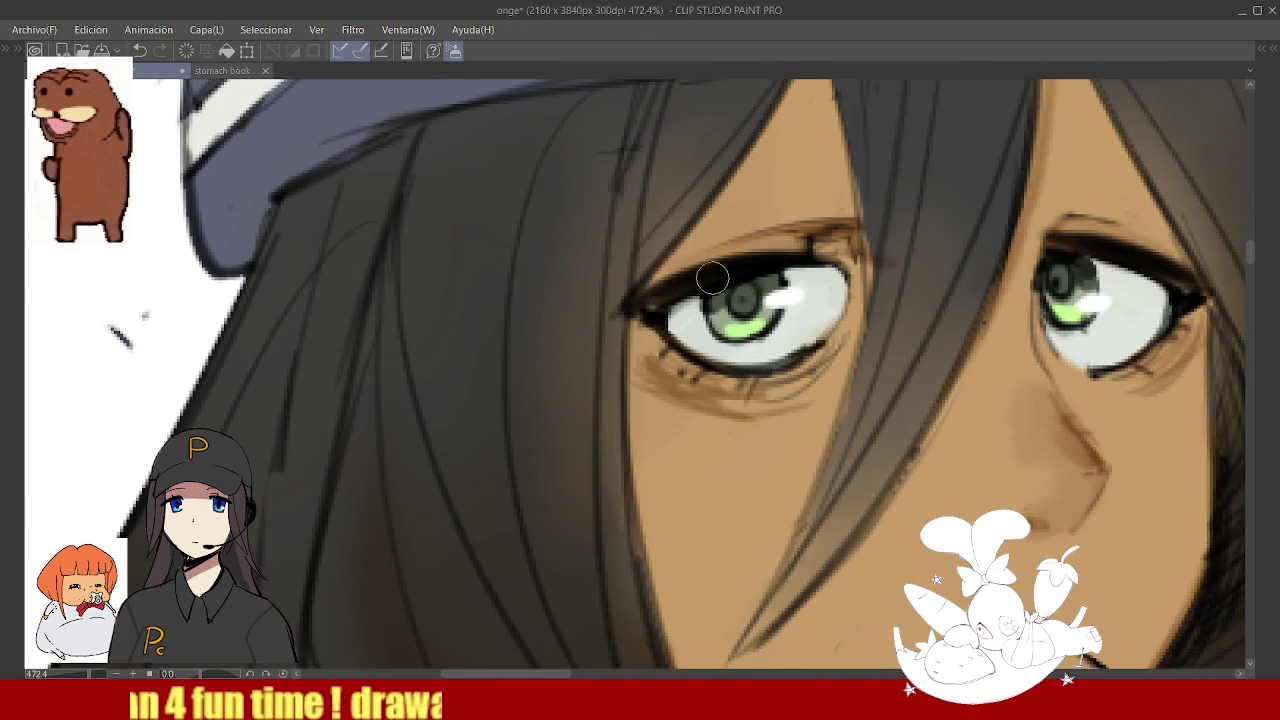
pyautogui.scroll(-7, 704, 290)
pyautogui.scroll(-3, 704, 291)
pyautogui.scroll(2, 796, 277)
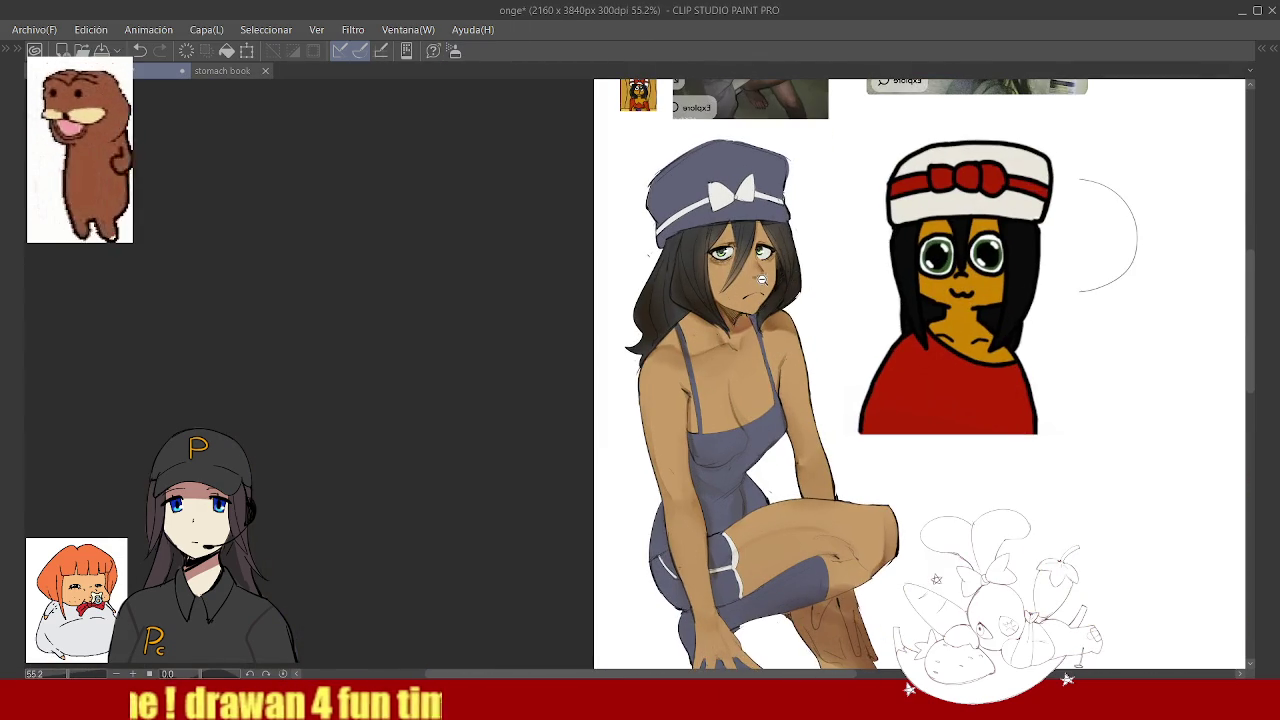
pyautogui.scroll(3, 762, 281)
pyautogui.scroll(-3, 745, 295)
pyautogui.scroll(5, 728, 310)
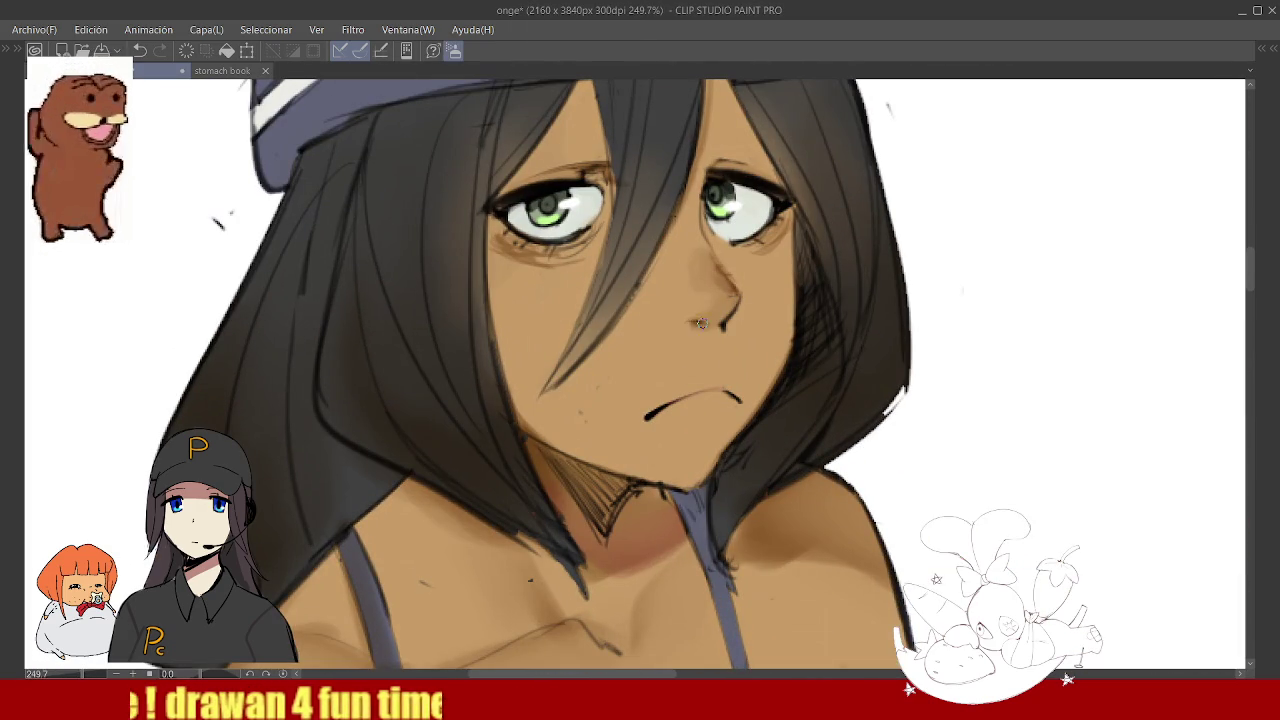
pyautogui.scroll(-5, 708, 322)
pyautogui.scroll(5, 745, 307)
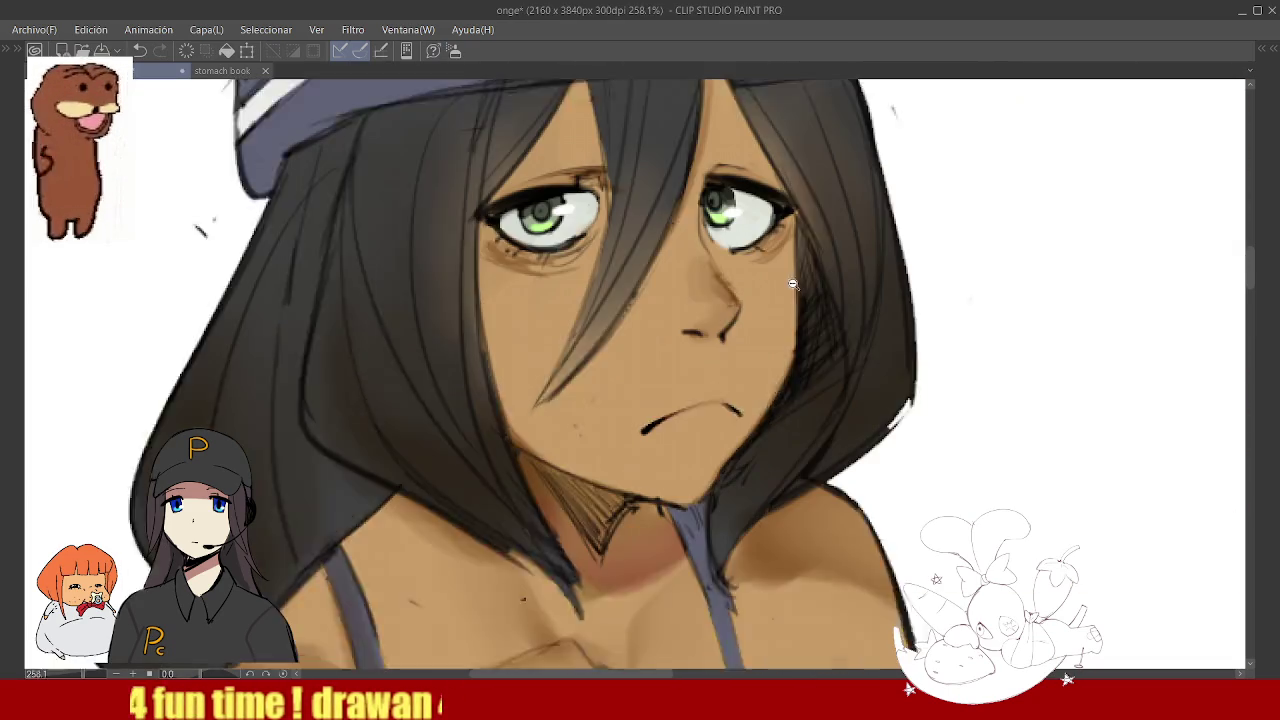
pyautogui.scroll(2, 713, 260)
pyautogui.moveTo(702, 238); pyautogui.dragTo(747, 315)
pyautogui.scroll(-5, 745, 311)
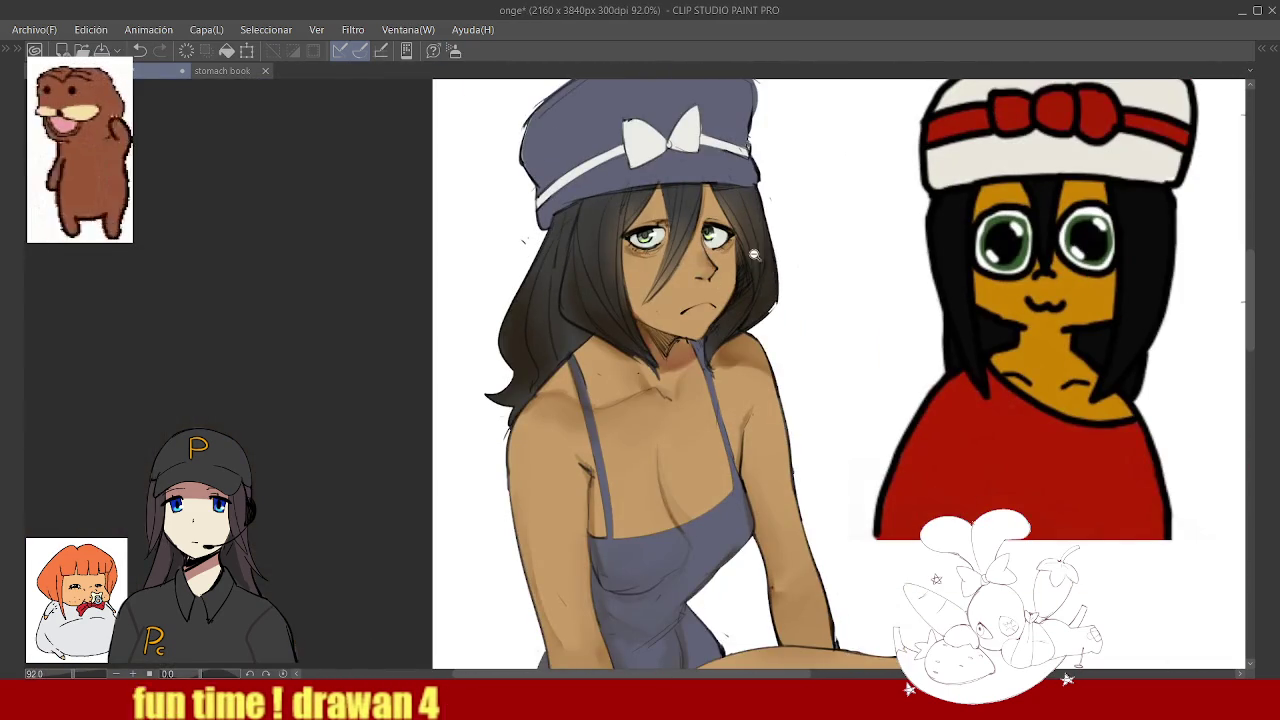
pyautogui.scroll(-1, 754, 255)
pyautogui.scroll(6, 750, 258)
# Remove the stray brow line and try a new curved brow stroke, undoing it as too faint
pyautogui.hotkey('ctrl', 'z')
pyautogui.moveTo(726, 244); pyautogui.dragTo(803, 240)
pyautogui.scroll(-3, 796, 255)
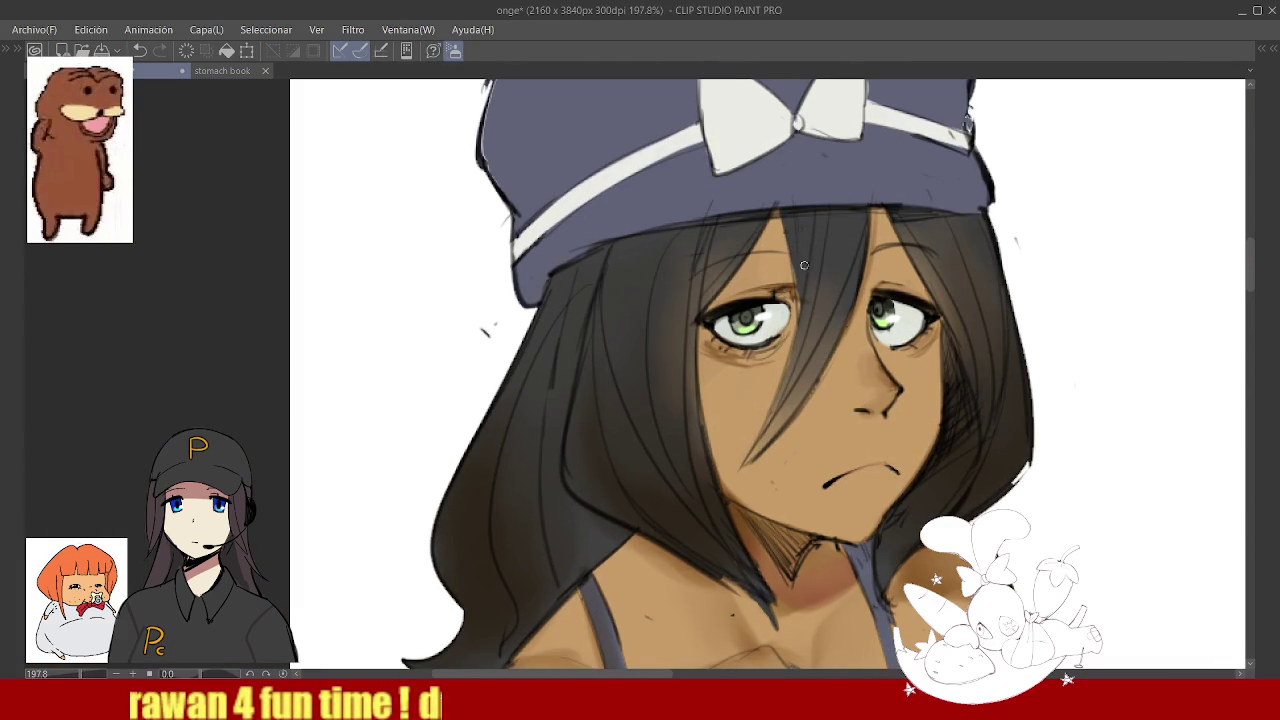
pyautogui.hotkey('ctrl', 'z')
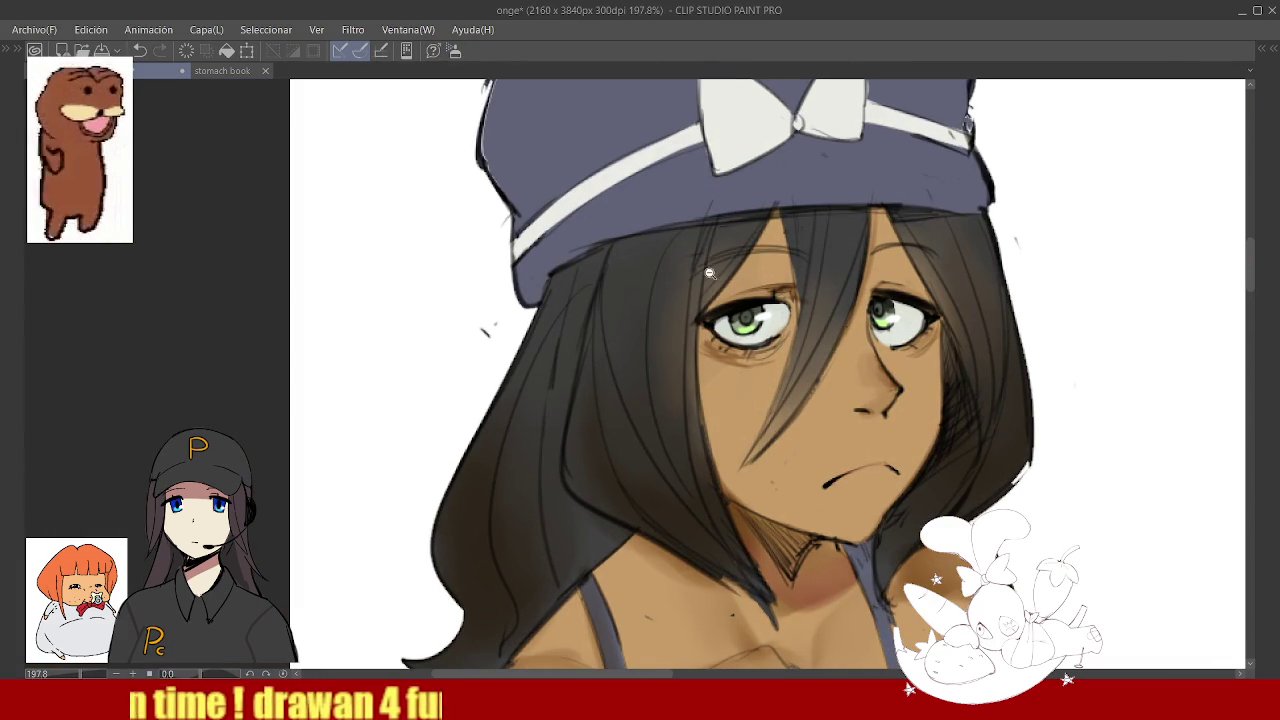
pyautogui.scroll(-4, 709, 273)
pyautogui.scroll(3, 811, 256)
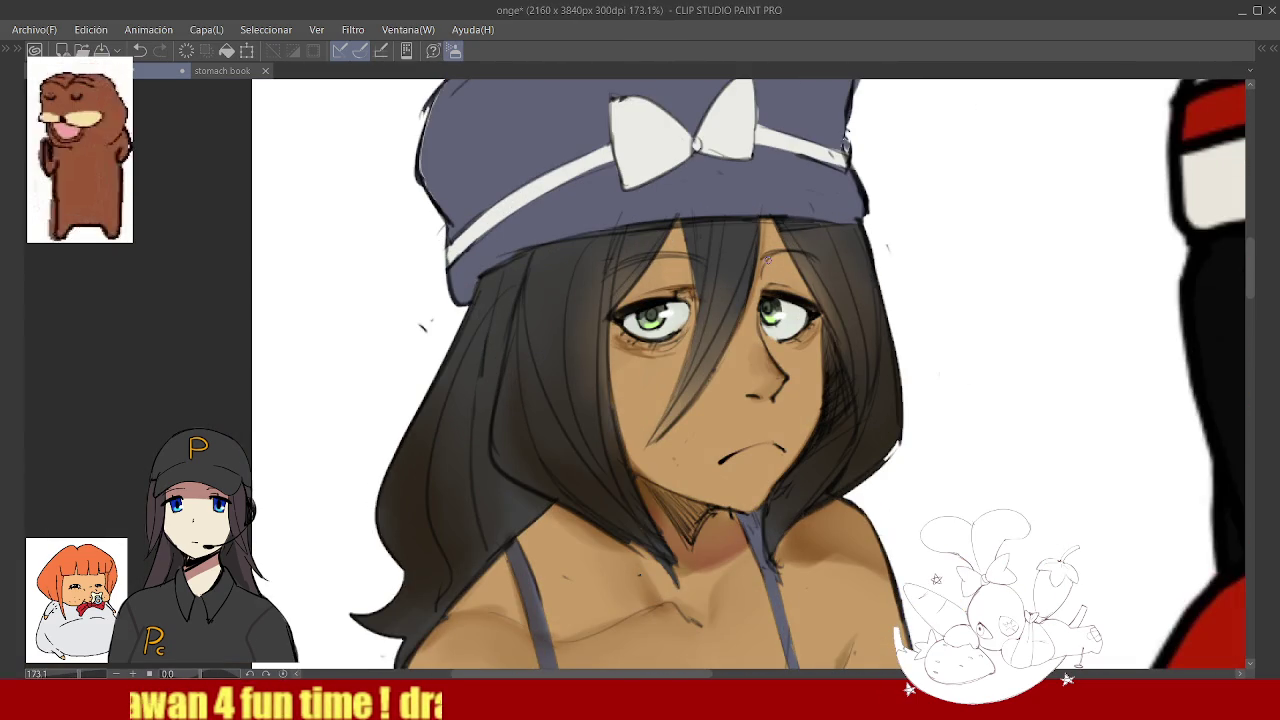
pyautogui.scroll(-4, 750, 320)
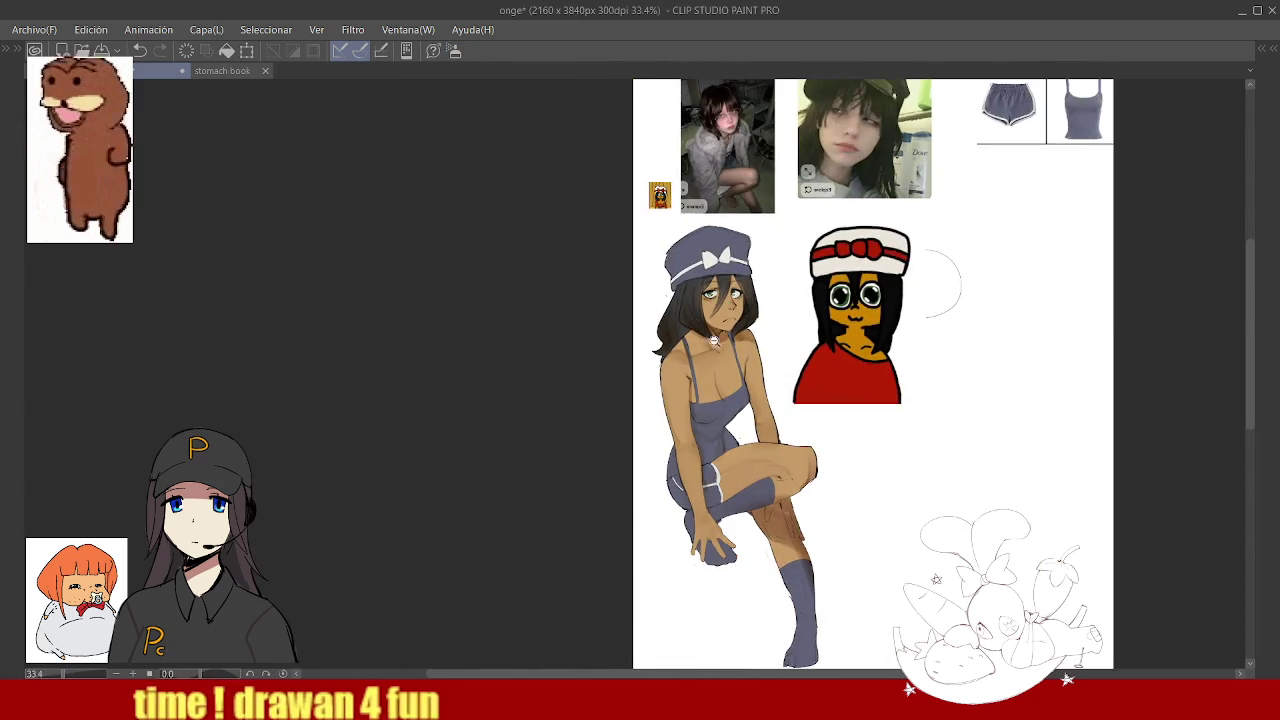
# Draw dark edge lines along both sides of the finger, undoing the second stroke
pyautogui.scroll(1, 745, 382)
pyautogui.scroll(2, 724, 335)
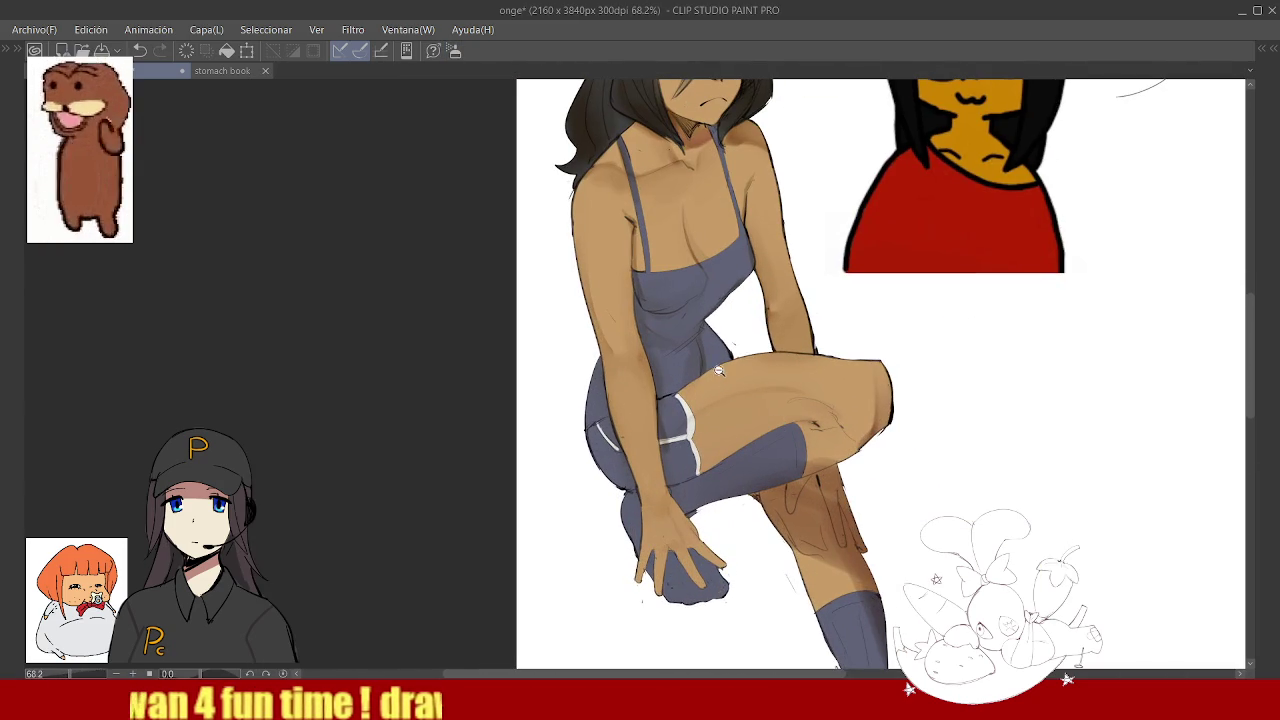
pyautogui.scroll(-2, 733, 367)
pyautogui.scroll(3, 705, 508)
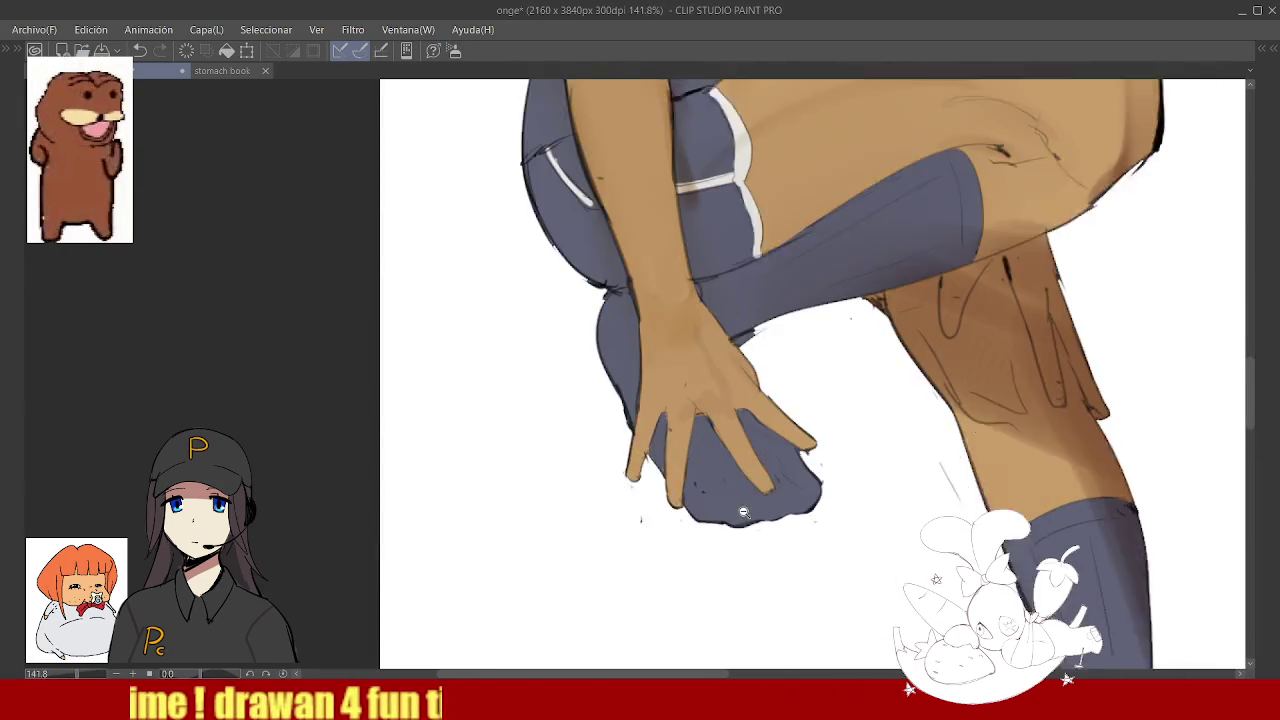
pyautogui.scroll(5, 706, 504)
pyautogui.press('Tab')
pyautogui.press('Tab')
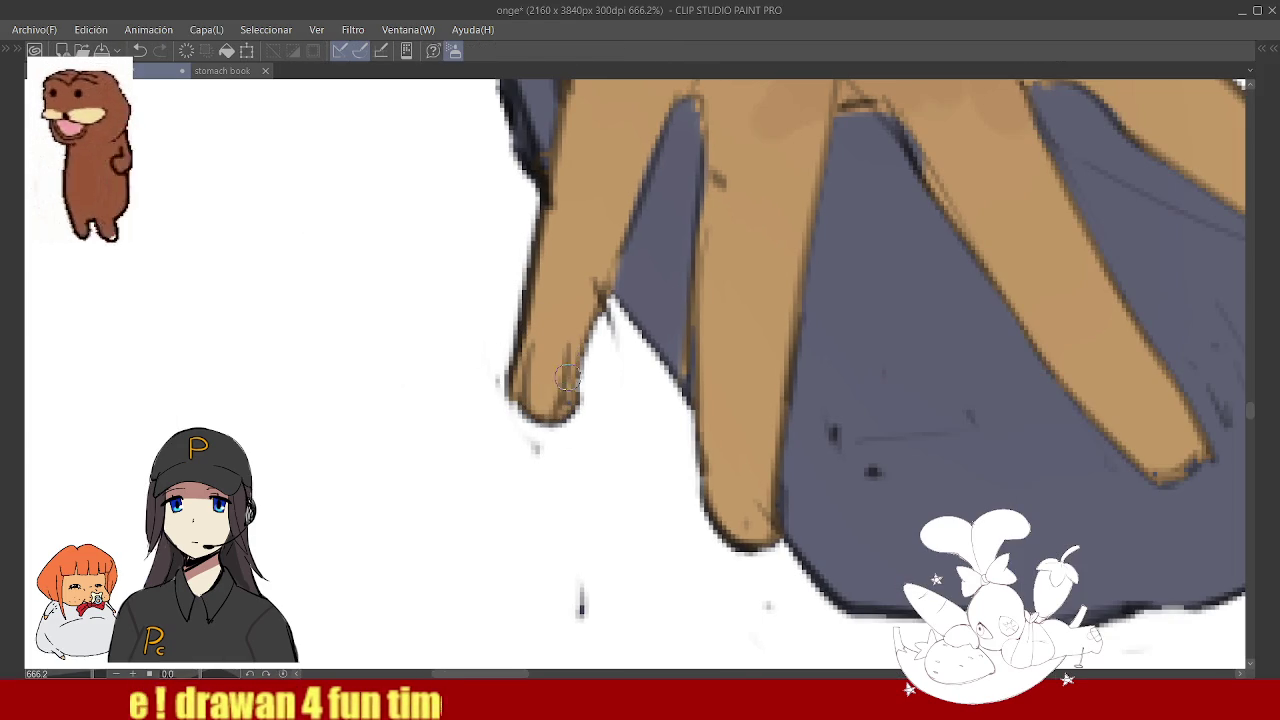
pyautogui.scroll(-3, 566, 377)
pyautogui.moveTo(620, 345); pyautogui.dragTo(642, 442)
pyautogui.moveTo(670, 330); pyautogui.dragTo(660, 441)
pyautogui.hotkey('ctrl', 'z')
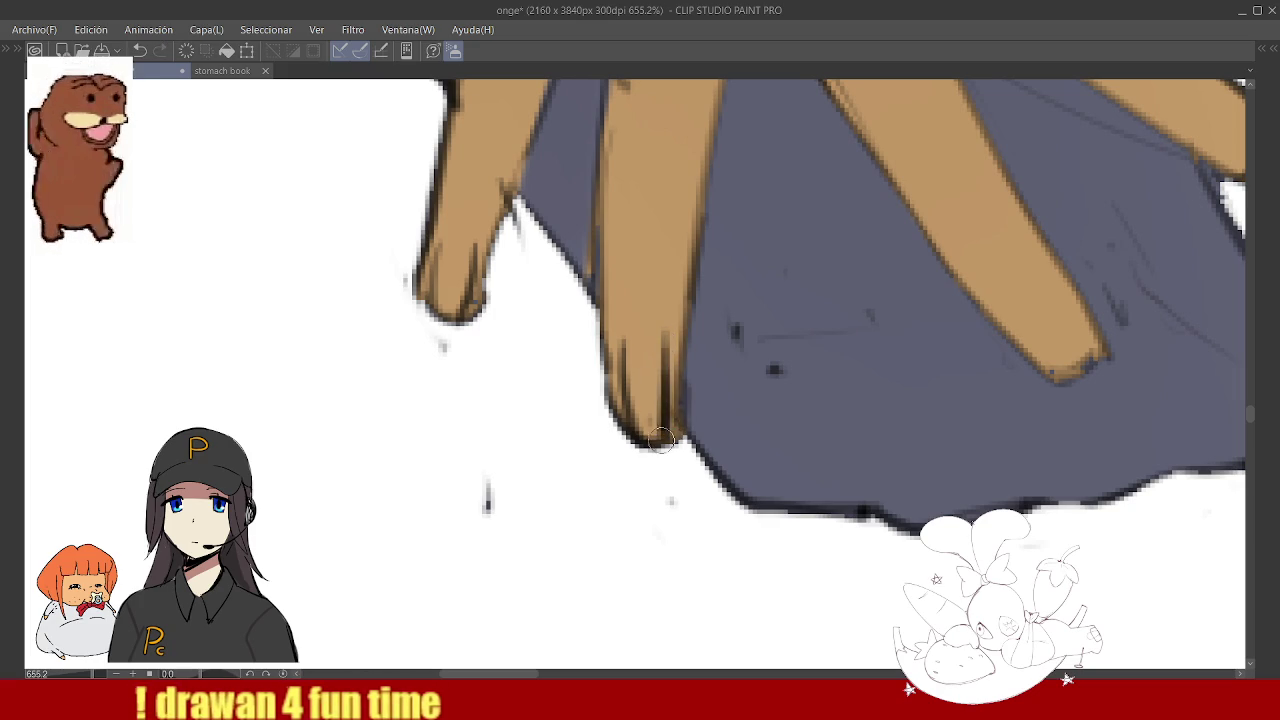
# Zoom around the hand to inspect the fingertips and their pale nails
pyautogui.scroll(-5, 660, 441)
pyautogui.scroll(3, 706, 374)
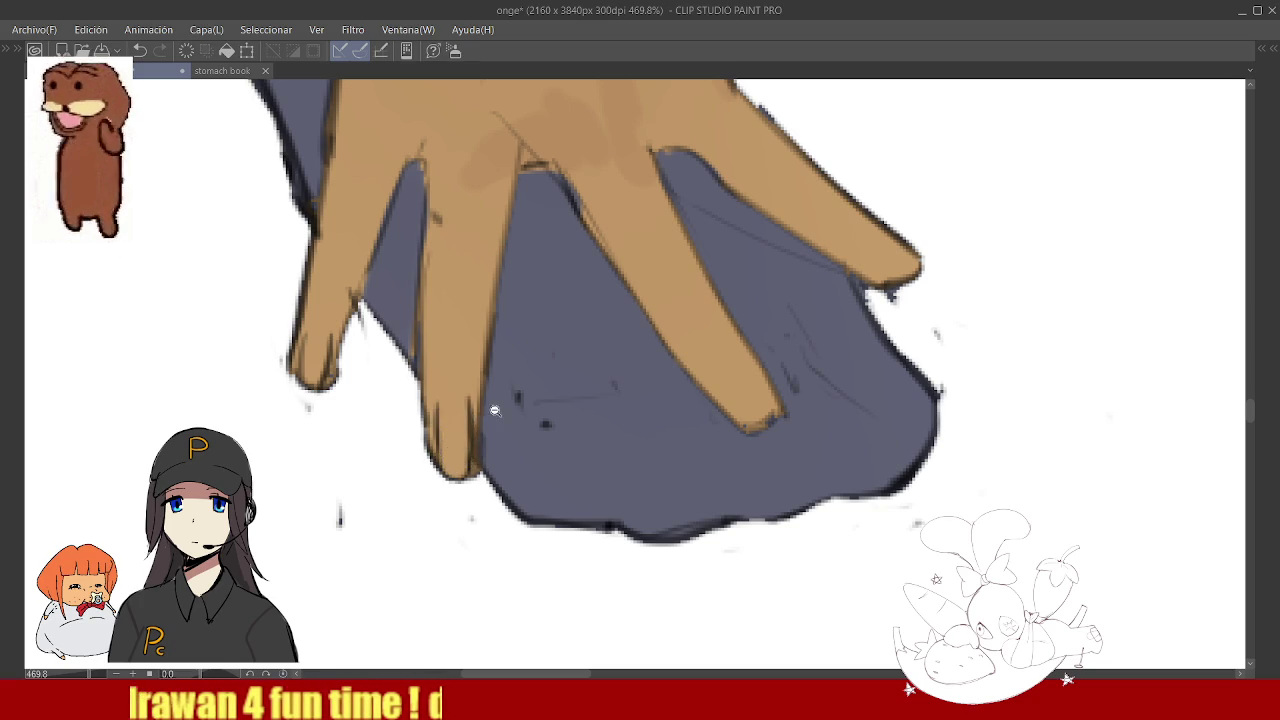
pyautogui.scroll(-3, 456, 430)
pyautogui.scroll(4, 660, 380)
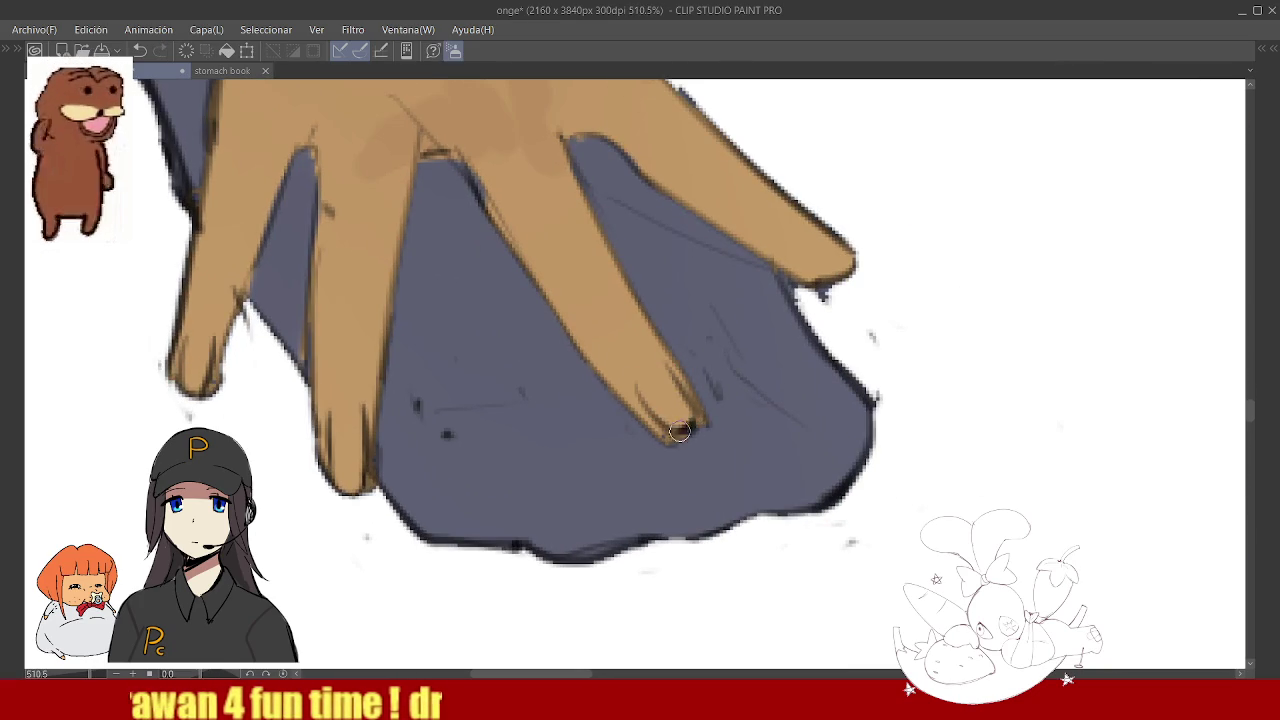
pyautogui.scroll(-3, 680, 425)
pyautogui.scroll(3, 705, 345)
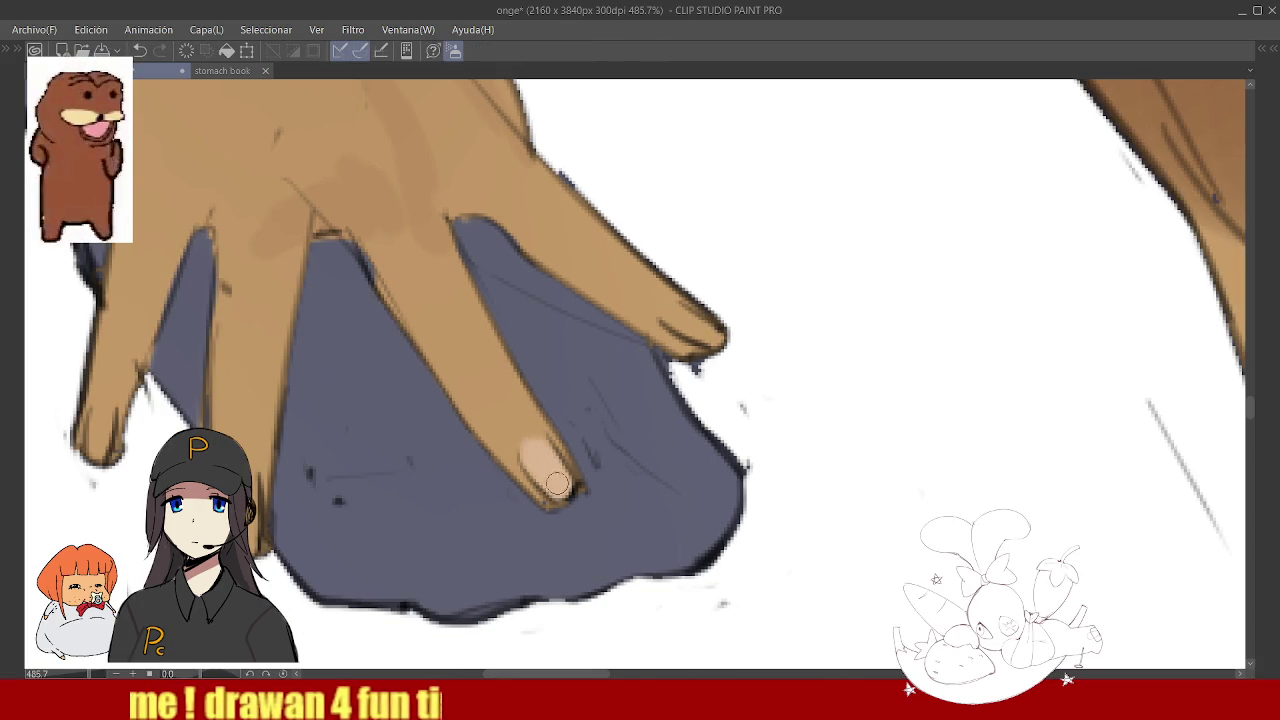
pyautogui.scroll(-3, 557, 484)
pyautogui.scroll(3, 540, 460)
pyautogui.scroll(2, 533, 455)
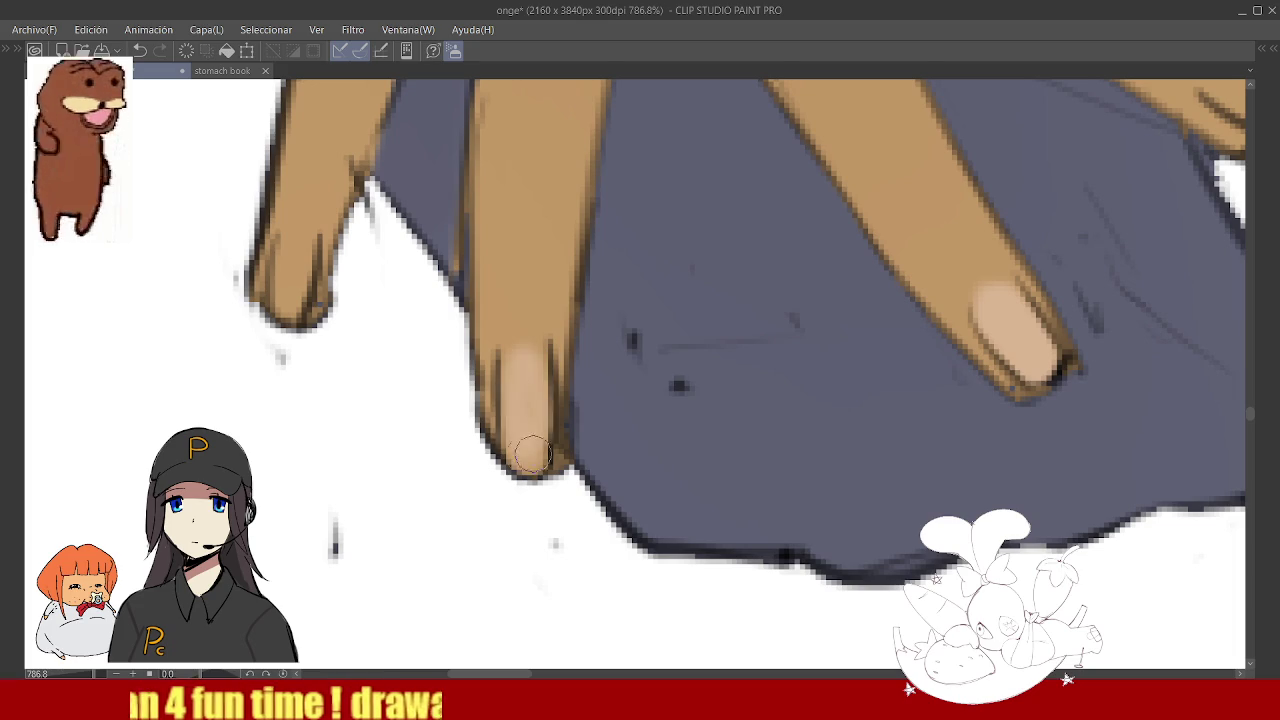
pyautogui.scroll(-3, 523, 434)
pyautogui.scroll(2, 580, 370)
pyautogui.scroll(1, 587, 355)
pyautogui.scroll(-2, 587, 355)
pyautogui.scroll(-2, 571, 337)
pyautogui.scroll(-2, 514, 389)
pyautogui.scroll(1, 600, 365)
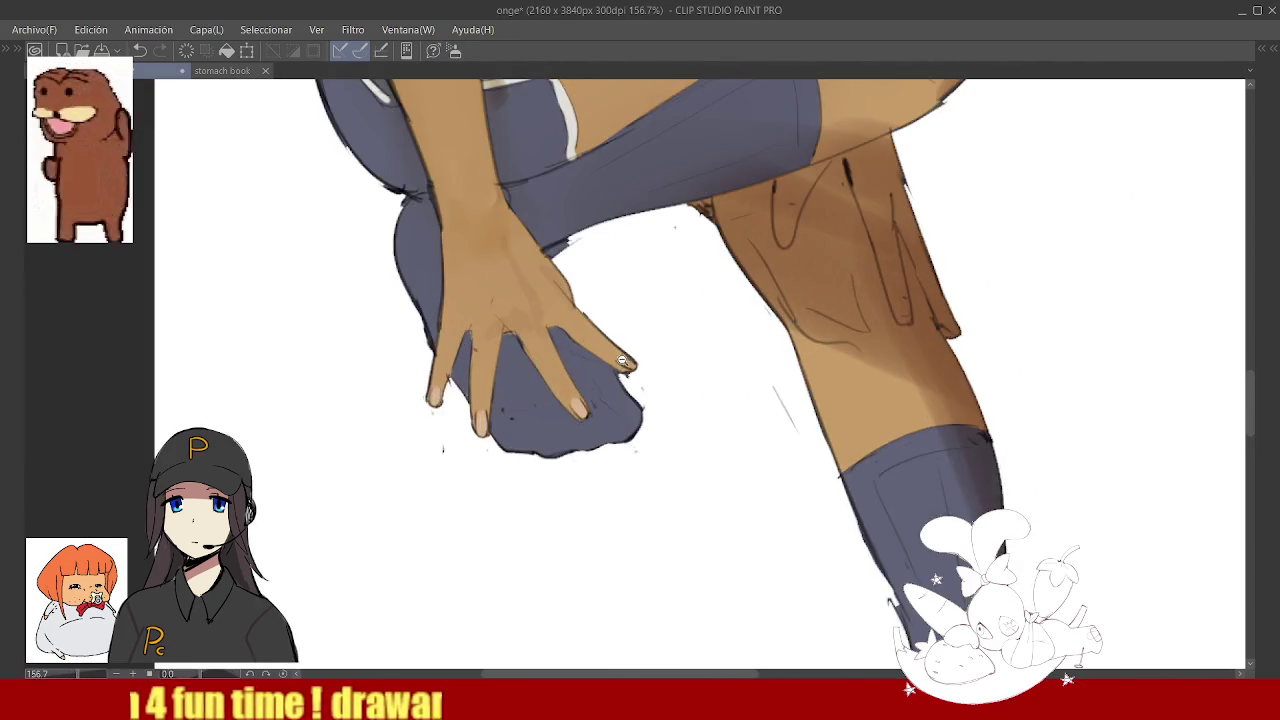
# Shade the first fingernail and the left fingernail with a darker brown
pyautogui.scroll(5, 622, 362)
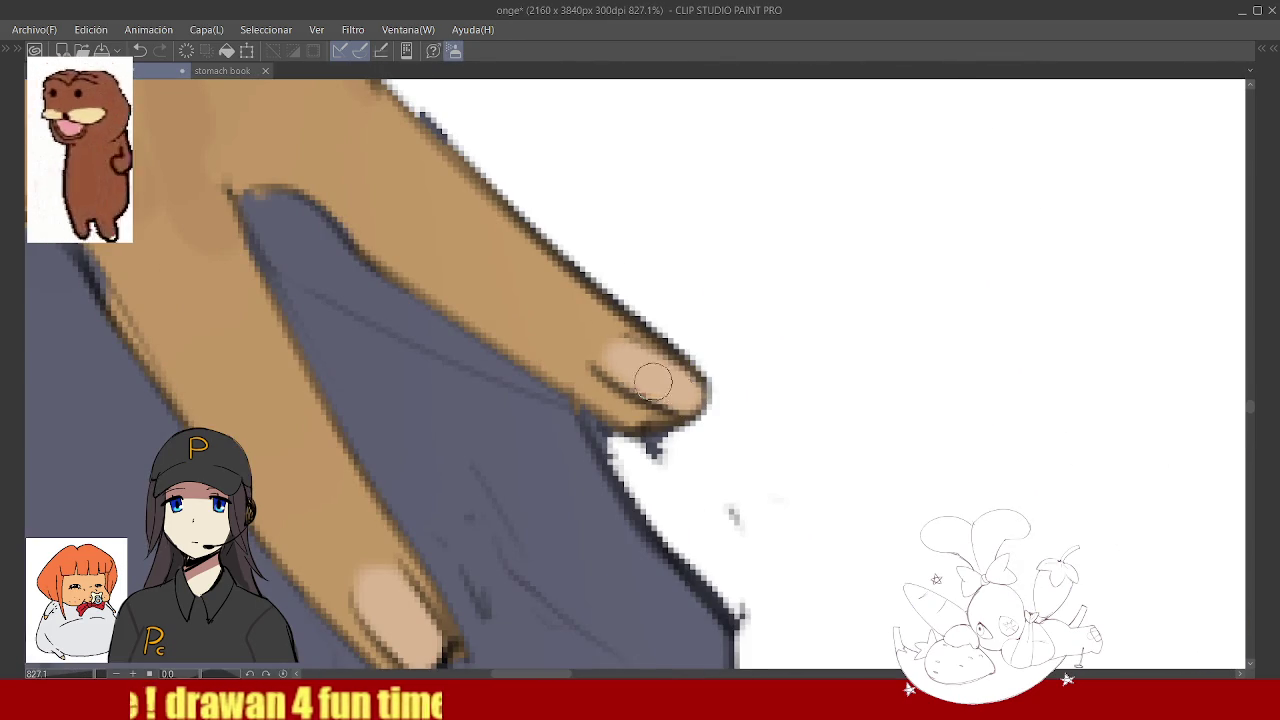
pyautogui.press('Tab')
pyautogui.press('Tab')
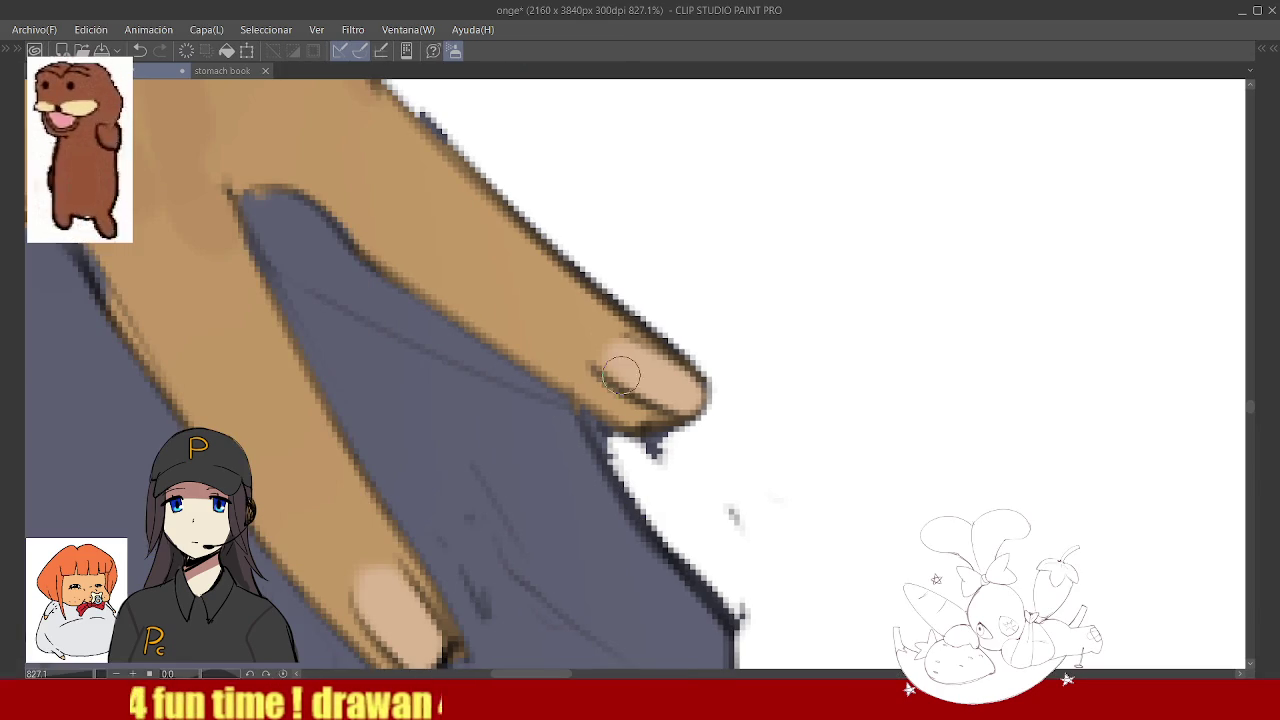
pyautogui.scroll(-5, 700, 355)
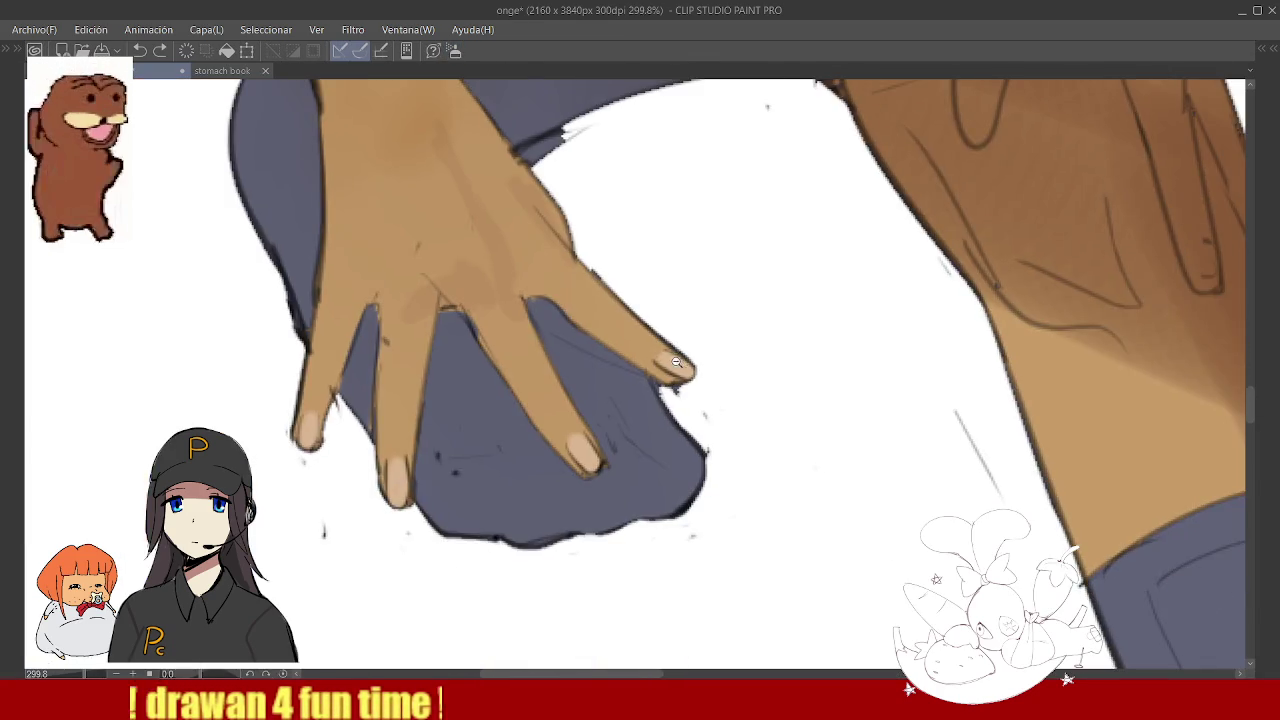
pyautogui.scroll(5, 700, 355)
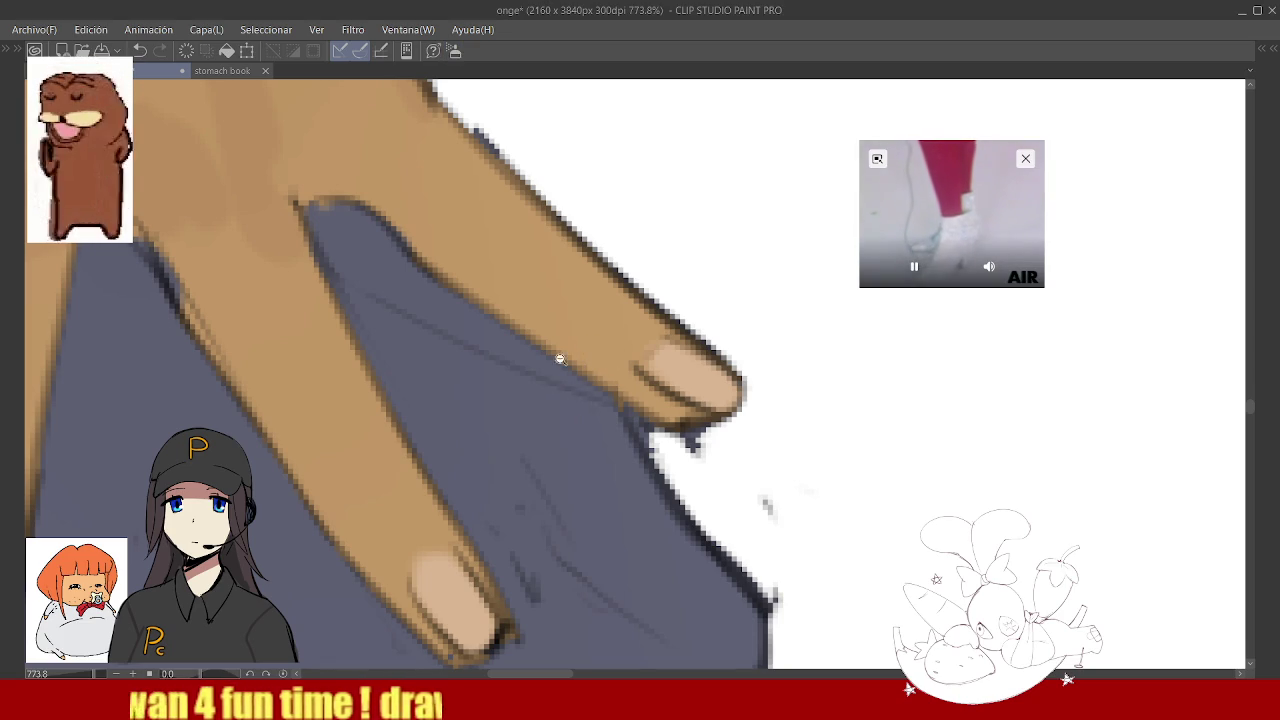
pyautogui.scroll(-3, 557, 357)
pyautogui.scroll(3, 525, 440)
pyautogui.moveTo(515, 430); pyautogui.dragTo(496, 406)
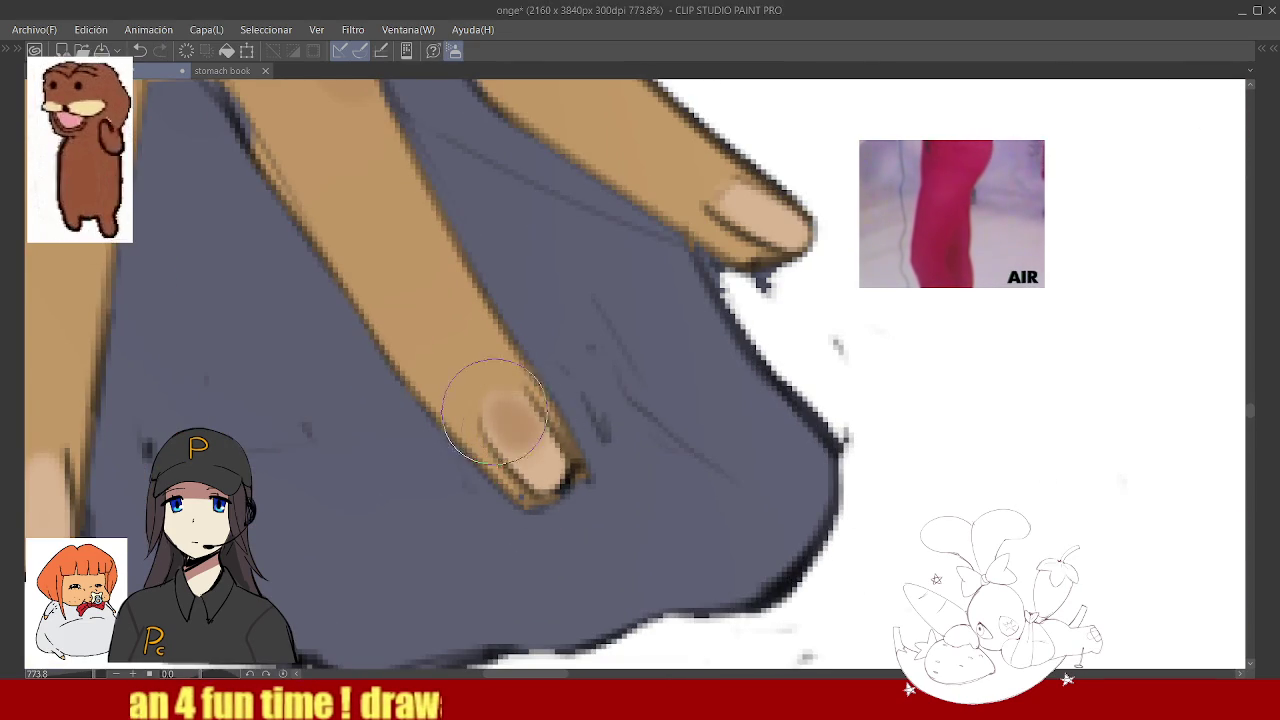
pyautogui.scroll(-5, 525, 437)
pyautogui.scroll(4, 525, 437)
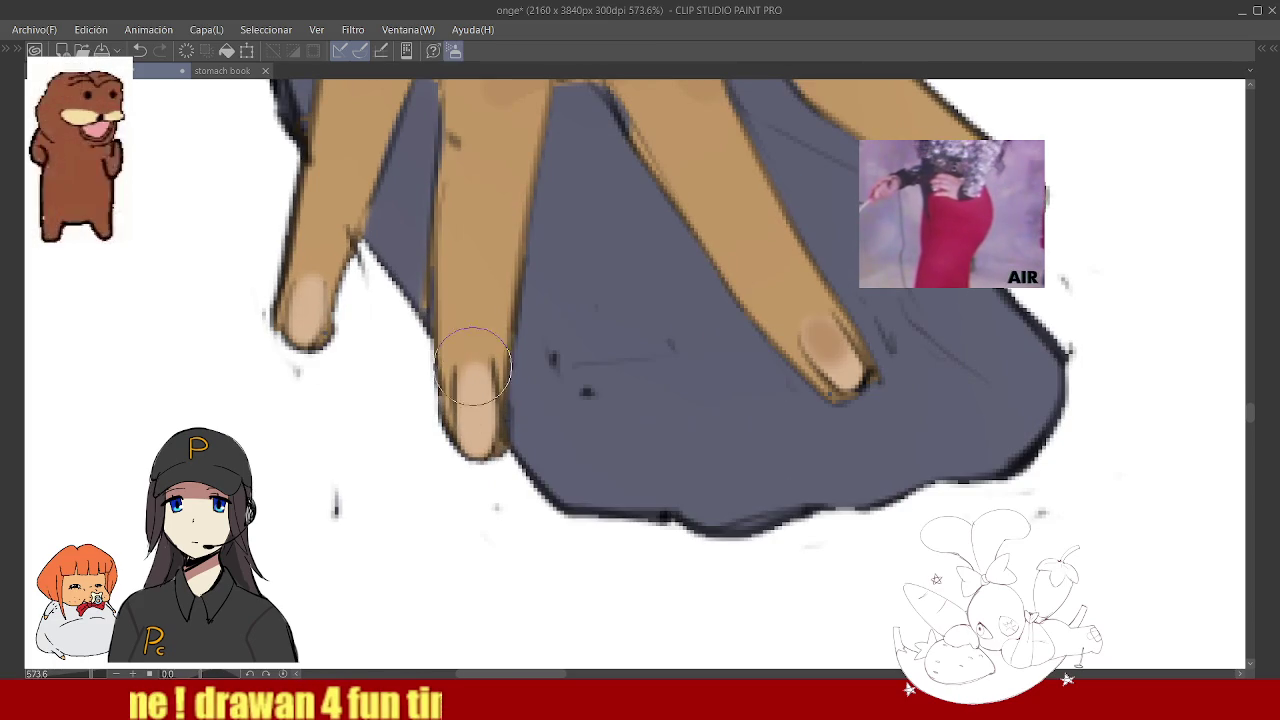
pyautogui.moveTo(478, 400); pyautogui.dragTo(467, 383)
# Darken and define the outline of the next fingernail on a clear canvas
pyautogui.scroll(-4, 466, 383)
pyautogui.scroll(2, 450, 380)
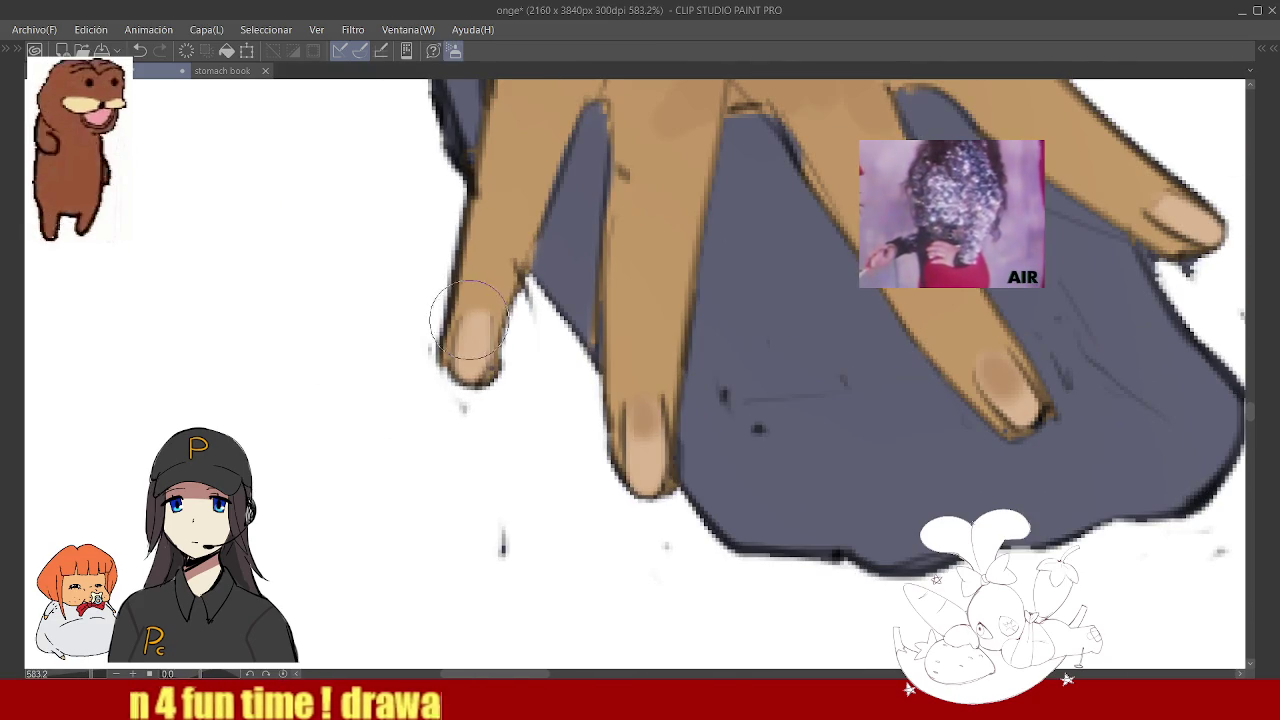
pyautogui.scroll(-2, 433, 379)
pyautogui.scroll(4, 433, 379)
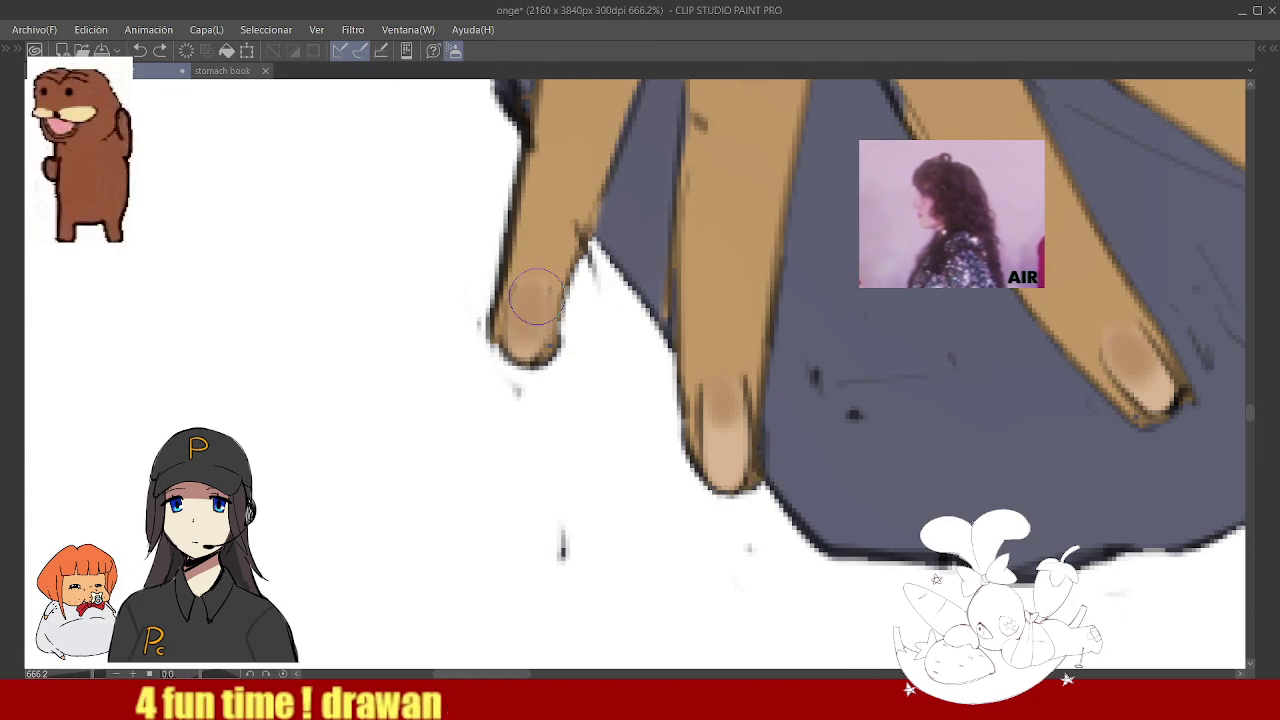
pyautogui.scroll(-3, 532, 297)
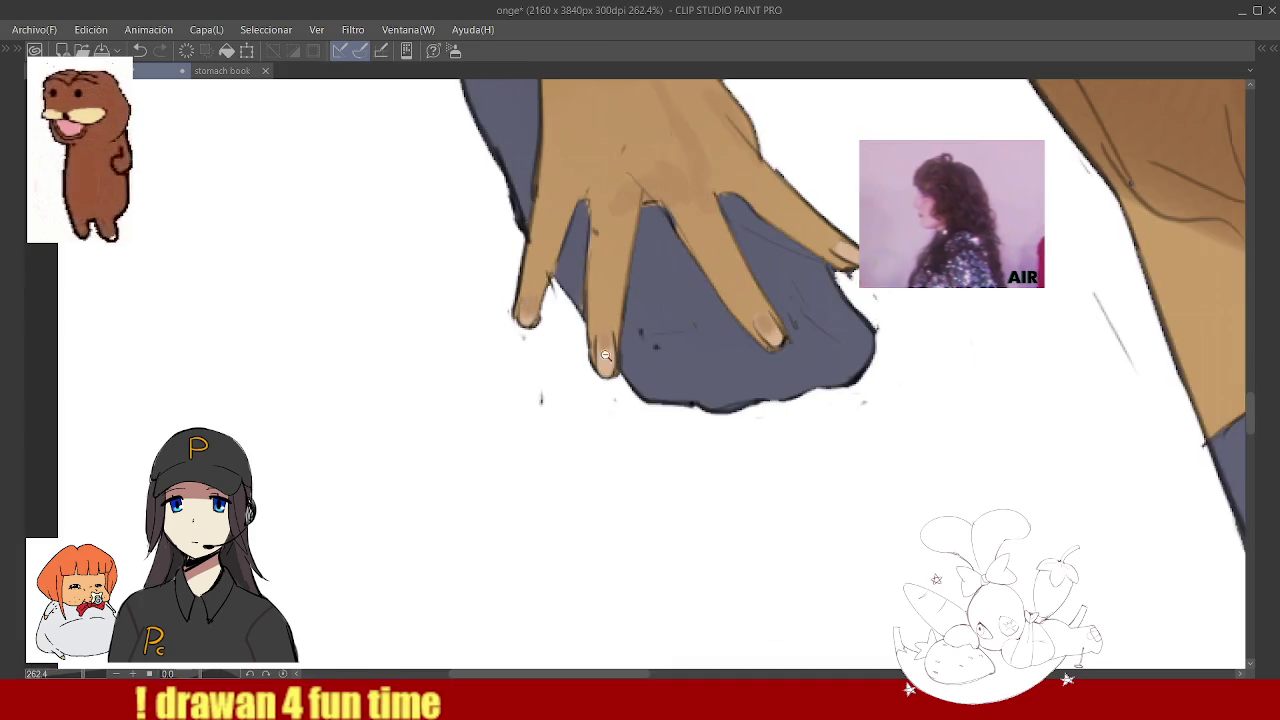
pyautogui.scroll(2, 598, 347)
pyautogui.scroll(-3, 598, 347)
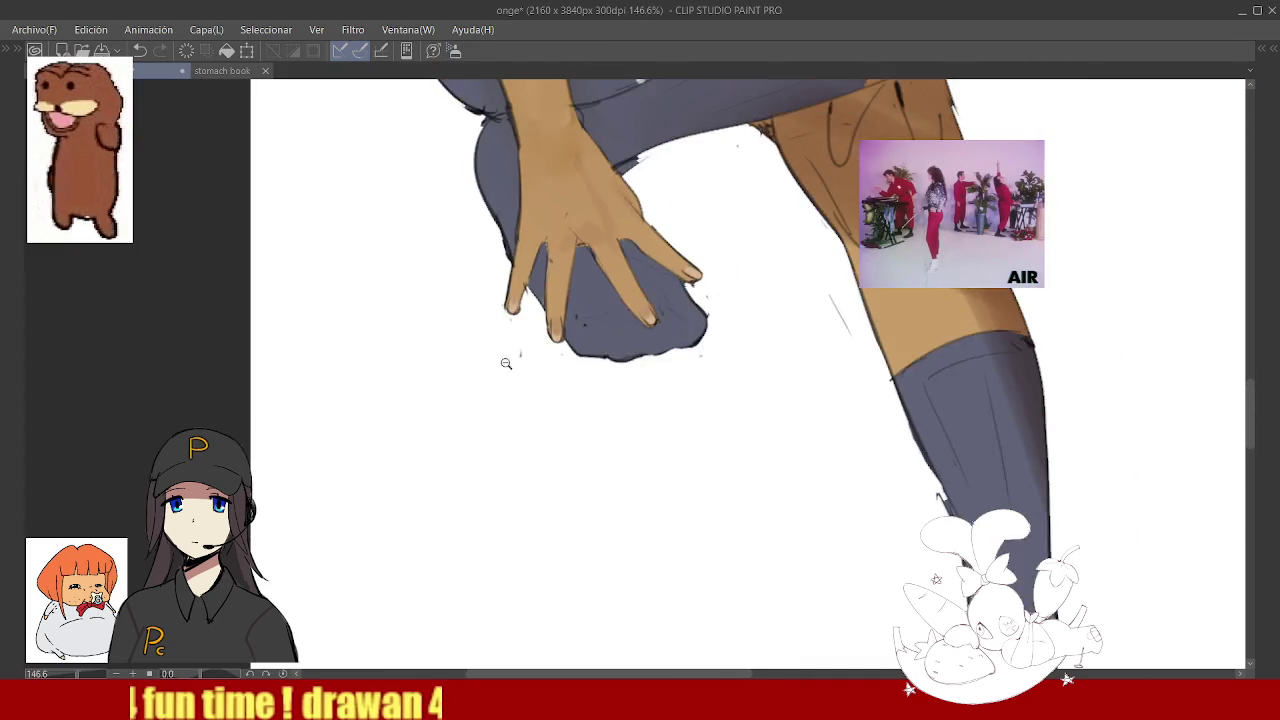
pyautogui.scroll(3, 506, 360)
pyautogui.scroll(1, 608, 352)
pyautogui.scroll(-3, 608, 352)
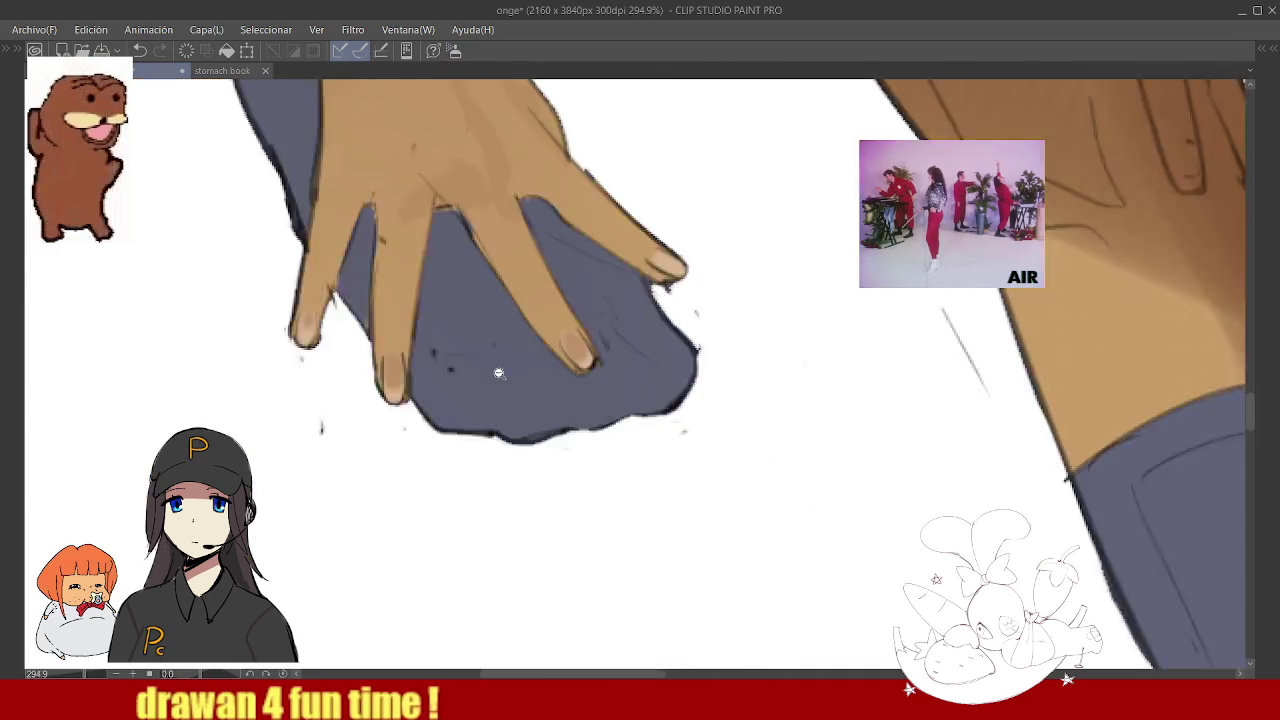
pyautogui.scroll(2, 615, 320)
pyautogui.scroll(2, 626, 275)
pyautogui.scroll(-2, 626, 275)
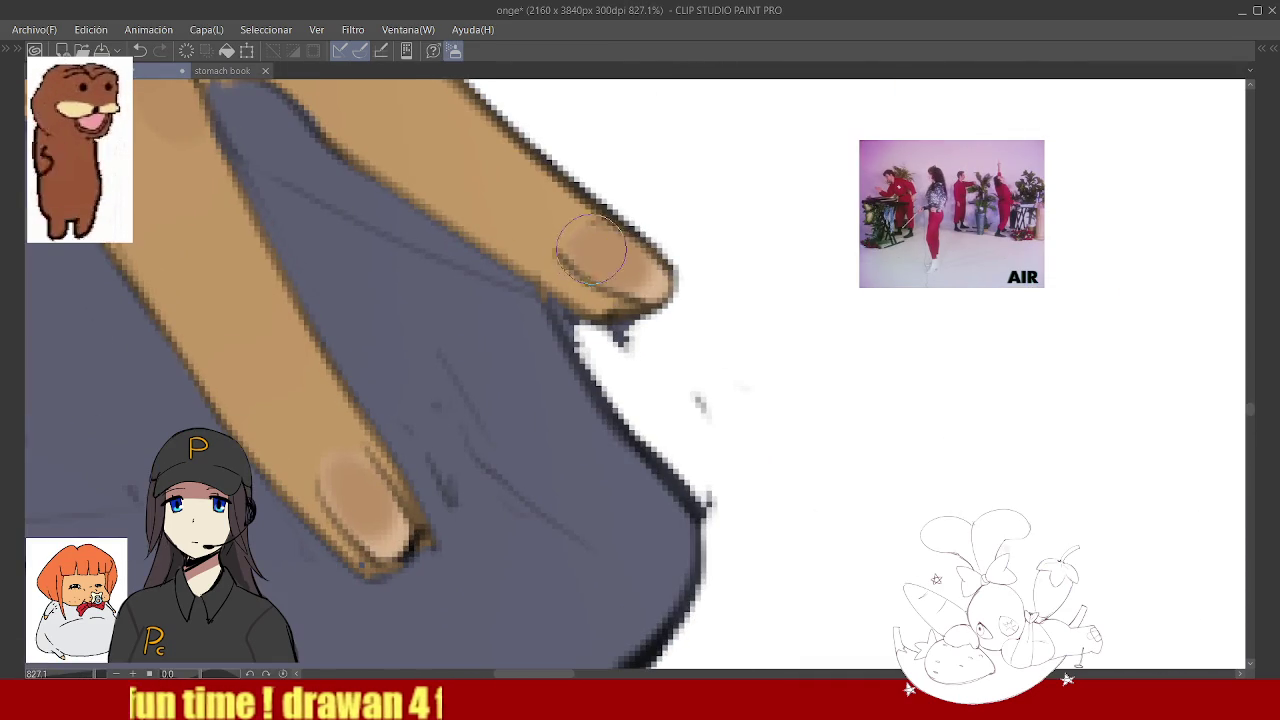
pyautogui.scroll(-5, 522, 367)
pyautogui.scroll(-1, 522, 367)
pyautogui.scroll(5, 549, 386)
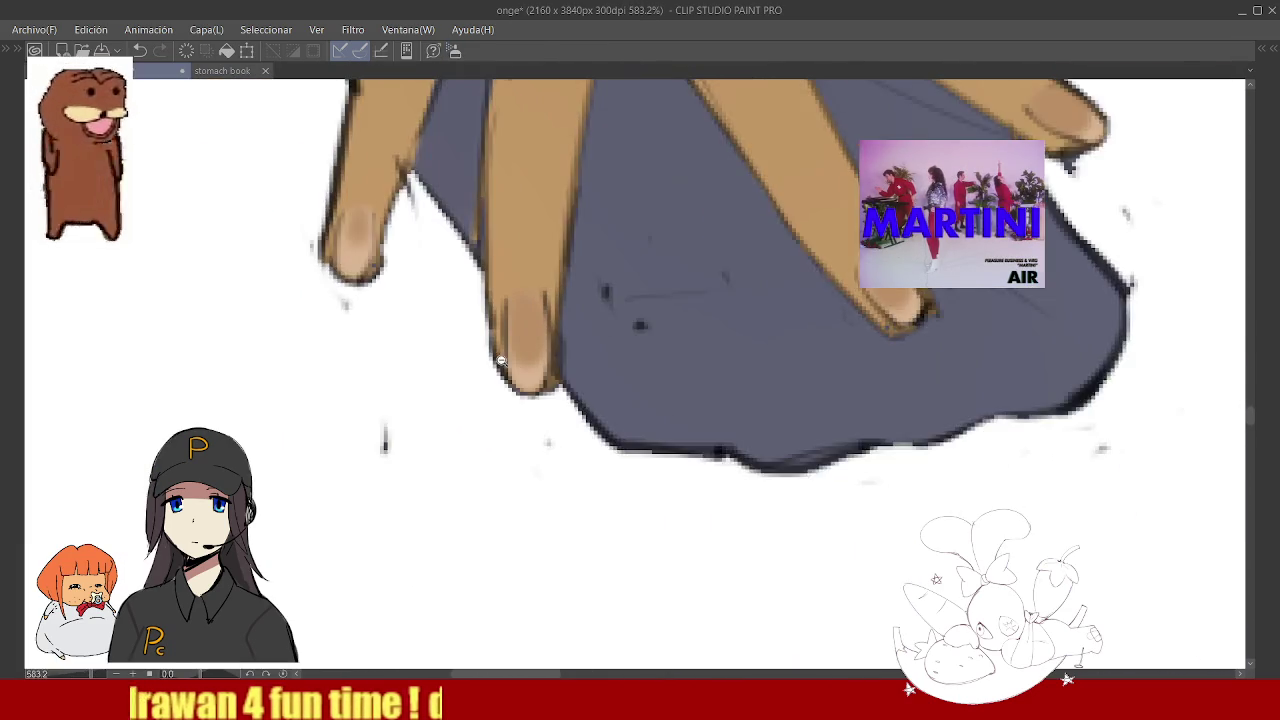
pyautogui.scroll(2, 549, 386)
pyautogui.press('Tab')
pyautogui.press('Tab')
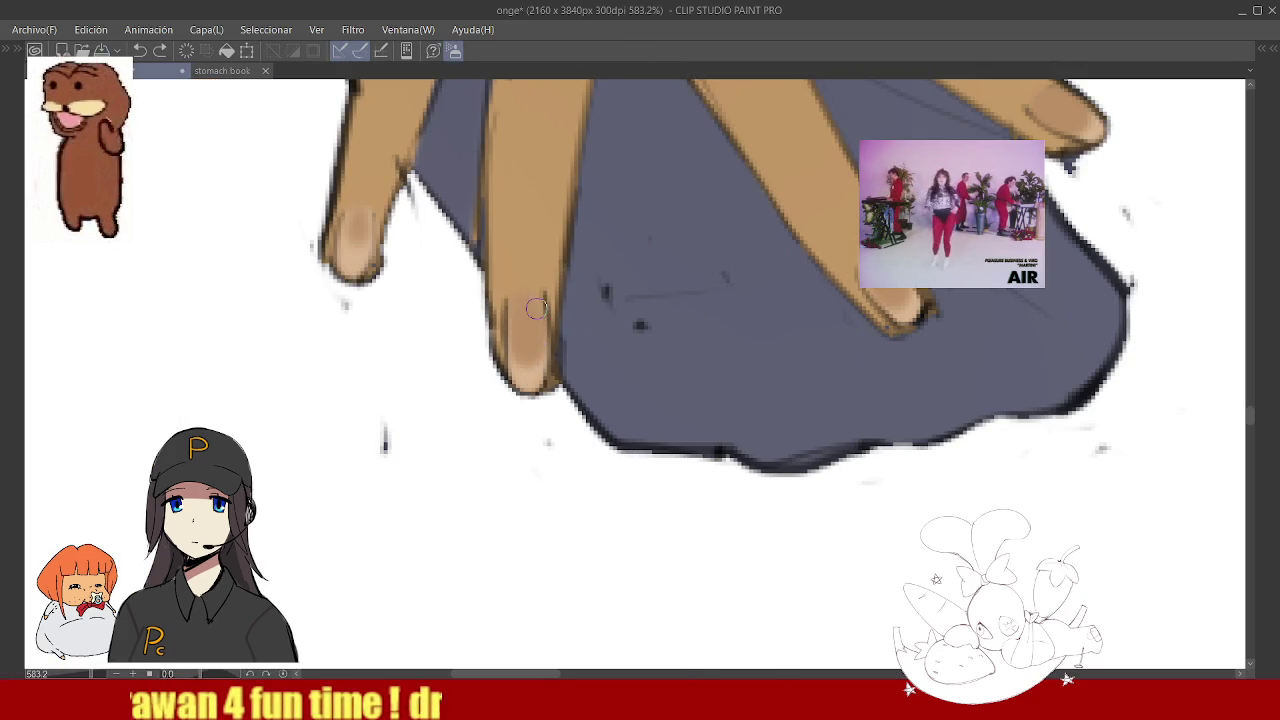
pyautogui.scroll(-2, 535, 376)
pyautogui.scroll(-1, 535, 376)
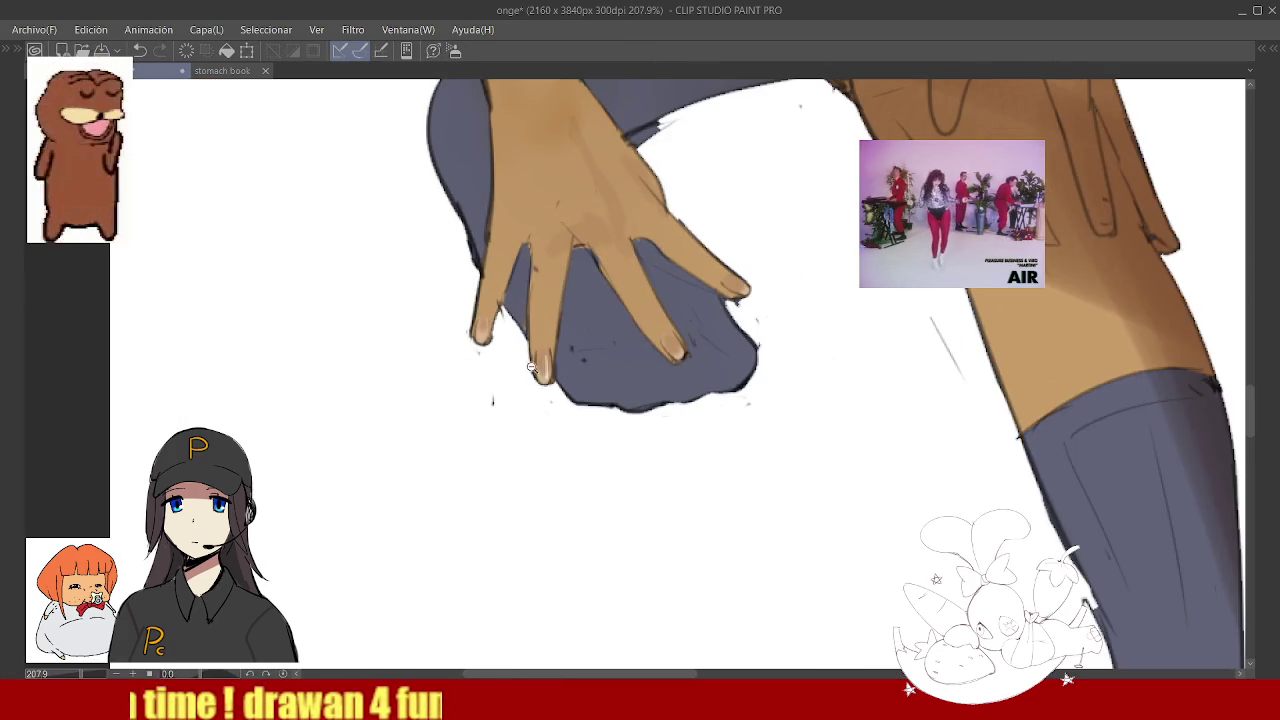
pyautogui.scroll(4, 549, 390)
pyautogui.scroll(-2, 549, 395)
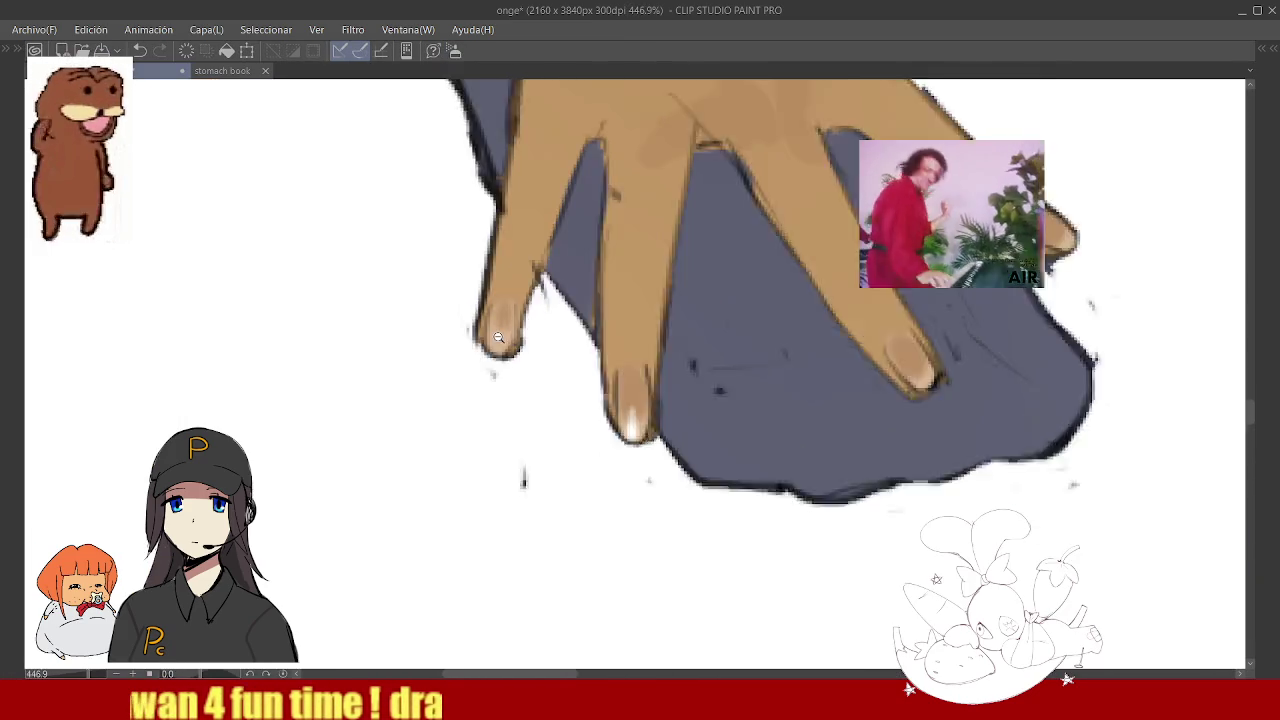
pyautogui.scroll(1, 520, 330)
pyautogui.scroll(-3, 512, 314)
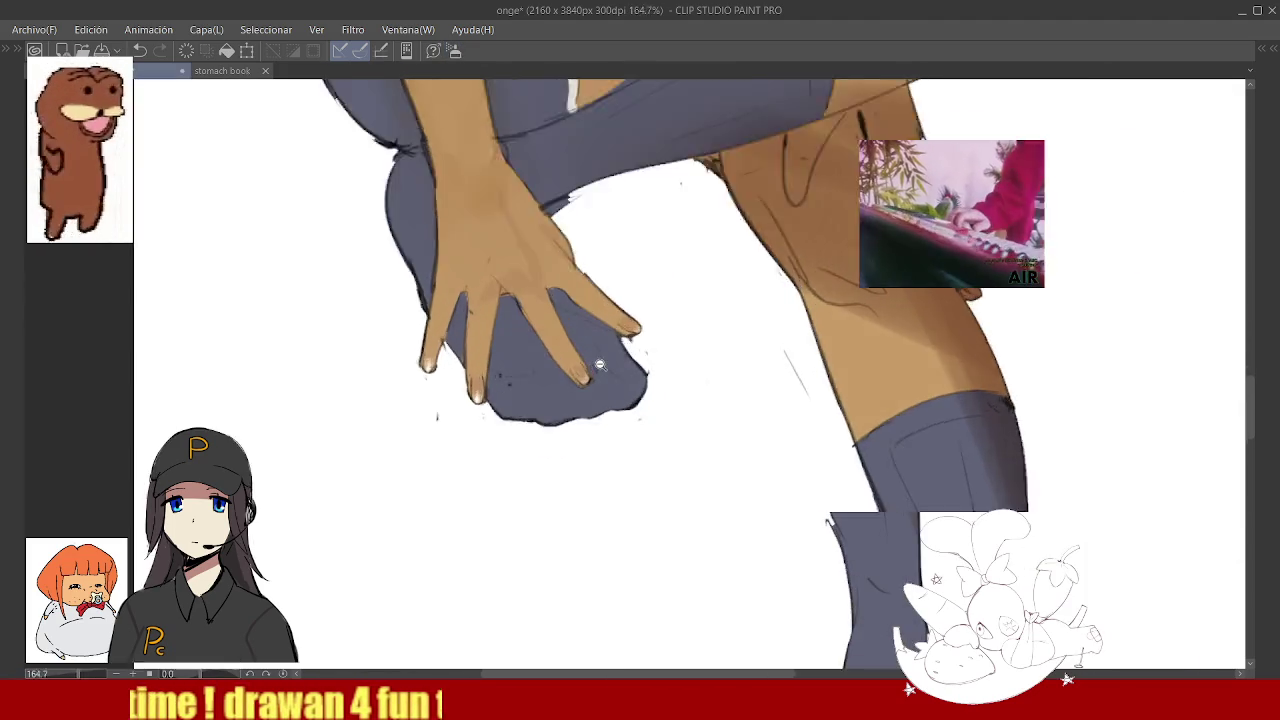
pyautogui.scroll(3, 600, 400)
pyautogui.scroll(1, 608, 421)
pyautogui.scroll(-2, 608, 421)
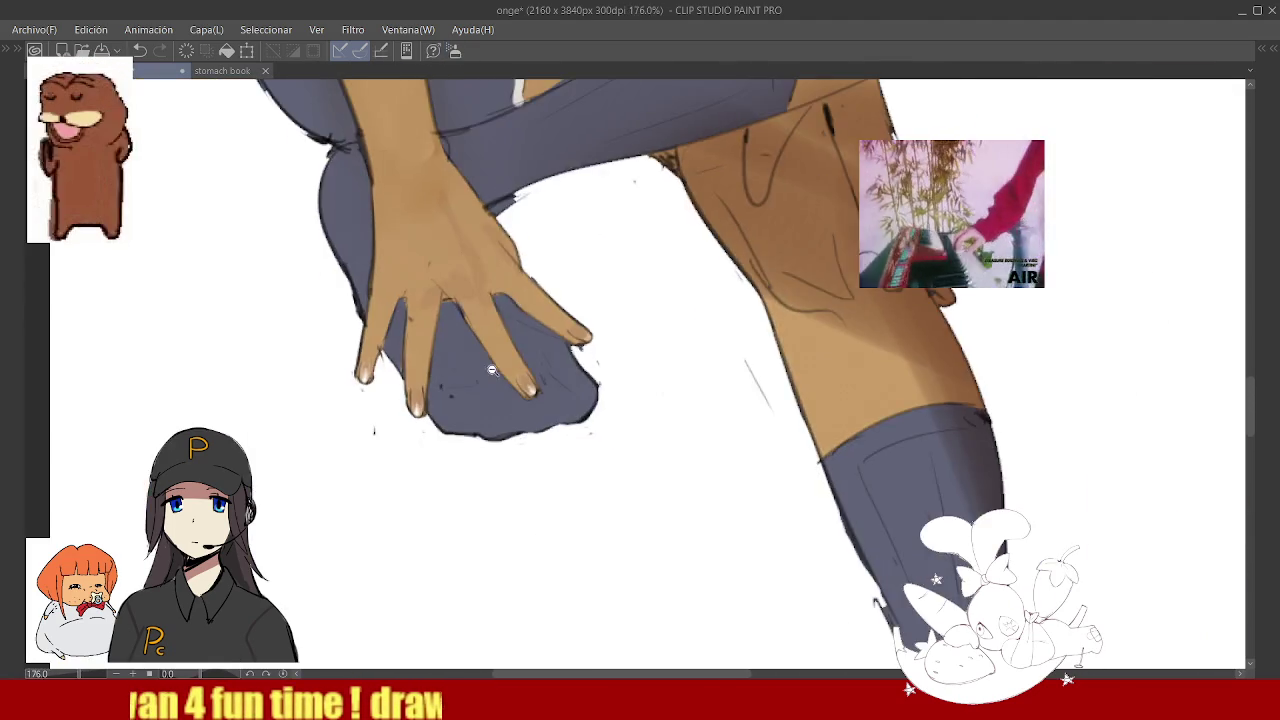
pyautogui.scroll(3, 612, 370)
pyautogui.scroll(2, 616, 323)
pyautogui.scroll(-1, 616, 323)
pyautogui.scroll(-4, 605, 312)
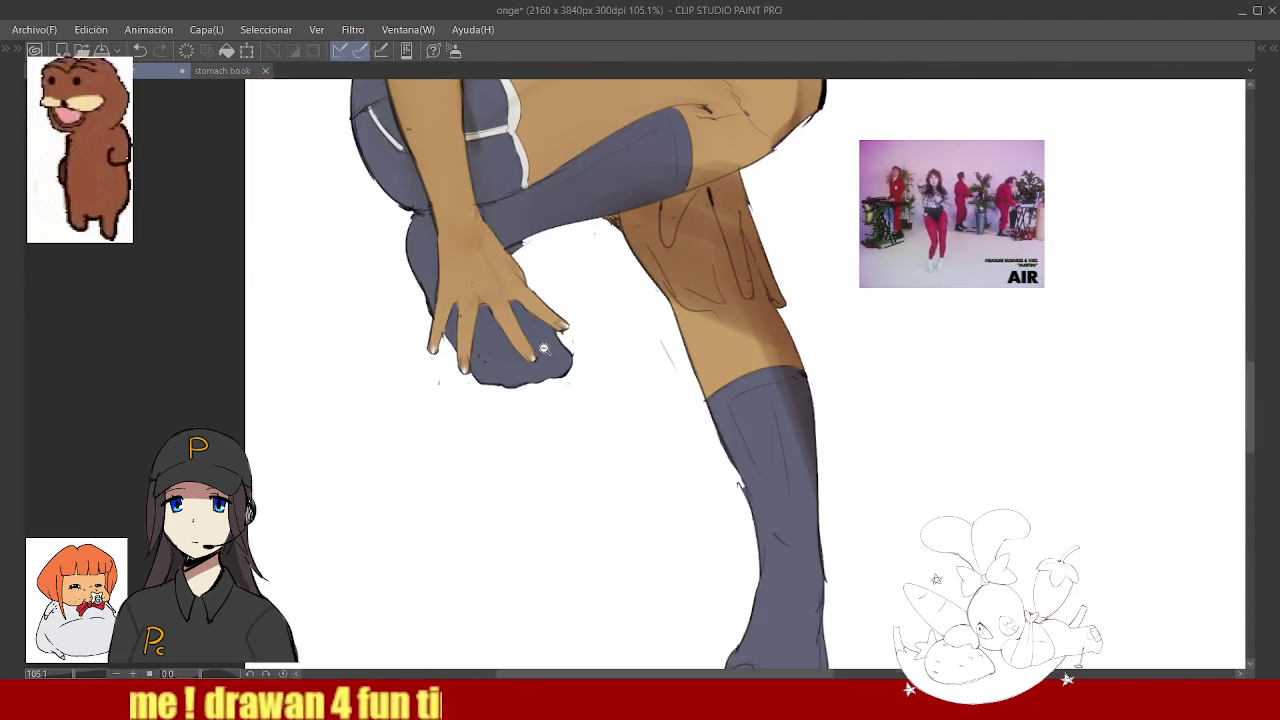
pyautogui.scroll(-1, 594, 300)
pyautogui.scroll(-1, 602, 374)
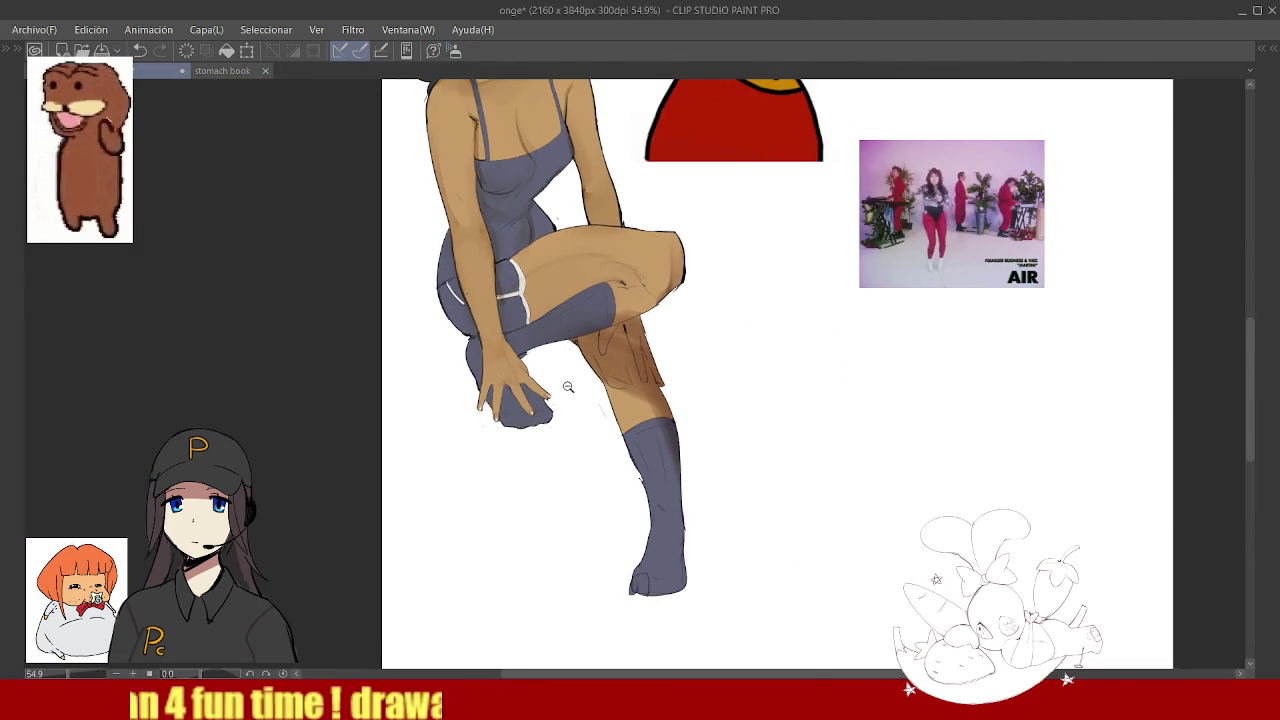
pyautogui.scroll(3, 519, 408)
pyautogui.scroll(5, 528, 514)
pyautogui.press('Tab')
pyautogui.press('Tab')
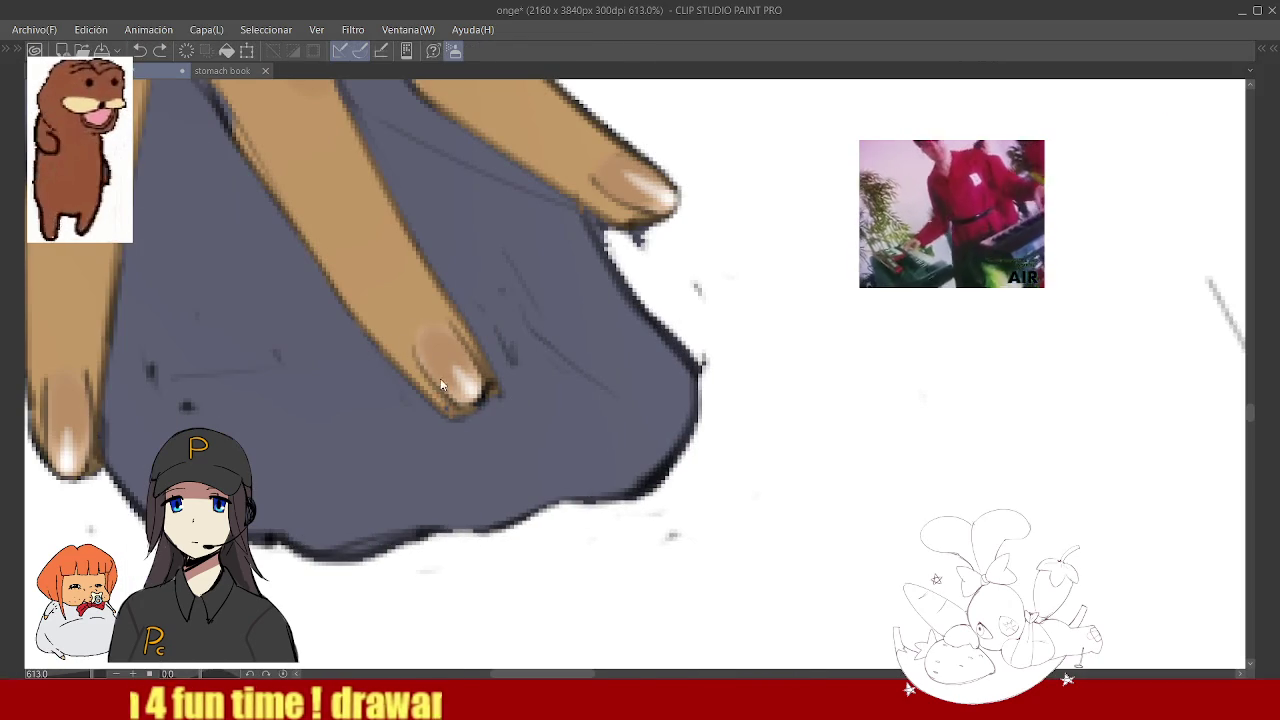
pyautogui.moveTo(420, 345); pyautogui.dragTo(470, 405)
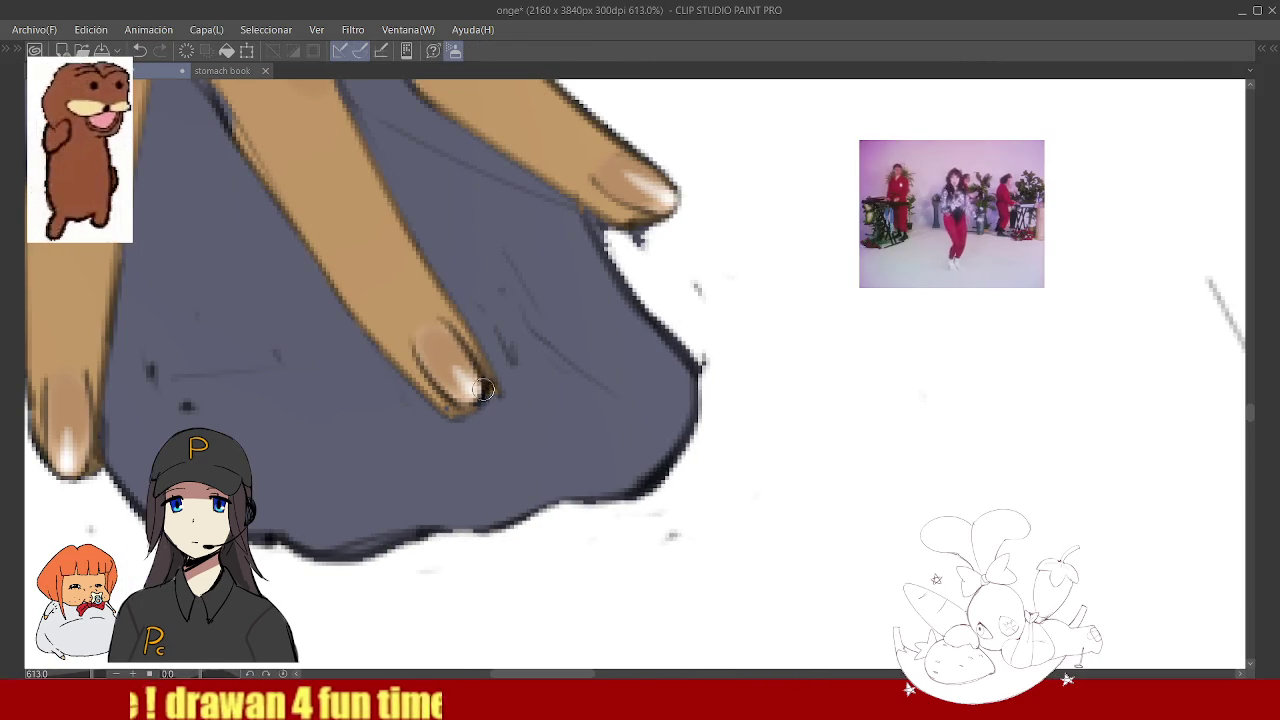
# Repaint the fingertip highlight and shading, comparing the stroke with undo and redo
pyautogui.scroll(1, 591, 283)
pyautogui.moveTo(591, 283); pyautogui.dragTo(652, 280)
pyautogui.hotkey('ctrl', 'z')
pyautogui.hotkey('ctrl', 'y')
pyautogui.hotkey('ctrl', 'z')
pyautogui.hotkey('ctrl', 'y')
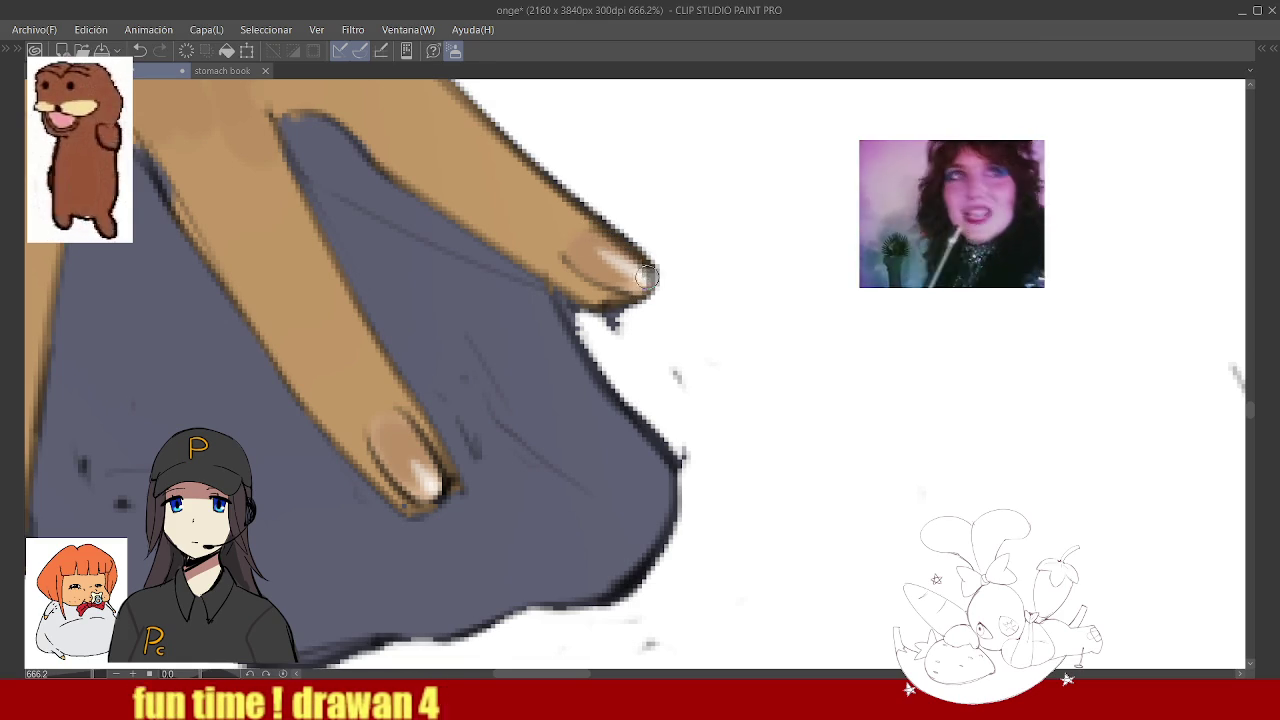
# Darken the left edge of the fingertip nail
pyautogui.scroll(-5, 647, 277)
pyautogui.scroll(5, 481, 355)
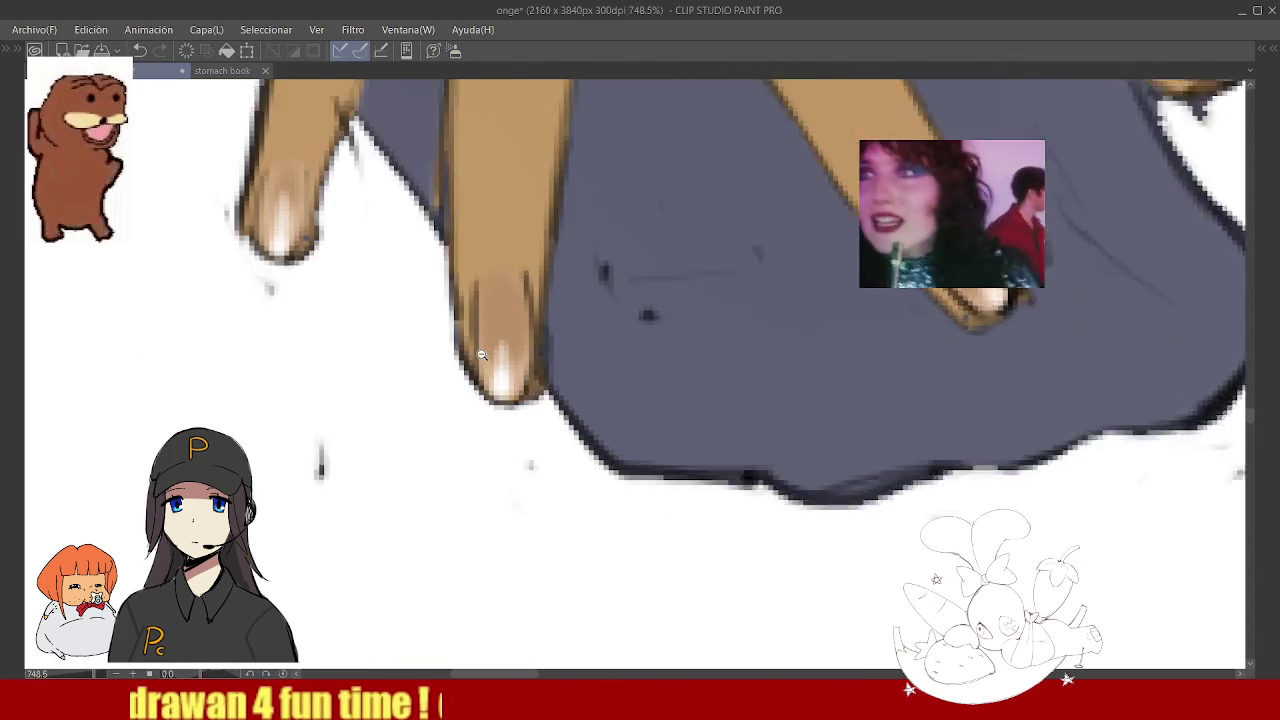
pyautogui.scroll(1, 481, 355)
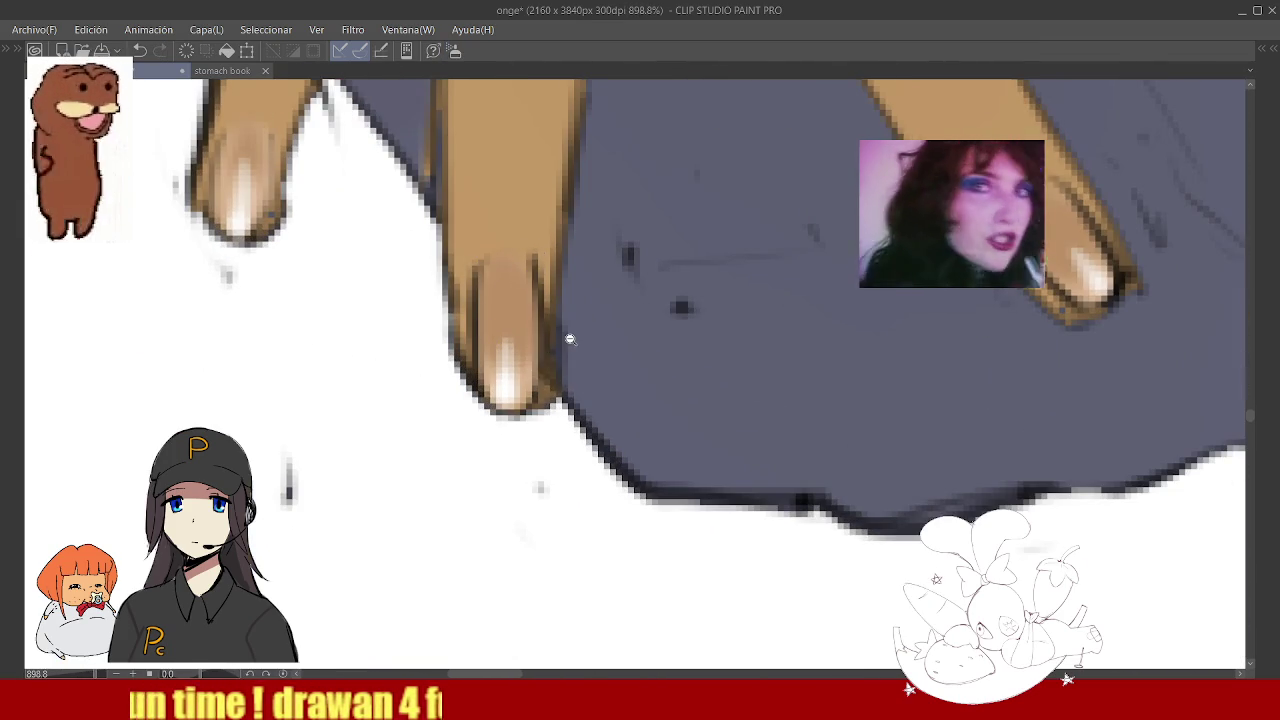
pyautogui.scroll(-3, 570, 339)
pyautogui.scroll(4, 452, 336)
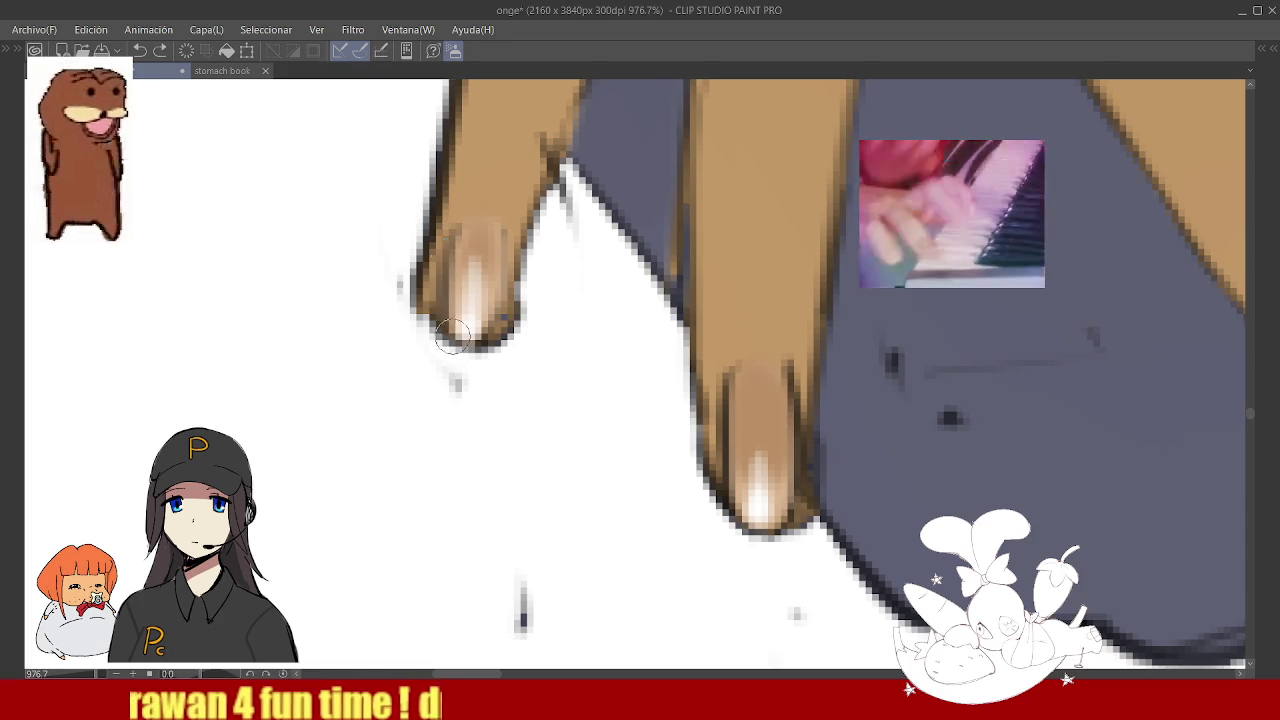
pyautogui.moveTo(436, 259); pyautogui.dragTo(458, 338)
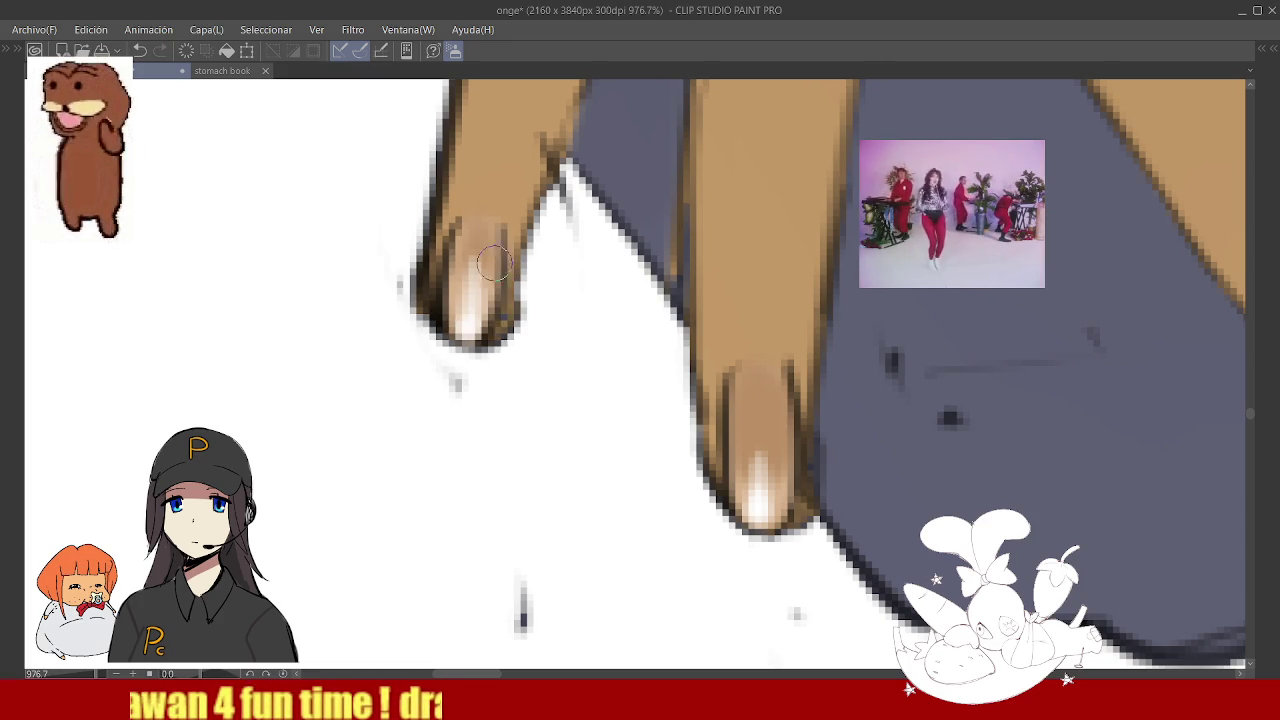
# Add dark shading strokes along the fingernail tip
pyautogui.scroll(-2, 490, 320)
pyautogui.scroll(-3, 520, 335)
pyautogui.scroll(-4, 553, 351)
pyautogui.scroll(2, 553, 351)
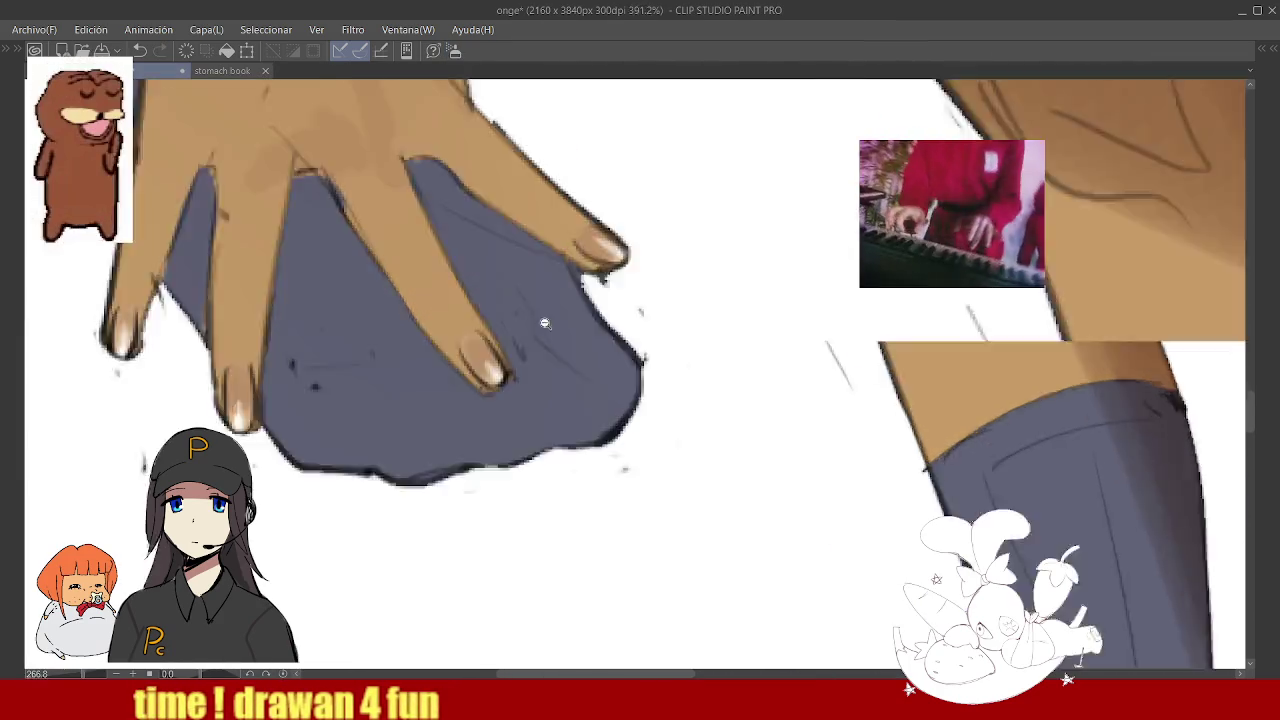
pyautogui.scroll(2, 530, 375)
pyautogui.scroll(2, 471, 400)
pyautogui.scroll(2, 505, 412)
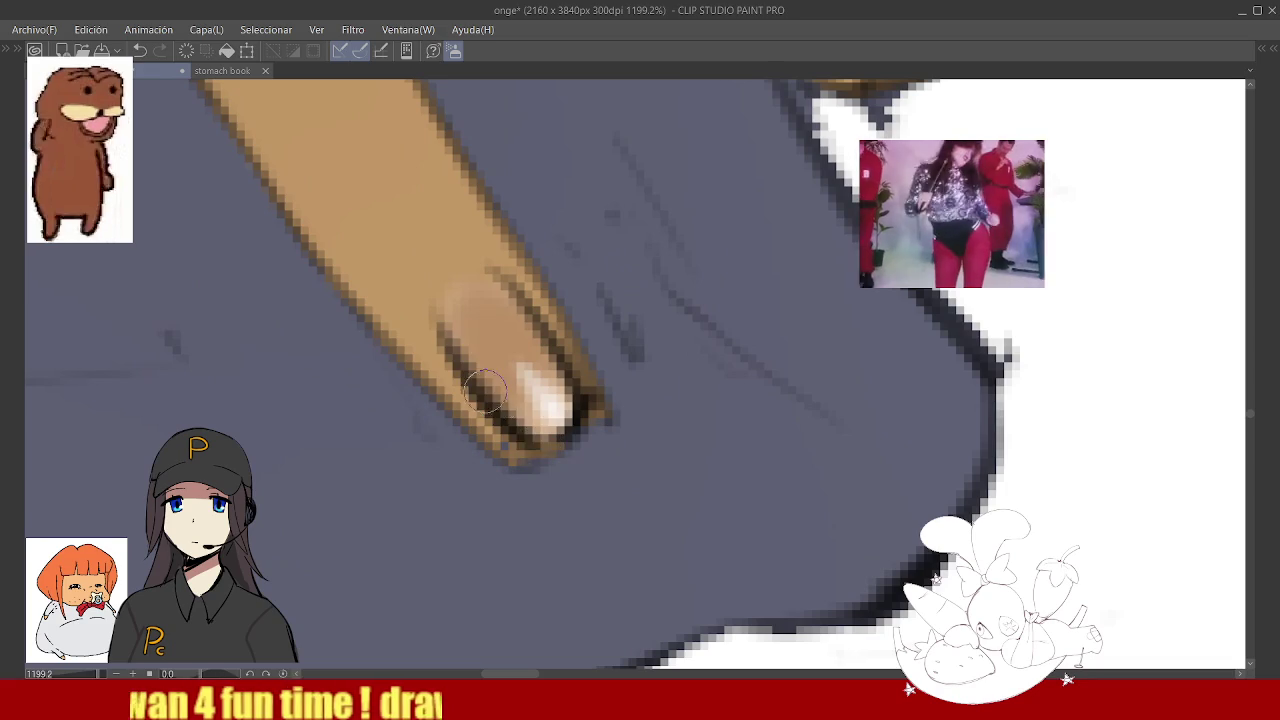
pyautogui.moveTo(527, 443)
pyautogui.mouseDown()
pyautogui.moveTo(590, 430)
pyautogui.moveTo(610, 395)
pyautogui.mouseUp()
pyautogui.moveTo(575, 440); pyautogui.dragTo(610, 385)
pyautogui.scroll(-5, 543, 410)
pyautogui.scroll(-9, 543, 410)
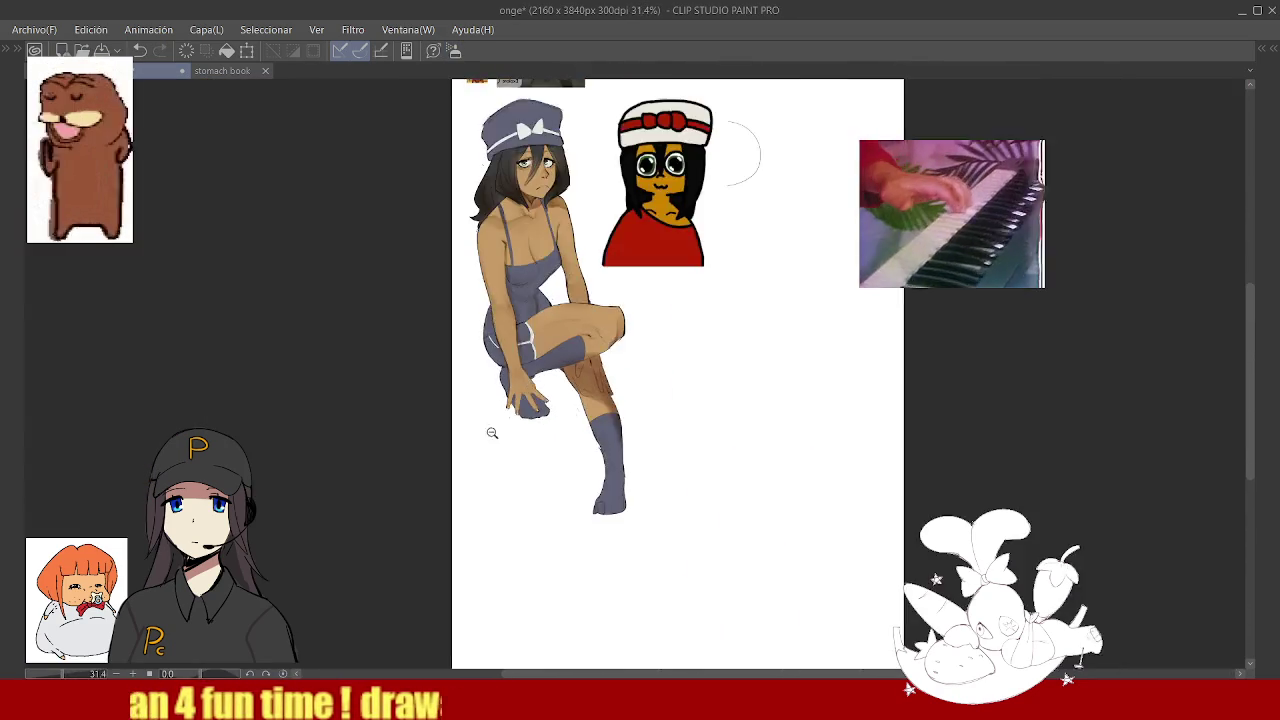
pyautogui.scroll(5, 491, 434)
pyautogui.scroll(-1, 565, 355)
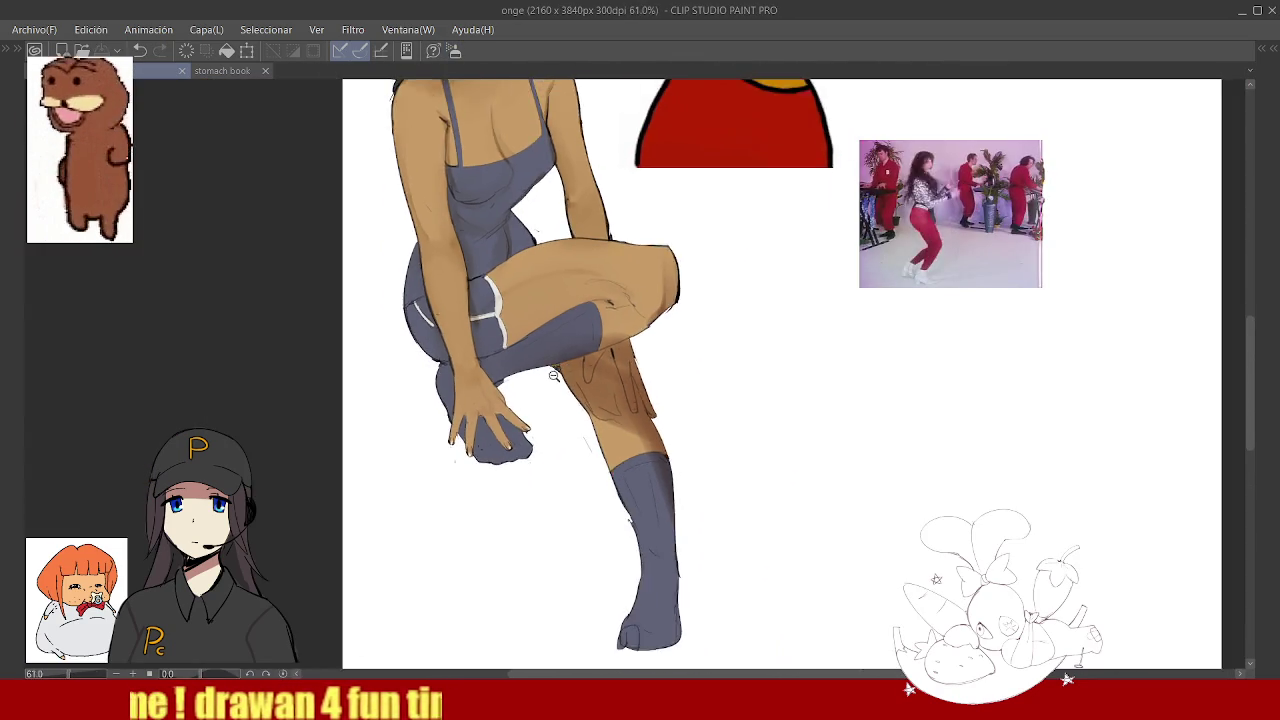
pyautogui.scroll(4, 565, 355)
pyautogui.scroll(-2, 567, 358)
pyautogui.scroll(2, 569, 361)
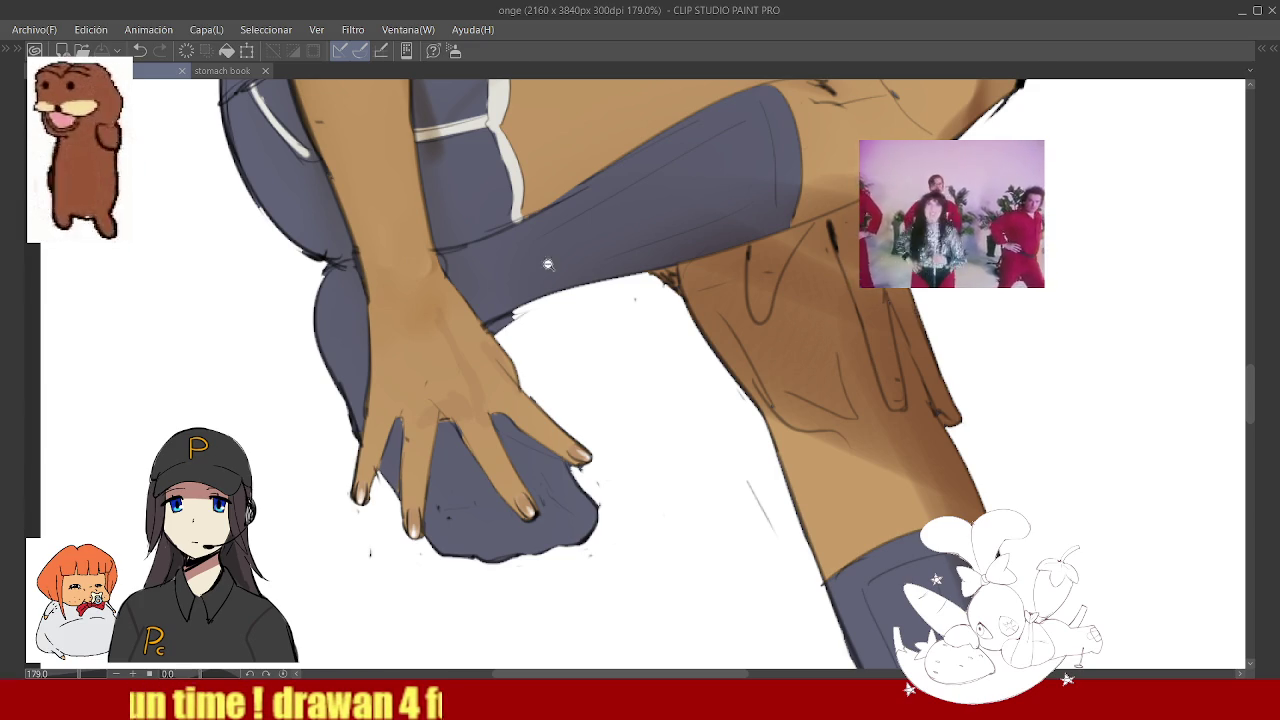
# Darken the ink crease line beside the wrist
pyautogui.scroll(-3, 460, 330)
pyautogui.scroll(5, 440, 355)
pyautogui.press('Tab')
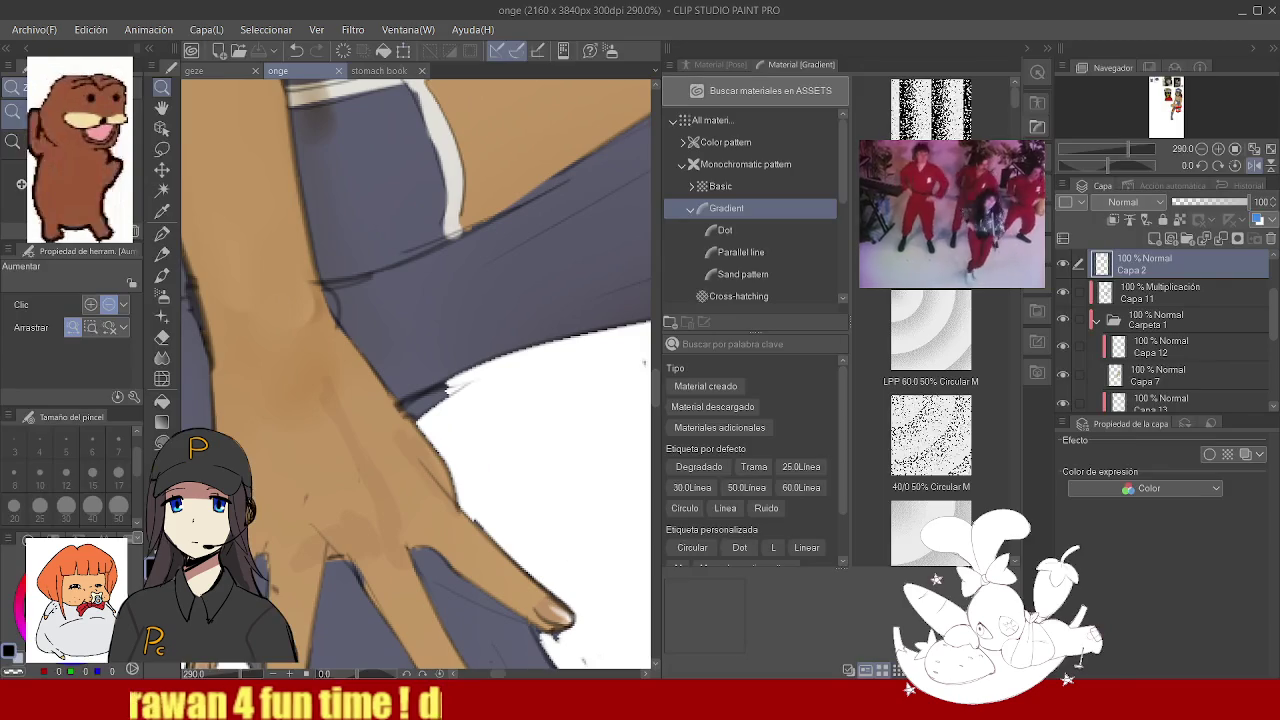
pyautogui.press('Tab')
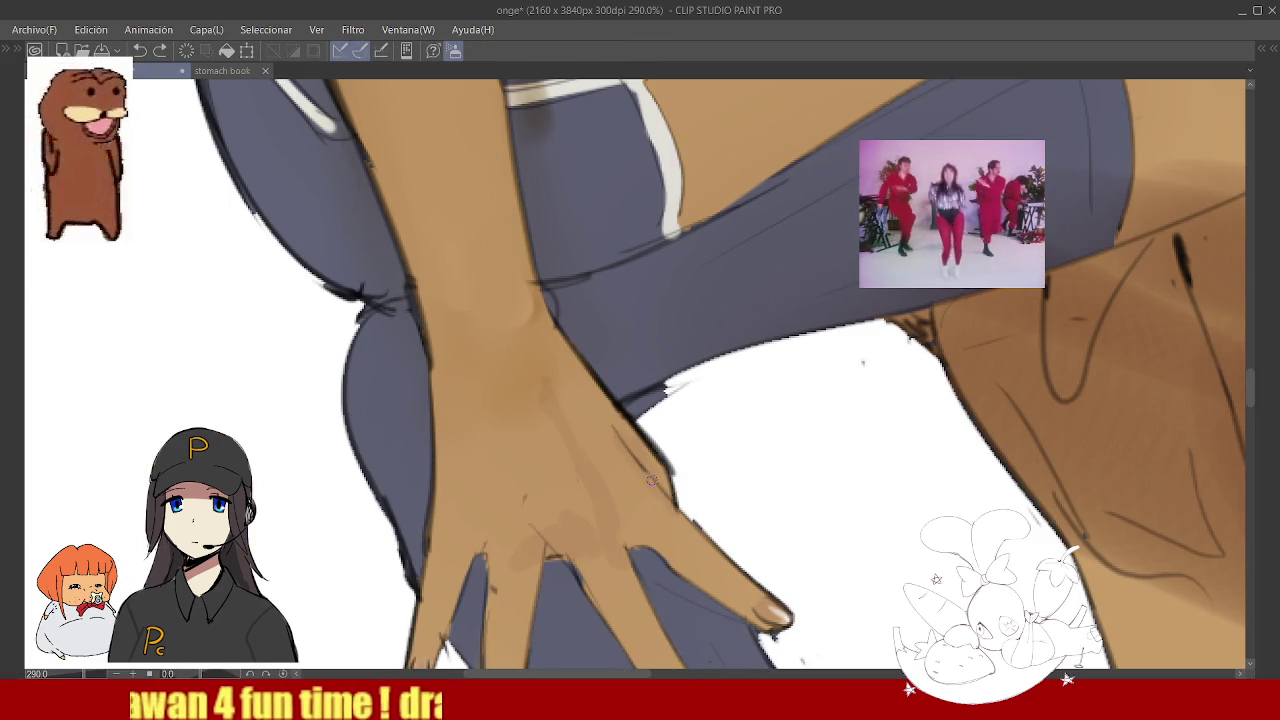
pyautogui.scroll(-3, 560, 394)
pyautogui.scroll(4, 560, 394)
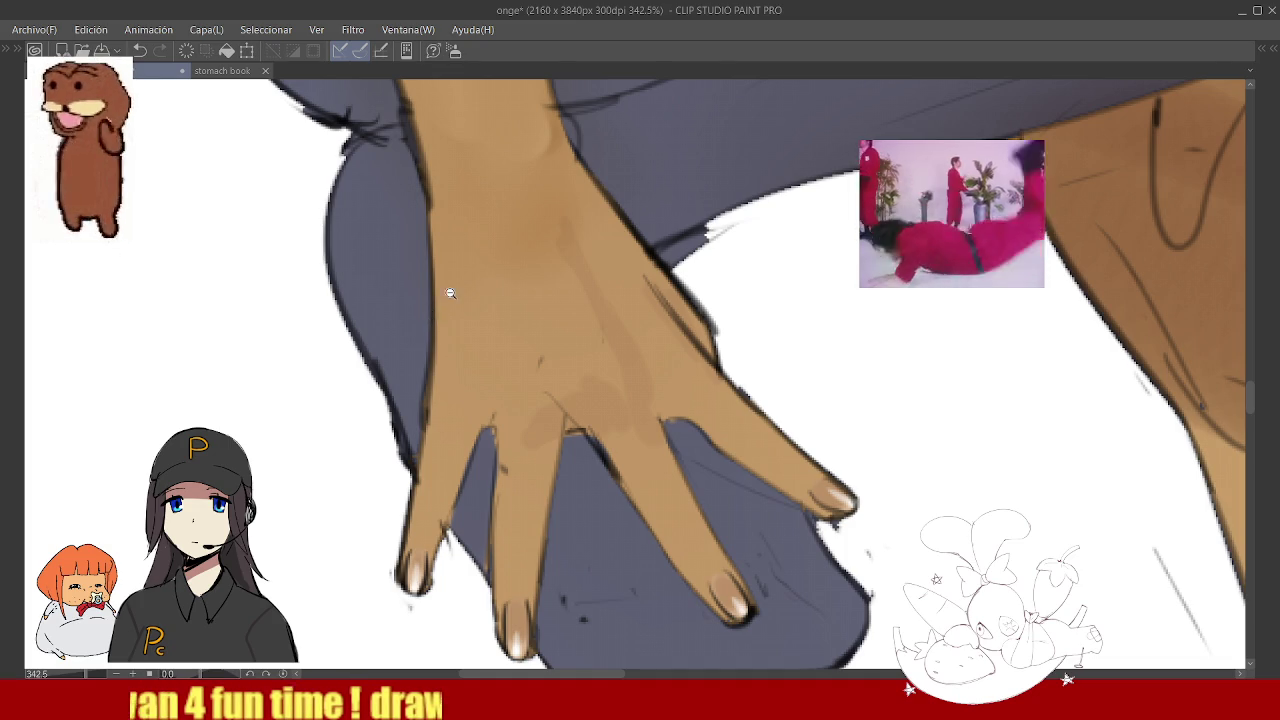
pyautogui.scroll(-10, 450, 293)
pyautogui.scroll(10, 417, 297)
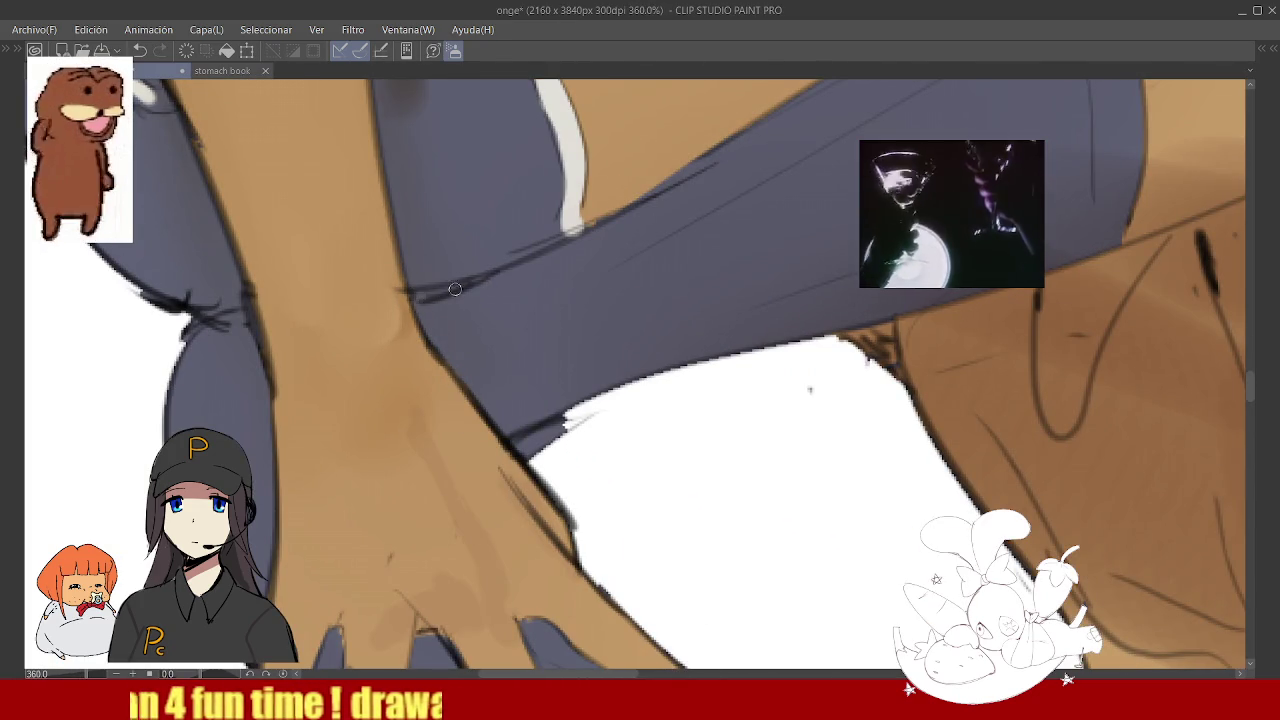
pyautogui.scroll(2, 412, 300)
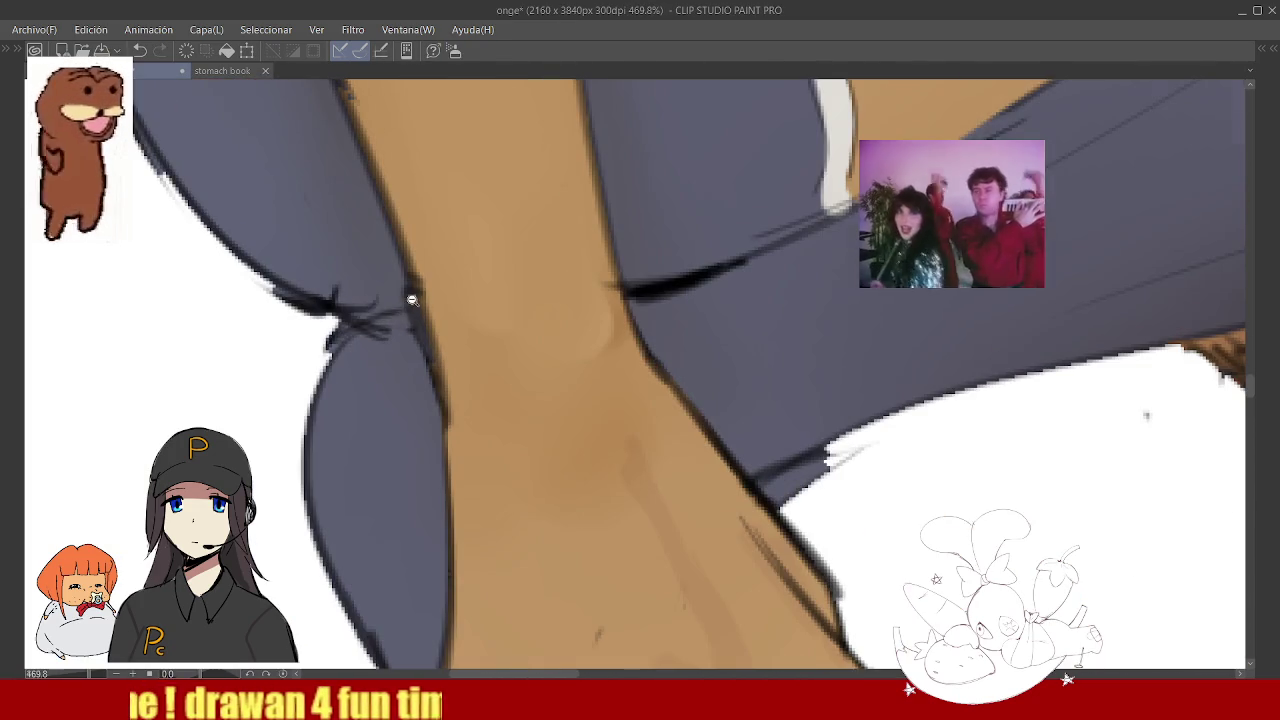
pyautogui.moveTo(410, 312)
pyautogui.mouseDown()
pyautogui.moveTo(322, 350)
pyautogui.moveTo(350, 340)
pyautogui.moveTo(432, 372)
pyautogui.mouseUp()
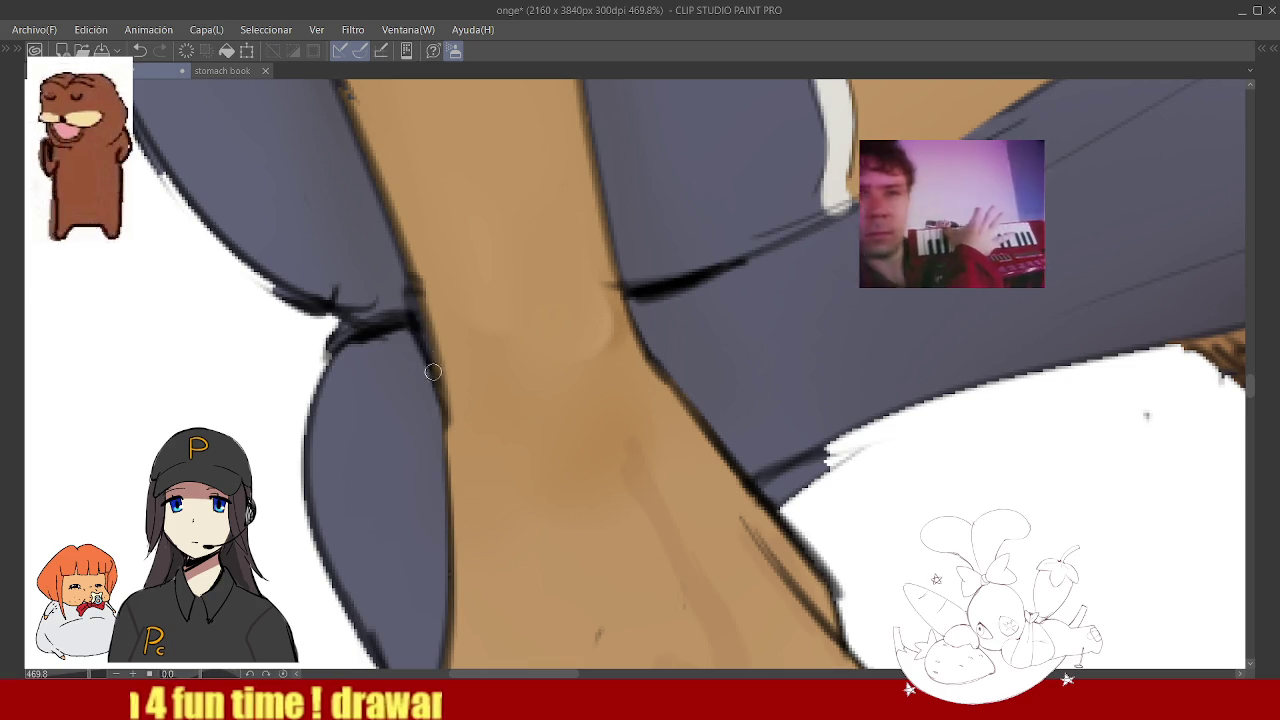
# Thicken the crease line where the shorts fold
pyautogui.scroll(-2, 440, 330)
pyautogui.scroll(-3, 443, 306)
pyautogui.scroll(4, 514, 406)
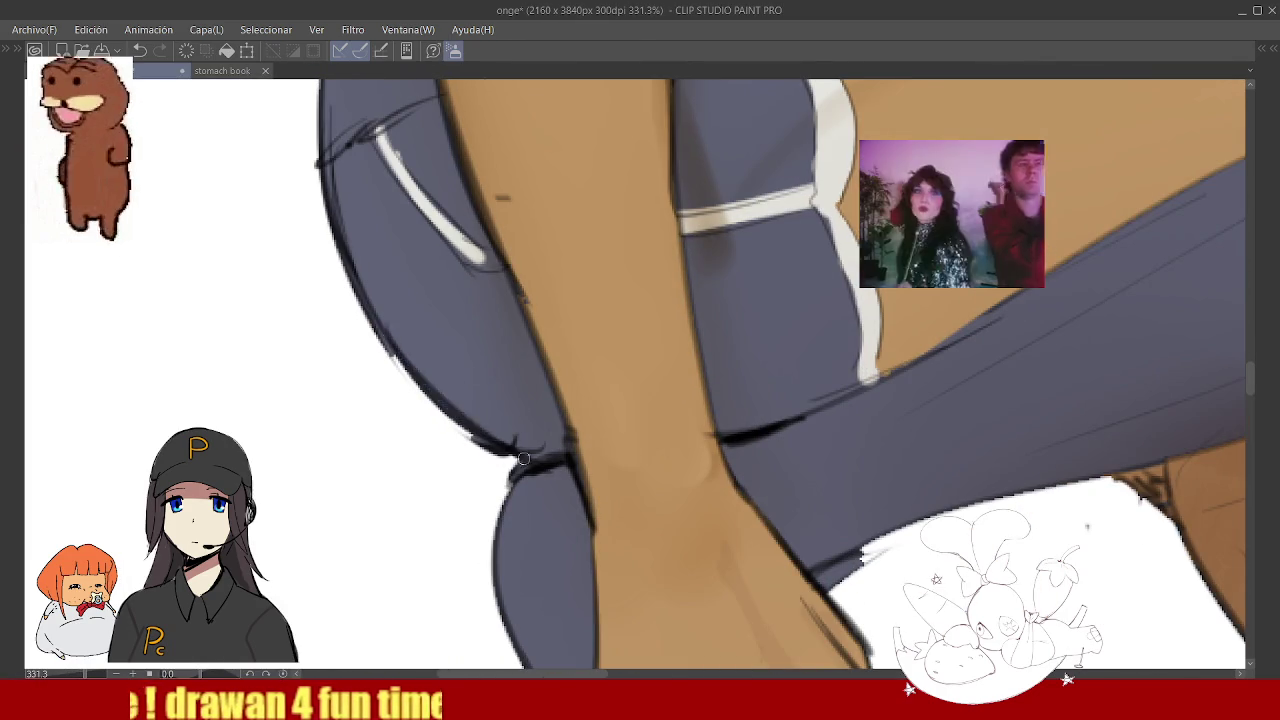
pyautogui.moveTo(562, 454)
pyautogui.mouseDown()
pyautogui.moveTo(485, 432)
pyautogui.moveTo(525, 447)
pyautogui.moveTo(510, 440)
pyautogui.mouseUp()
pyautogui.scroll(-2, 516, 400)
pyautogui.scroll(3, 516, 340)
pyautogui.scroll(-2, 516, 340)
pyautogui.scroll(-4, 464, 373)
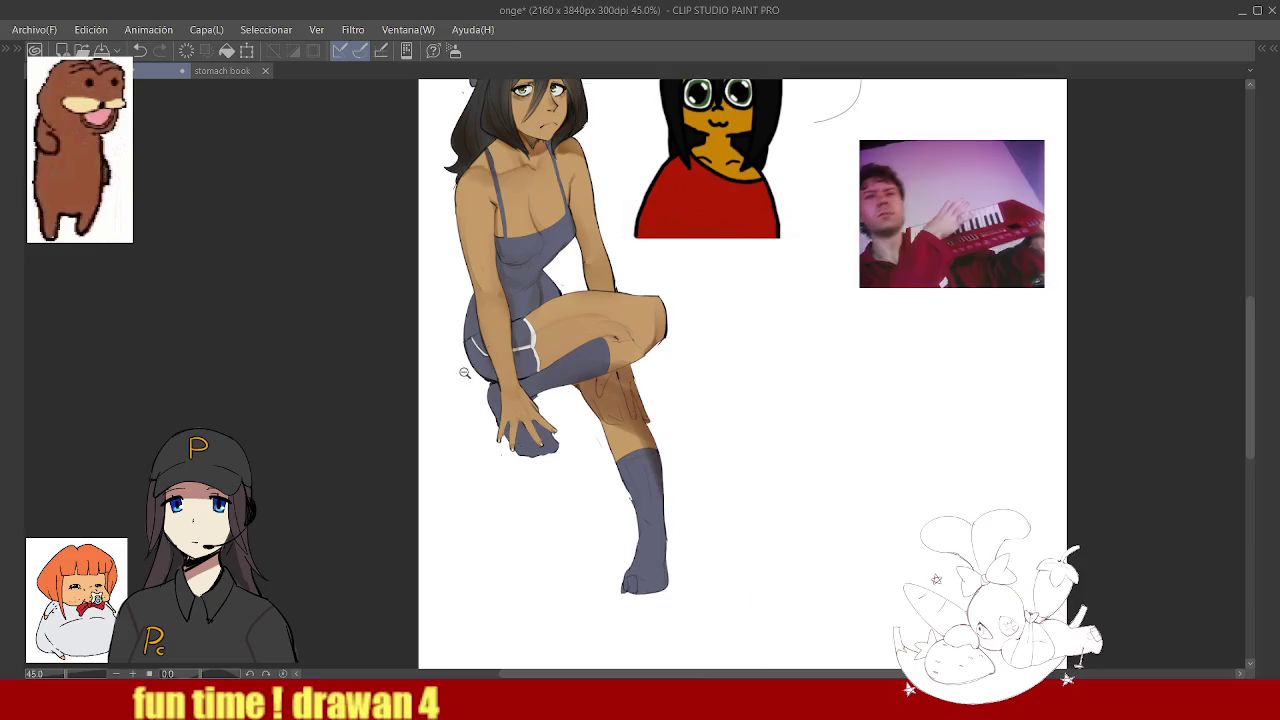
# Add thin fold and hatching lines to the left side of the shorts
pyautogui.scroll(4, 464, 373)
pyautogui.scroll(-3, 464, 373)
pyautogui.scroll(4, 464, 375)
pyautogui.scroll(1, 465, 383)
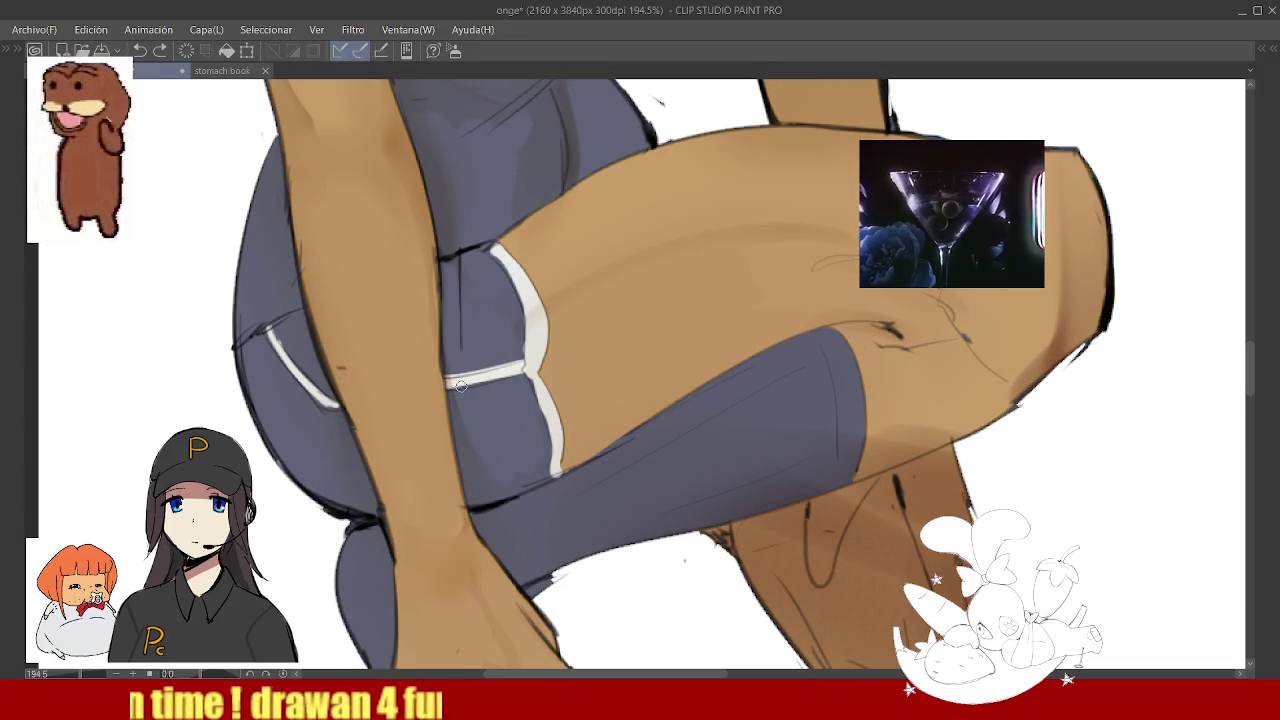
pyautogui.moveTo(462, 252); pyautogui.dragTo(488, 500)
pyautogui.hotkey('ctrl', 'z')
pyautogui.moveTo(494, 236); pyautogui.dragTo(518, 434)
pyautogui.hotkey('ctrl', 'z')
pyautogui.moveTo(322, 350)
pyautogui.mouseDown()
pyautogui.moveTo(268, 434)
pyautogui.moveTo(290, 448)
pyautogui.mouseUp()
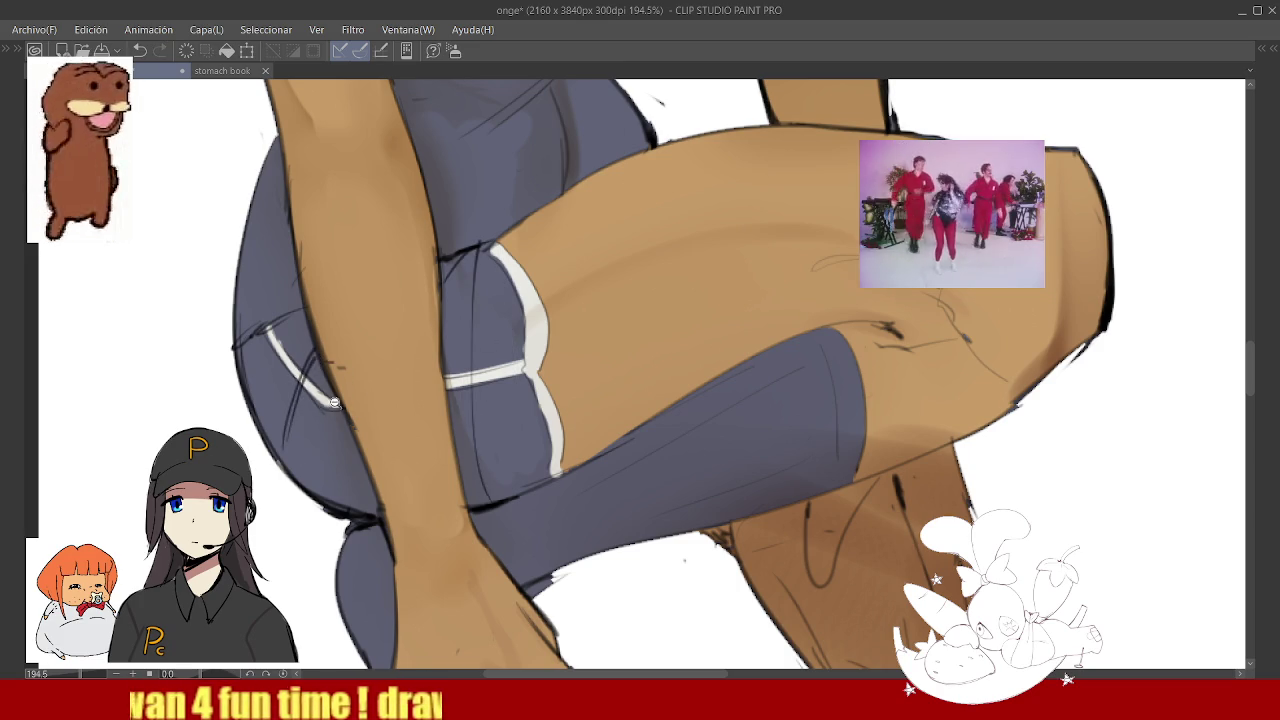
# Hatch diagonal fold lines on the camisole at the waist
pyautogui.scroll(-3, 334, 402)
pyautogui.scroll(-2, 425, 309)
pyautogui.scroll(4, 417, 269)
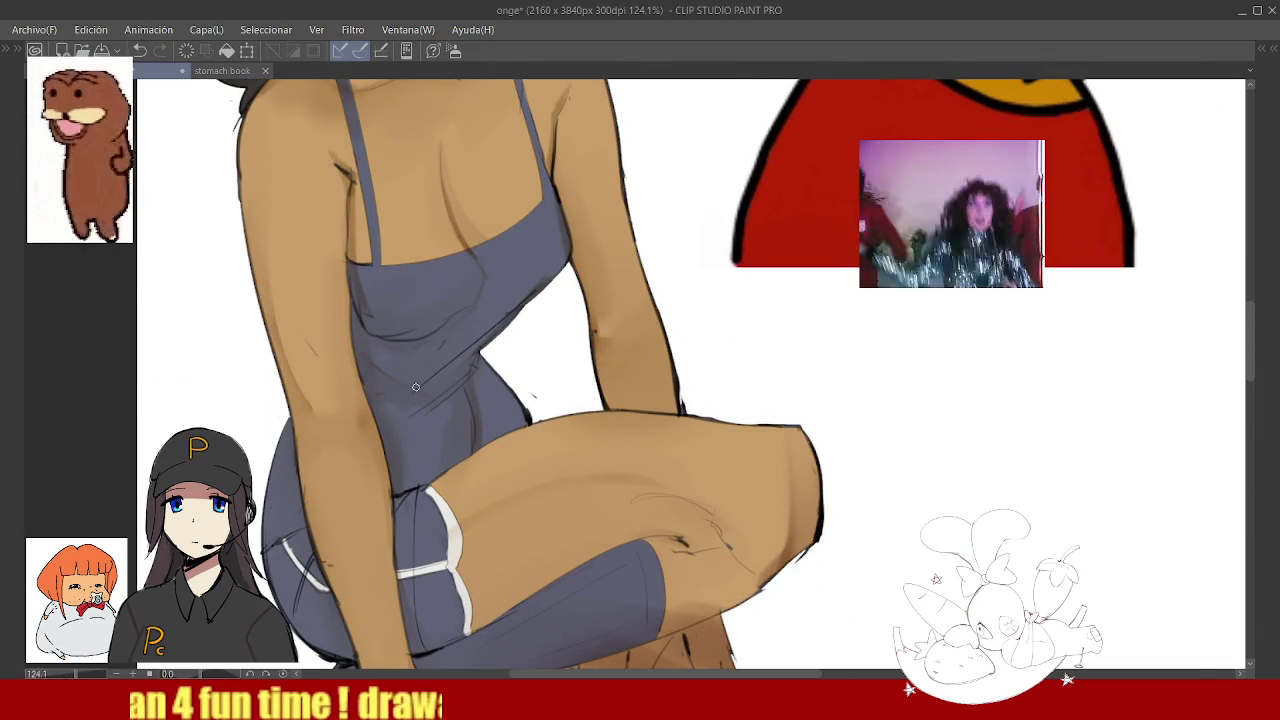
pyautogui.moveTo(345, 325); pyautogui.dragTo(434, 417)
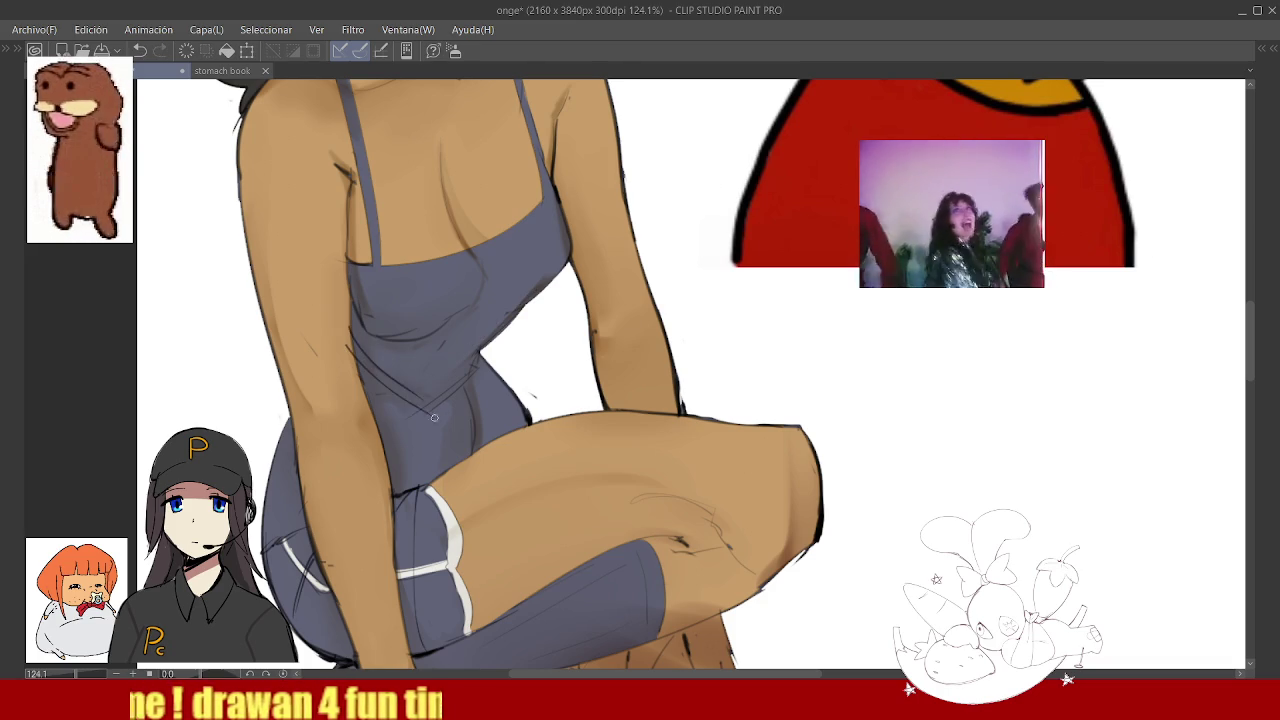
pyautogui.hotkey('ctrl', 'z')
pyautogui.moveTo(352, 356); pyautogui.dragTo(424, 412)
pyautogui.hotkey('ctrl', 'z')
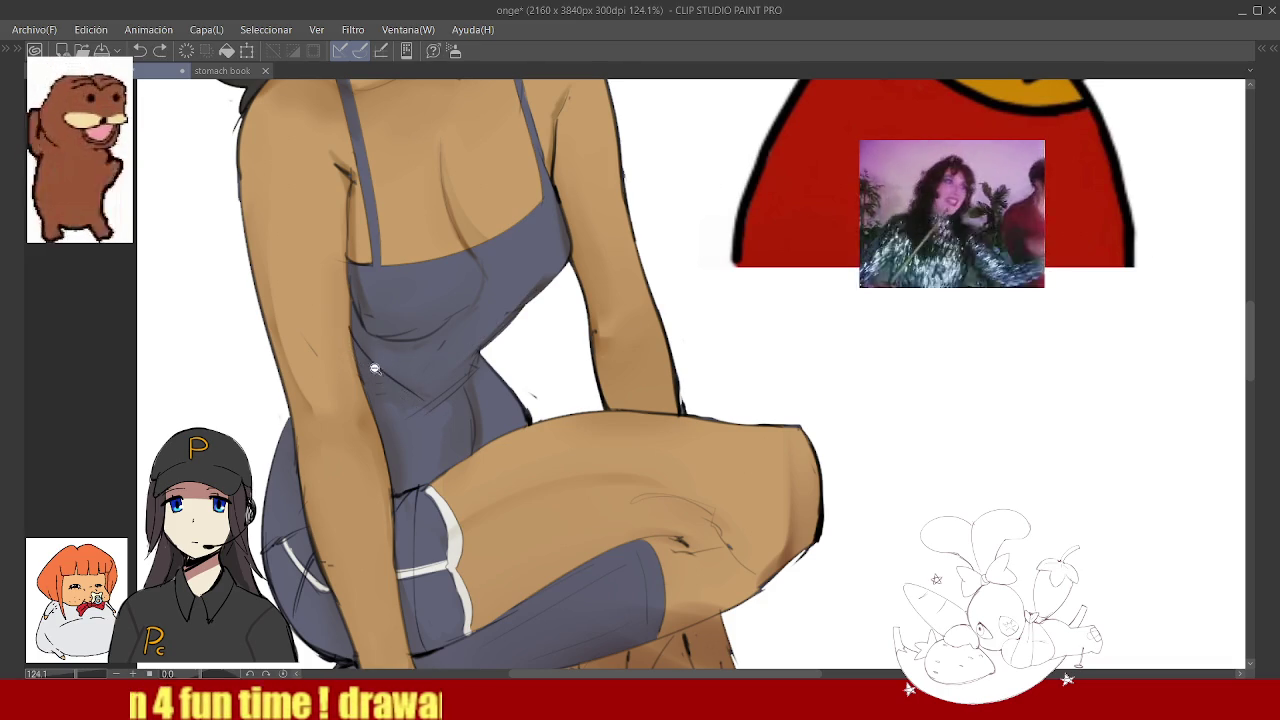
pyautogui.scroll(-5, 490, 380)
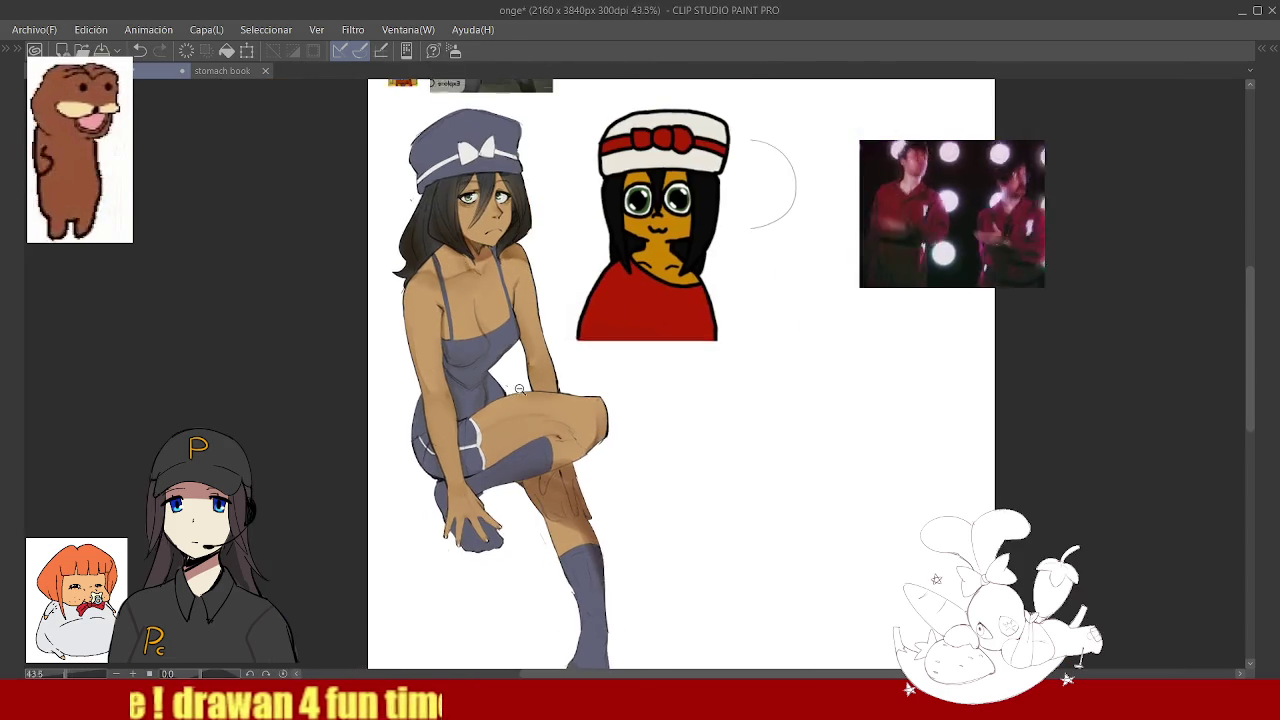
pyautogui.scroll(3, 519, 388)
pyautogui.scroll(2, 519, 330)
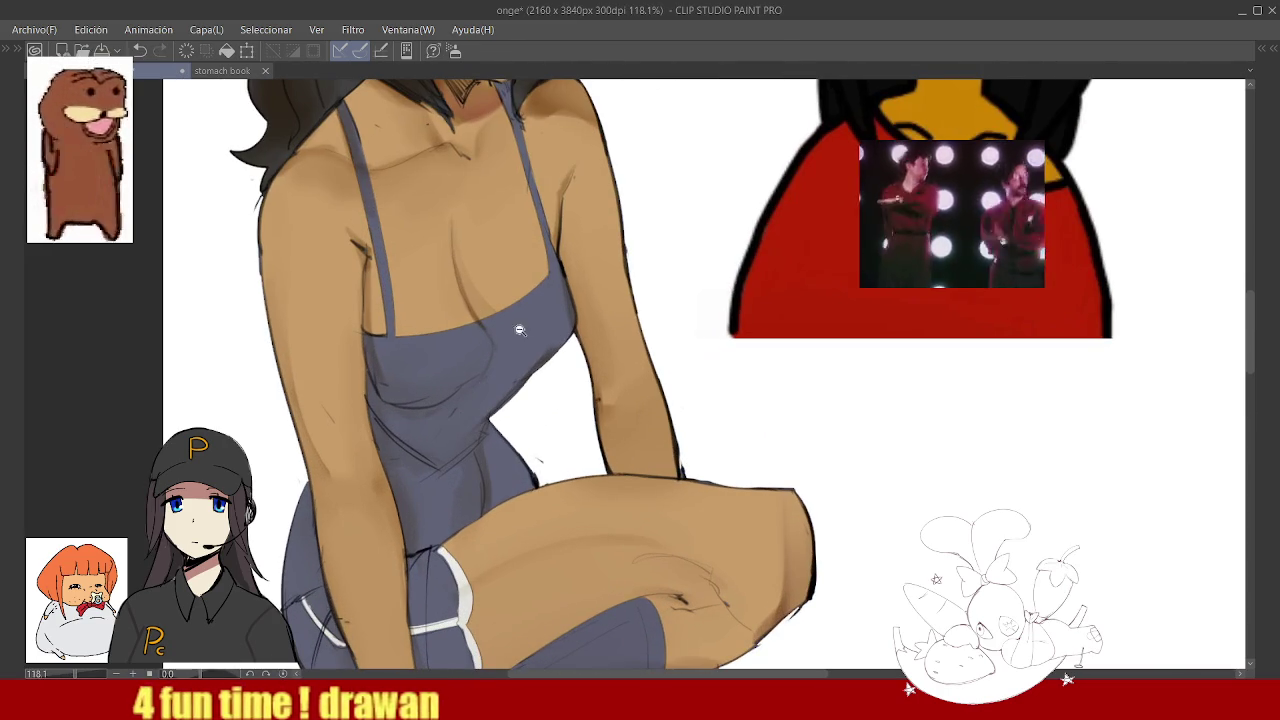
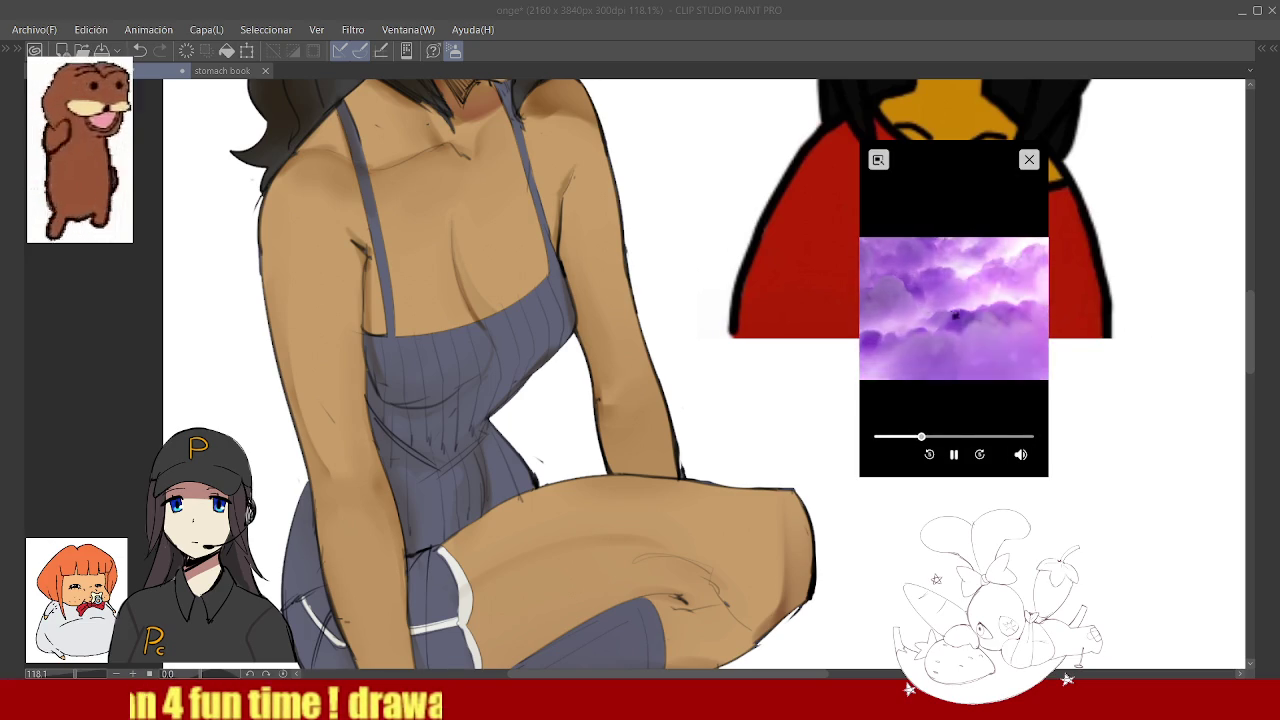
# Try a stroke along the arm's edge, then undo the stray line
pyautogui.scroll(-2, 440, 371)
pyautogui.scroll(-3, 440, 371)
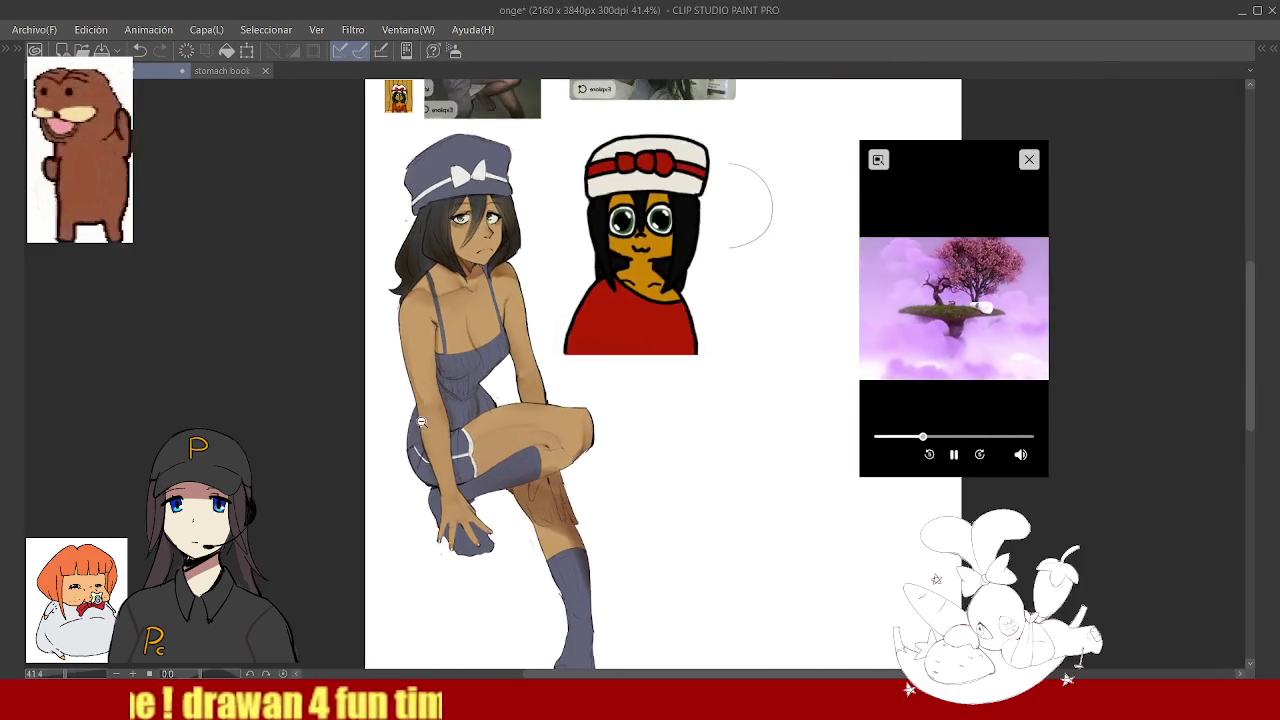
pyautogui.scroll(4, 406, 438)
pyautogui.scroll(2, 406, 438)
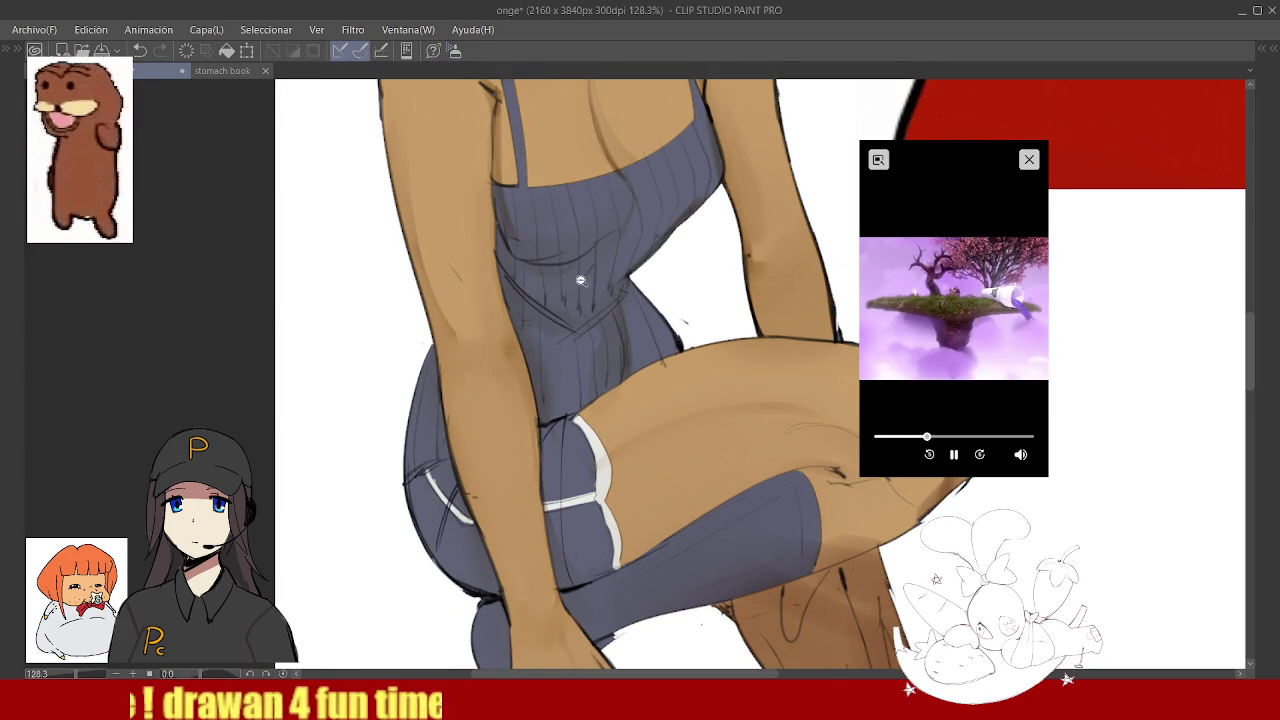
pyautogui.scroll(-2, 573, 264)
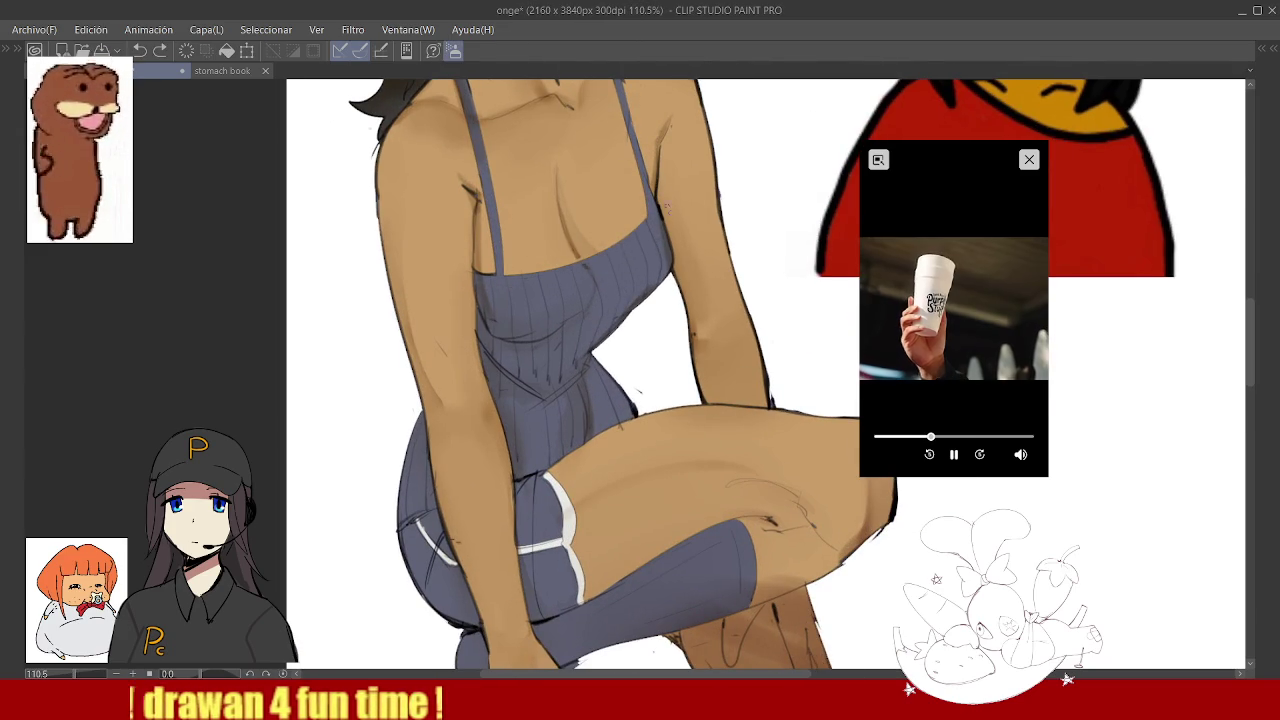
pyautogui.scroll(-2, 530, 300)
pyautogui.scroll(-2, 540, 320)
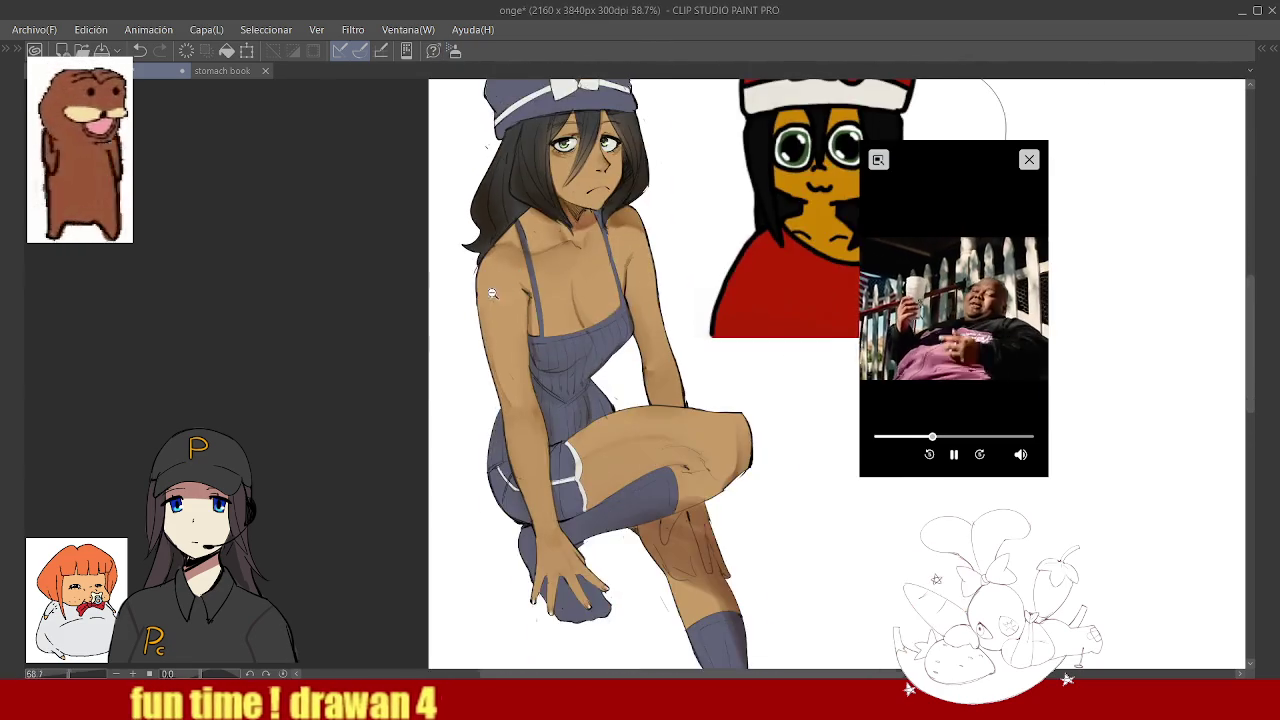
pyautogui.scroll(1, 550, 330)
pyautogui.scroll(-1, 558, 343)
pyautogui.scroll(1, 558, 343)
pyautogui.scroll(2, 555, 355)
pyautogui.scroll(1, 553, 368)
pyautogui.scroll(1, 538, 387)
pyautogui.scroll(-2, 536, 349)
pyautogui.scroll(1, 545, 321)
pyautogui.scroll(-2, 551, 330)
pyautogui.scroll(2, 548, 395)
pyautogui.scroll(-2, 545, 390)
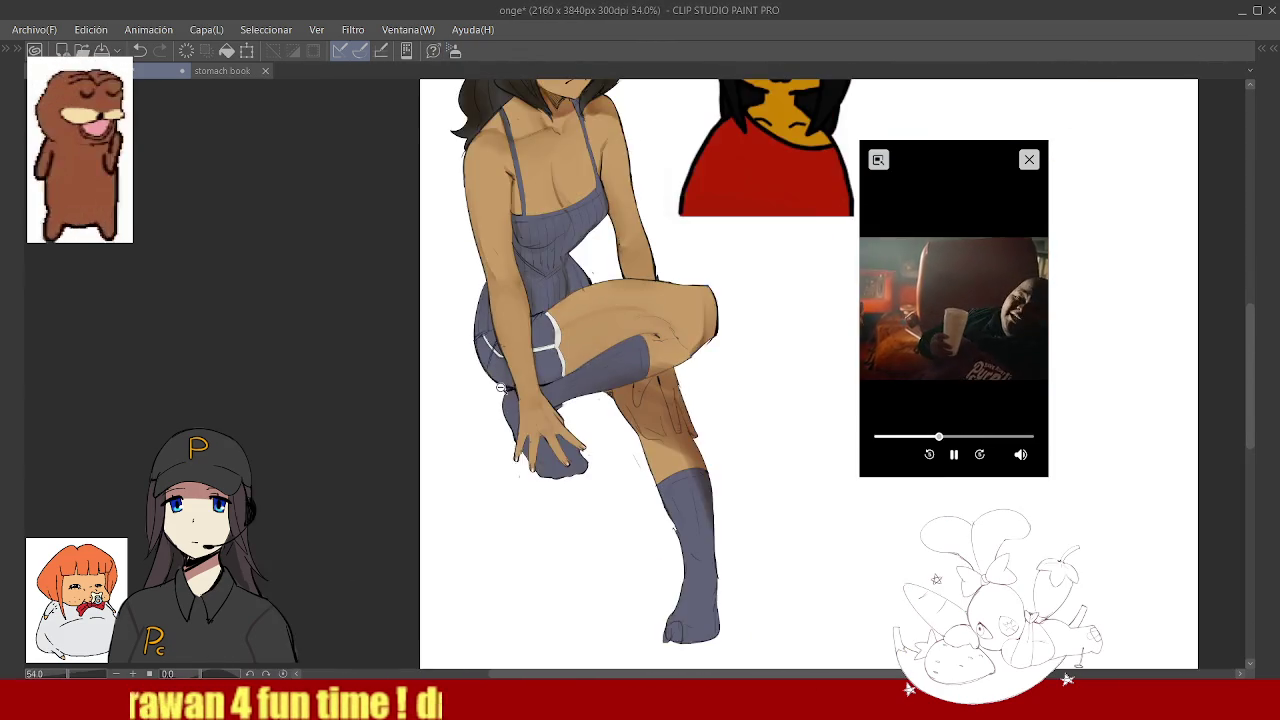
pyautogui.scroll(2, 590, 370)
pyautogui.scroll(1, 500, 385)
pyautogui.moveTo(519, 376)
pyautogui.mouseDown()
pyautogui.moveTo(445, 406)
pyautogui.moveTo(462, 398)
pyautogui.mouseUp()
pyautogui.hotkey('ctrl', 'z')
pyautogui.hotkey('ctrl', 'z')
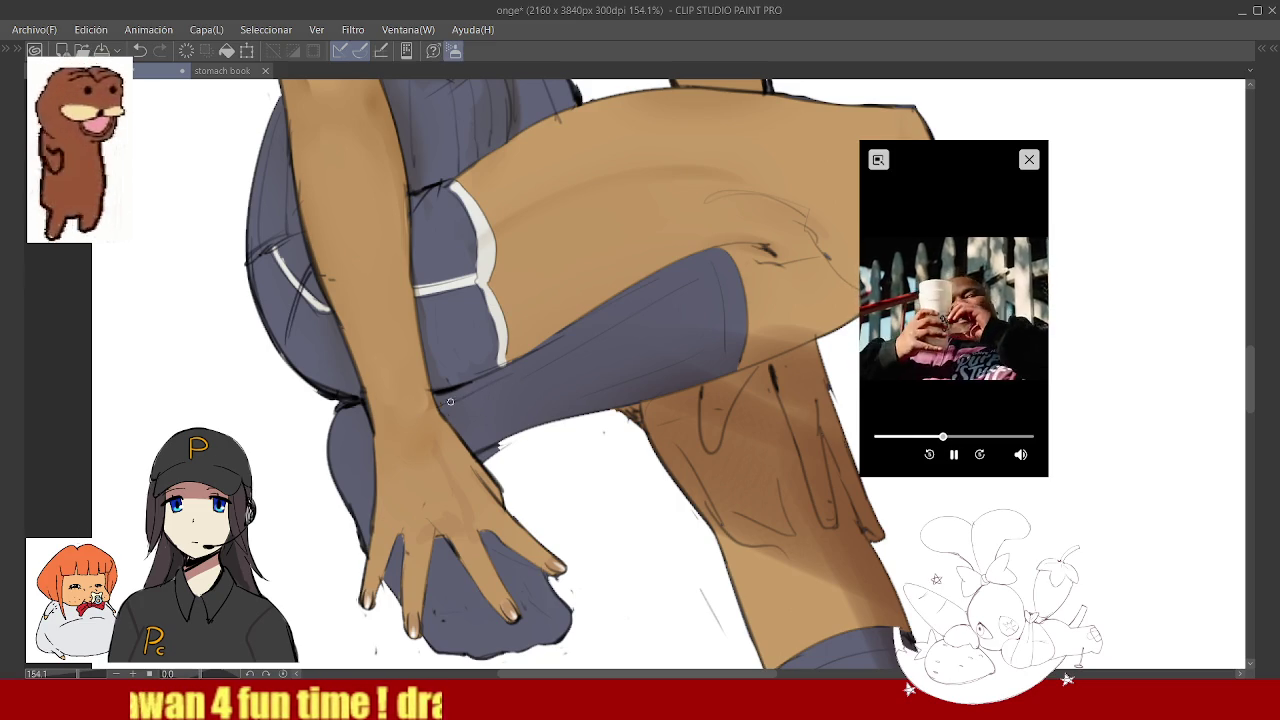
# Paint darker shading on the underside of the foot held by the hand
pyautogui.scroll(-2, 370, 500)
pyautogui.scroll(2, 540, 440)
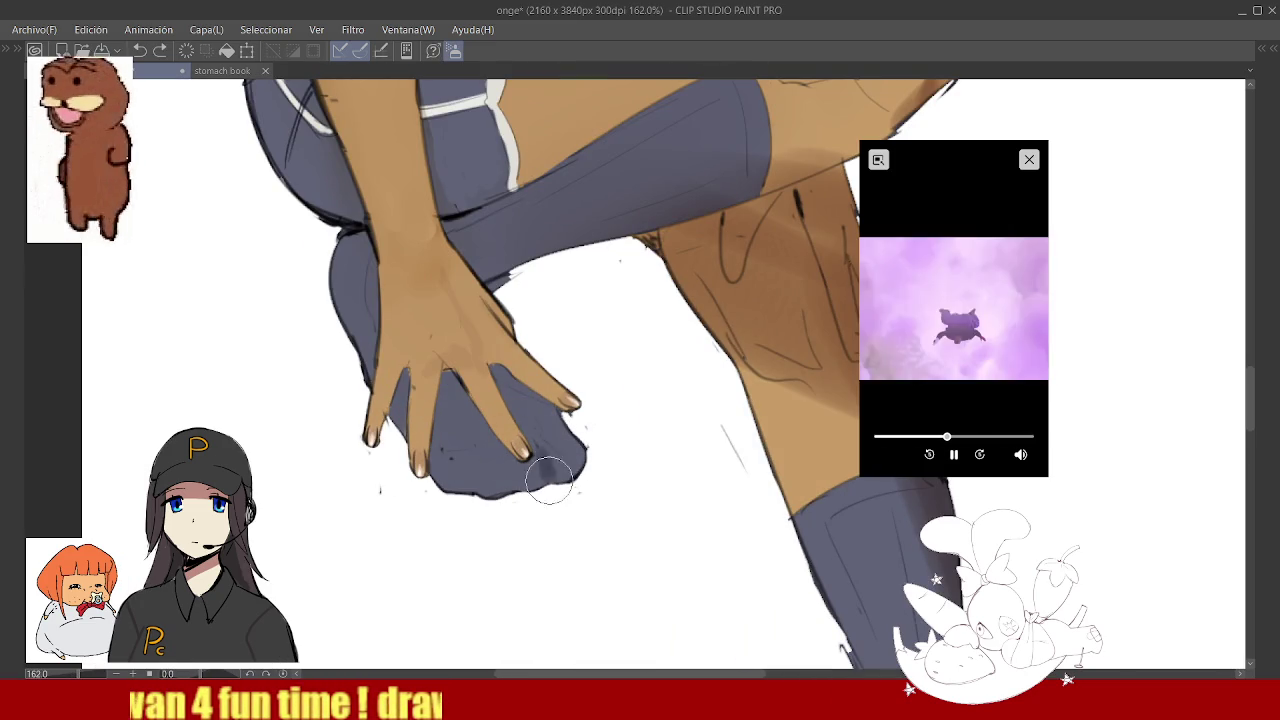
pyautogui.moveTo(516, 484); pyautogui.dragTo(471, 500)
pyautogui.moveTo(480, 457)
pyautogui.mouseDown()
pyautogui.moveTo(525, 485)
pyautogui.moveTo(471, 485)
pyautogui.moveTo(481, 465)
pyautogui.mouseUp()
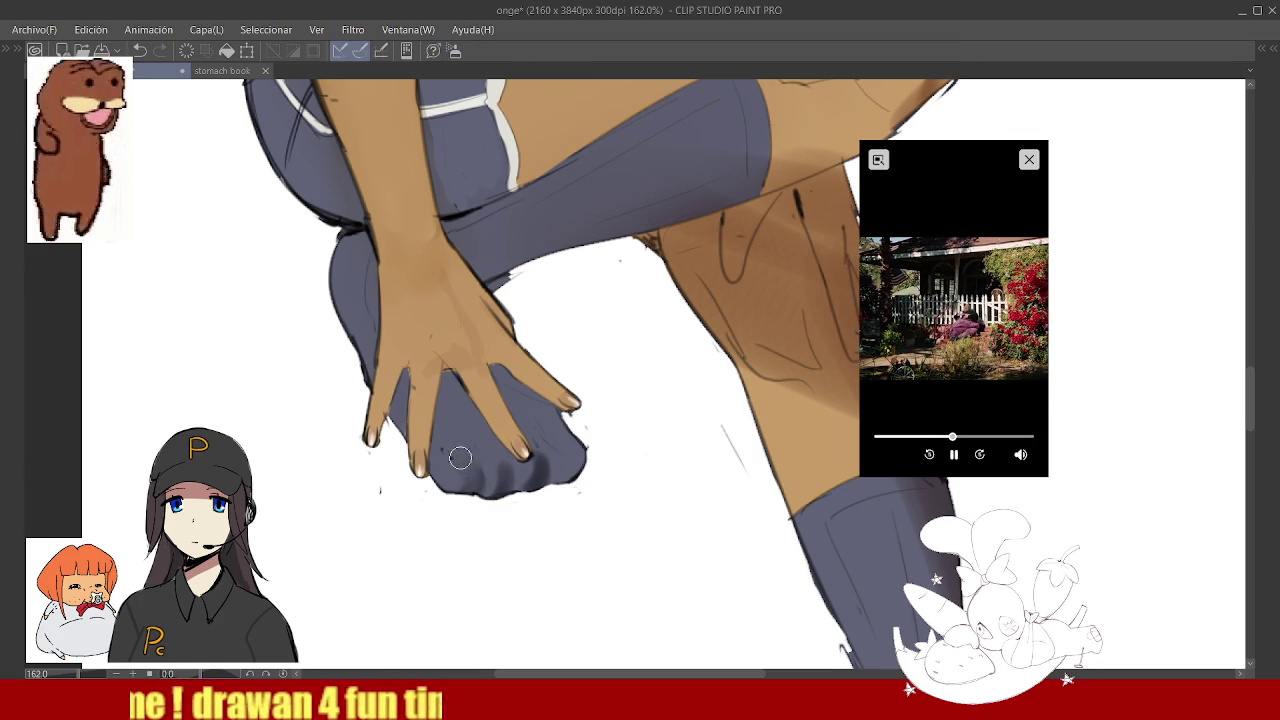
# Enlarge the brush and lighten part of the stocking's shading on the leg
pyautogui.press(']')
pyautogui.press(']')
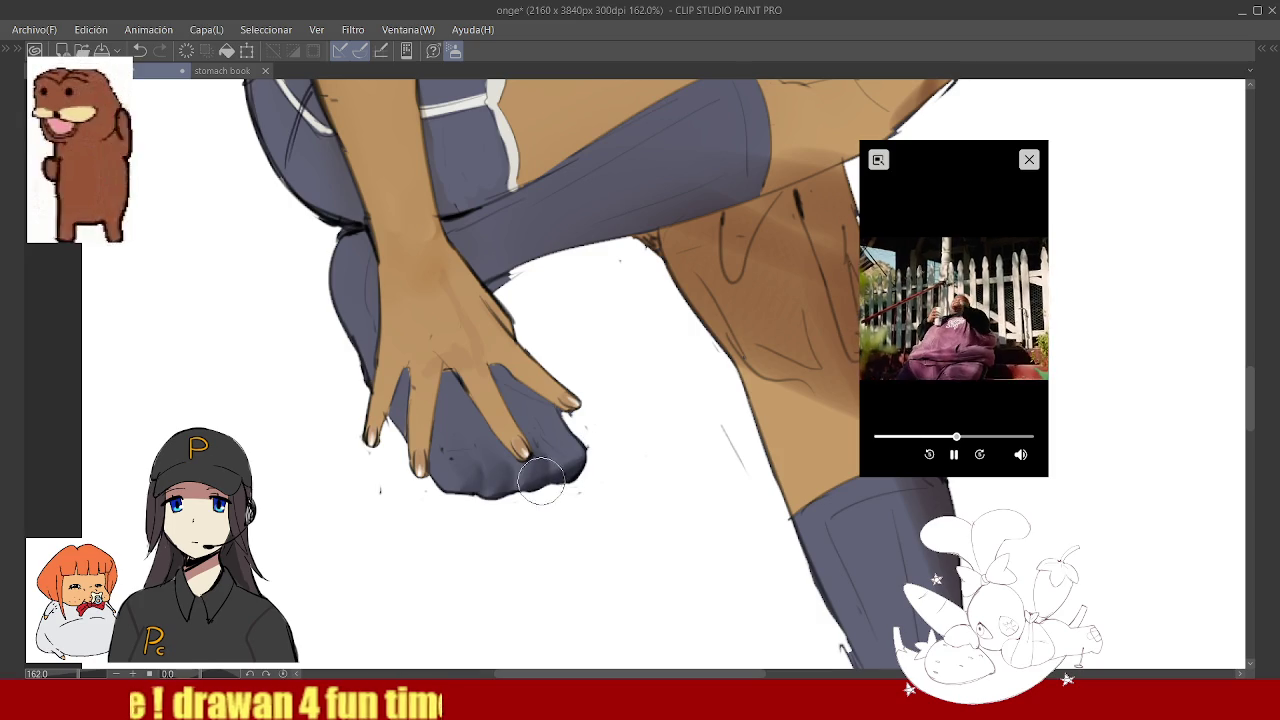
pyautogui.scroll(-5, 535, 440)
pyautogui.scroll(-1, 542, 432)
pyautogui.scroll(3, 628, 571)
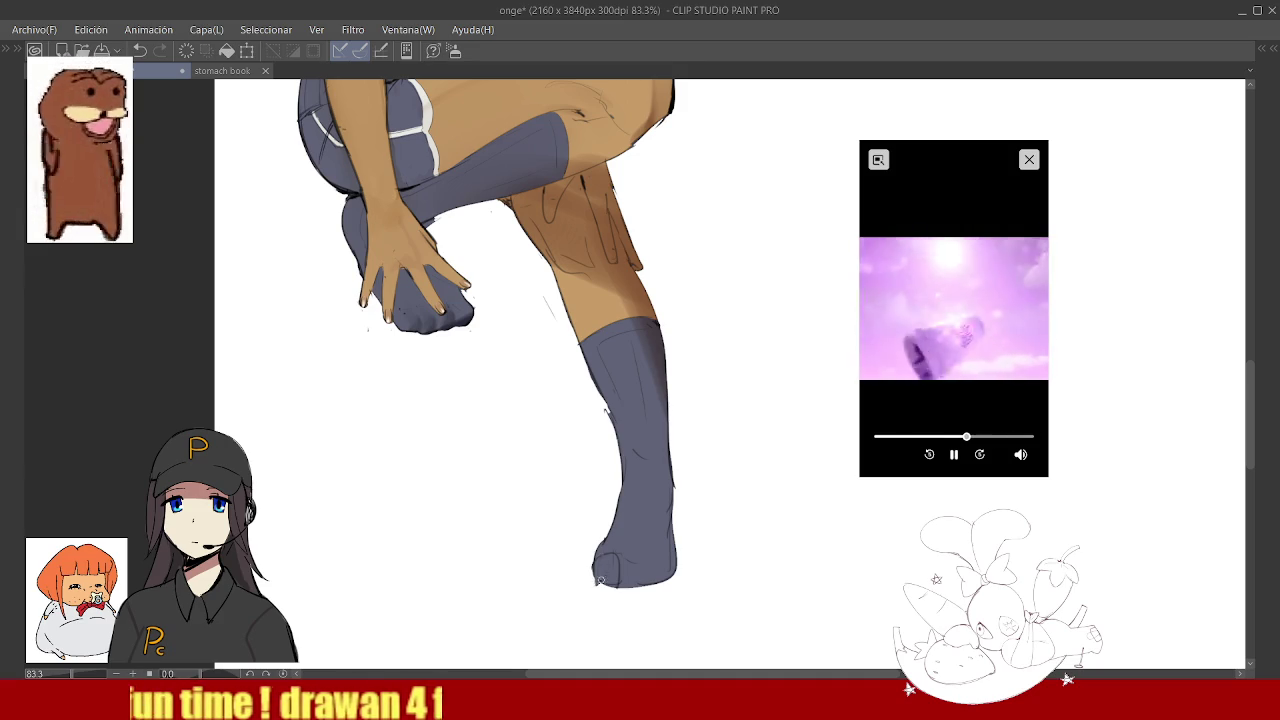
pyautogui.scroll(-2, 597, 520)
pyautogui.scroll(1, 643, 509)
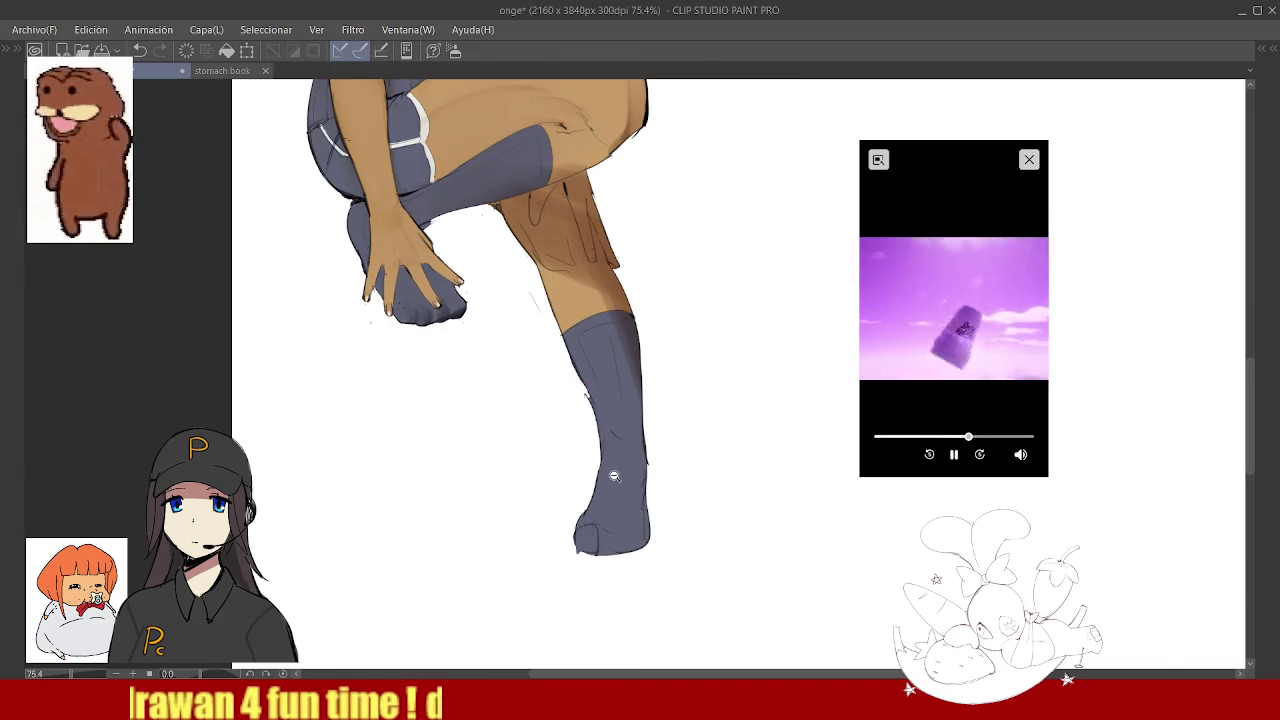
pyautogui.scroll(2, 614, 476)
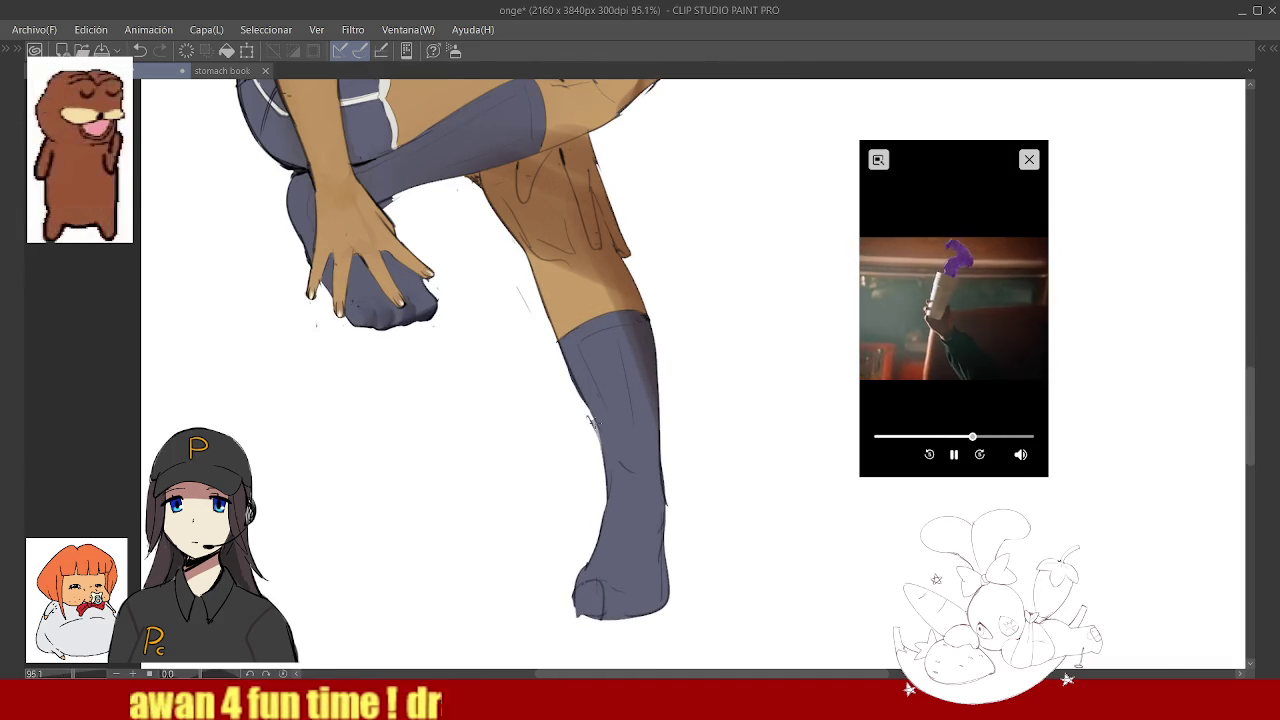
pyautogui.scroll(3, 596, 446)
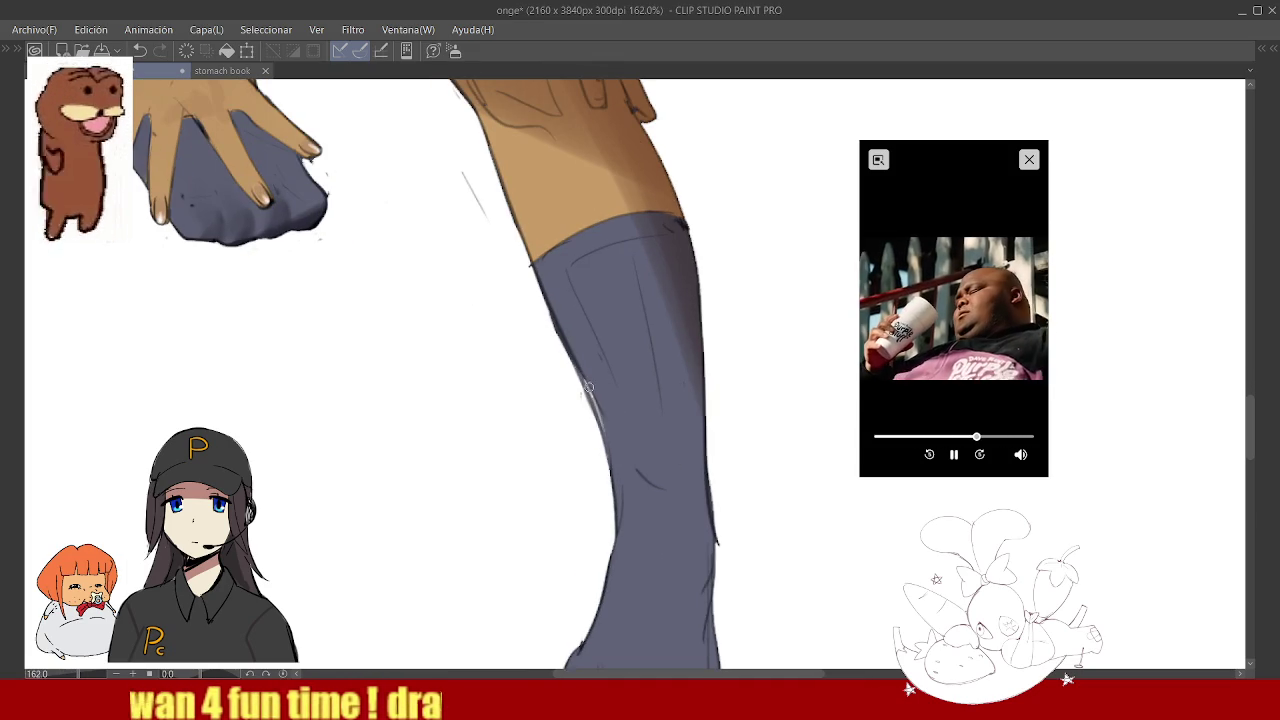
pyautogui.scroll(-3, 612, 477)
pyautogui.scroll(-2, 605, 440)
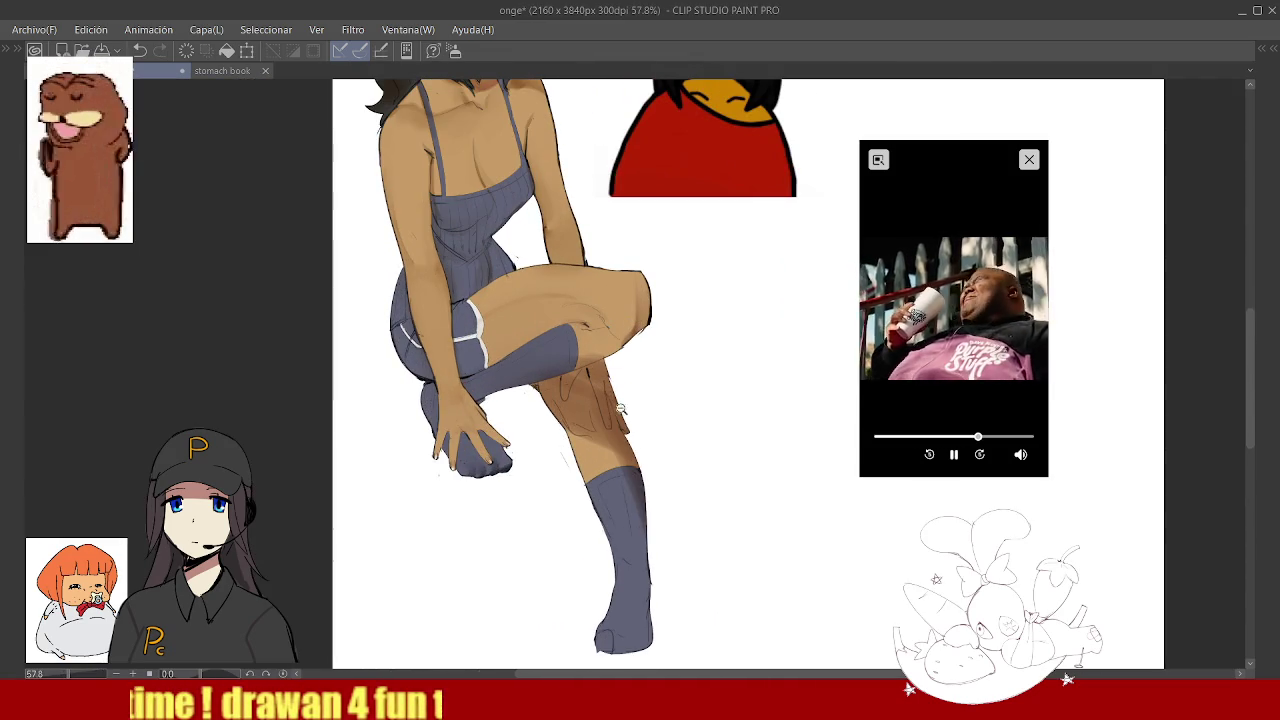
pyautogui.scroll(1, 618, 425)
pyautogui.scroll(2, 612, 405)
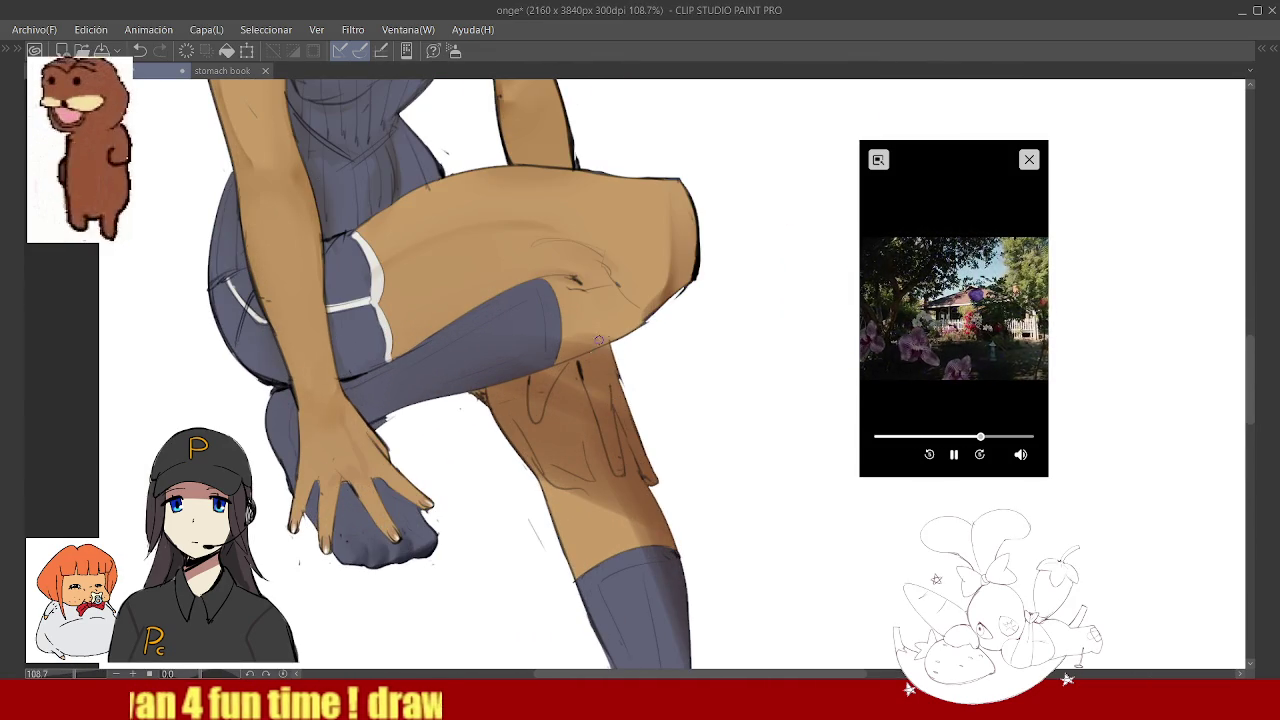
pyautogui.moveTo(608, 318); pyautogui.dragTo(584, 342)
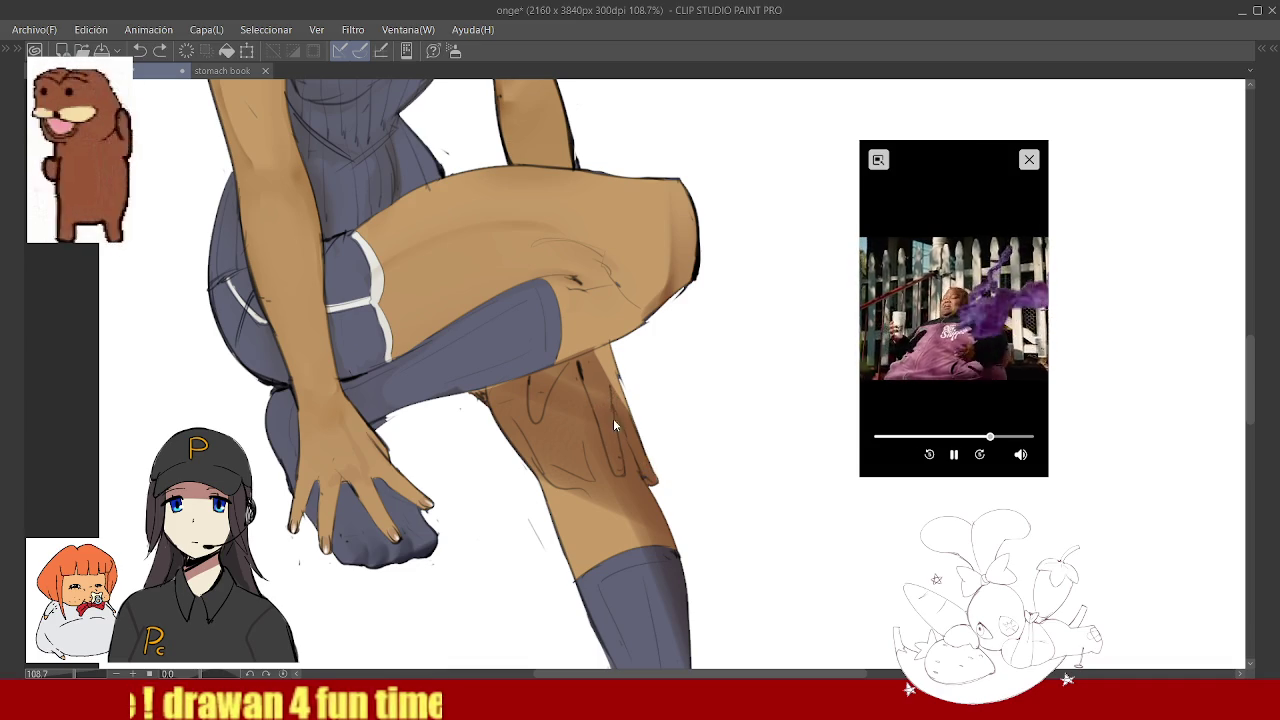
pyautogui.scroll(-2, 608, 420)
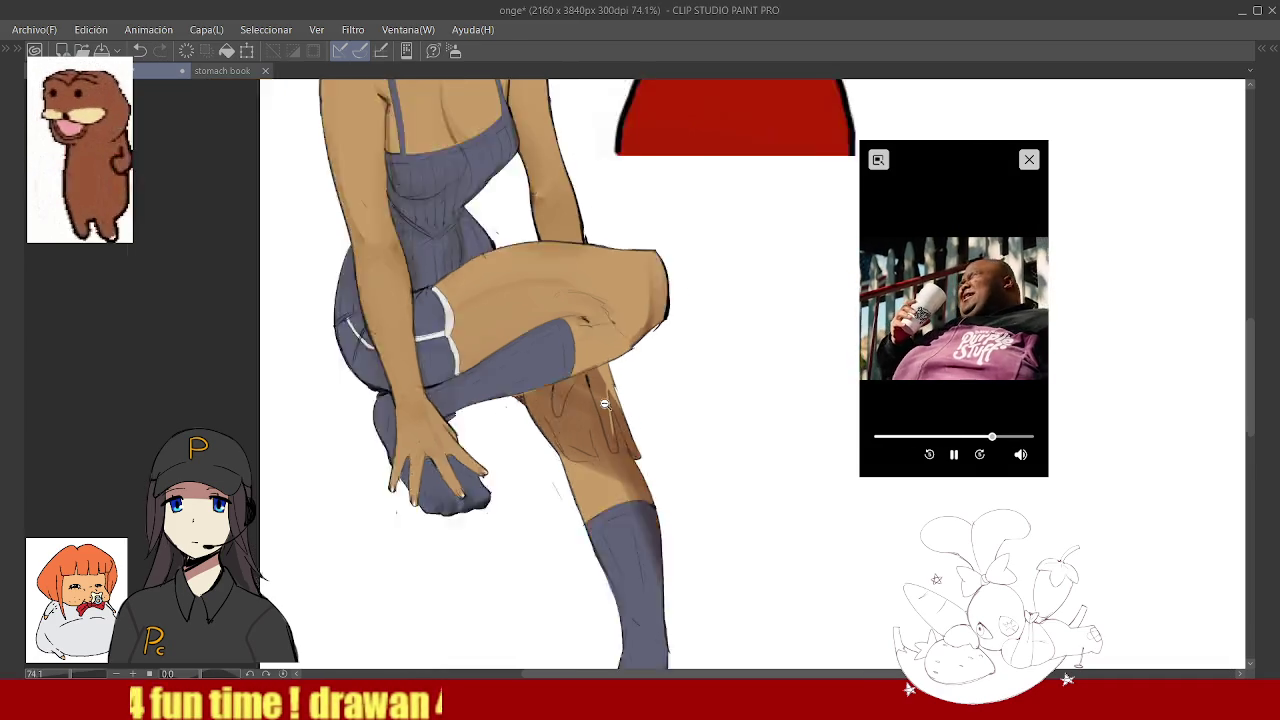
pyautogui.scroll(-3, 620, 432)
pyautogui.scroll(5, 625, 435)
pyautogui.scroll(-4, 606, 420)
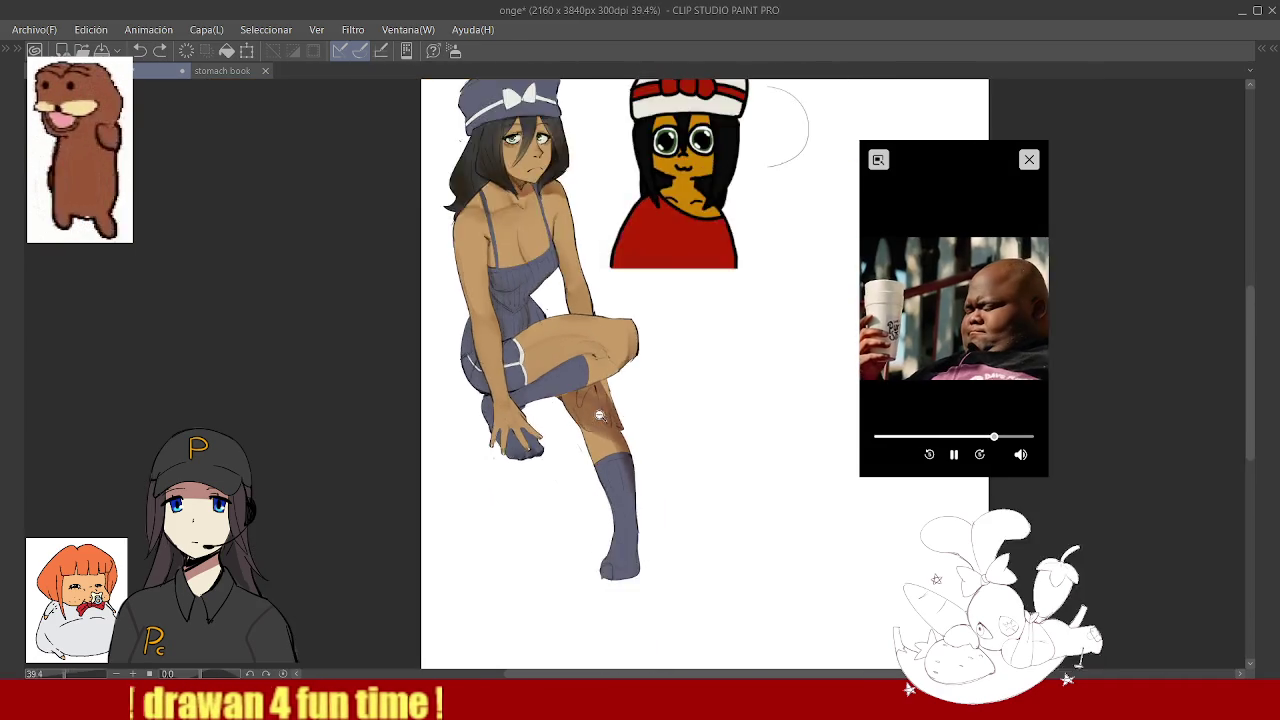
pyautogui.scroll(3, 610, 415)
pyautogui.scroll(-3, 619, 399)
pyautogui.scroll(3, 617, 363)
pyautogui.scroll(1, 612, 380)
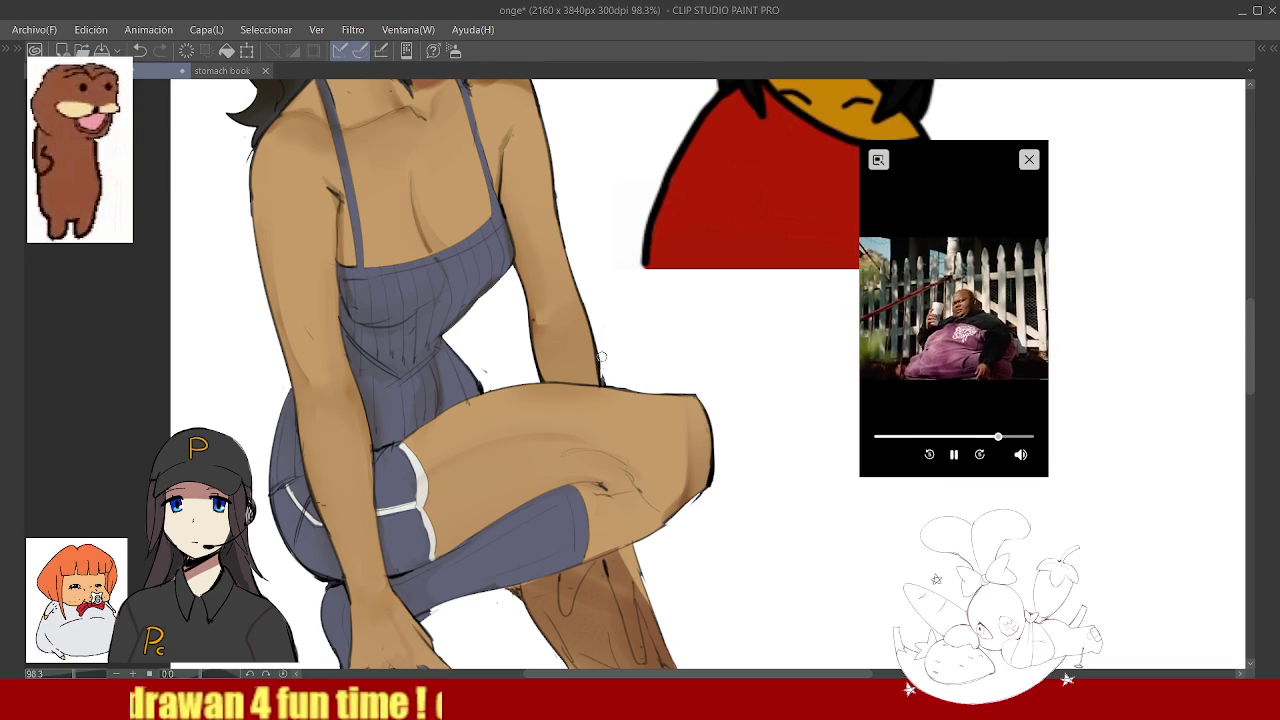
pyautogui.scroll(1, 602, 359)
pyautogui.scroll(1, 602, 362)
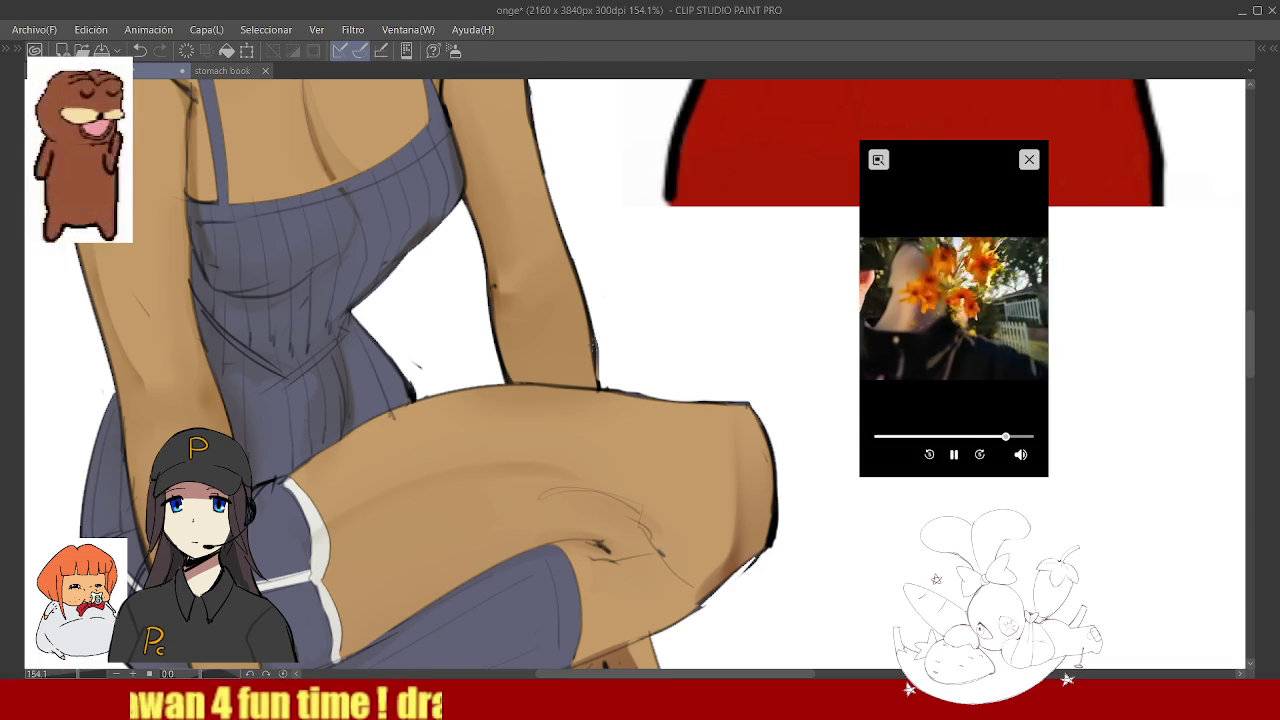
pyautogui.scroll(-5, 595, 336)
pyautogui.scroll(5, 548, 340)
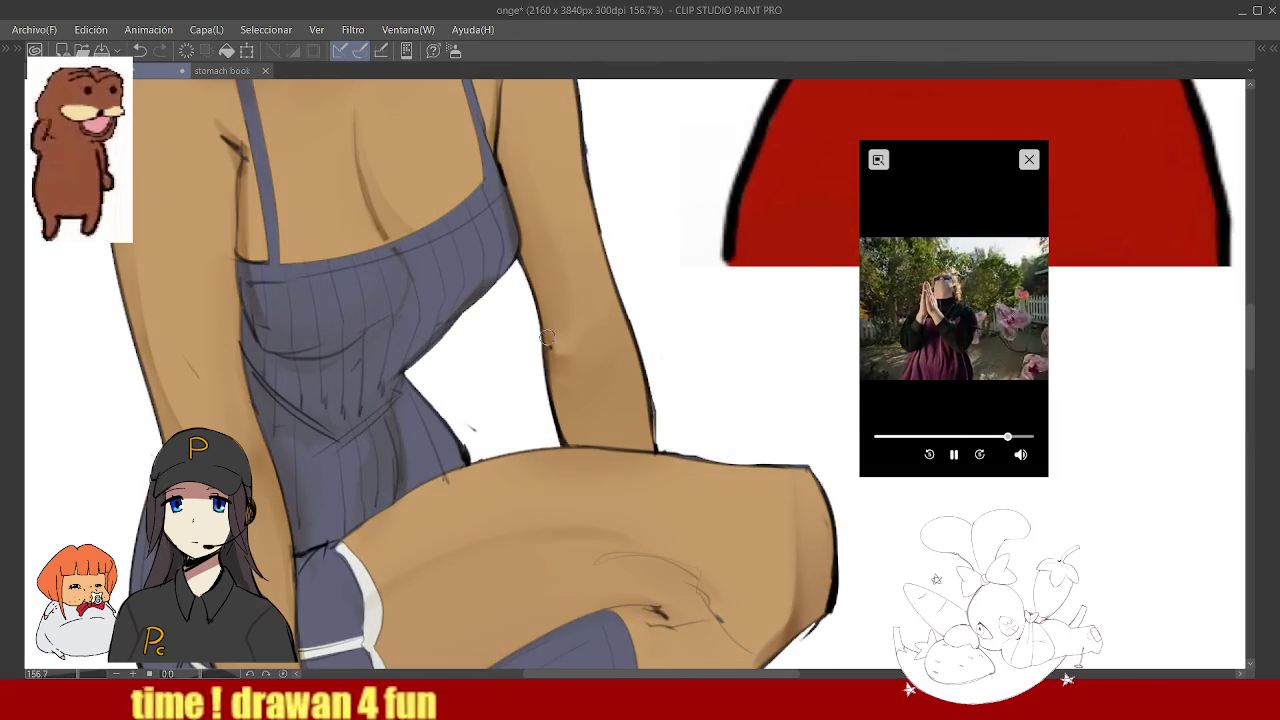
pyautogui.scroll(-5, 553, 360)
pyautogui.scroll(5, 540, 376)
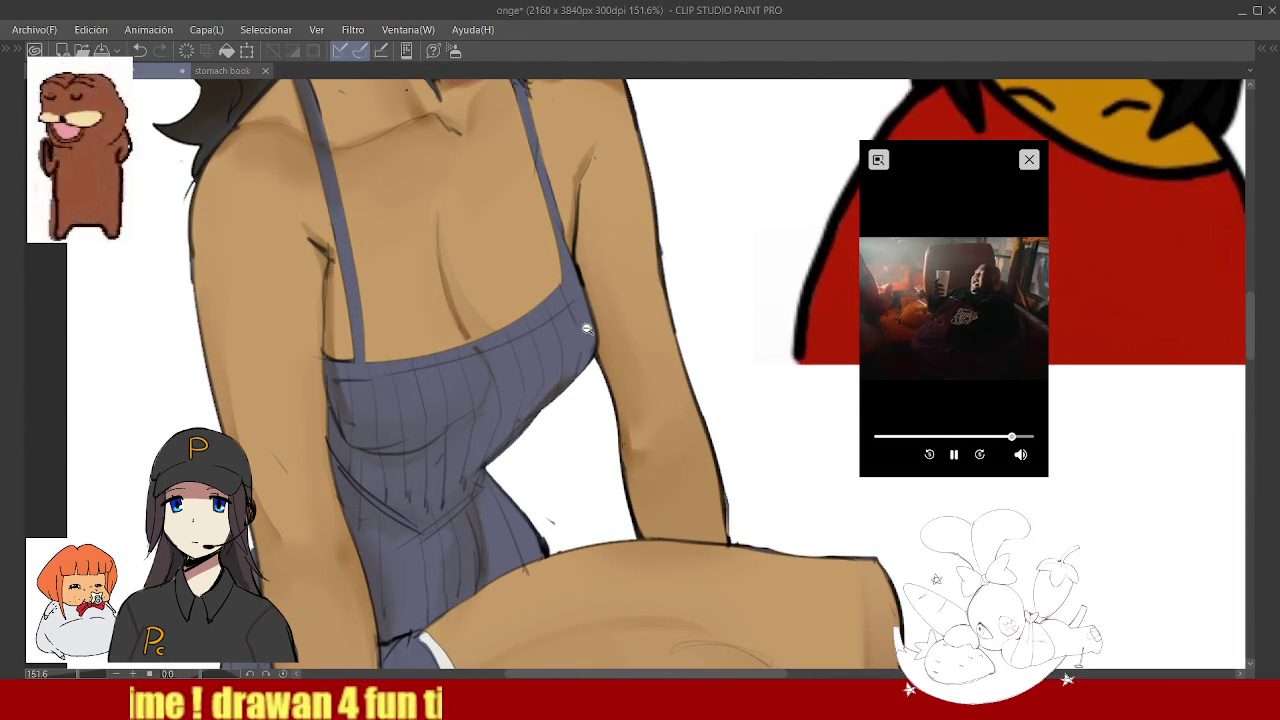
pyautogui.scroll(-5, 583, 336)
pyautogui.scroll(1, 581, 329)
pyautogui.scroll(-1, 542, 340)
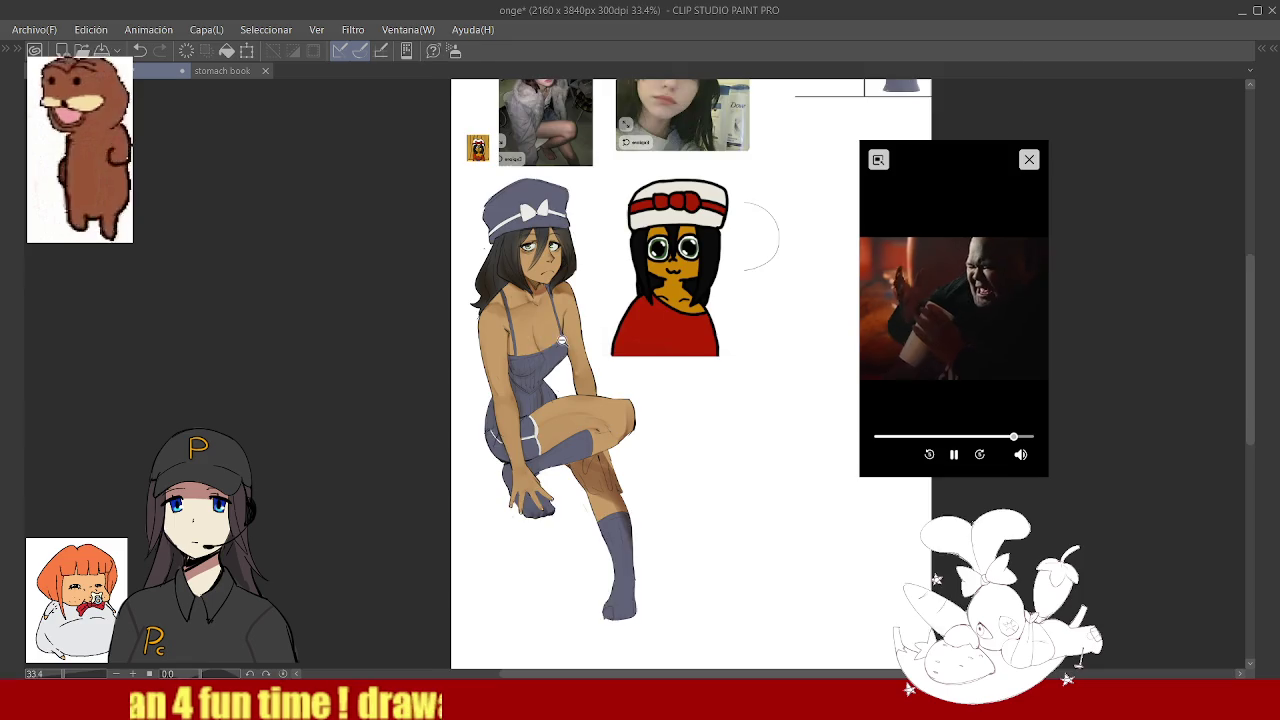
pyautogui.scroll(1, 564, 352)
pyautogui.scroll(1, 570, 360)
pyautogui.scroll(2, 590, 390)
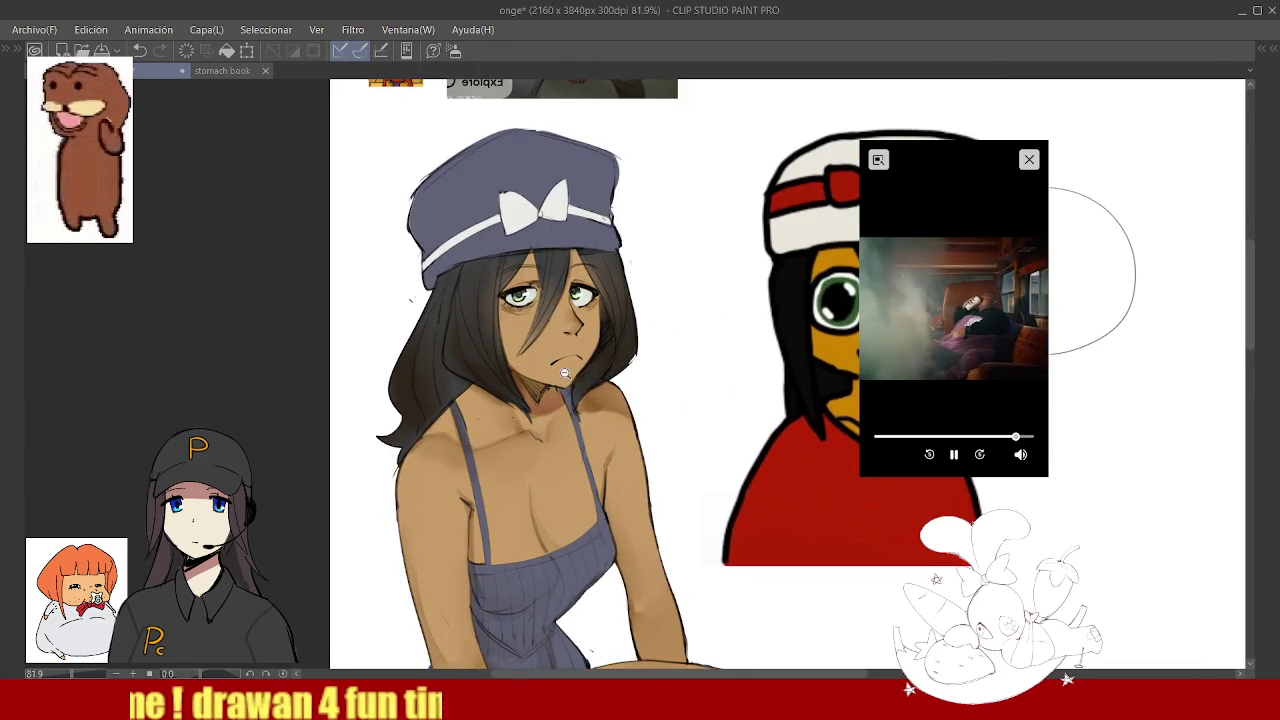
pyautogui.press('Tab')
pyautogui.press('Tab')
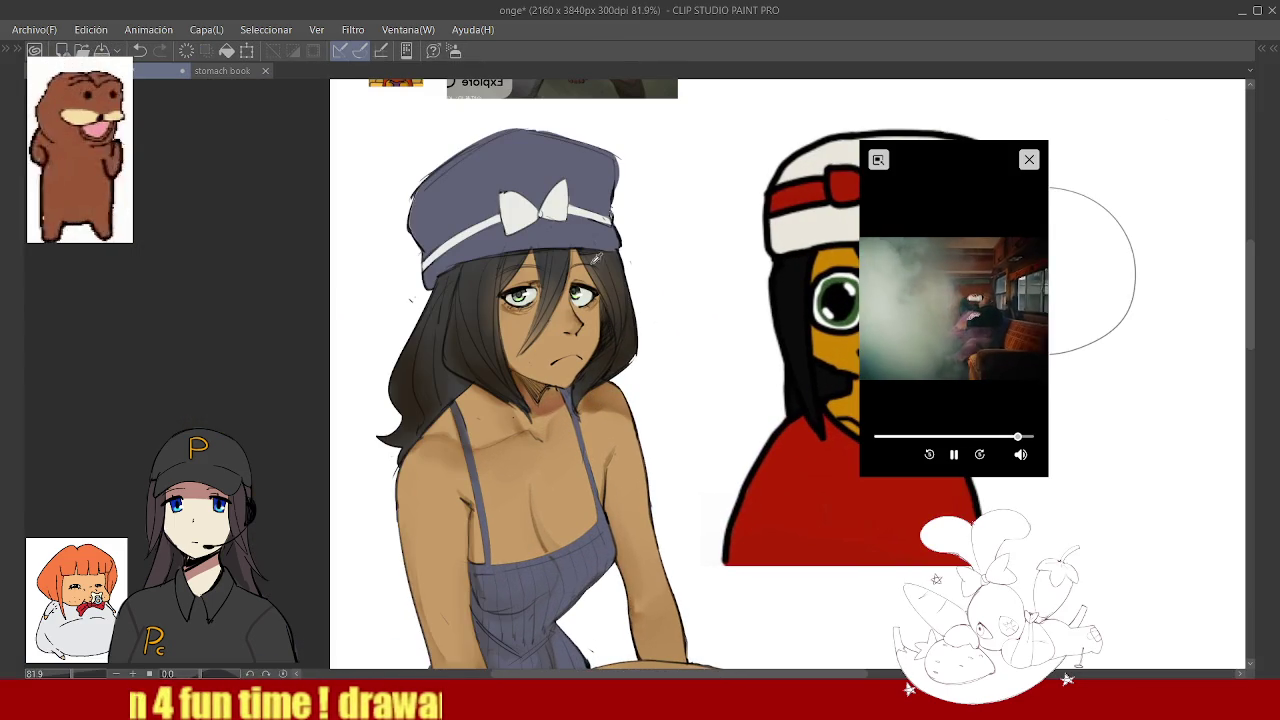
pyautogui.moveTo(577, 224); pyautogui.dragTo(530, 232)
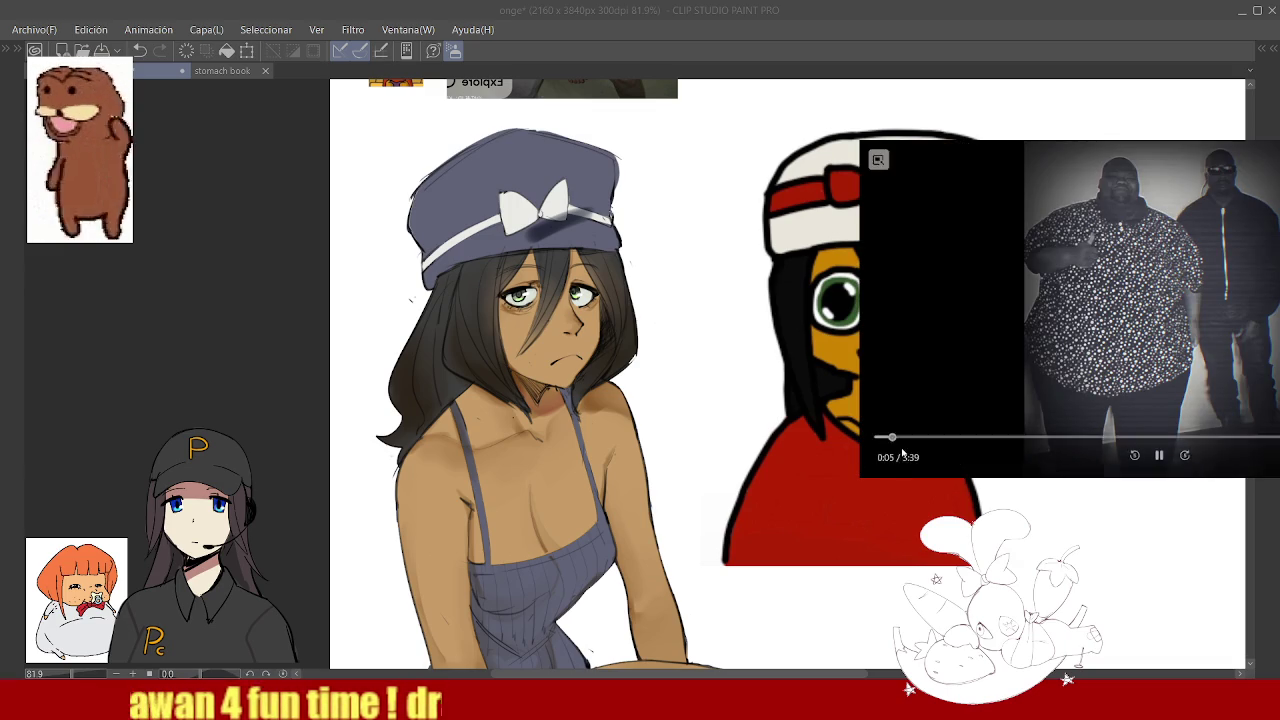
pyautogui.moveTo(917, 428); pyautogui.dragTo(906, 240)
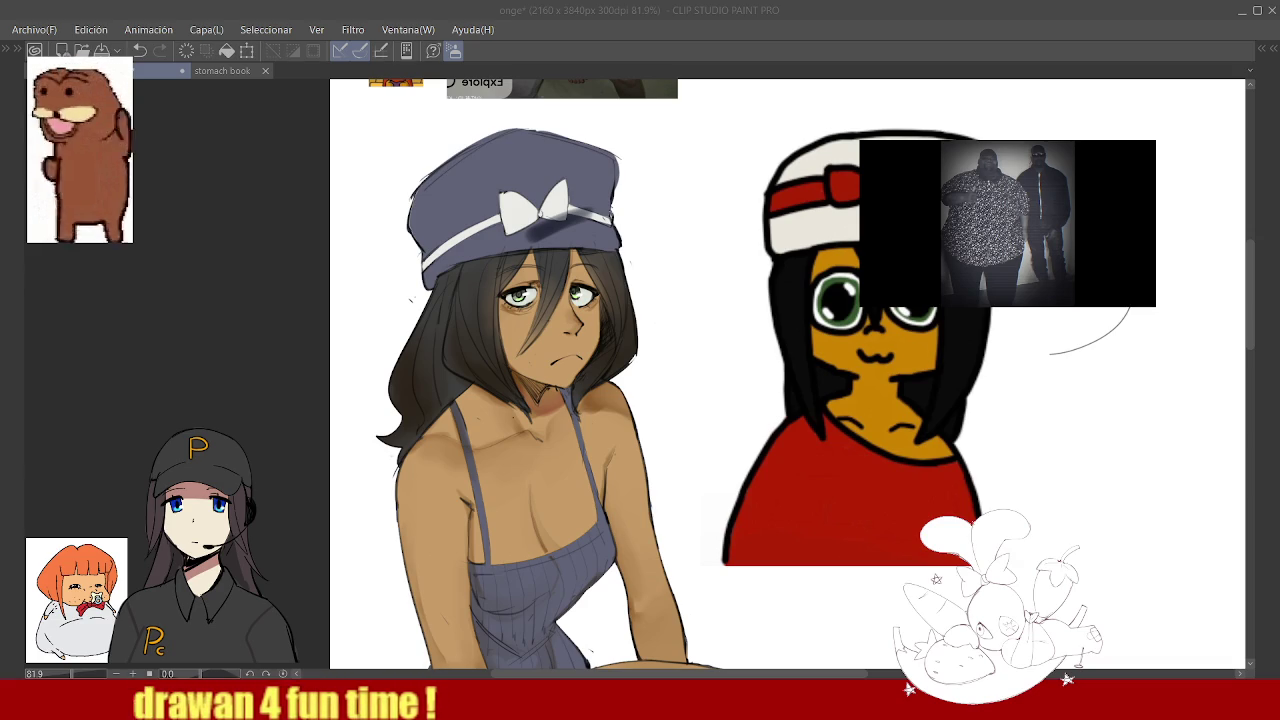
pyautogui.moveTo(622, 234)
pyautogui.mouseDown()
pyautogui.moveTo(603, 205)
pyautogui.moveTo(609, 214)
pyautogui.moveTo(505, 243)
pyautogui.moveTo(420, 250)
pyautogui.moveTo(428, 265)
pyautogui.moveTo(513, 254)
pyautogui.moveTo(445, 255)
pyautogui.mouseUp()
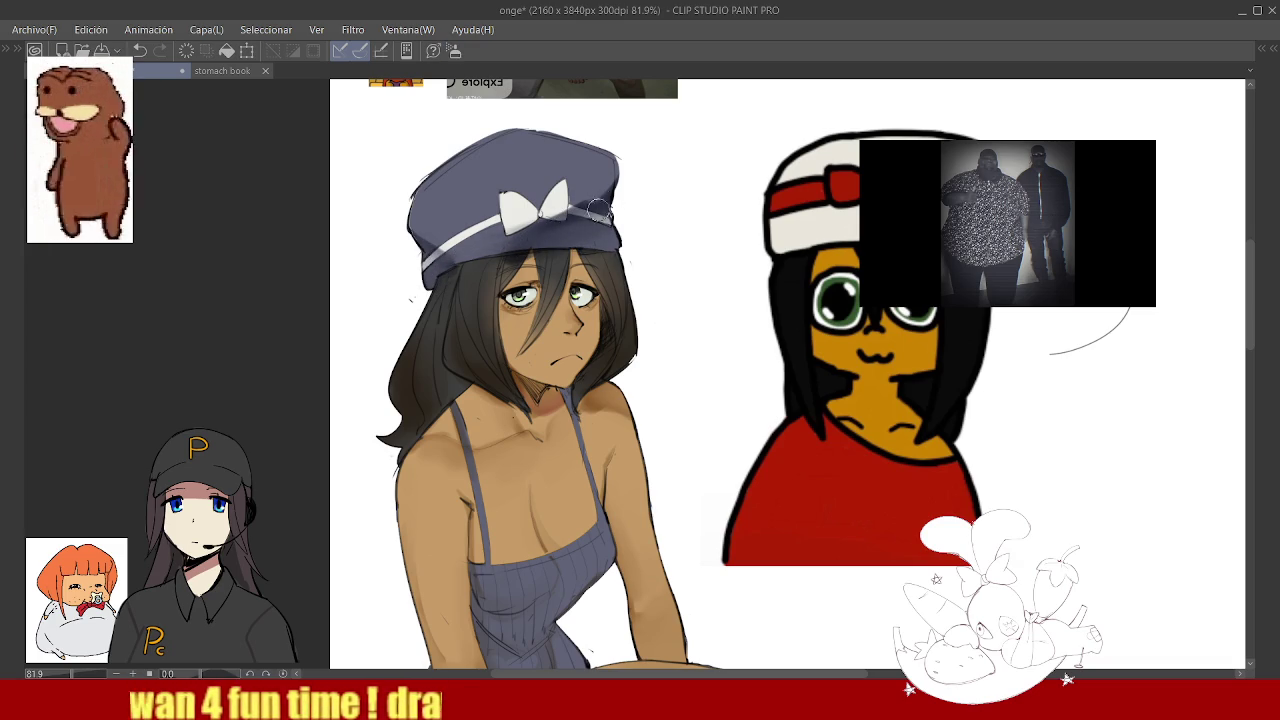
# Paint darker blue shading on the cap's left side and rework its right side
pyautogui.moveTo(510, 185)
pyautogui.mouseDown()
pyautogui.moveTo(410, 215)
pyautogui.moveTo(492, 227)
pyautogui.moveTo(530, 200)
pyautogui.moveTo(440, 228)
pyautogui.moveTo(560, 226)
pyautogui.moveTo(604, 207)
pyautogui.moveTo(454, 255)
pyautogui.mouseUp()
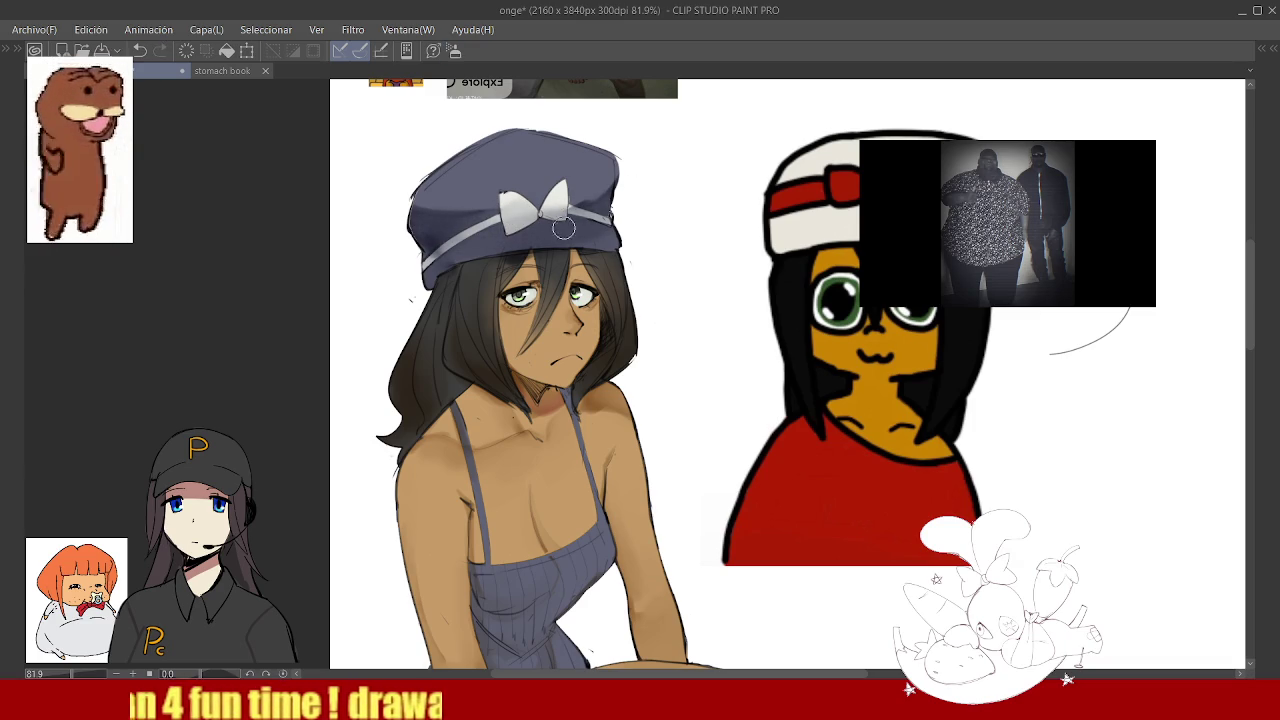
pyautogui.moveTo(563, 229); pyautogui.dragTo(568, 216)
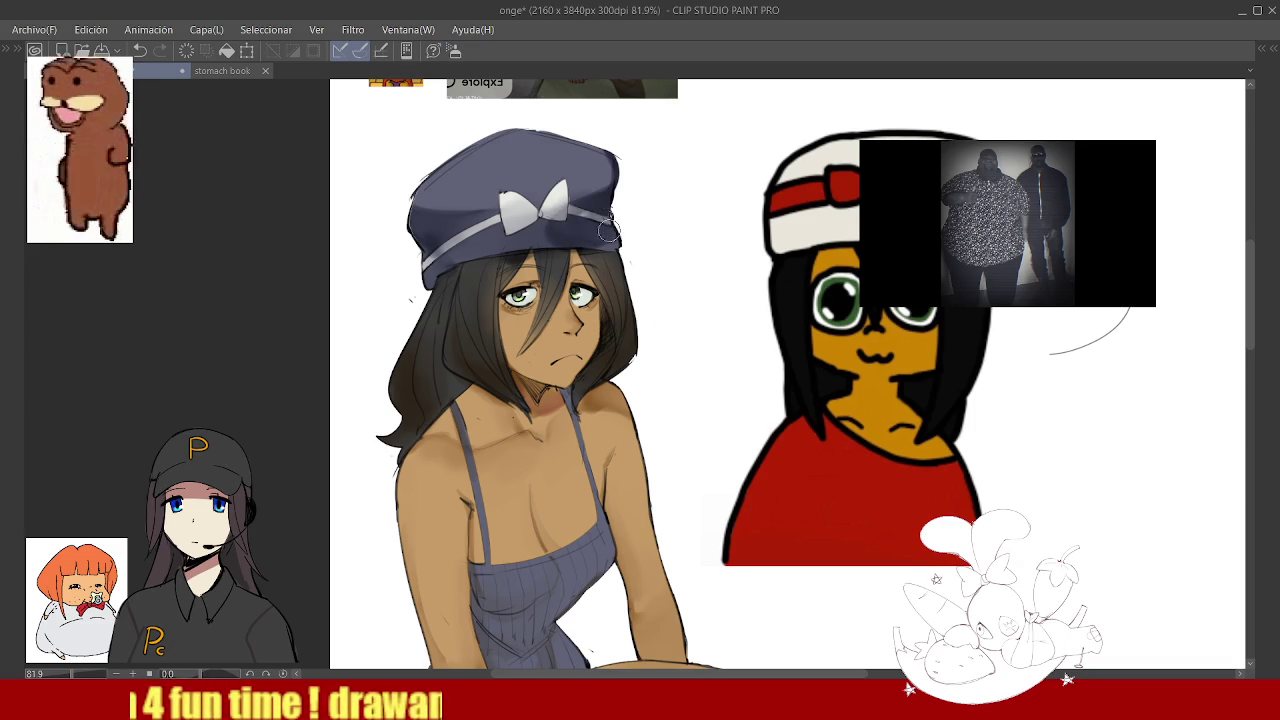
pyautogui.scroll(-4, 612, 233)
pyautogui.scroll(1, 622, 236)
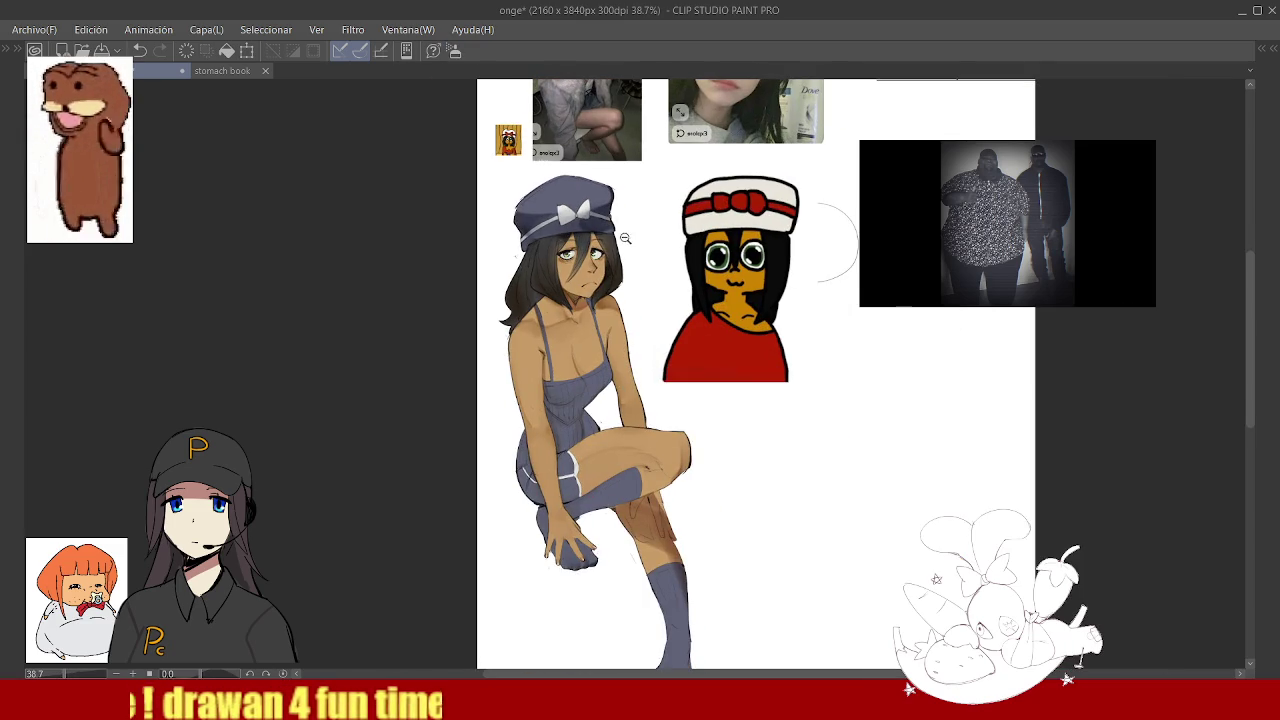
pyautogui.scroll(3, 625, 238)
pyautogui.scroll(-1, 625, 238)
pyautogui.scroll(2, 625, 238)
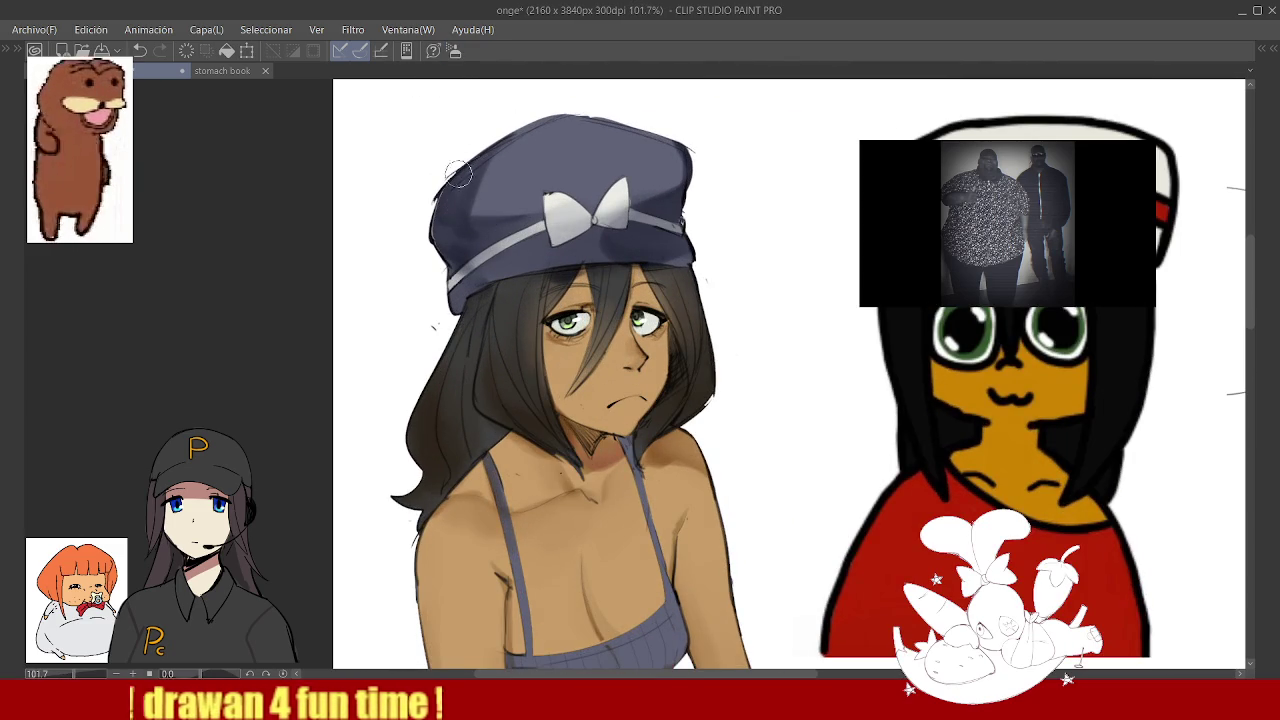
pyautogui.scroll(-3, 565, 195)
pyautogui.scroll(2, 569, 196)
pyautogui.scroll(-2, 569, 196)
pyautogui.scroll(3, 628, 449)
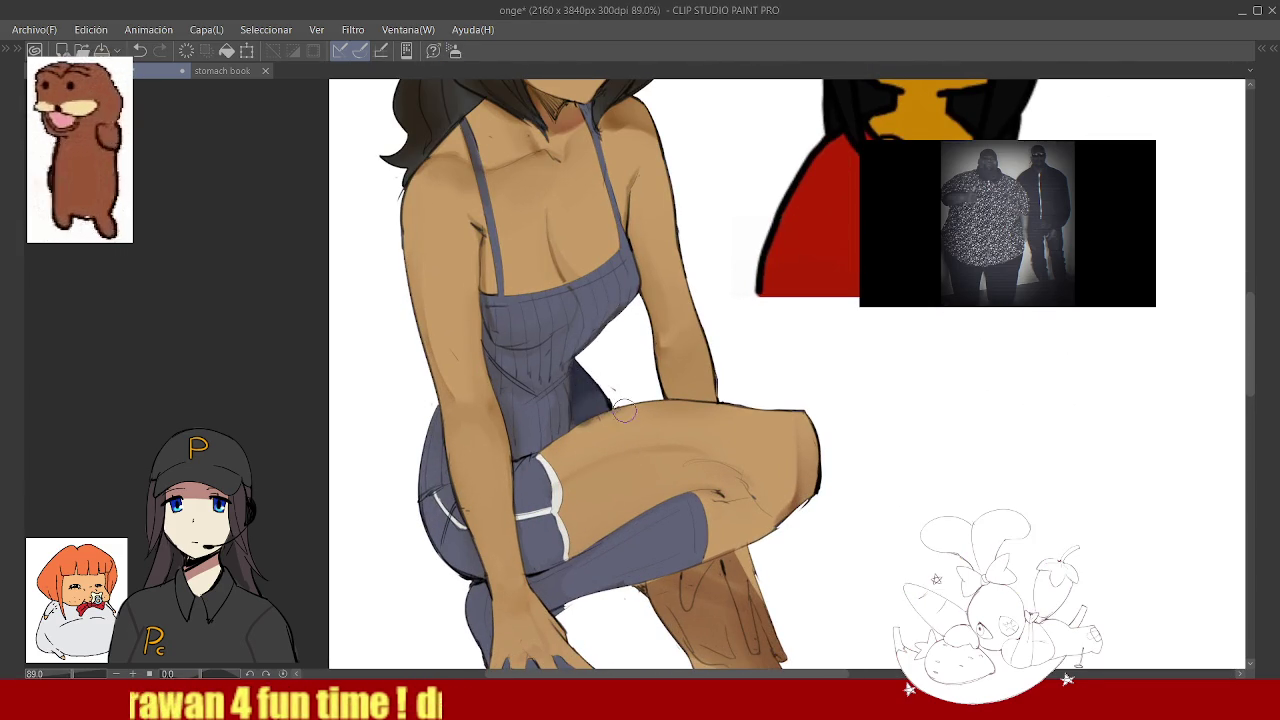
pyautogui.scroll(-3, 630, 395)
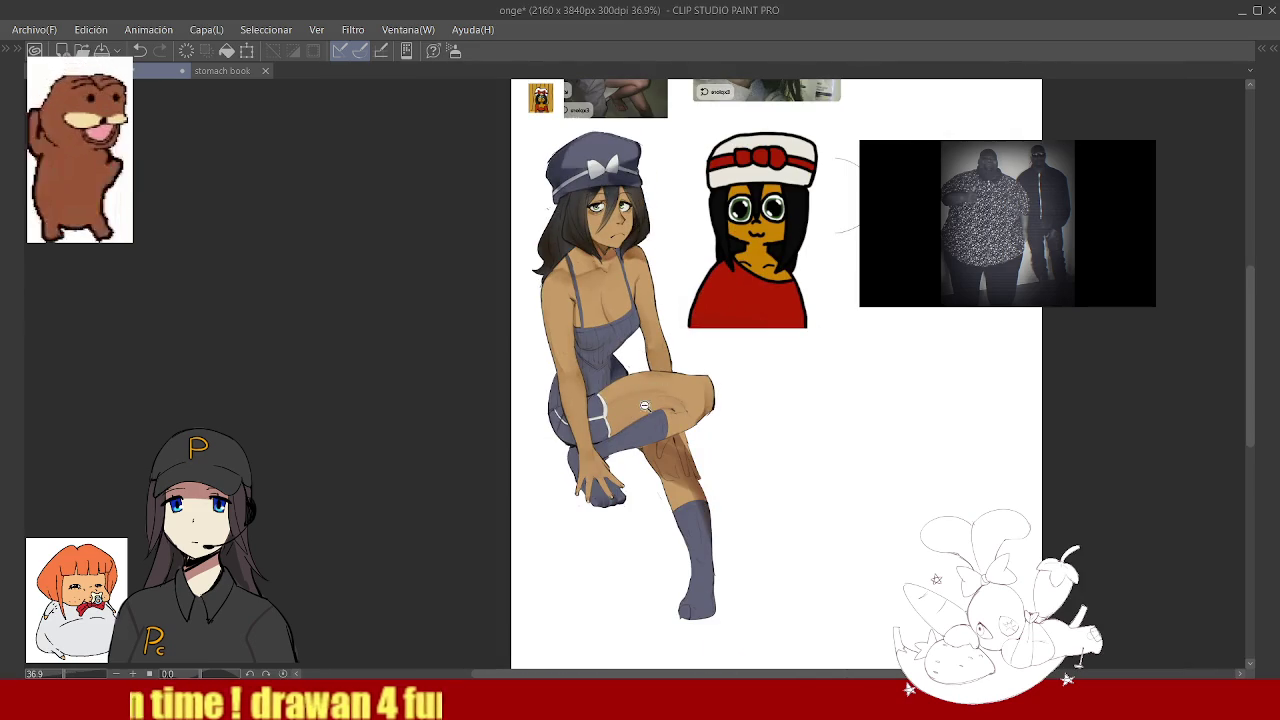
pyautogui.scroll(3, 640, 400)
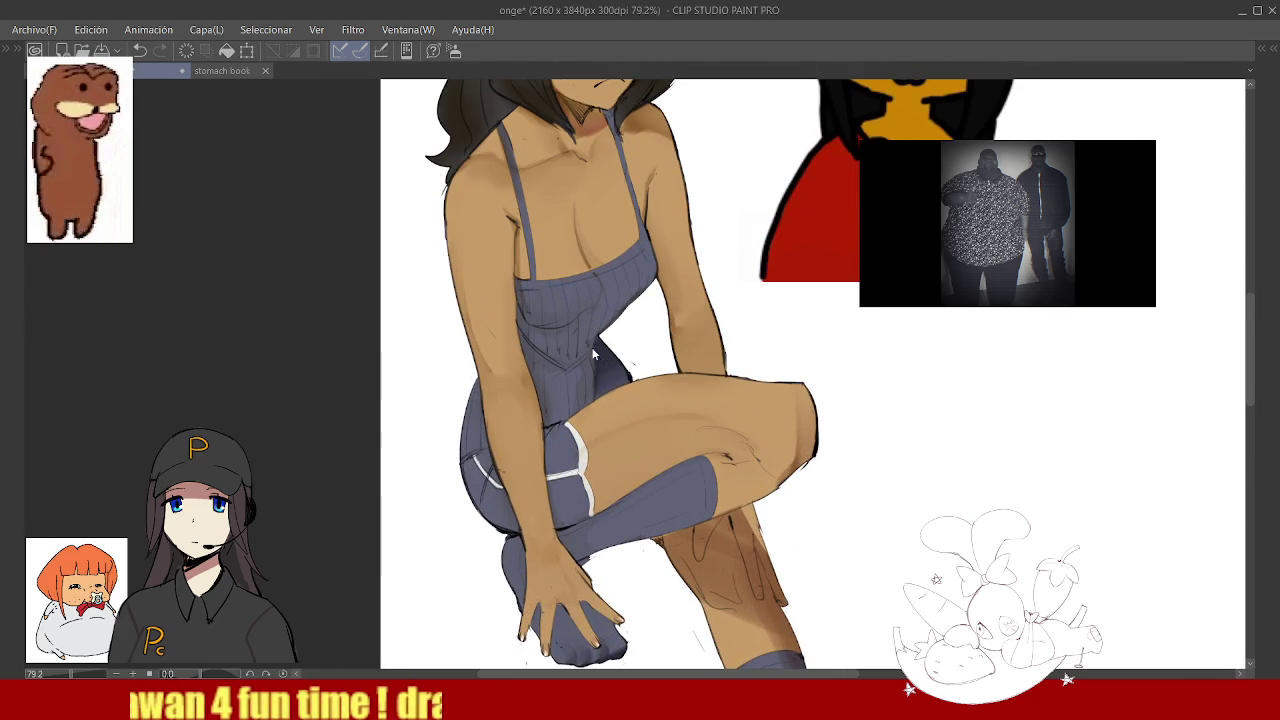
pyautogui.scroll(-1, 600, 330)
pyautogui.scroll(-1, 648, 220)
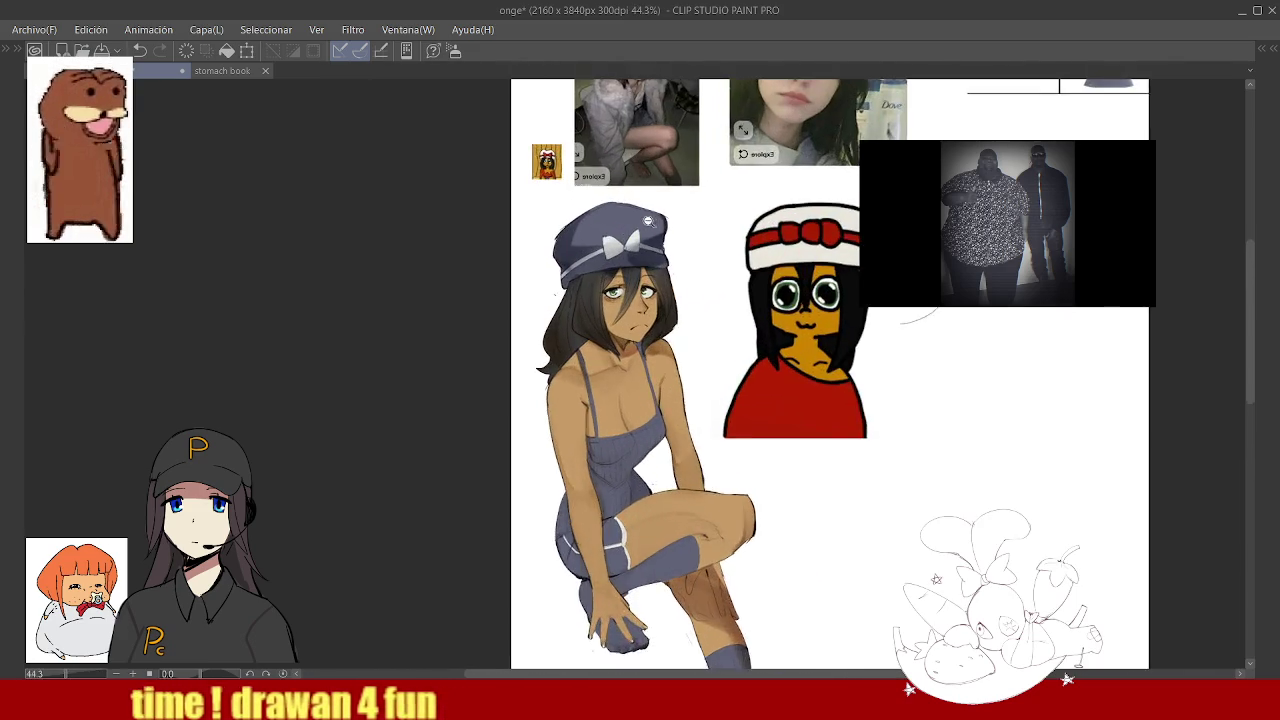
pyautogui.scroll(1, 648, 220)
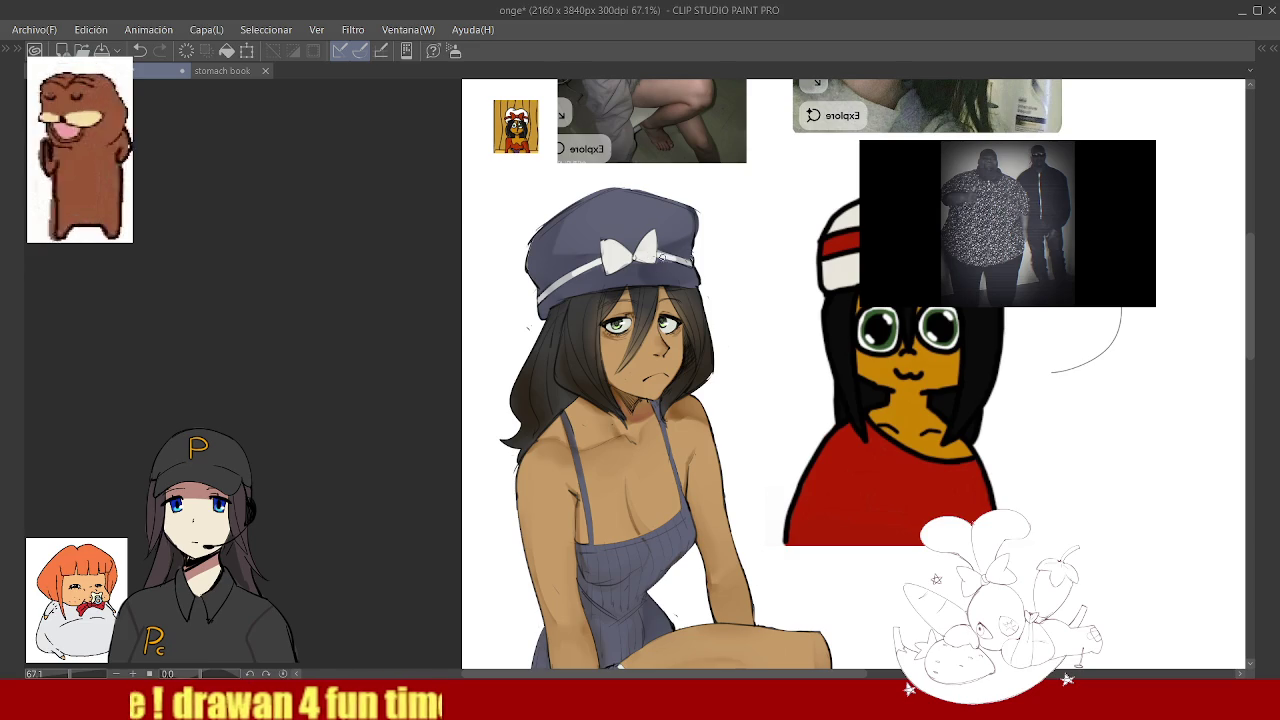
pyautogui.scroll(-5, 610, 290)
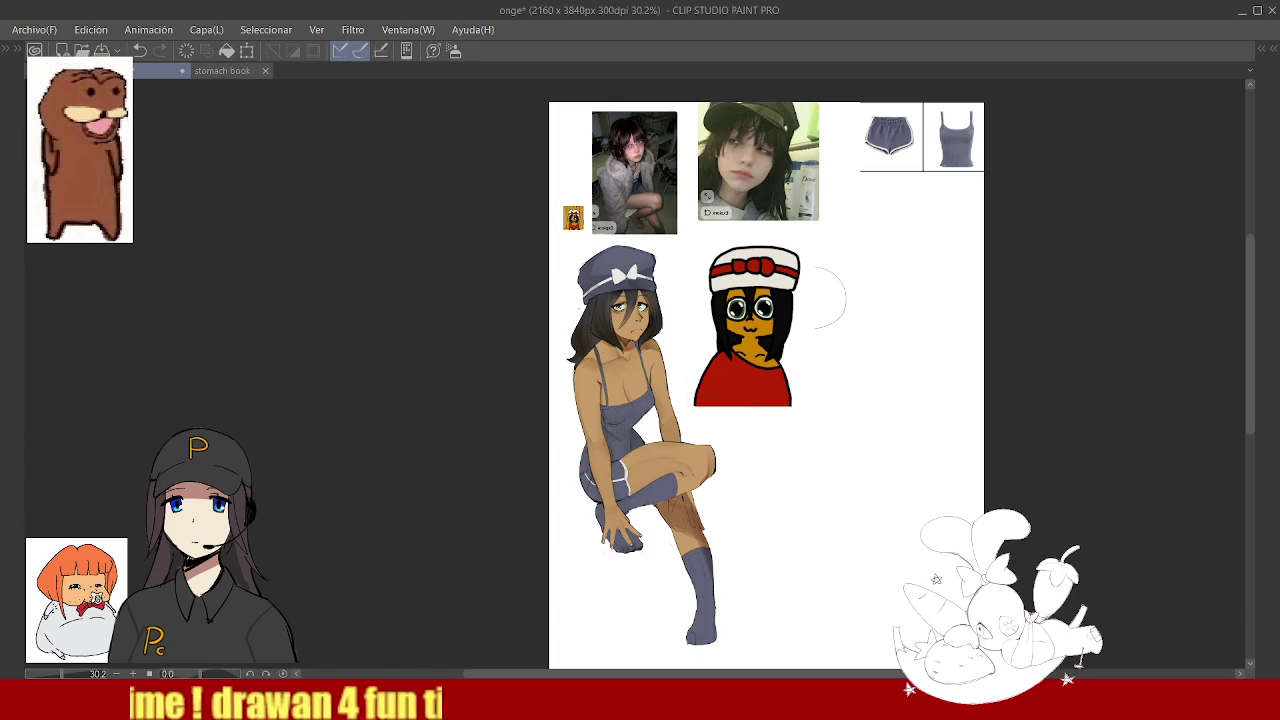
# Shift the skin hue toward red and salmon-pink in Hue/Saturation/Luminosity, then confirm a warm tan
pyautogui.scroll(5, 640, 352)
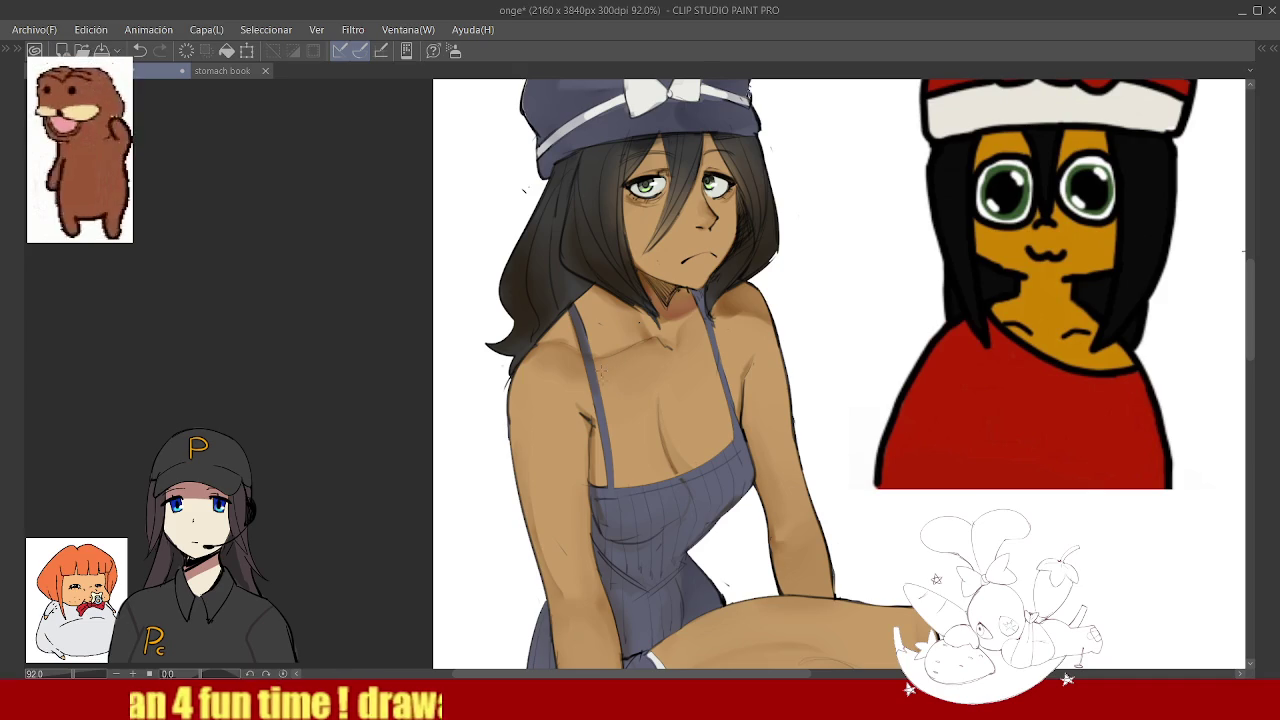
pyautogui.hotkey('ctrl', 'u')
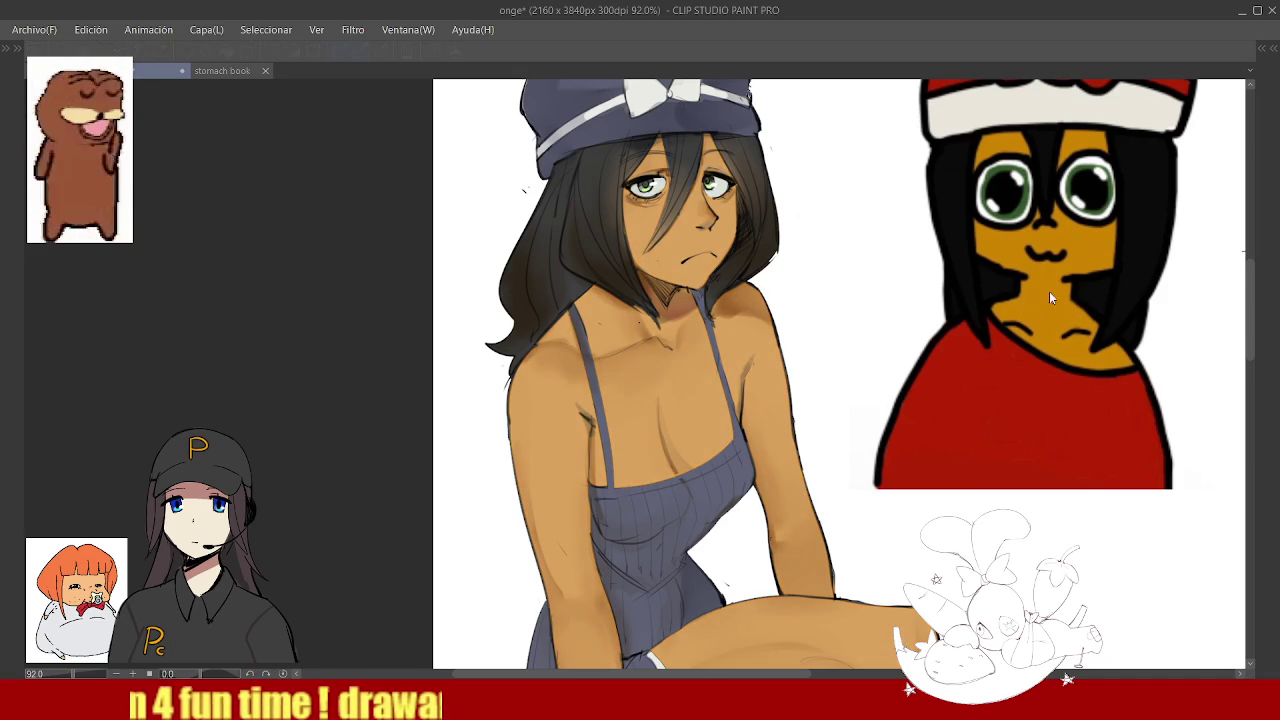
pyautogui.press('Down')
pyautogui.press('Up')
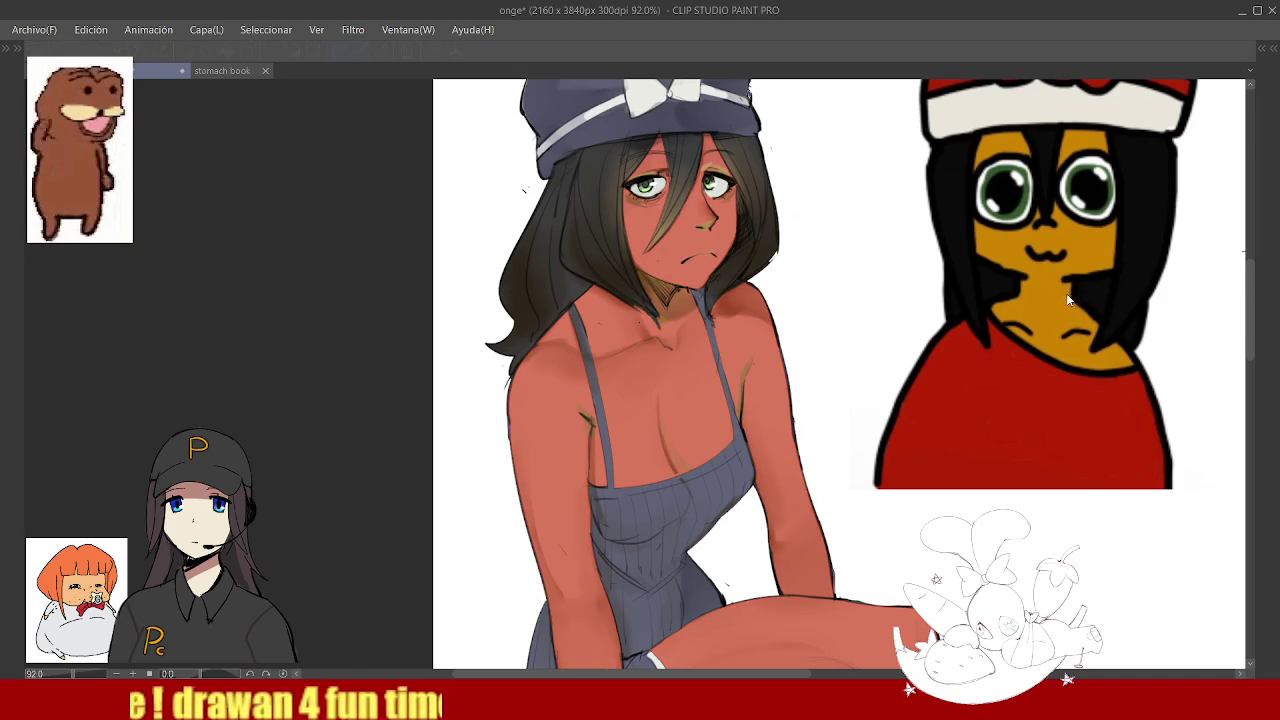
pyautogui.press('Up')
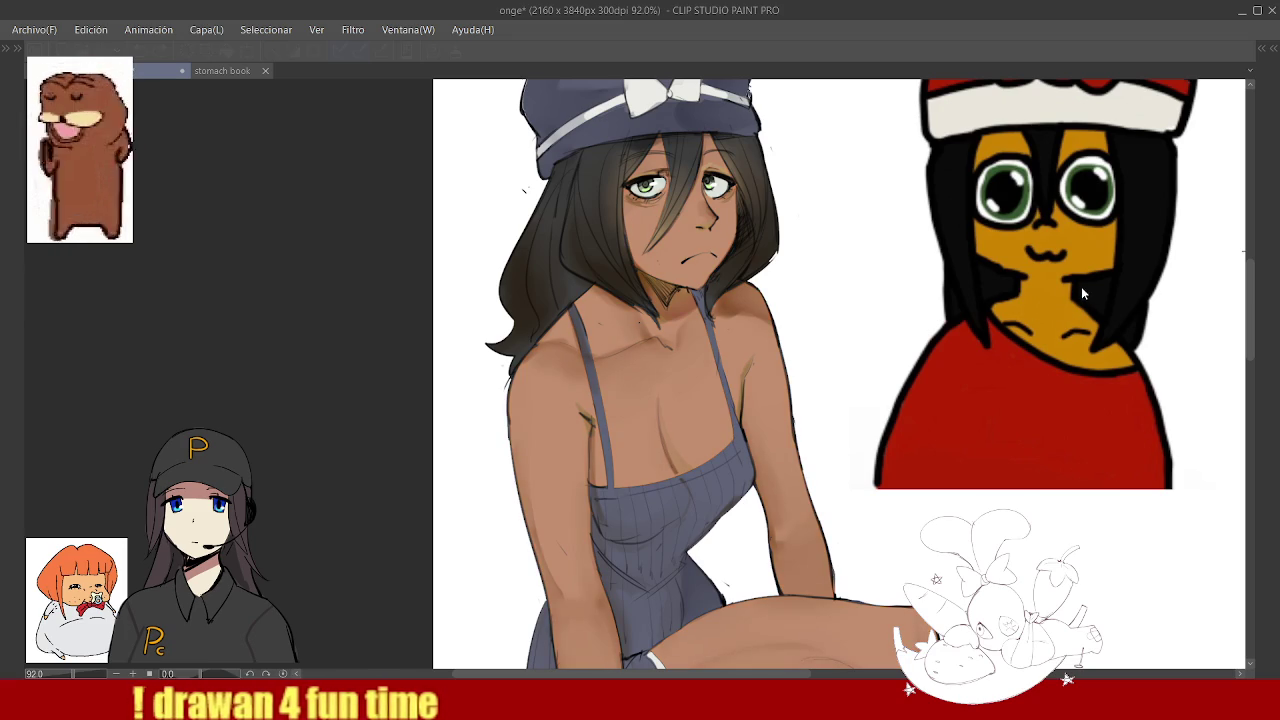
pyautogui.press('Return')
pyautogui.scroll(-3, 760, 287)
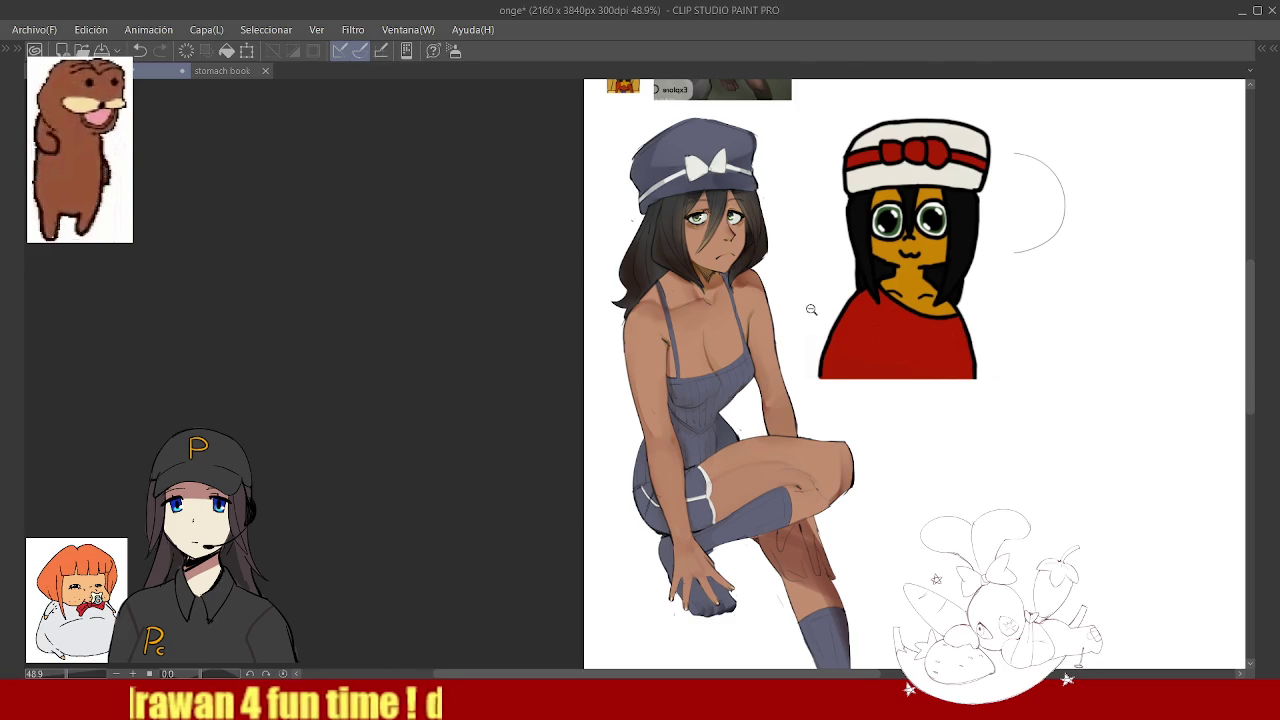
# Undo the last shin stroke and paint fresh reddish shading on the raised shin
pyautogui.scroll(2, 831, 417)
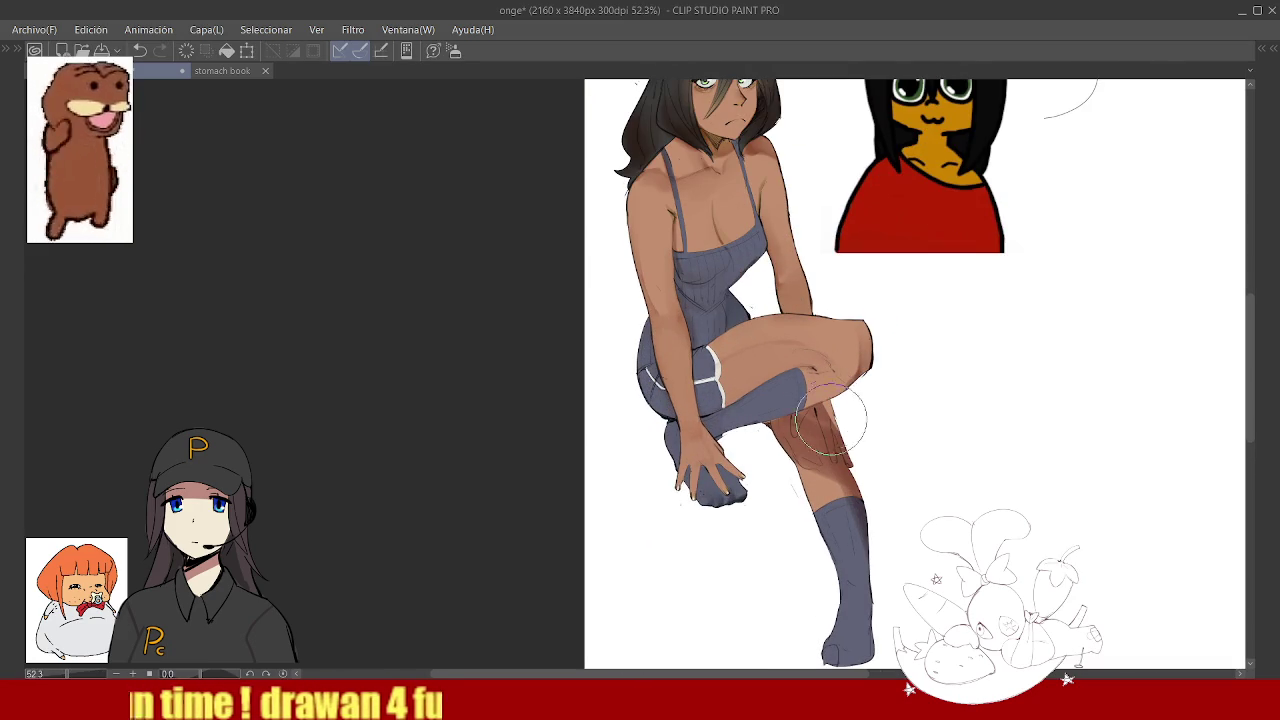
pyautogui.hotkey('ctrl', 'z')
pyautogui.moveTo(841, 436); pyautogui.dragTo(850, 465)
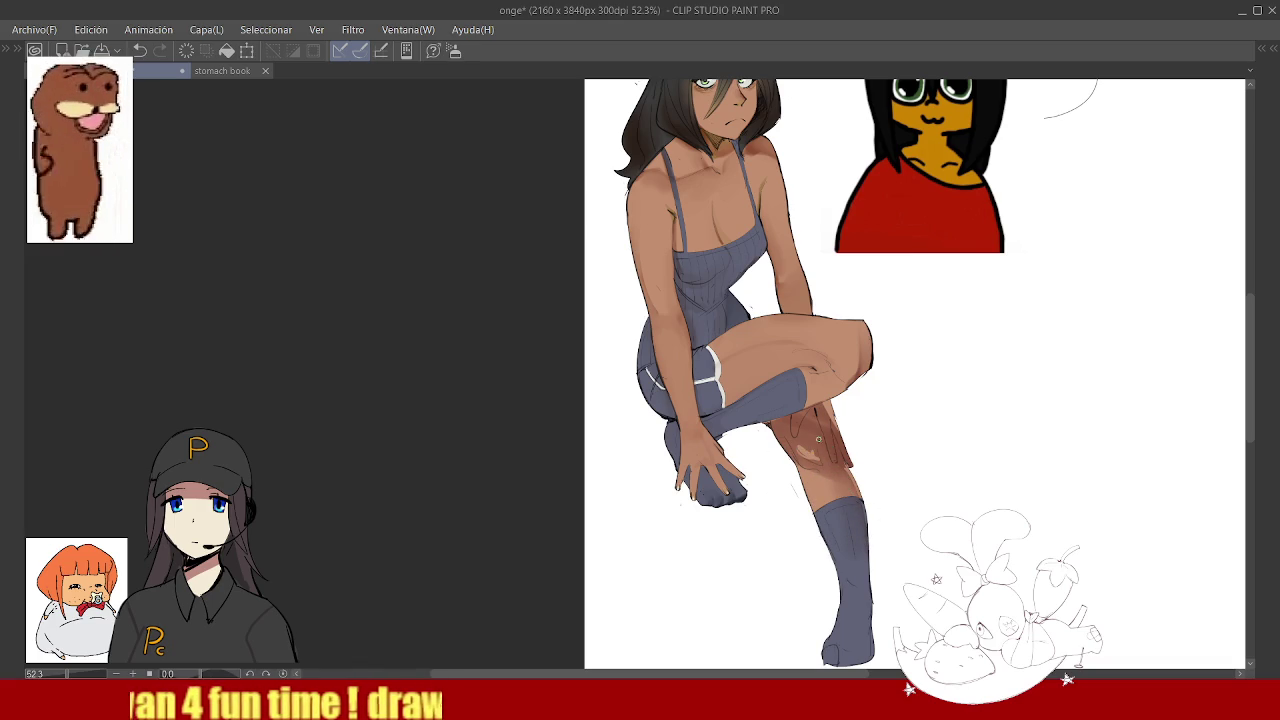
pyautogui.scroll(-2, 840, 413)
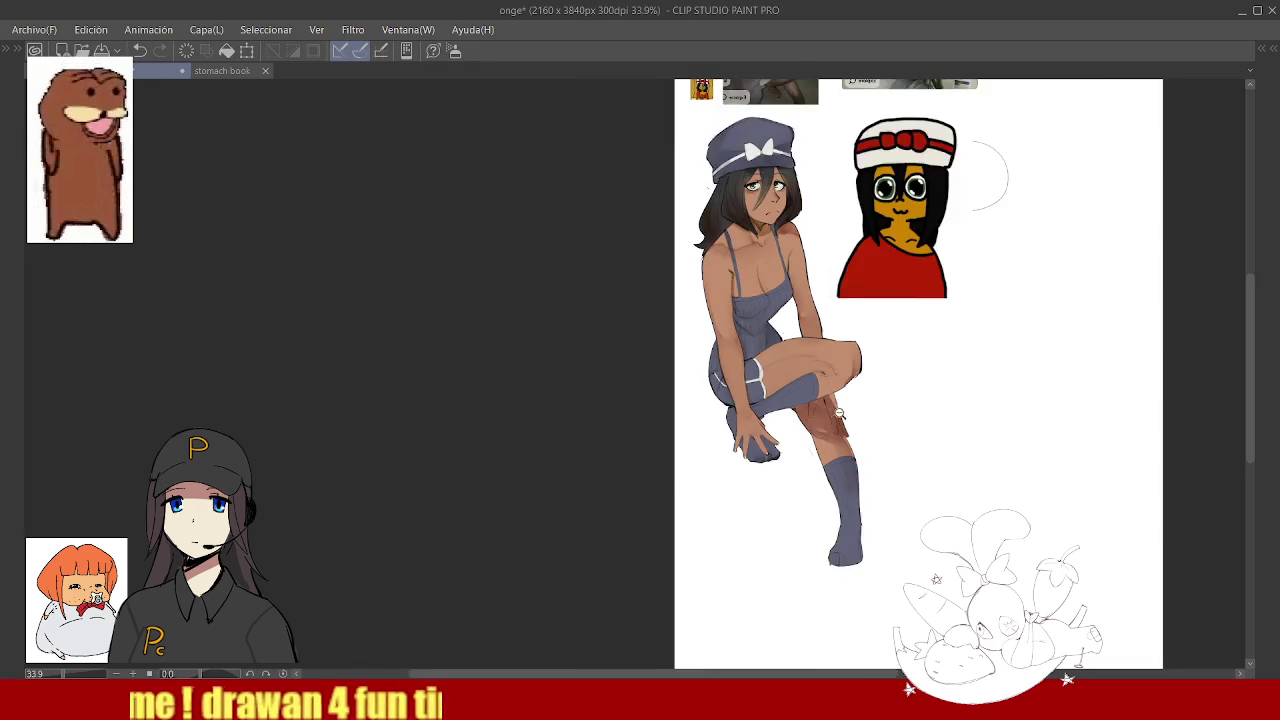
pyautogui.scroll(2, 840, 413)
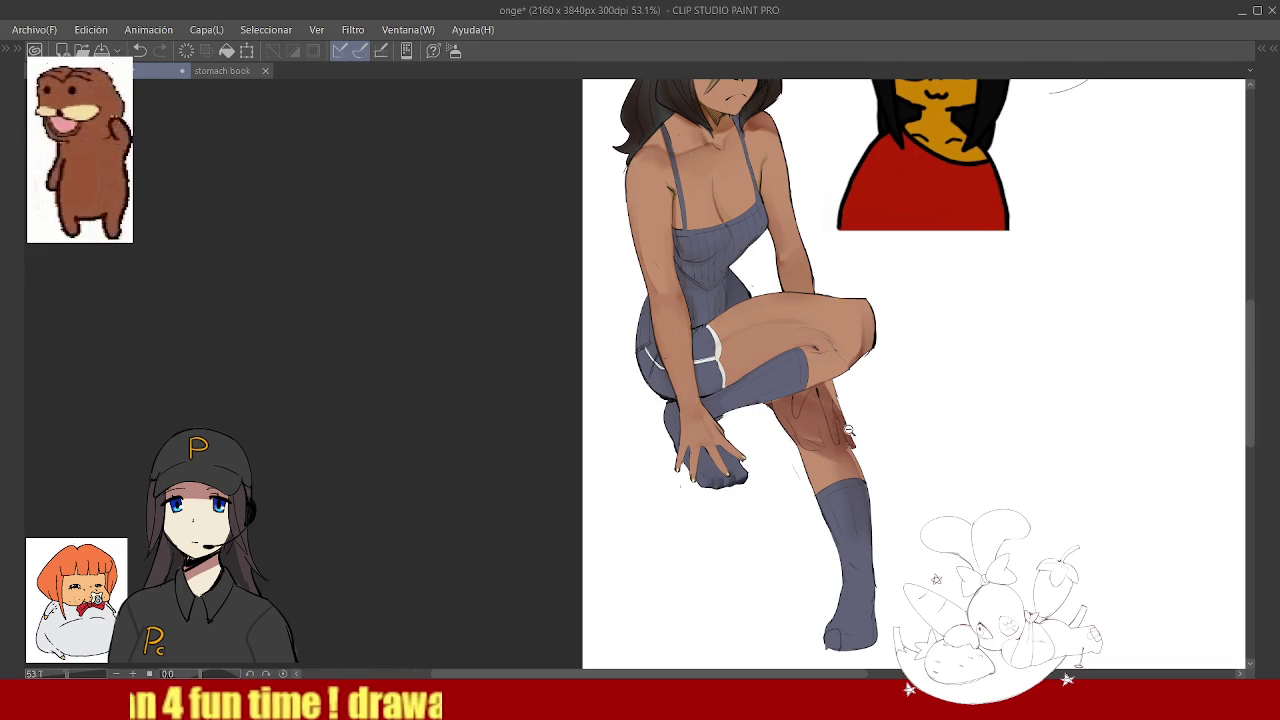
pyautogui.scroll(-2, 848, 430)
pyautogui.scroll(5, 848, 430)
pyautogui.scroll(-1, 940, 404)
pyautogui.scroll(1, 940, 404)
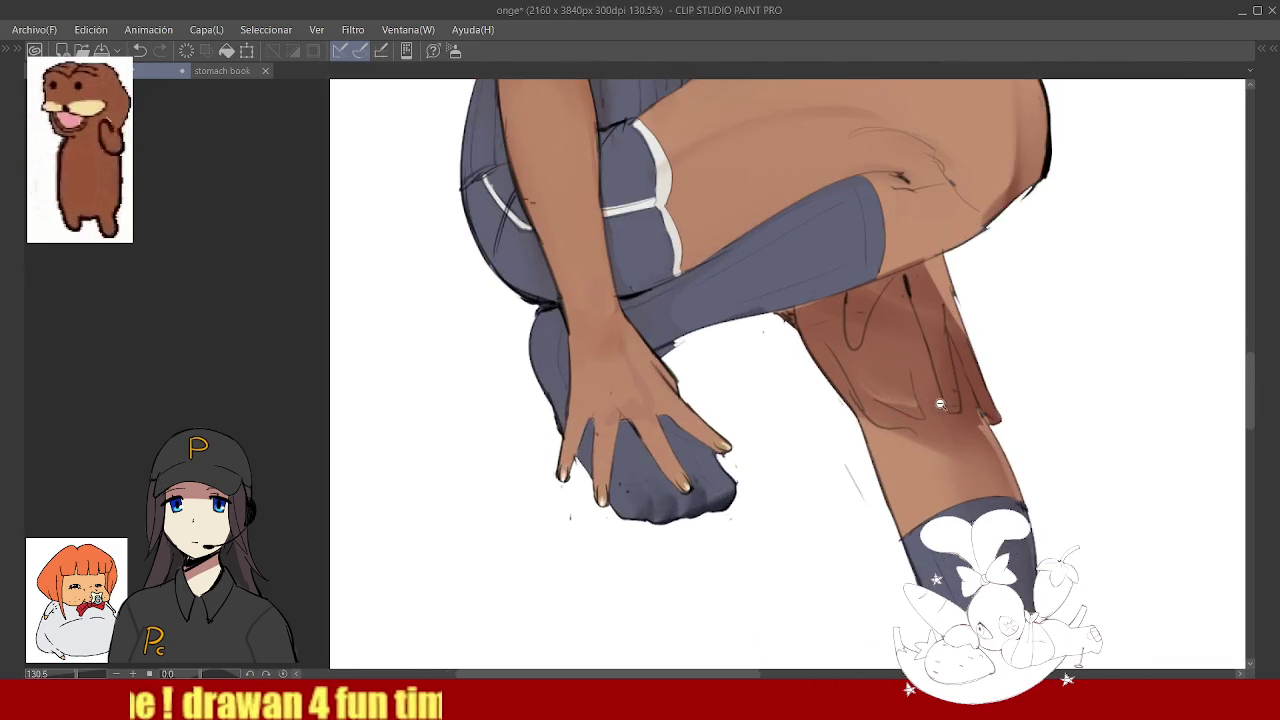
pyautogui.scroll(-2, 940, 404)
pyautogui.scroll(2, 840, 392)
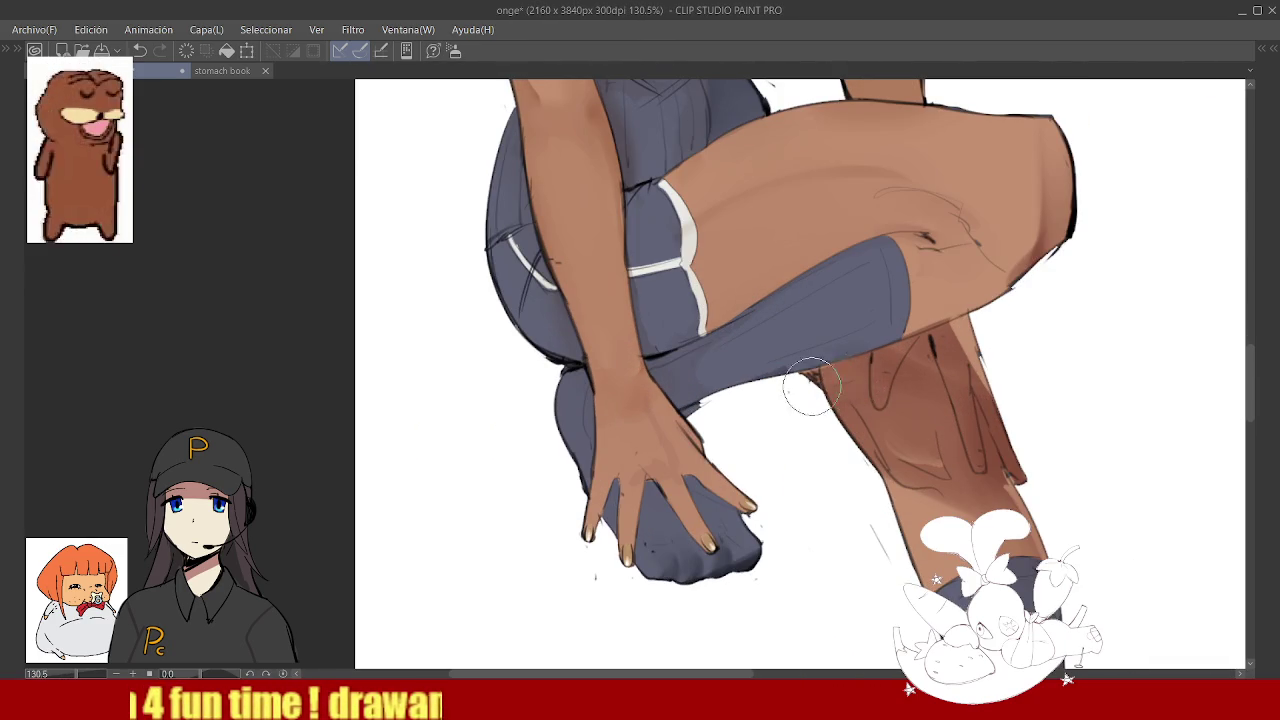
pyautogui.scroll(-4, 830, 370)
pyautogui.scroll(2, 842, 323)
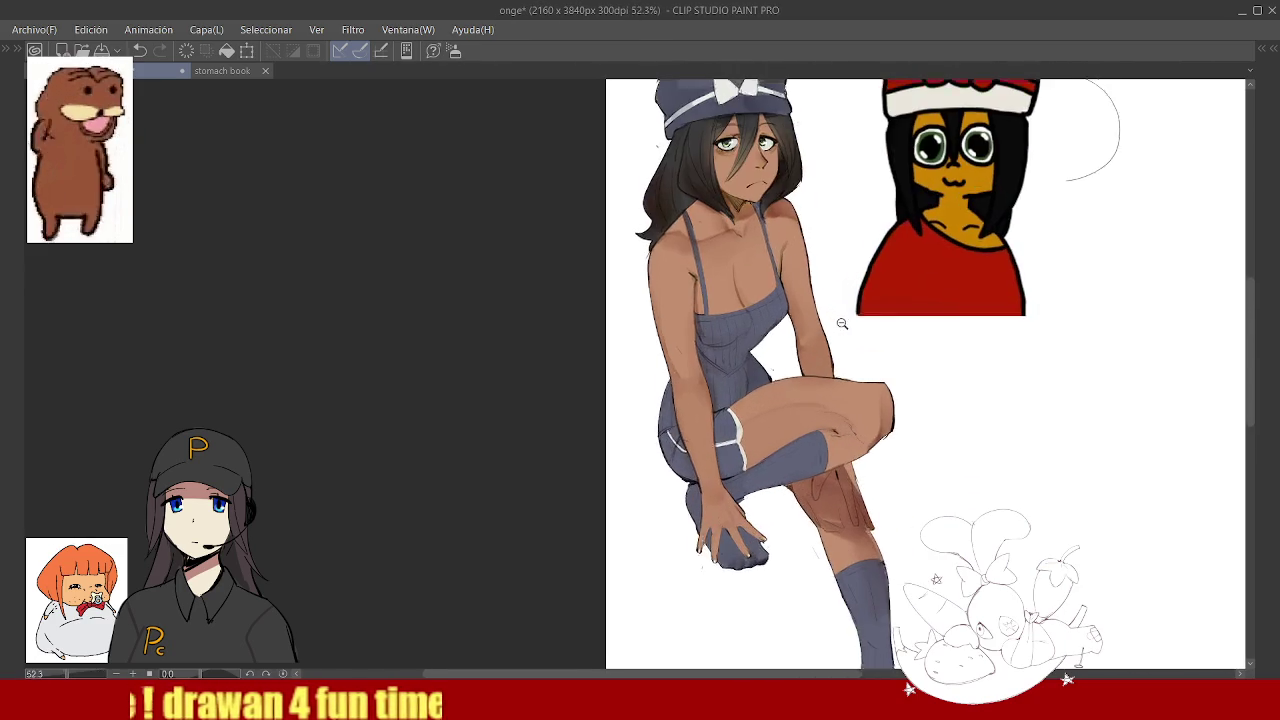
pyautogui.scroll(-1, 842, 323)
pyautogui.scroll(1, 837, 309)
pyautogui.scroll(2, 837, 351)
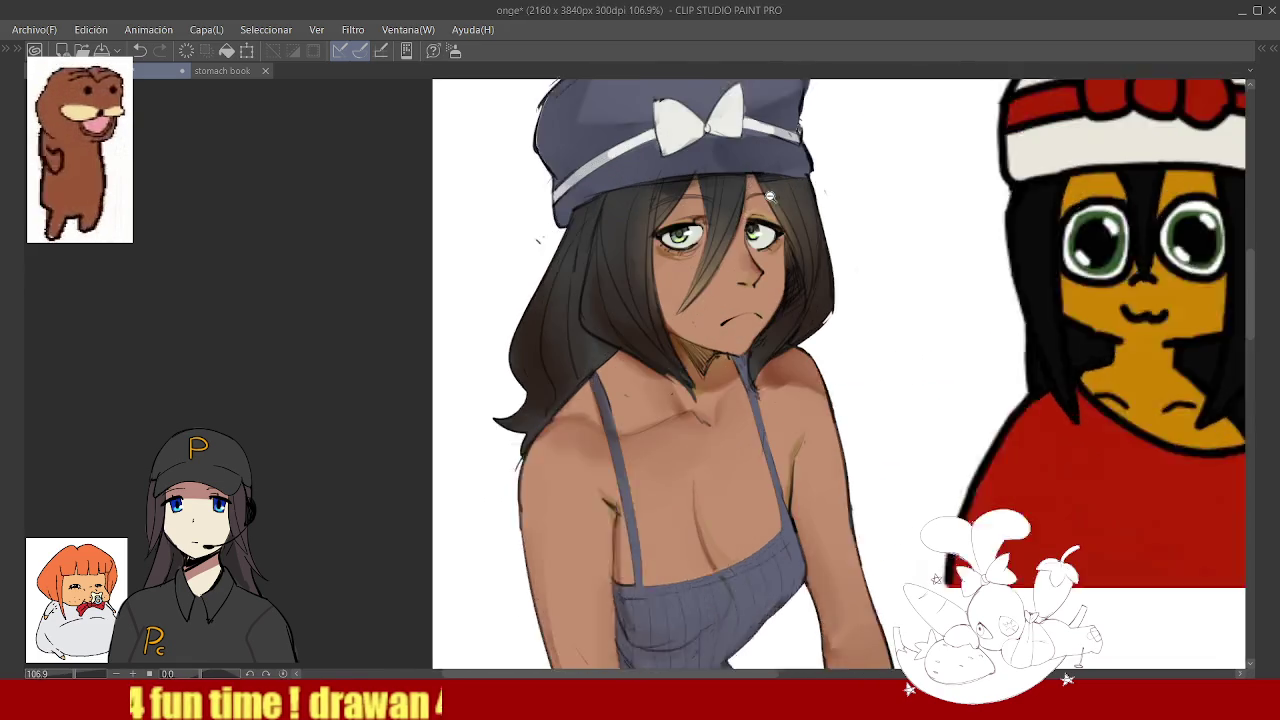
pyautogui.scroll(1, 770, 196)
pyautogui.scroll(-2, 780, 240)
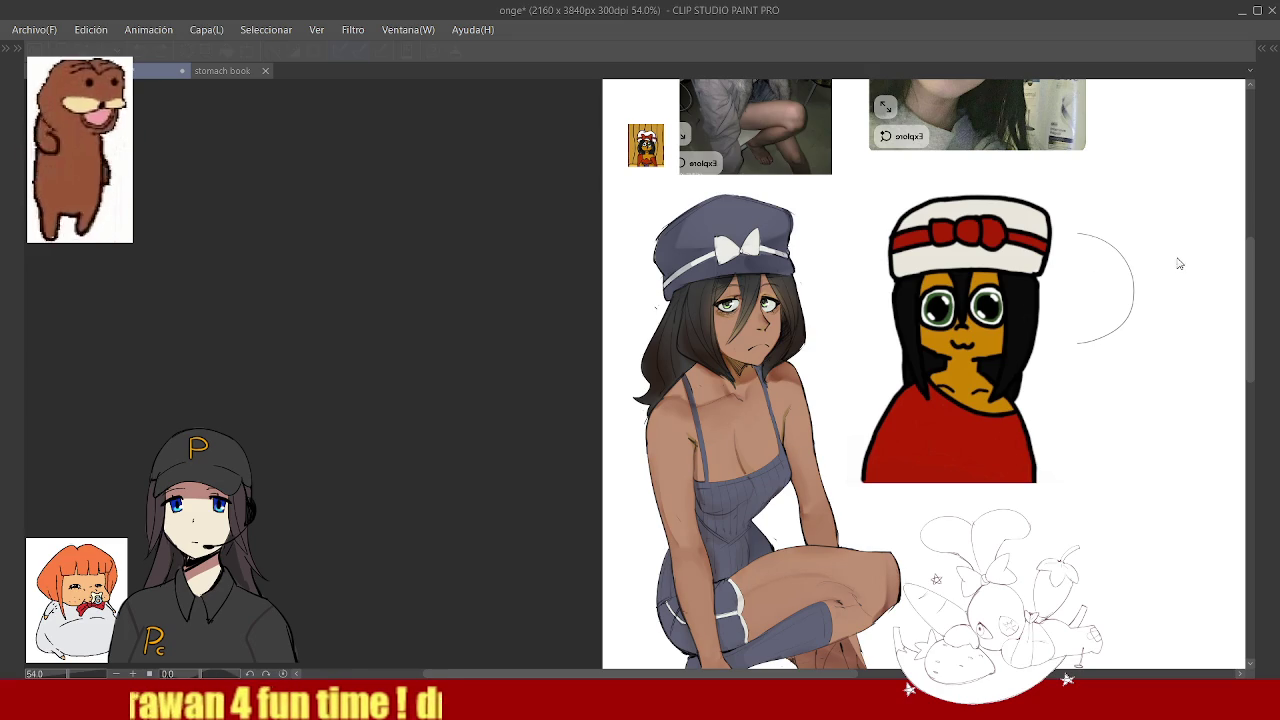
# Undo the pink blush strokes under the eye and on the nose, then hide the palettes
pyautogui.scroll(-1, 1220, 240)
pyautogui.scroll(2, 780, 330)
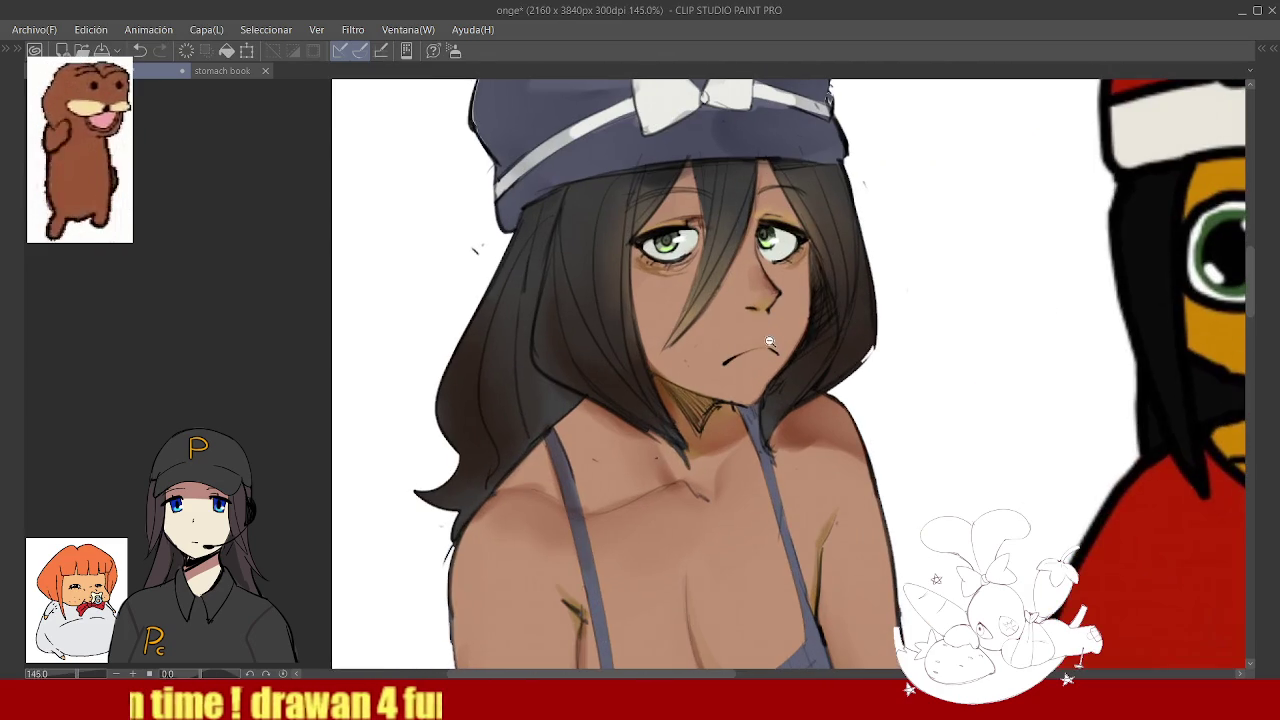
pyautogui.scroll(-2, 780, 330)
pyautogui.scroll(-1, 818, 328)
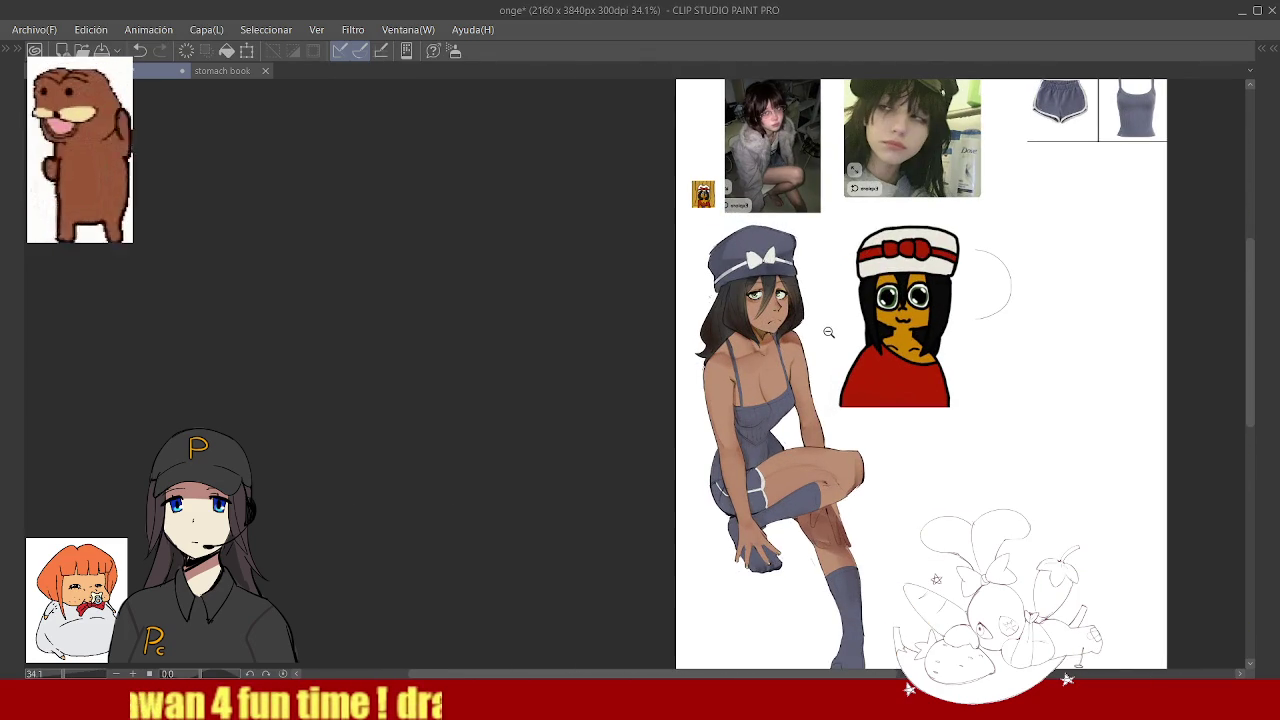
pyautogui.scroll(2, 808, 336)
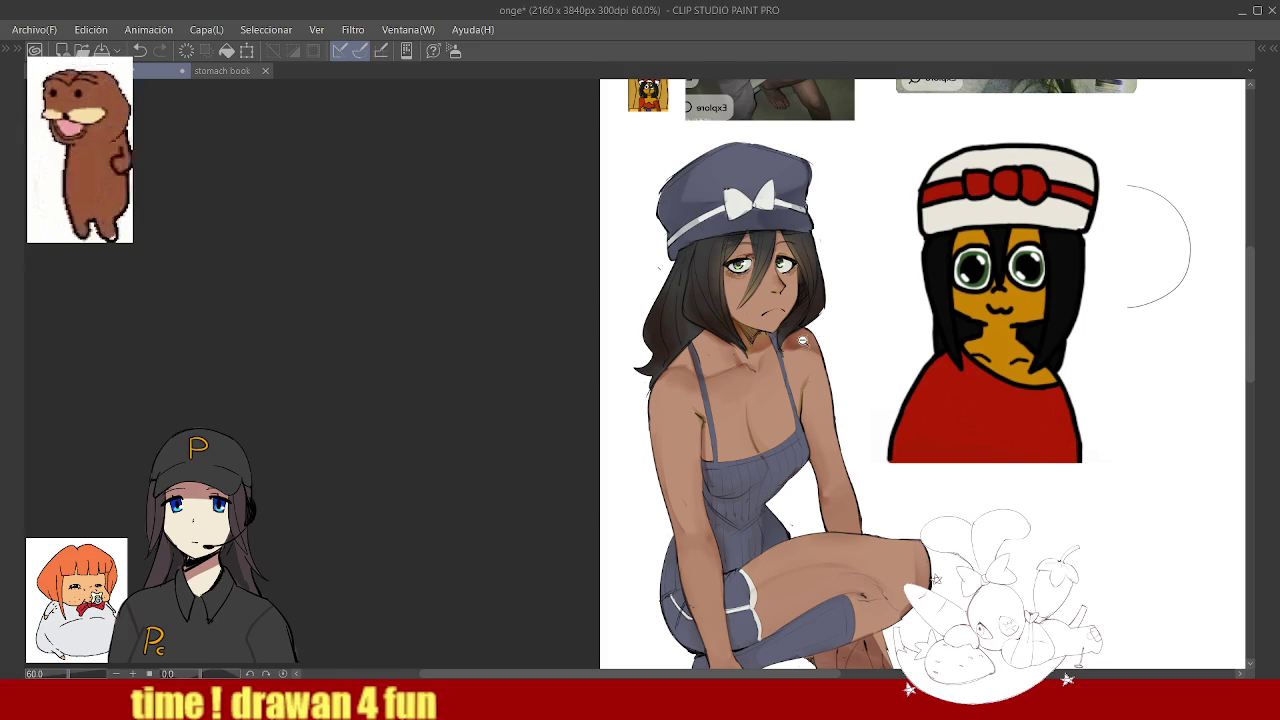
pyautogui.scroll(2, 788, 284)
pyautogui.scroll(2, 788, 284)
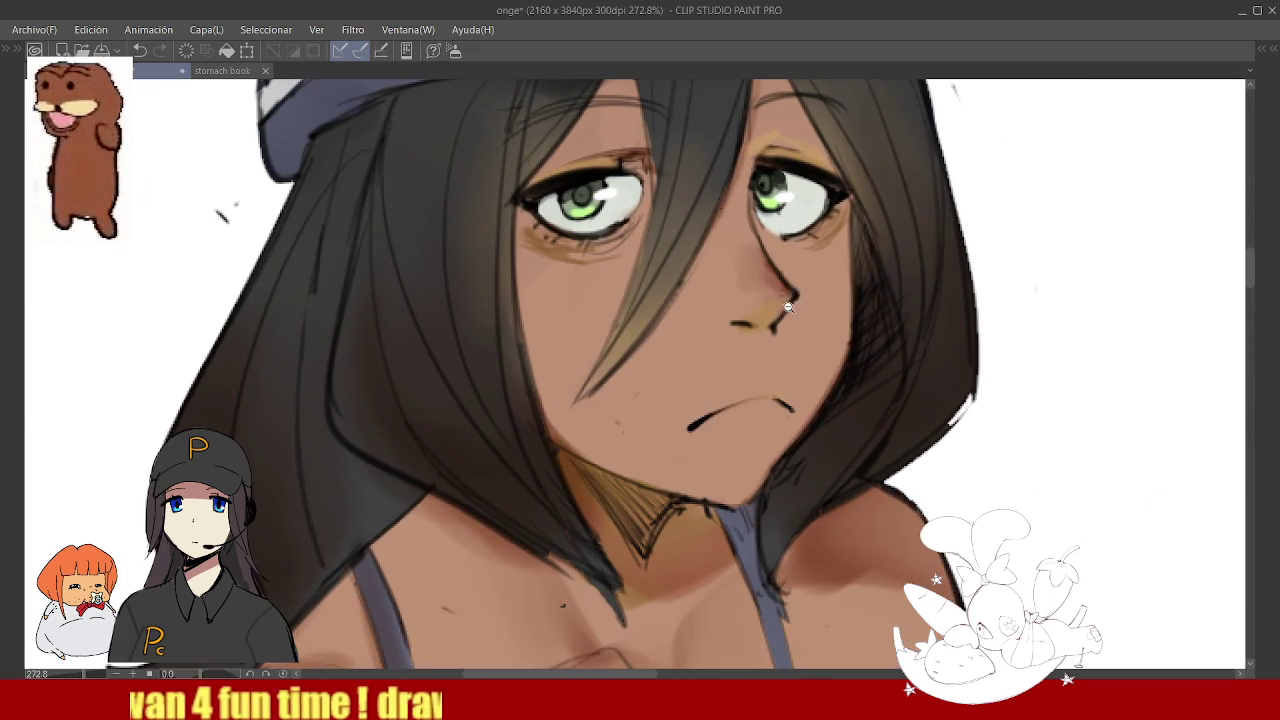
pyautogui.press('Tab')
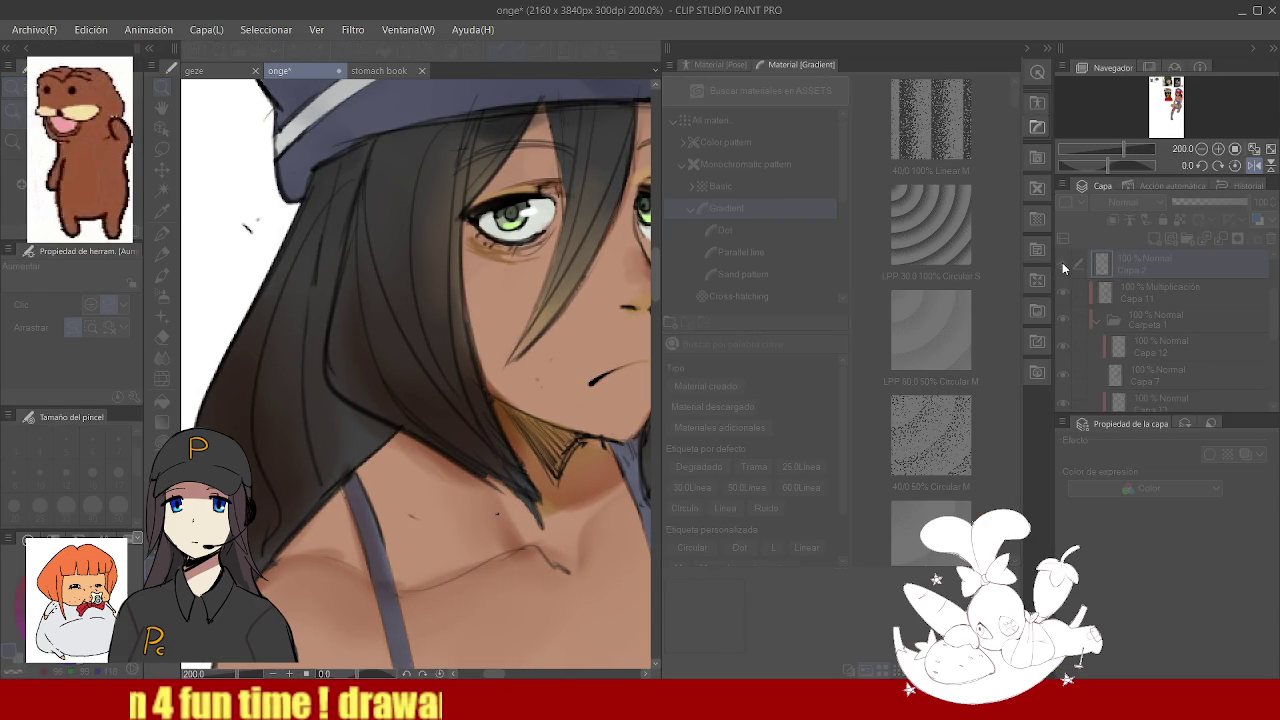
pyautogui.hotkey('ctrl', 'z')
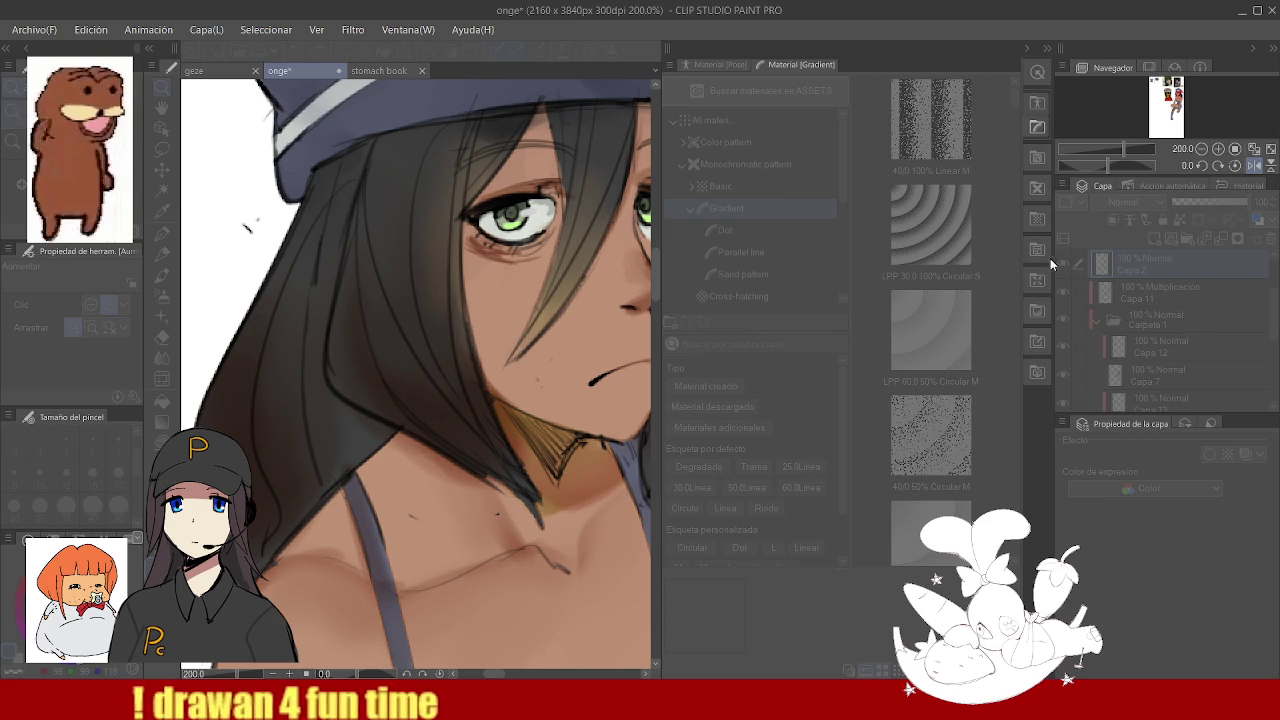
pyautogui.press('Tab')
pyautogui.scroll(-5, 912, 322)
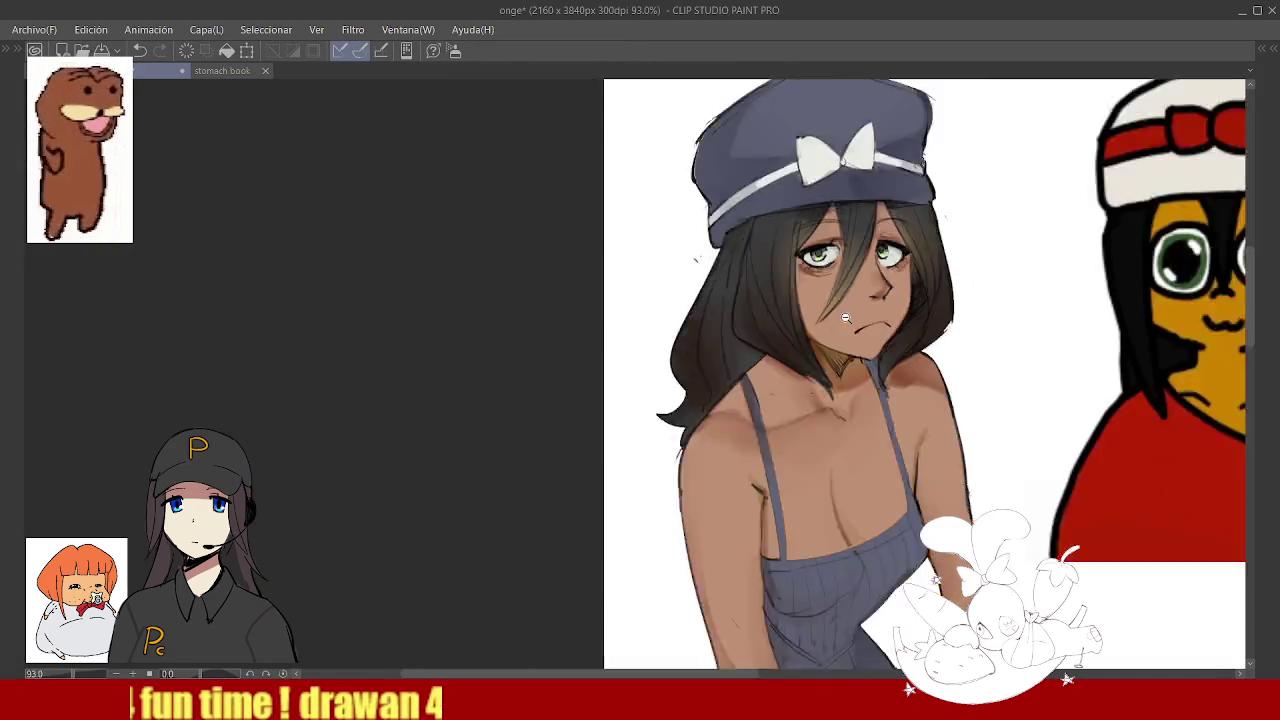
pyautogui.scroll(2, 900, 330)
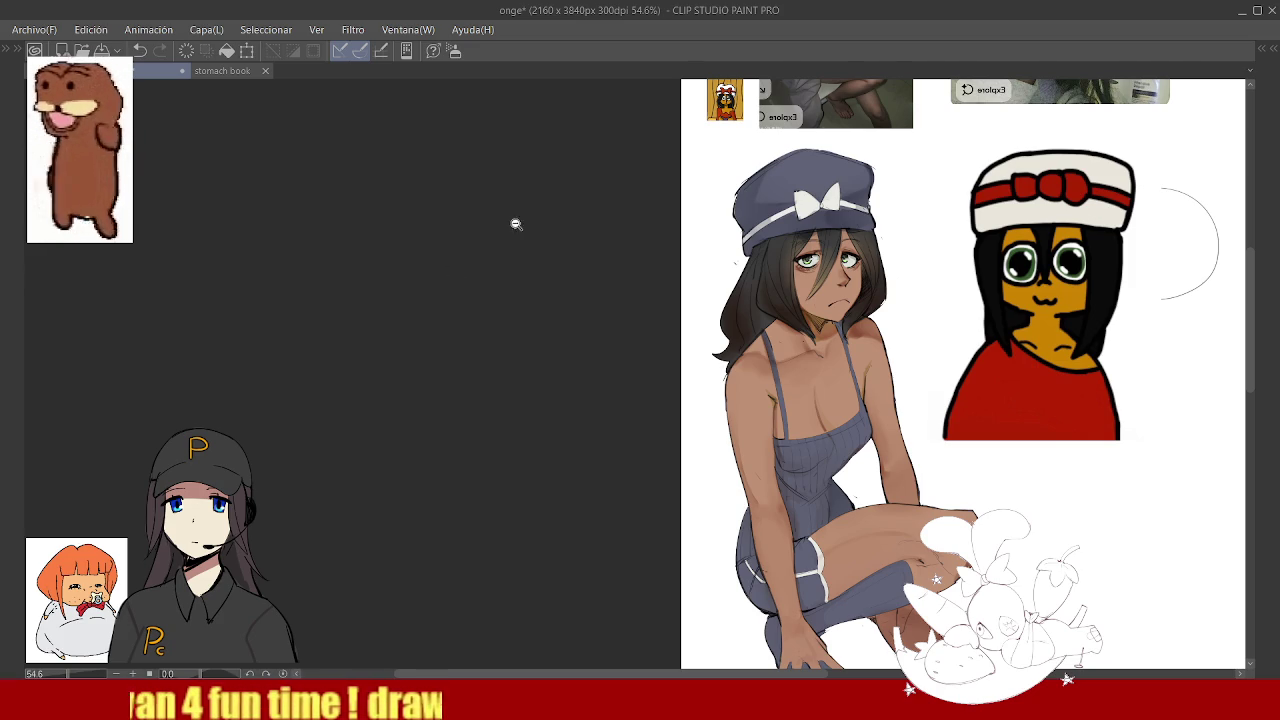
# Redraw the left outline of the hat, undoing the strokes that don't fit
pyautogui.scroll(-2, 674, 320)
pyautogui.scroll(3, 674, 320)
pyautogui.scroll(3, 692, 208)
pyautogui.scroll(2, 692, 208)
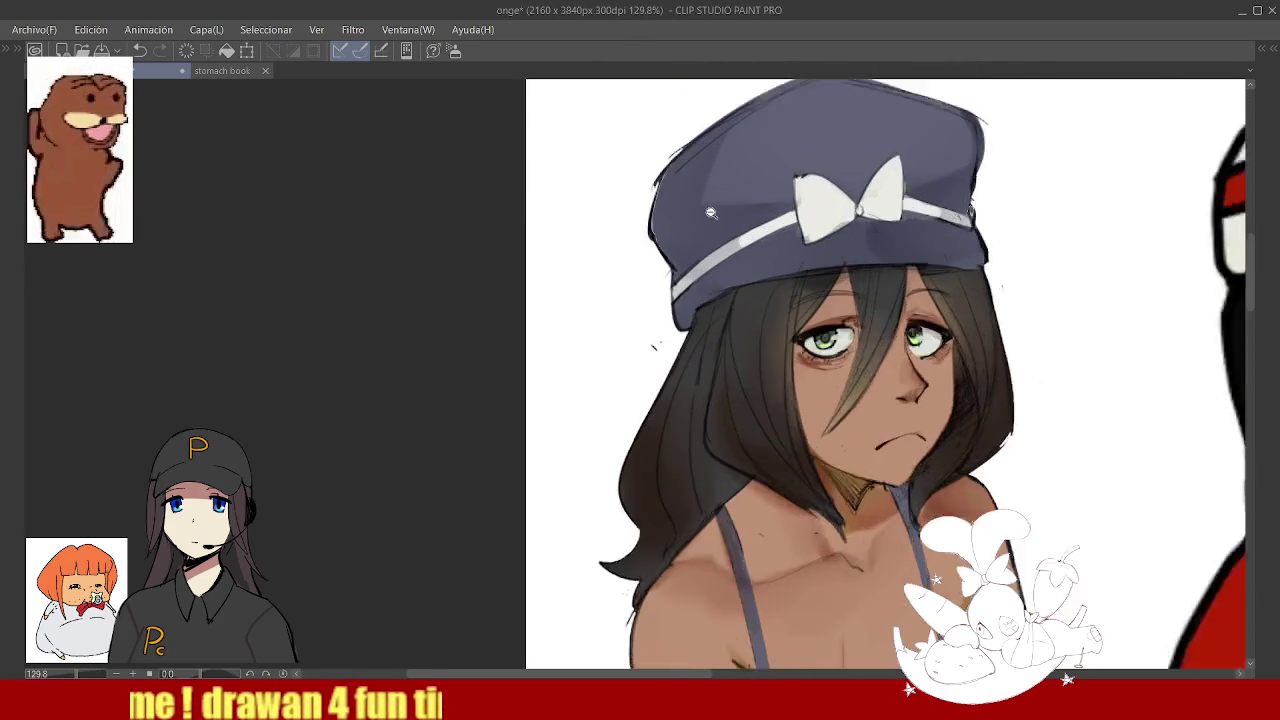
pyautogui.press('Tab')
pyautogui.press('Tab')
pyautogui.press('Tab')
pyautogui.press('Tab')
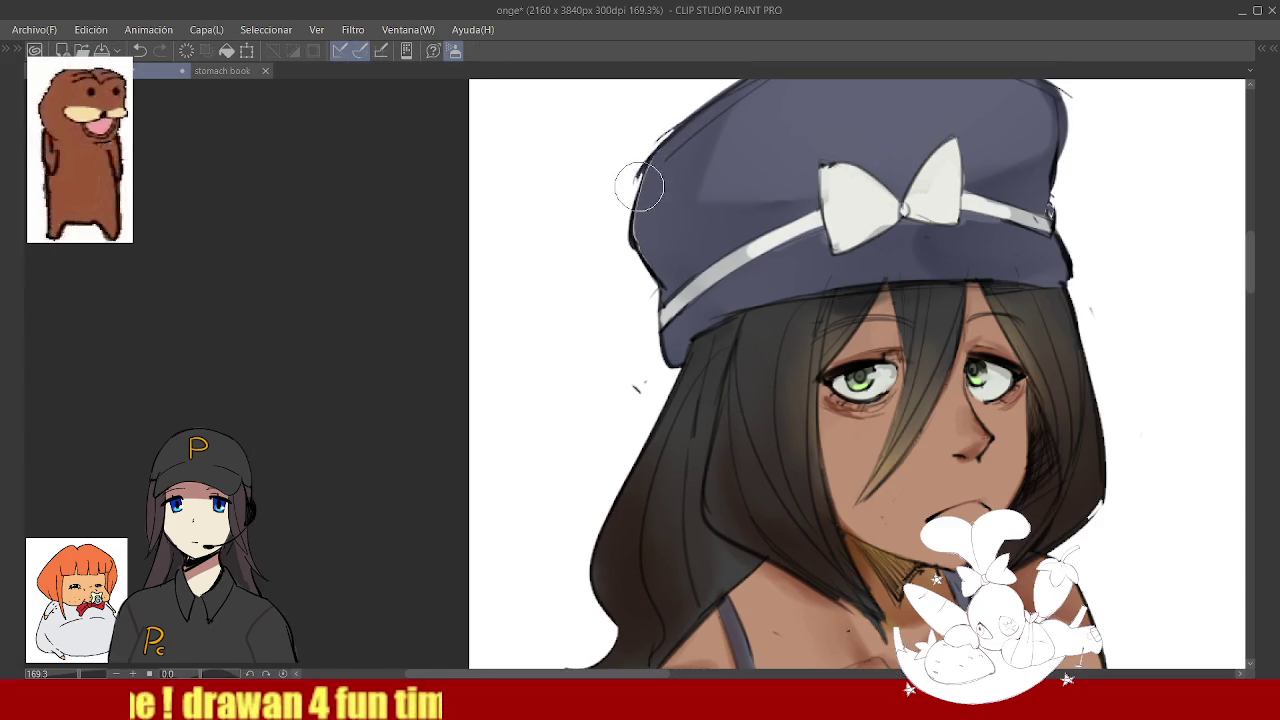
pyautogui.hotkey('ctrl', 'z')
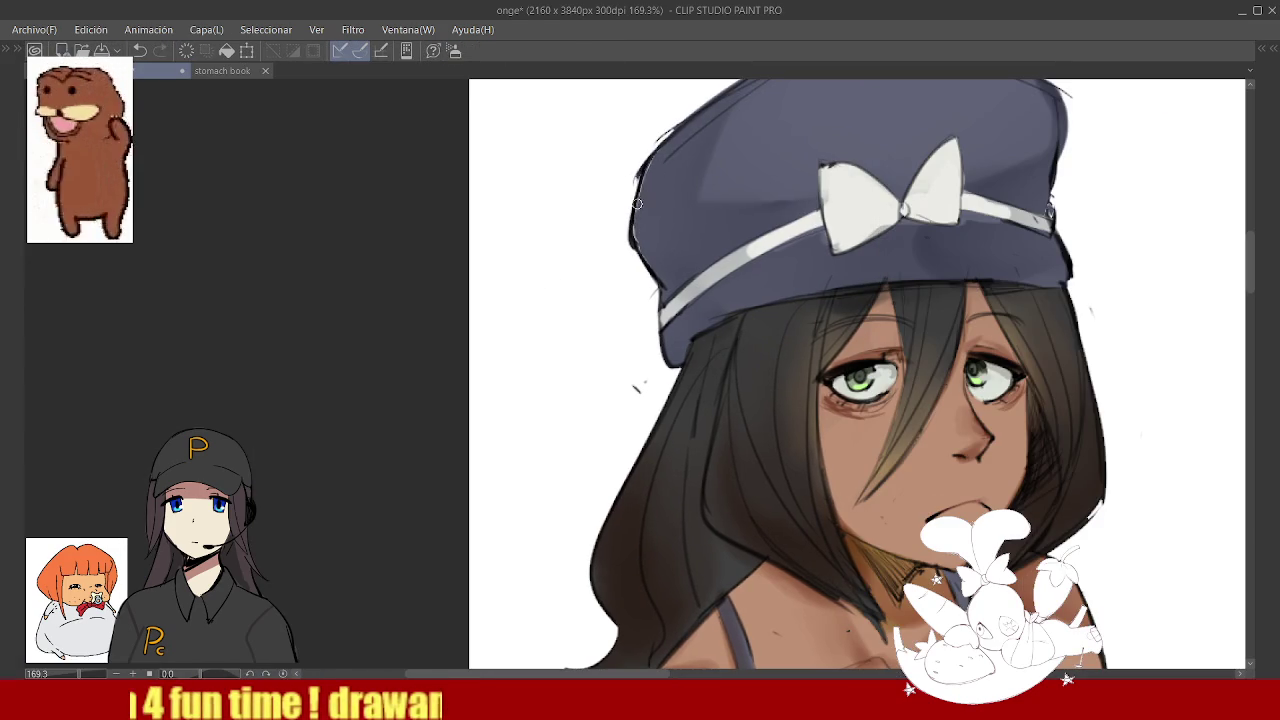
pyautogui.moveTo(632, 181)
pyautogui.mouseDown()
pyautogui.moveTo(640, 255)
pyautogui.moveTo(664, 300)
pyautogui.moveTo(662, 355)
pyautogui.mouseUp()
pyautogui.hotkey('ctrl', 'z')
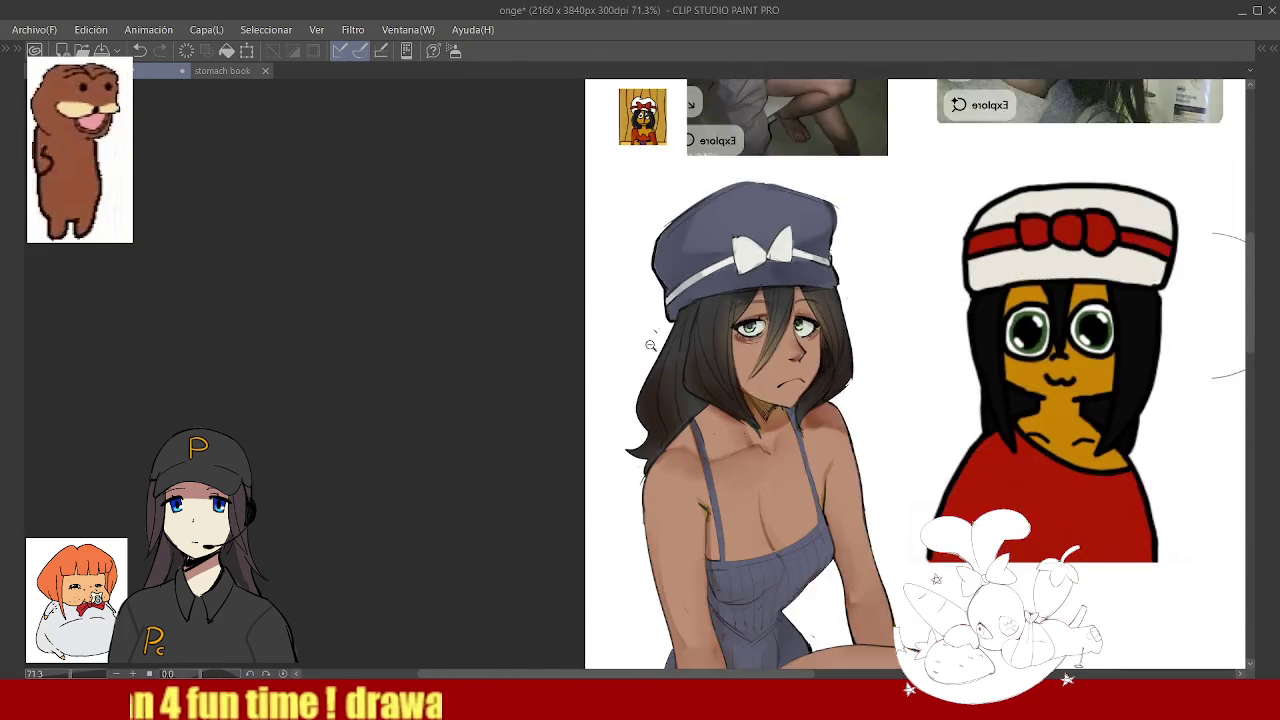
# Draw a dark hair edge running down from the hat
pyautogui.scroll(-4, 662, 355)
pyautogui.scroll(5, 711, 167)
pyautogui.moveTo(711, 167); pyautogui.dragTo(624, 340)
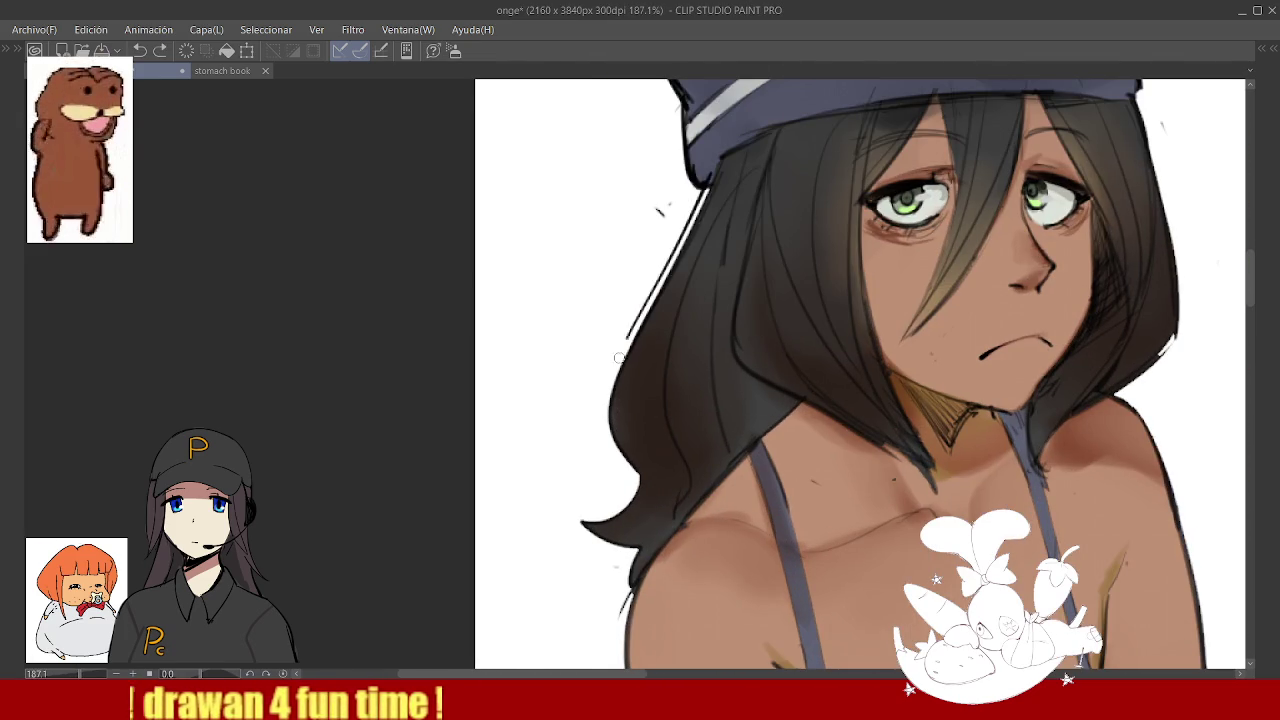
pyautogui.hotkey('ctrl', 'z')
pyautogui.moveTo(710, 175); pyautogui.dragTo(663, 273)
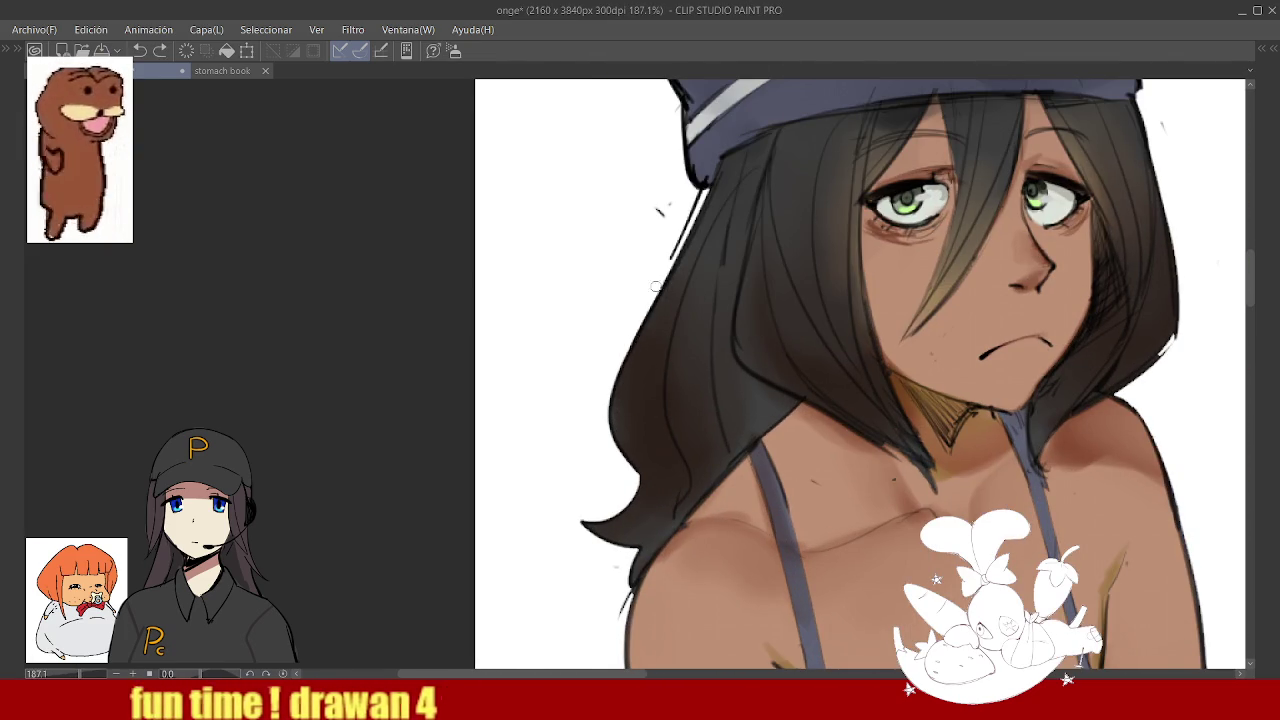
pyautogui.scroll(-5, 572, 307)
pyautogui.scroll(4, 754, 262)
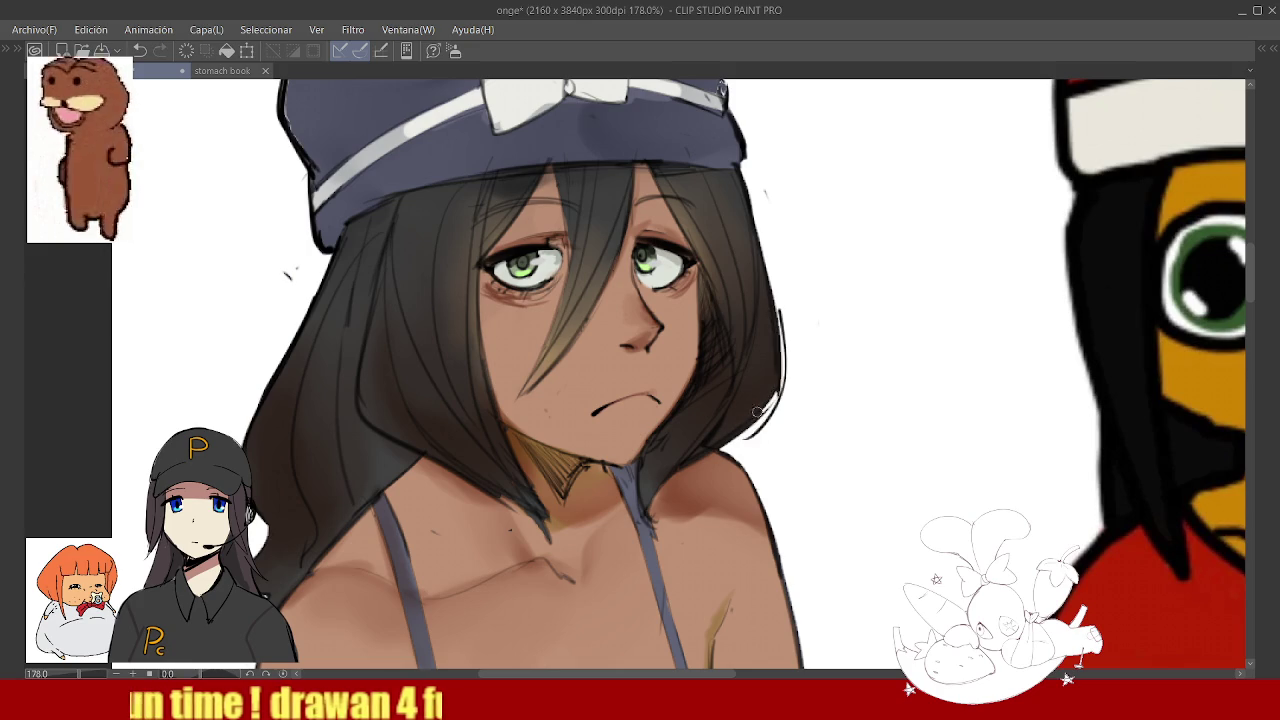
# Darken the right hair edge and the hair beside the dress strap, discarding the strap outline
pyautogui.moveTo(776, 394); pyautogui.dragTo(748, 432)
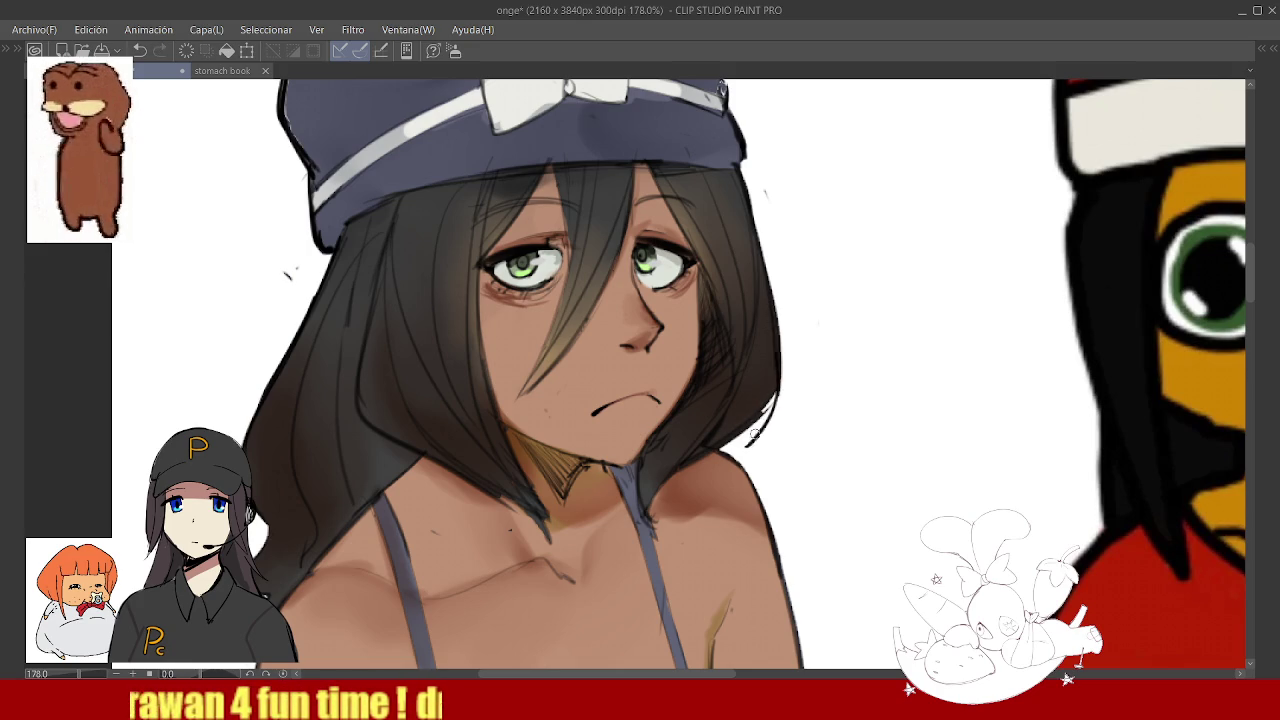
pyautogui.moveTo(776, 384); pyautogui.dragTo(746, 427)
pyautogui.scroll(-4, 746, 427)
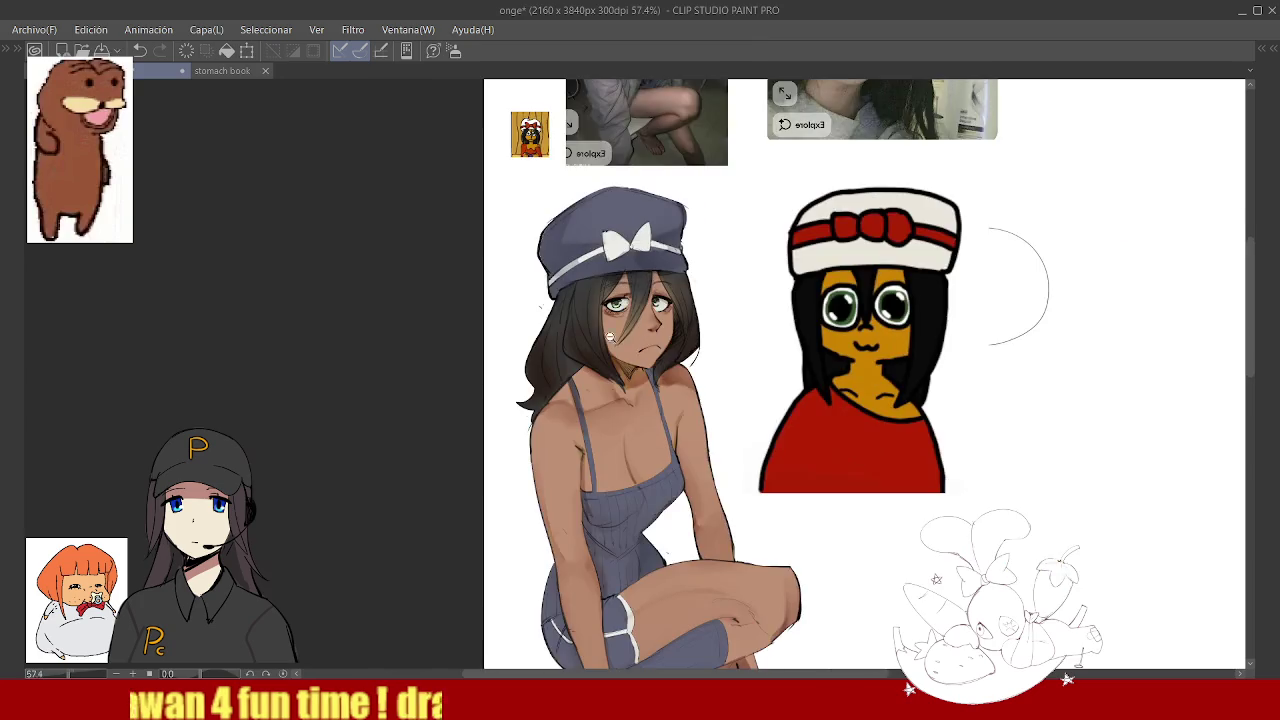
pyautogui.scroll(4, 632, 341)
pyautogui.scroll(2, 632, 341)
pyautogui.moveTo(632, 341); pyautogui.dragTo(659, 408)
pyautogui.moveTo(592, 342); pyautogui.dragTo(640, 448)
pyautogui.moveTo(592, 345); pyautogui.dragTo(632, 415)
pyautogui.hotkey('ctrl', 'z')
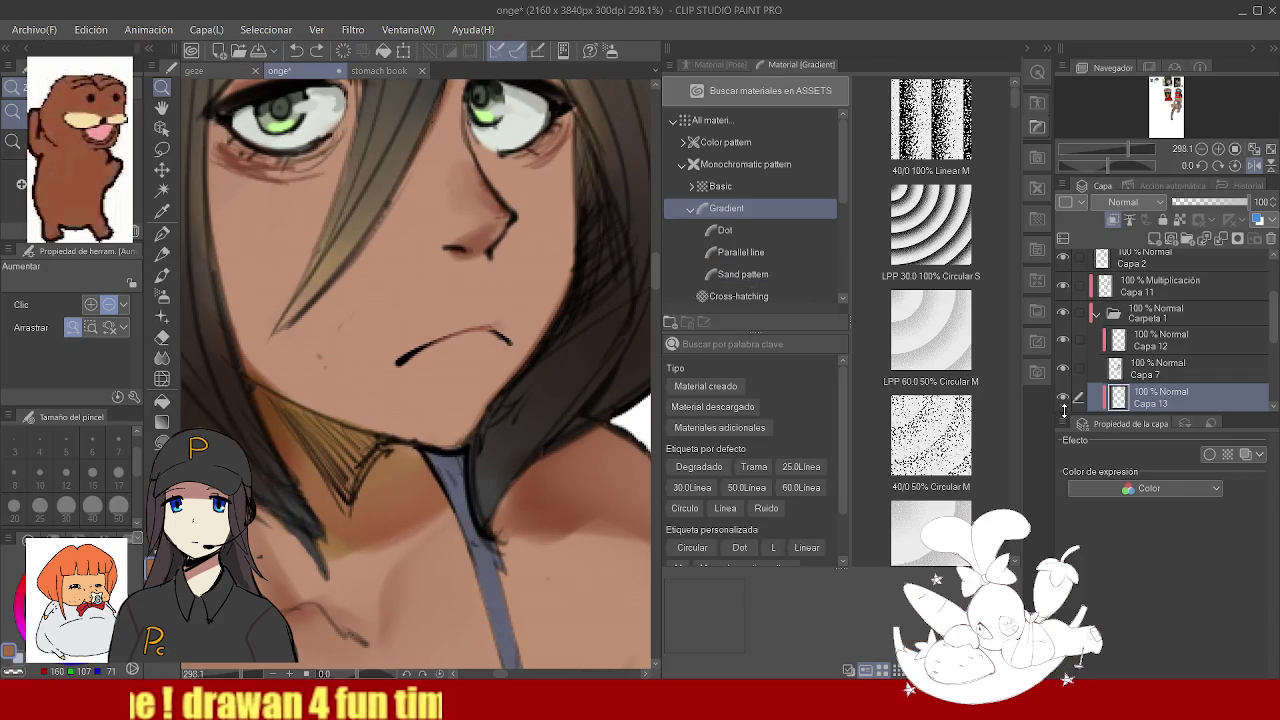
# Compare colours on the face strand and keep the dark grey-brown tone
pyautogui.press('Tab')
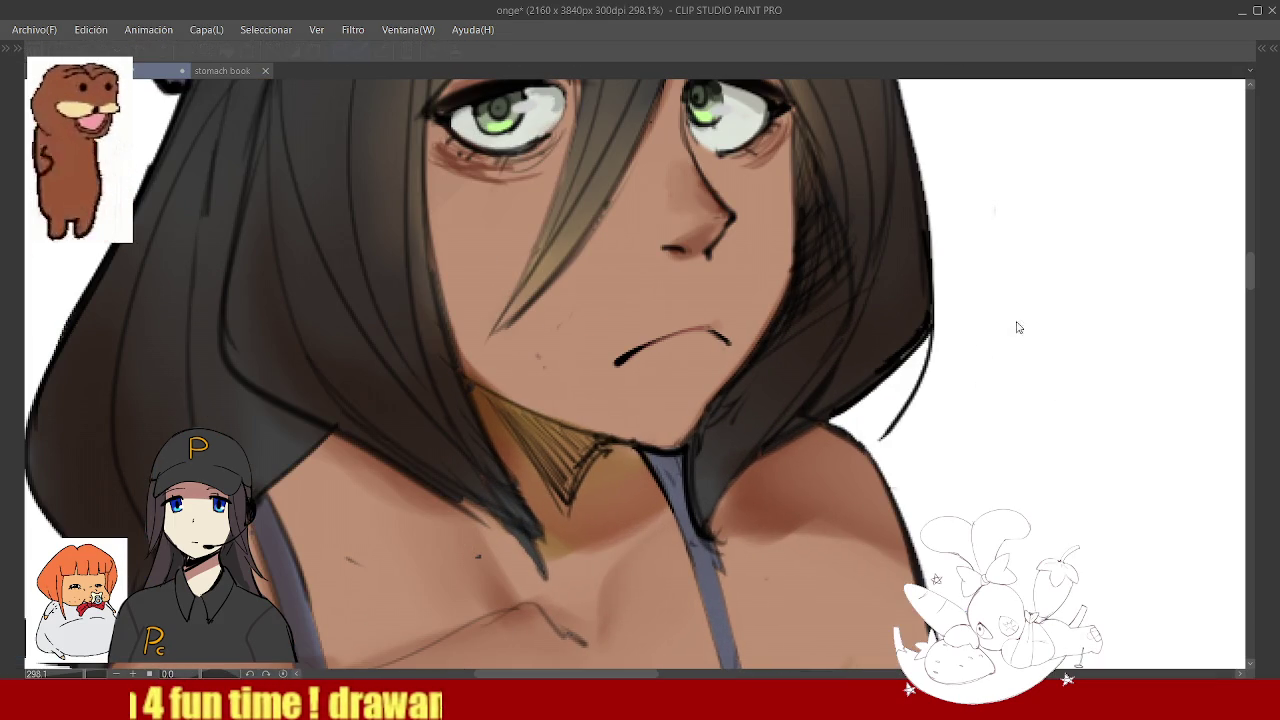
pyautogui.hotkey('ctrl', 'z')
pyautogui.hotkey('ctrl', 'y')
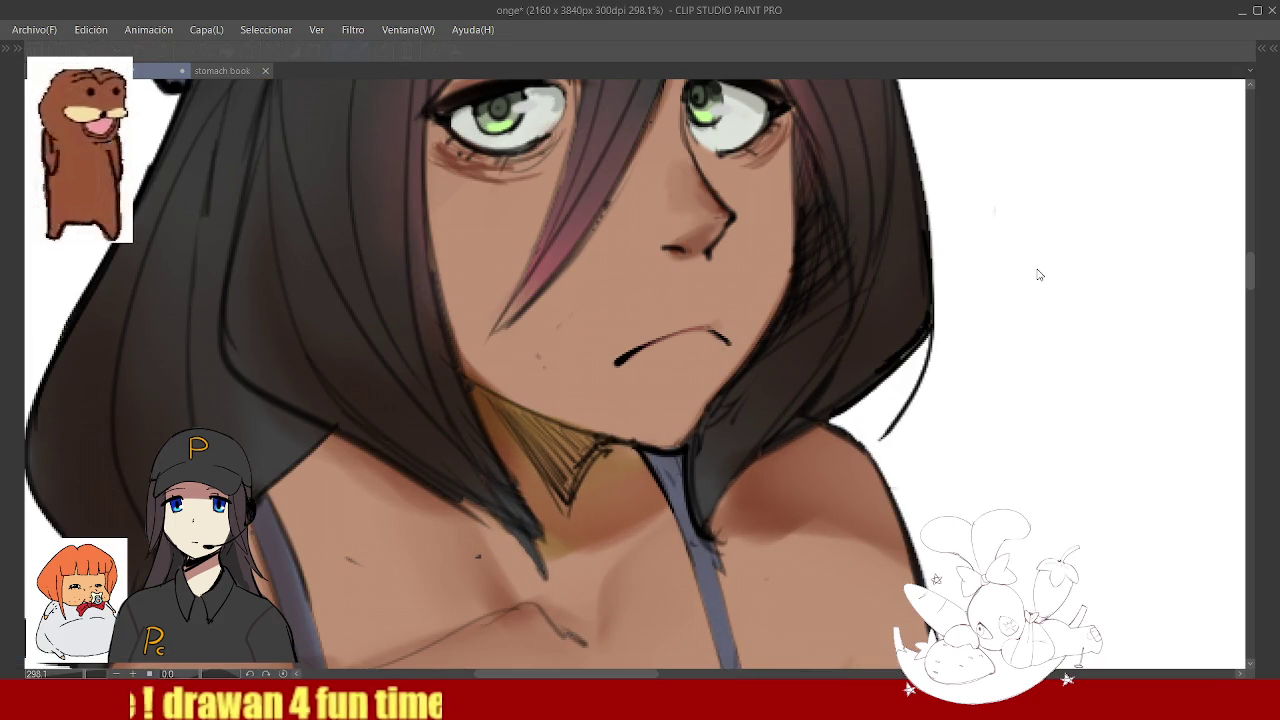
pyautogui.hotkey('ctrl', 'y')
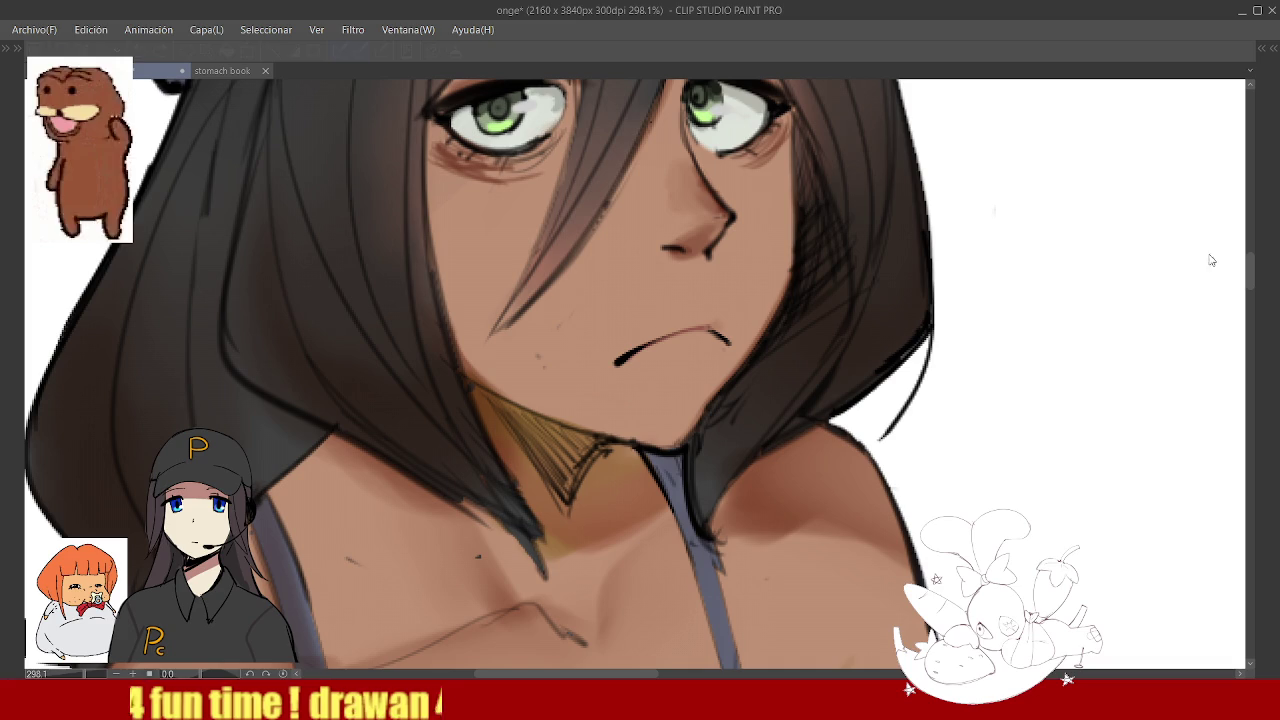
pyautogui.scroll(-5, 814, 271)
pyautogui.scroll(-1, 805, 265)
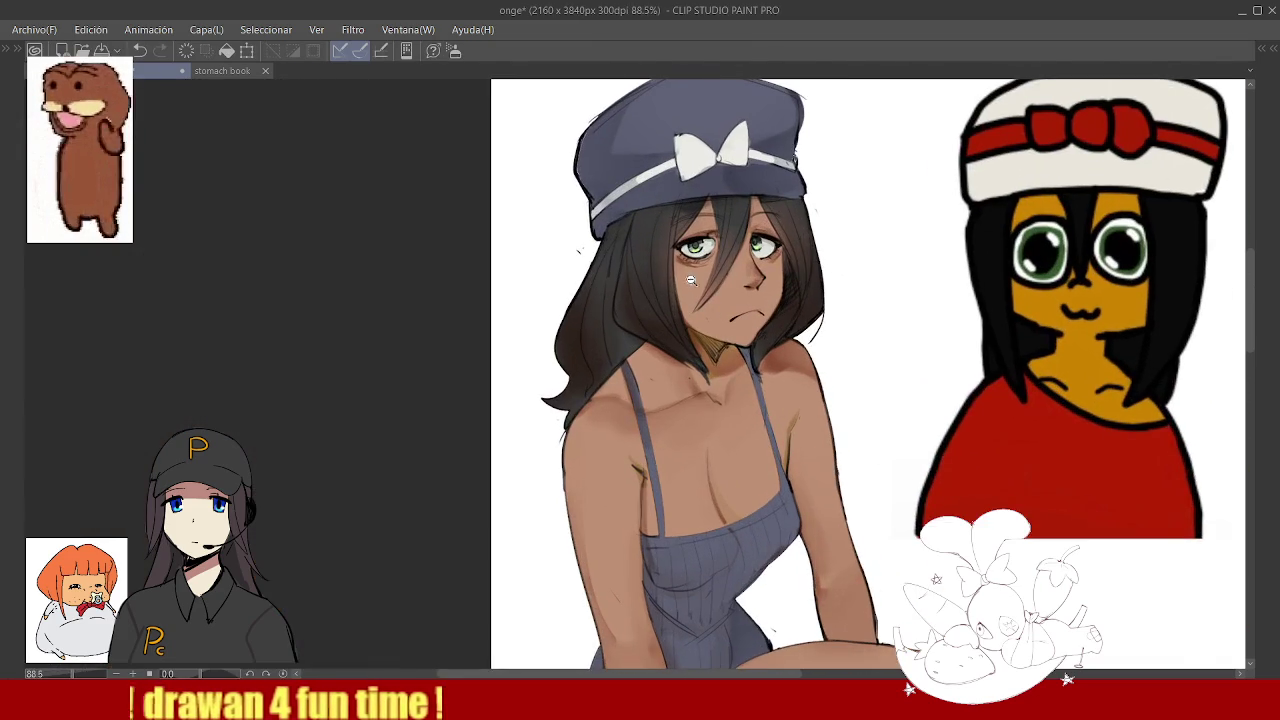
pyautogui.scroll(-2, 690, 280)
pyautogui.scroll(1, 700, 305)
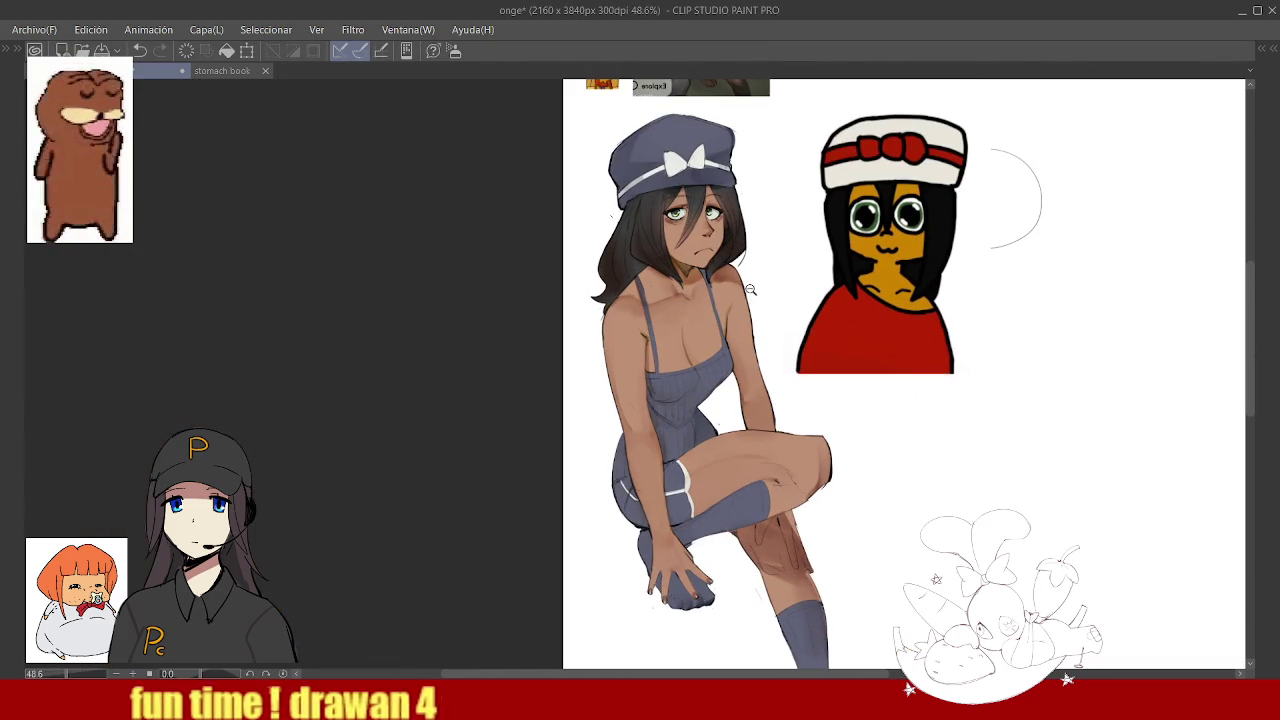
pyautogui.scroll(1, 750, 295)
pyautogui.scroll(2, 688, 332)
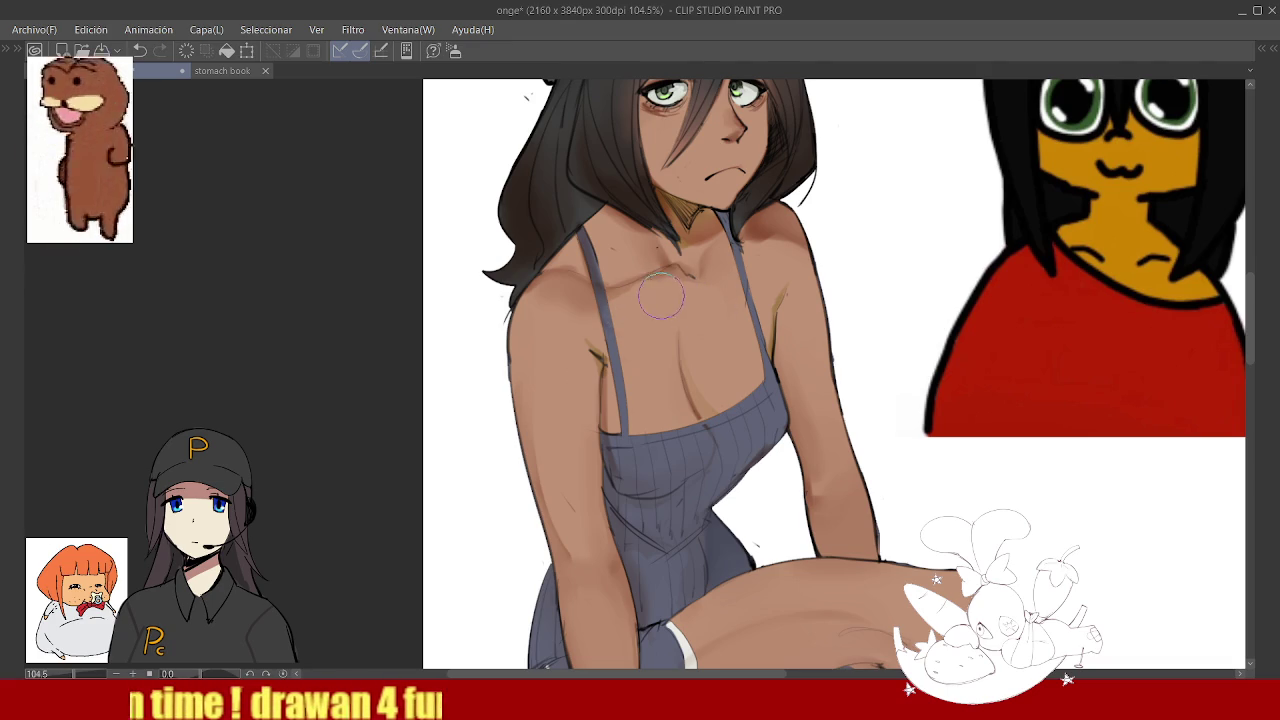
pyautogui.hotkey('ctrl', 'z')
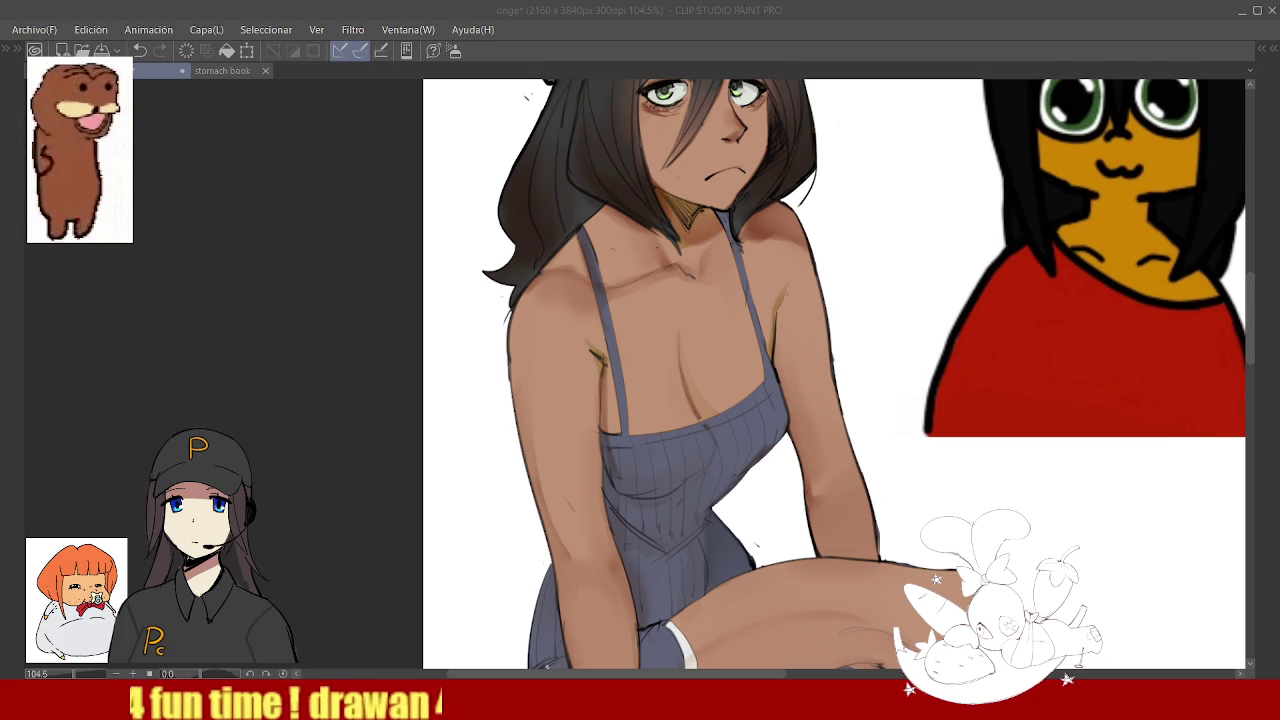
pyautogui.click(1130, 324)
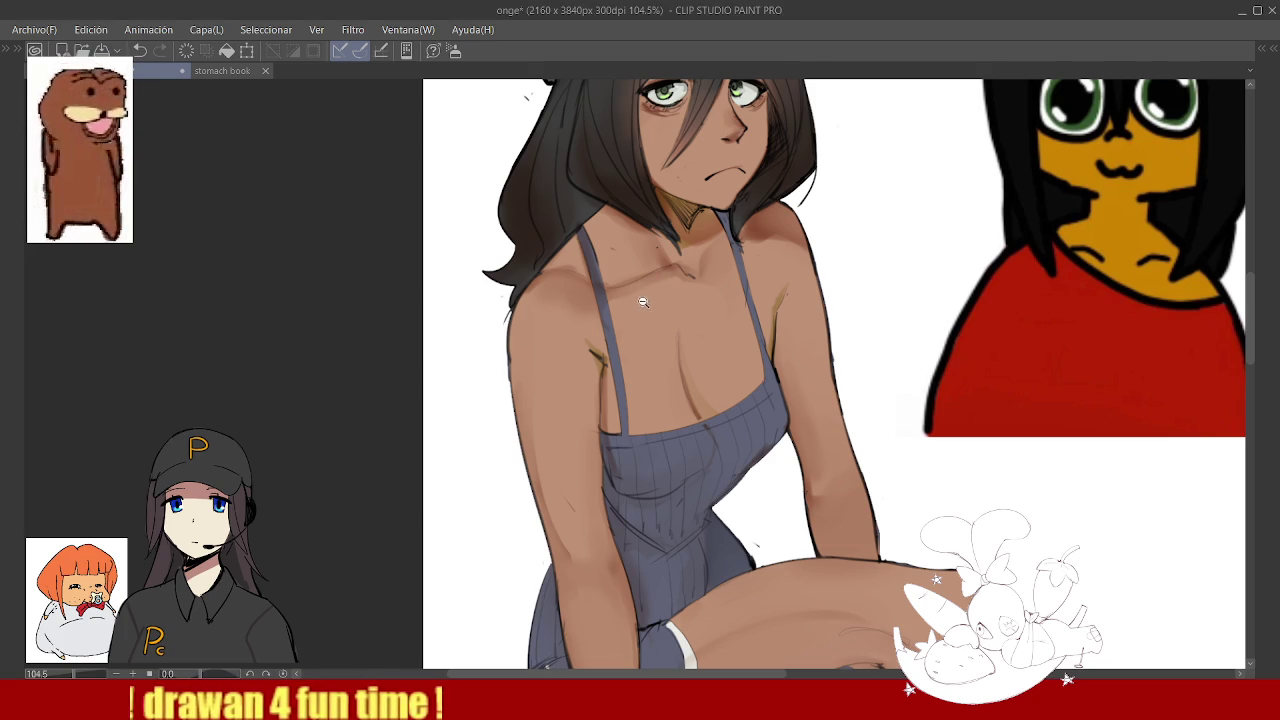
# Zoom around the canvas with panels hidden to locate the reference photos and chibi sketch
pyautogui.scroll(-3, 643, 302)
pyautogui.scroll(2, 635, 275)
pyautogui.scroll(3, 630, 255)
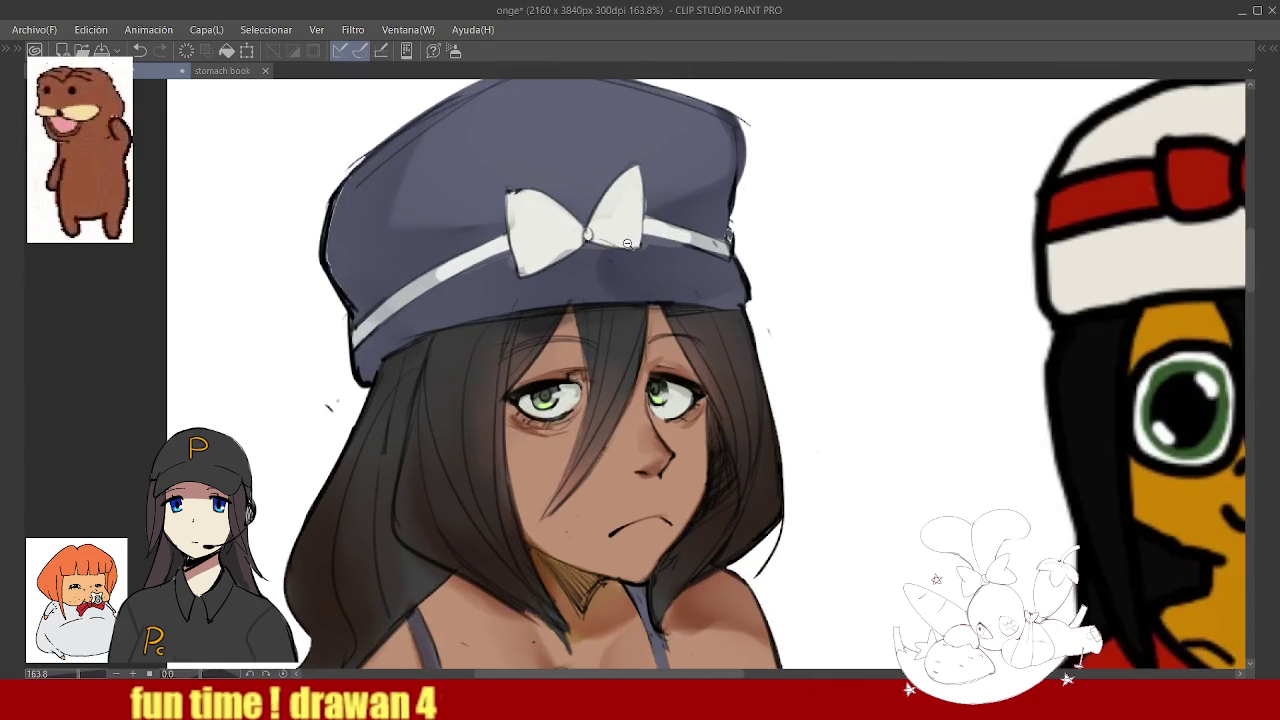
pyautogui.scroll(-3, 630, 245)
pyautogui.scroll(-2, 646, 240)
pyautogui.scroll(2, 656, 307)
pyautogui.scroll(-1, 645, 330)
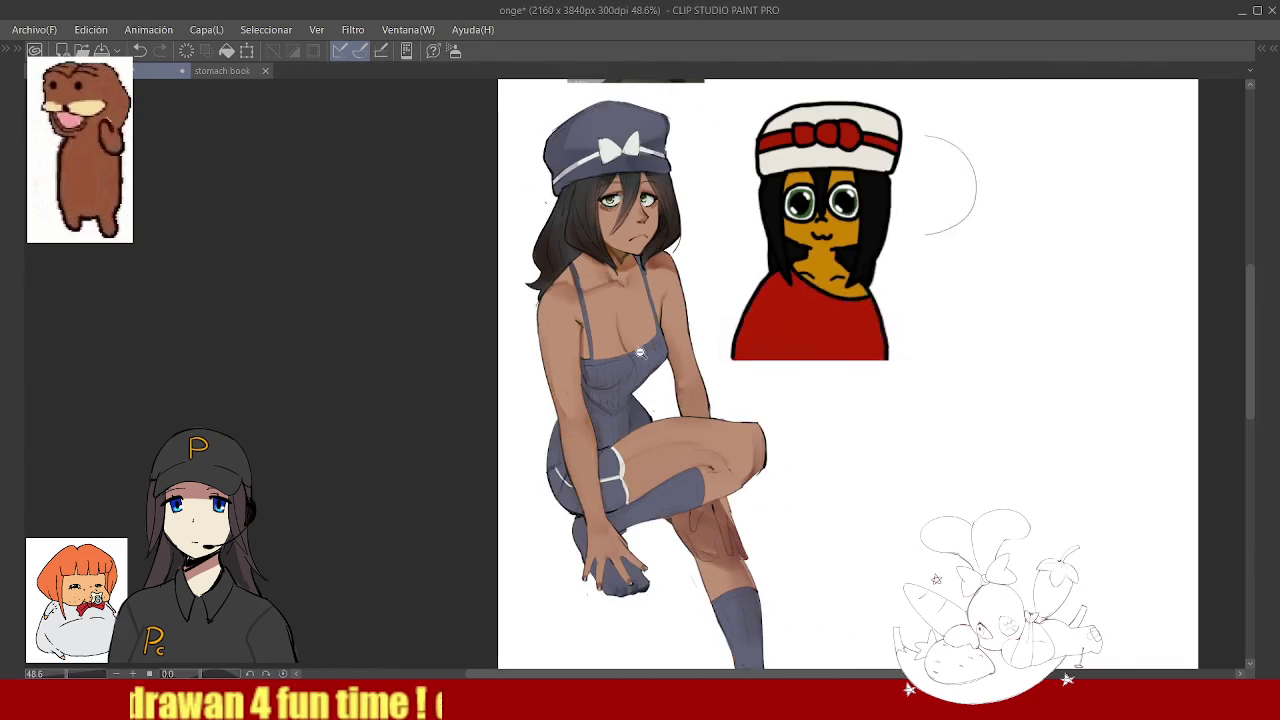
pyautogui.scroll(-1, 640, 352)
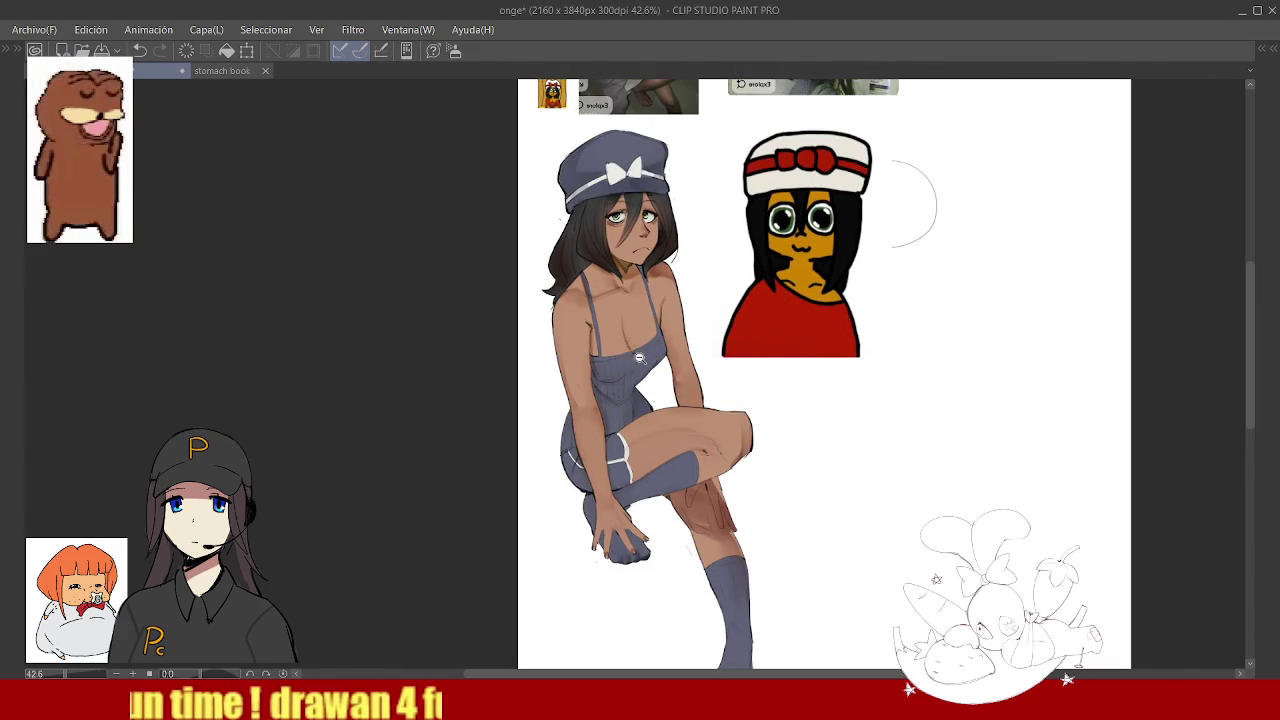
pyautogui.scroll(3, 640, 352)
pyautogui.scroll(2, 650, 345)
pyautogui.press('Tab')
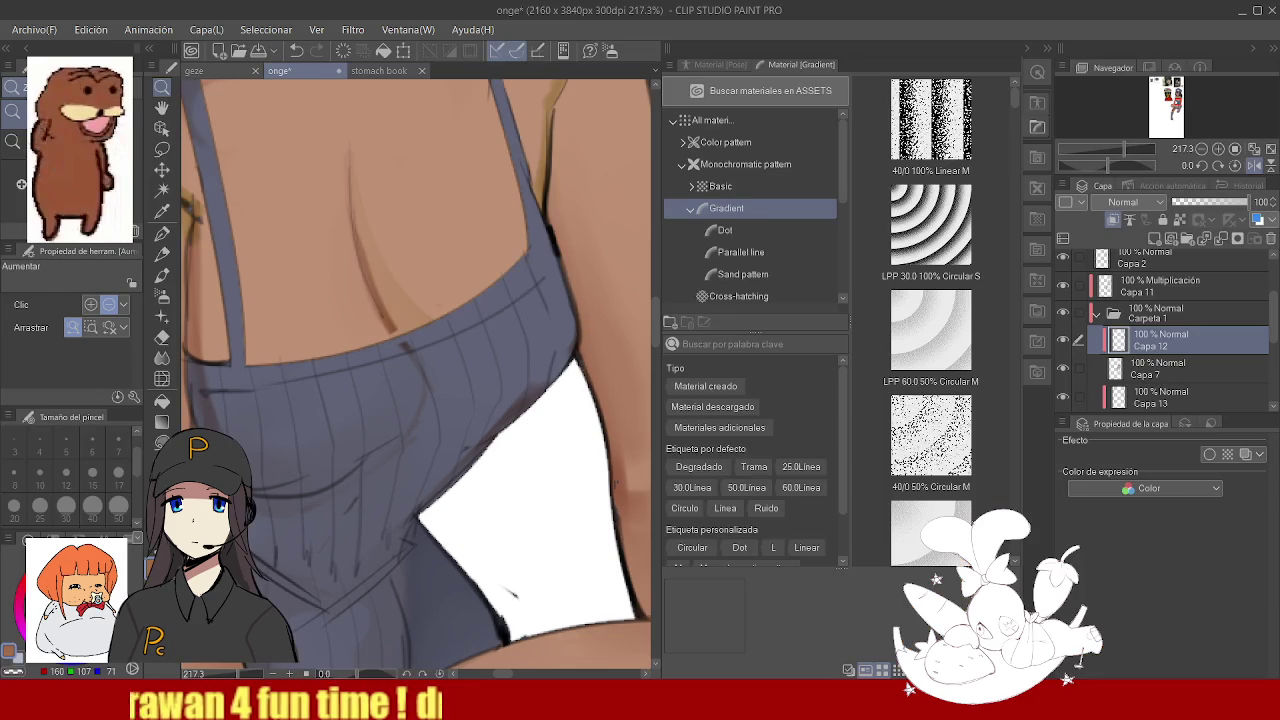
pyautogui.press('Tab')
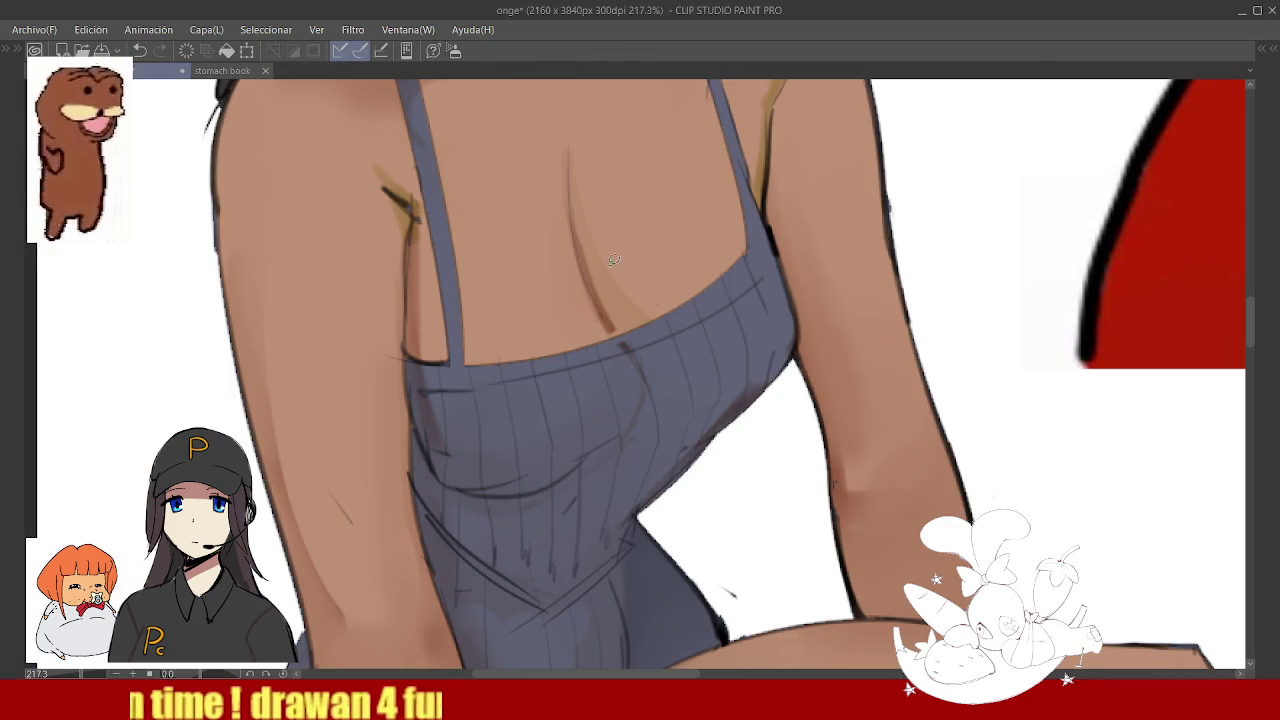
pyautogui.scroll(-2, 597, 290)
pyautogui.scroll(-3, 623, 363)
pyautogui.scroll(2, 673, 369)
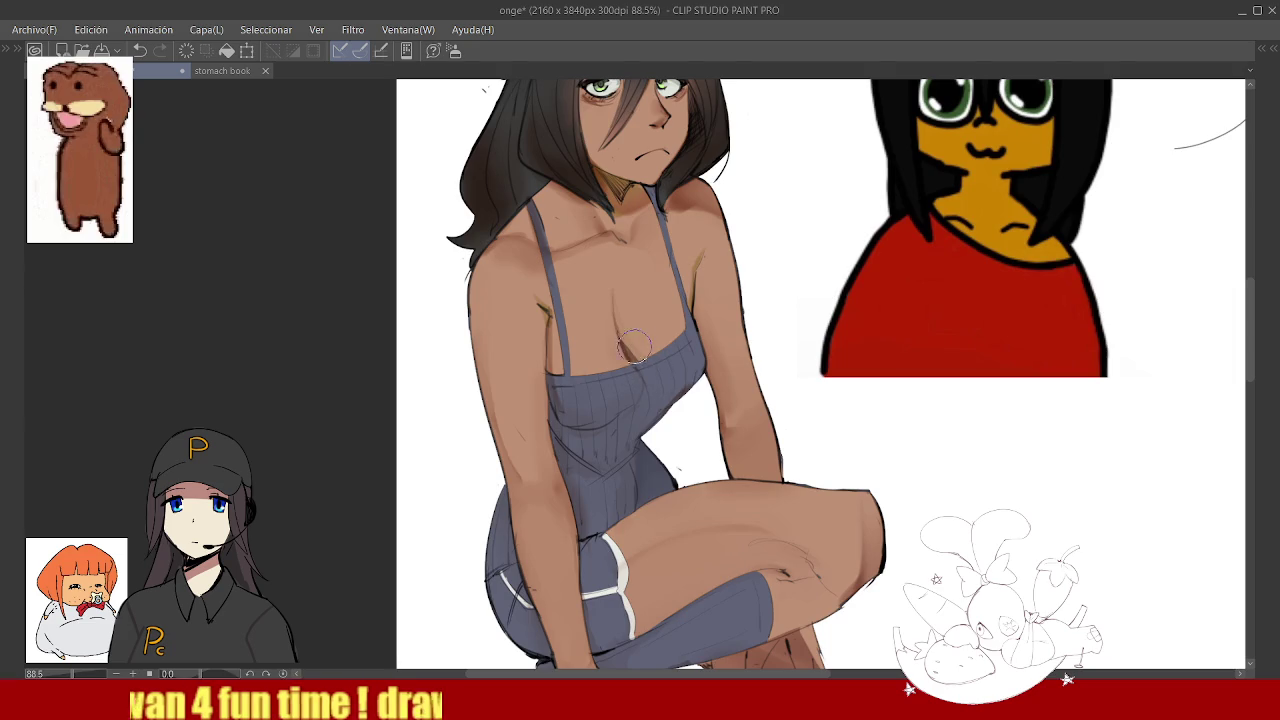
pyautogui.scroll(-2, 634, 347)
pyautogui.scroll(-1, 700, 340)
pyautogui.scroll(1, 740, 335)
pyautogui.scroll(-2, 757, 335)
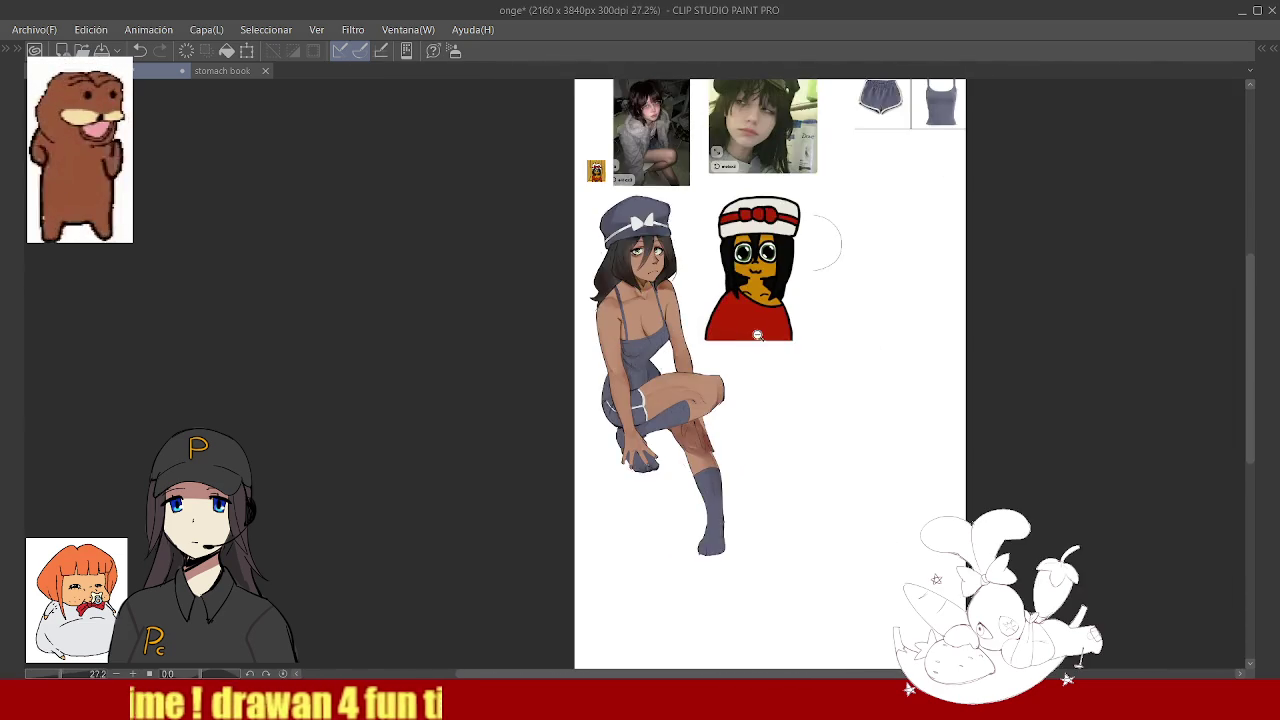
pyautogui.scroll(-2, 740, 320)
pyautogui.scroll(4, 700, 290)
pyautogui.scroll(-4, 661, 268)
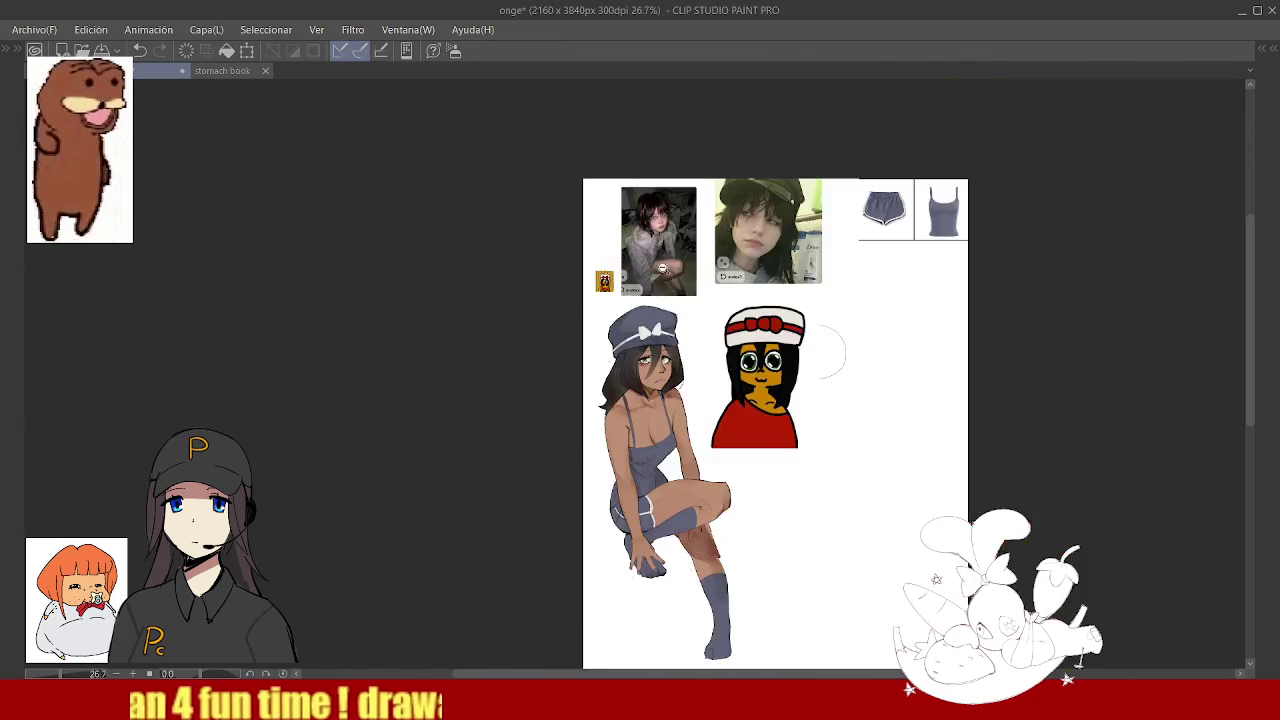
pyautogui.scroll(4, 661, 268)
pyautogui.scroll(-5, 721, 259)
pyautogui.scroll(3, 757, 325)
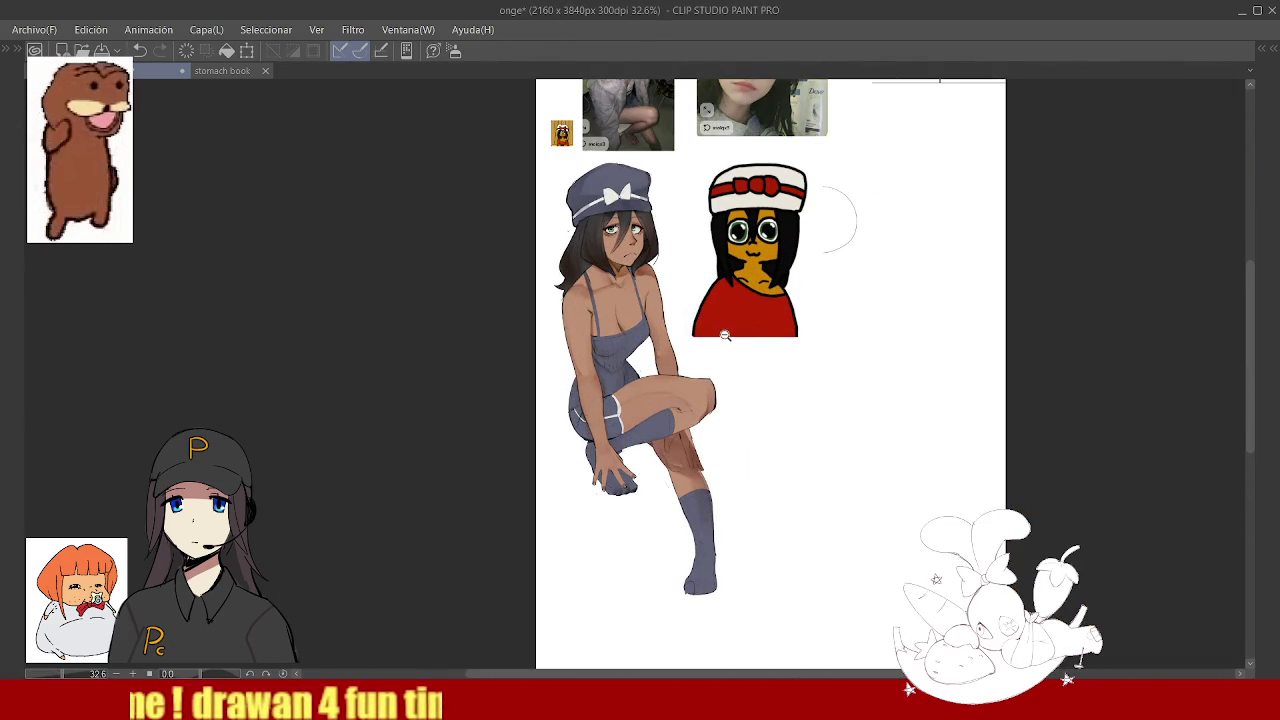
pyautogui.scroll(-2, 759, 320)
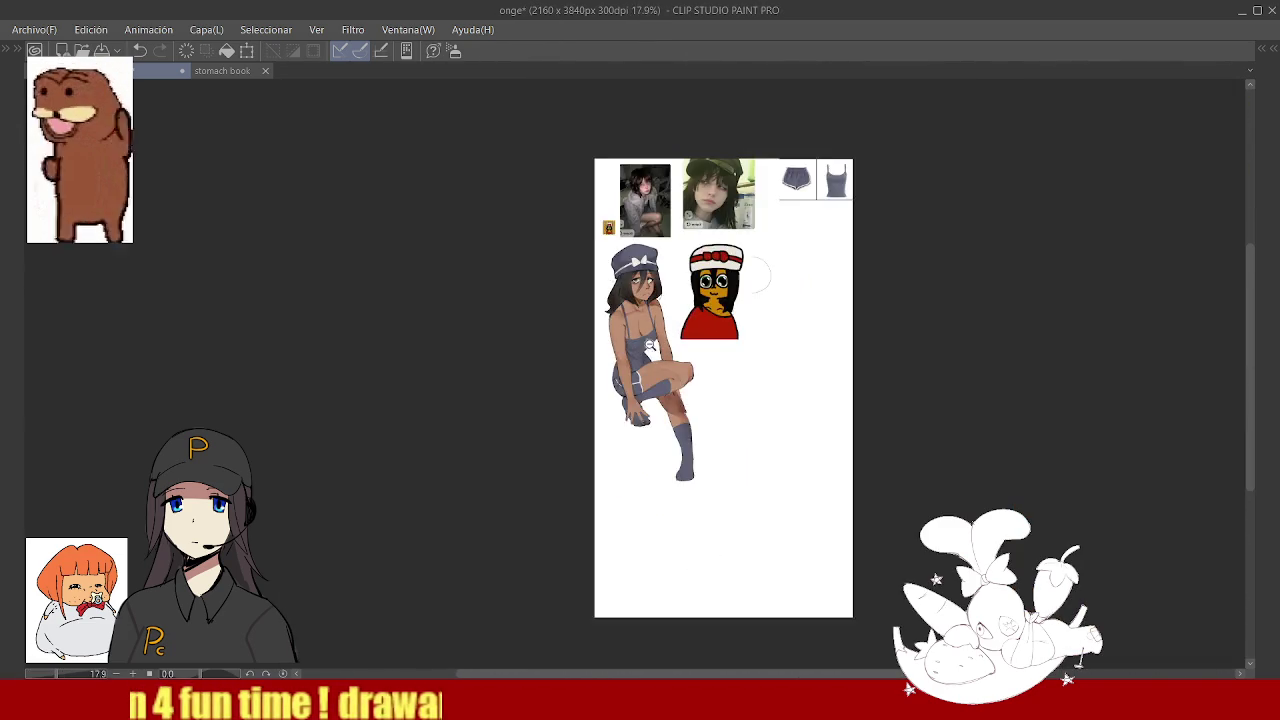
pyautogui.scroll(1, 718, 295)
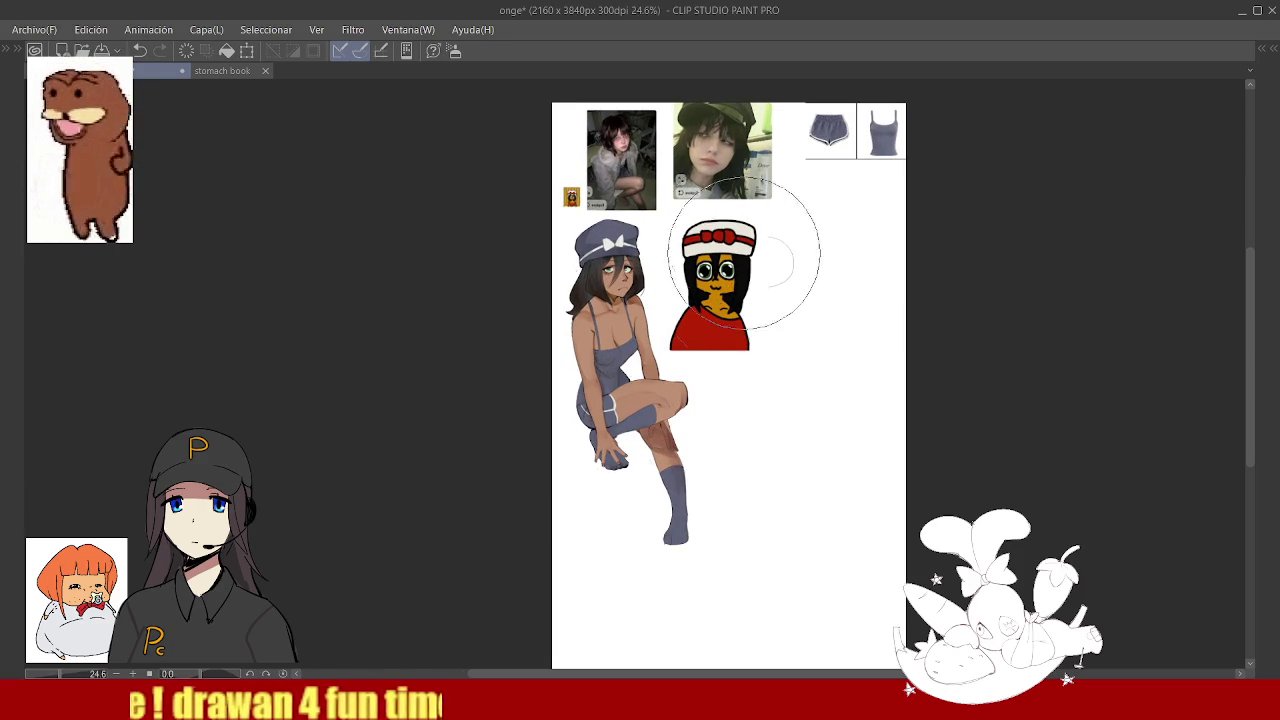
# Erase the green-hat, shorts and tank-top, and upper-left reference photos, then restore the panels
pyautogui.moveTo(736, 171)
pyautogui.mouseDown()
pyautogui.moveTo(729, 143)
pyautogui.moveTo(543, 143)
pyautogui.mouseUp()
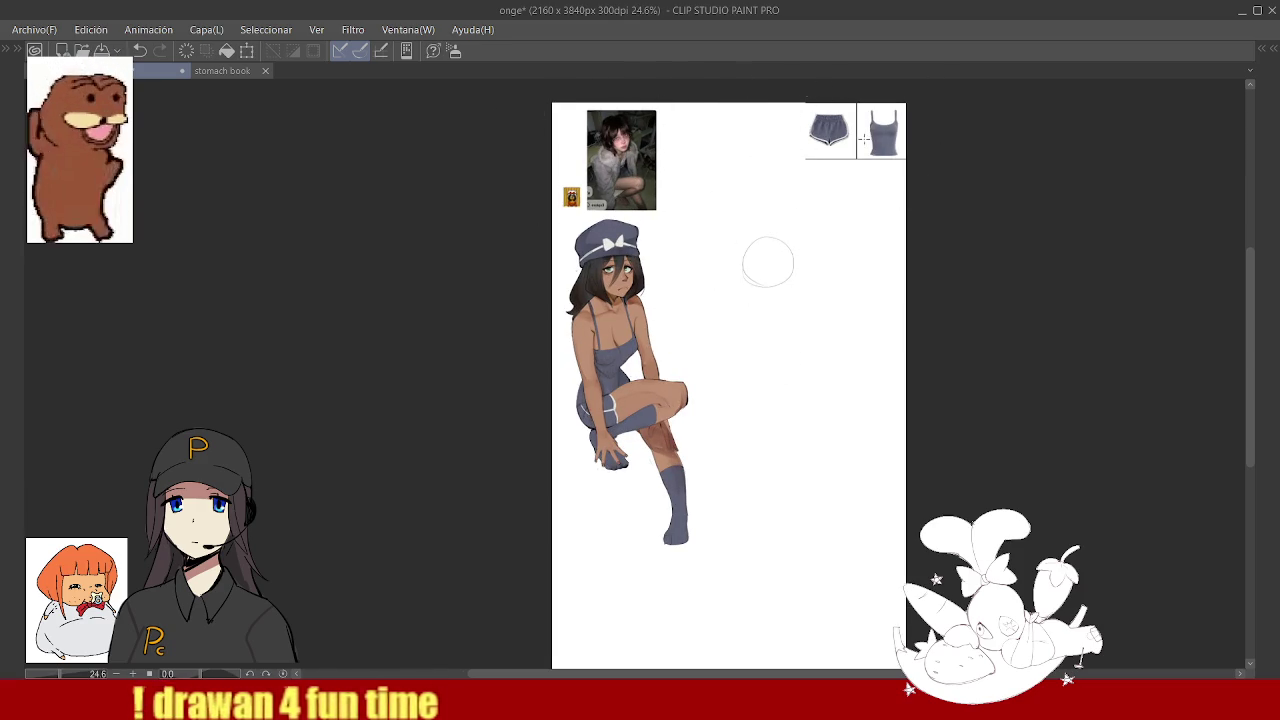
pyautogui.moveTo(827, 140); pyautogui.dragTo(908, 143)
pyautogui.moveTo(627, 150); pyautogui.dragTo(620, 157)
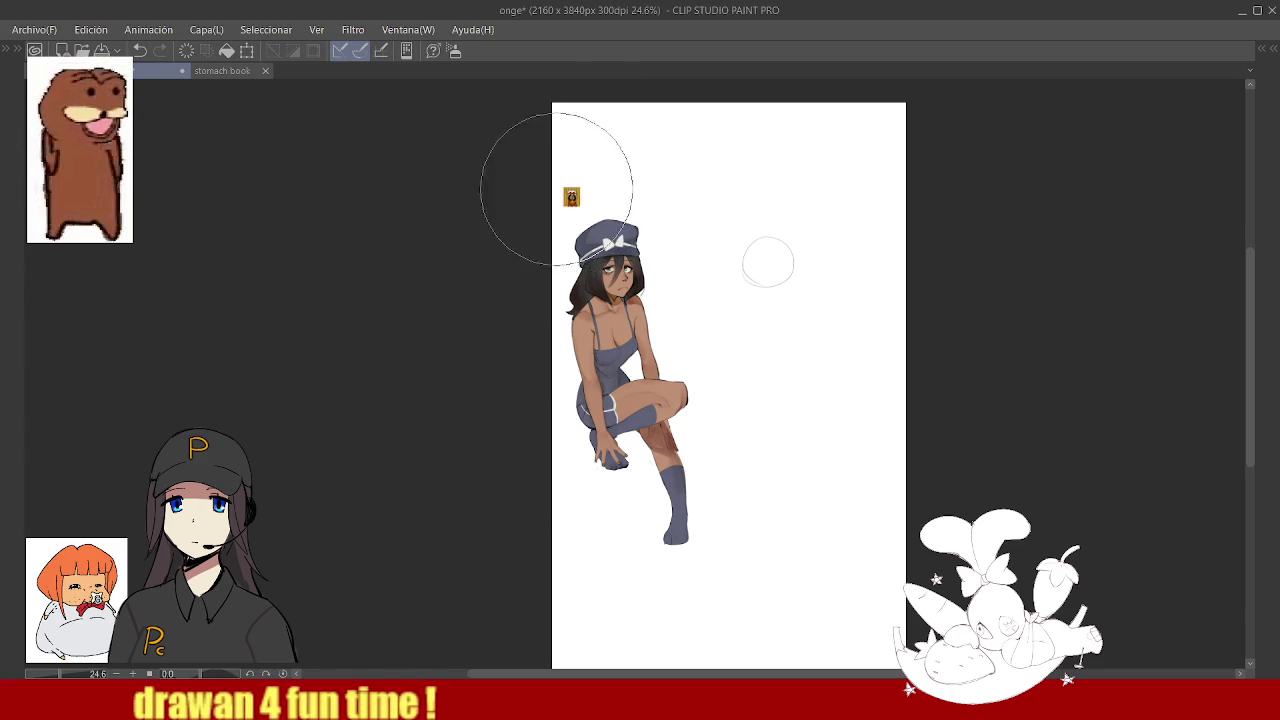
pyautogui.scroll(5, 560, 190)
pyautogui.scroll(-3, 590, 271)
pyautogui.scroll(-1, 590, 271)
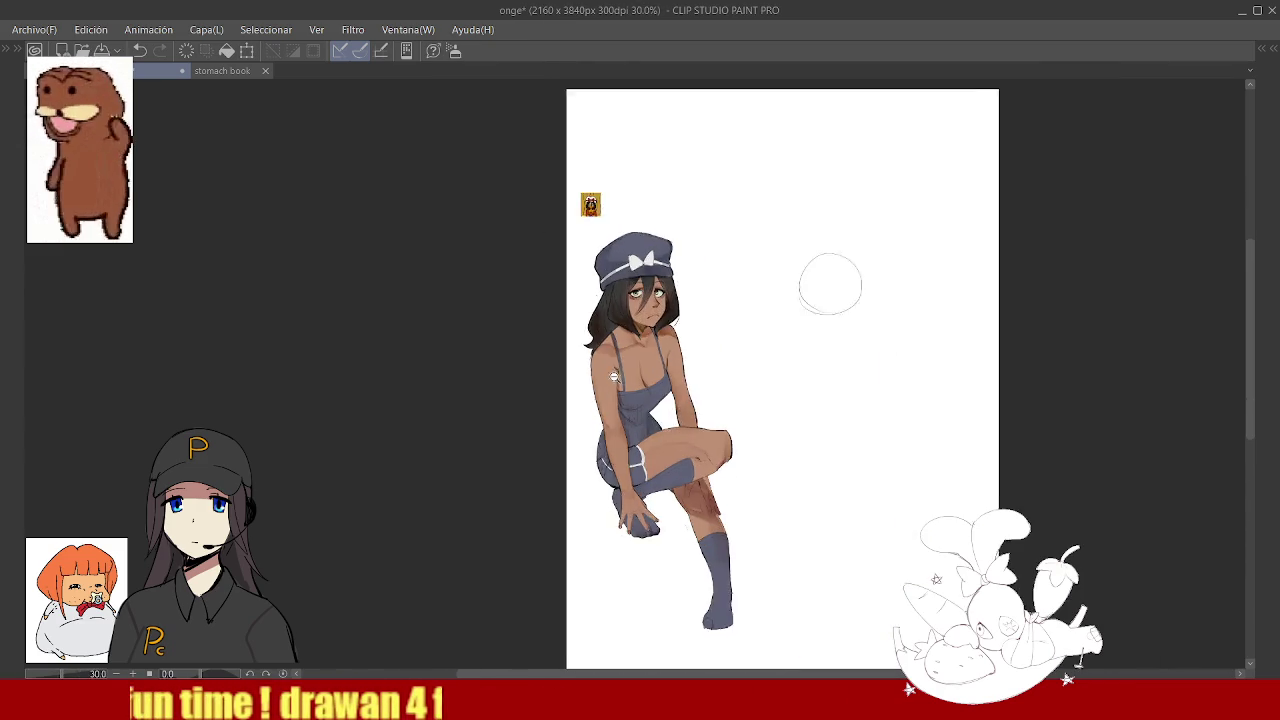
pyautogui.press('Tab')
# On layer Capa 6, paint an ochre fill behind the figure down around the legs and feet
pyautogui.click(1150, 368)
pyautogui.press('Tab')
pyautogui.moveTo(614, 316)
pyautogui.mouseDown()
pyautogui.moveTo(740, 500)
pyautogui.moveTo(737, 414)
pyautogui.moveTo(571, 434)
pyautogui.moveTo(690, 620)
pyautogui.mouseUp()
pyautogui.moveTo(724, 597)
pyautogui.mouseDown()
pyautogui.moveTo(737, 603)
pyautogui.moveTo(700, 640)
pyautogui.mouseUp()
pyautogui.keyDown('ctrl'); pyautogui.keyDown('alt'); pyautogui.click(730, 542); pyautogui.keyUp('alt'); pyautogui.keyUp('ctrl')
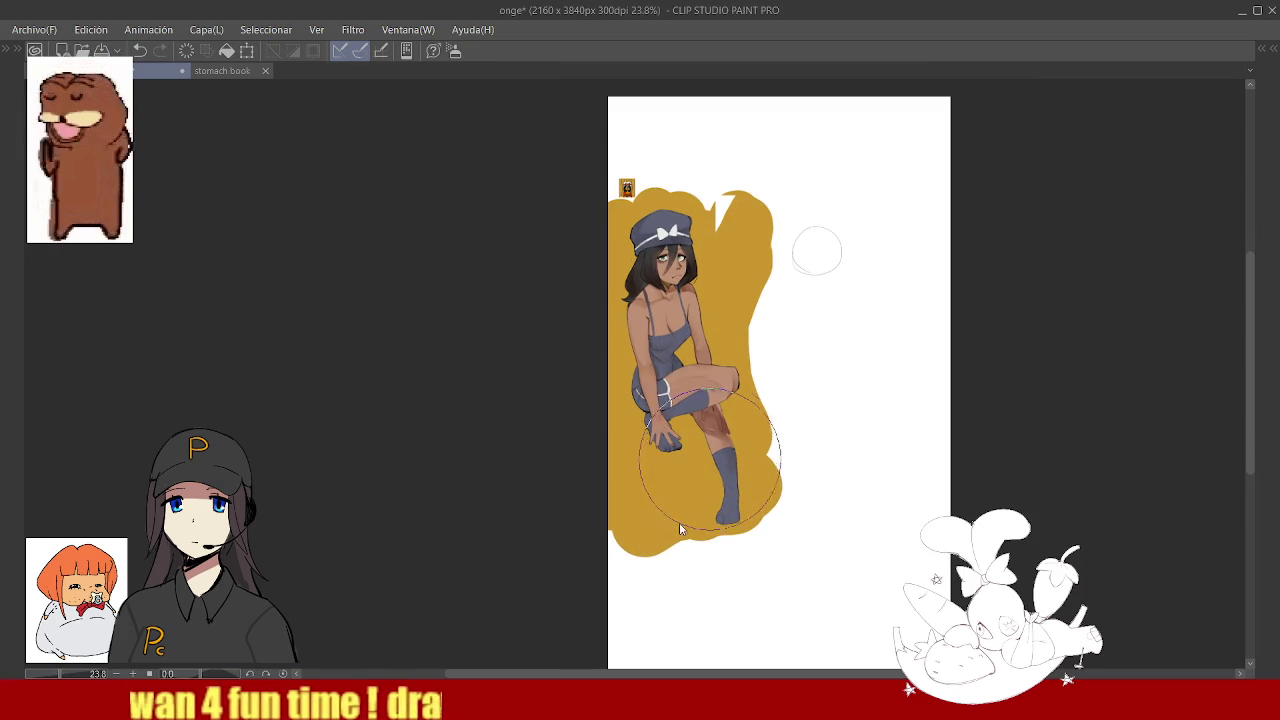
# Erase a straight bottom edge across the ochre fill just below the feet
pyautogui.click(586, 551)
pyautogui.keyDown('shift'); pyautogui.click(806, 556); pyautogui.keyUp('shift')
pyautogui.hotkey('ctrl', 'z')
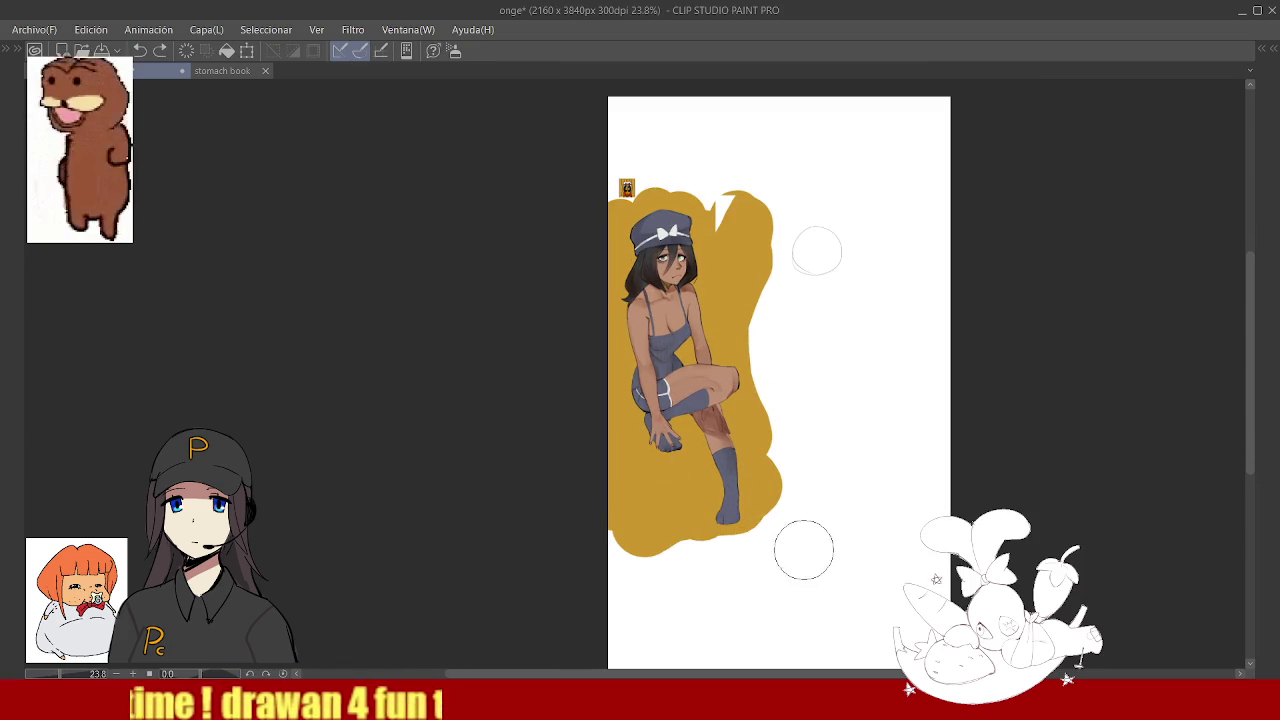
pyautogui.keyDown('shift'); pyautogui.click(571, 556); pyautogui.keyUp('shift')
pyautogui.hotkey('ctrl', 'z')
pyautogui.keyDown('shift'); pyautogui.click(717, 543); pyautogui.keyUp('shift')
pyautogui.hotkey('ctrl', 'z')
pyautogui.keyDown('shift'); pyautogui.click(791, 543); pyautogui.keyUp('shift')
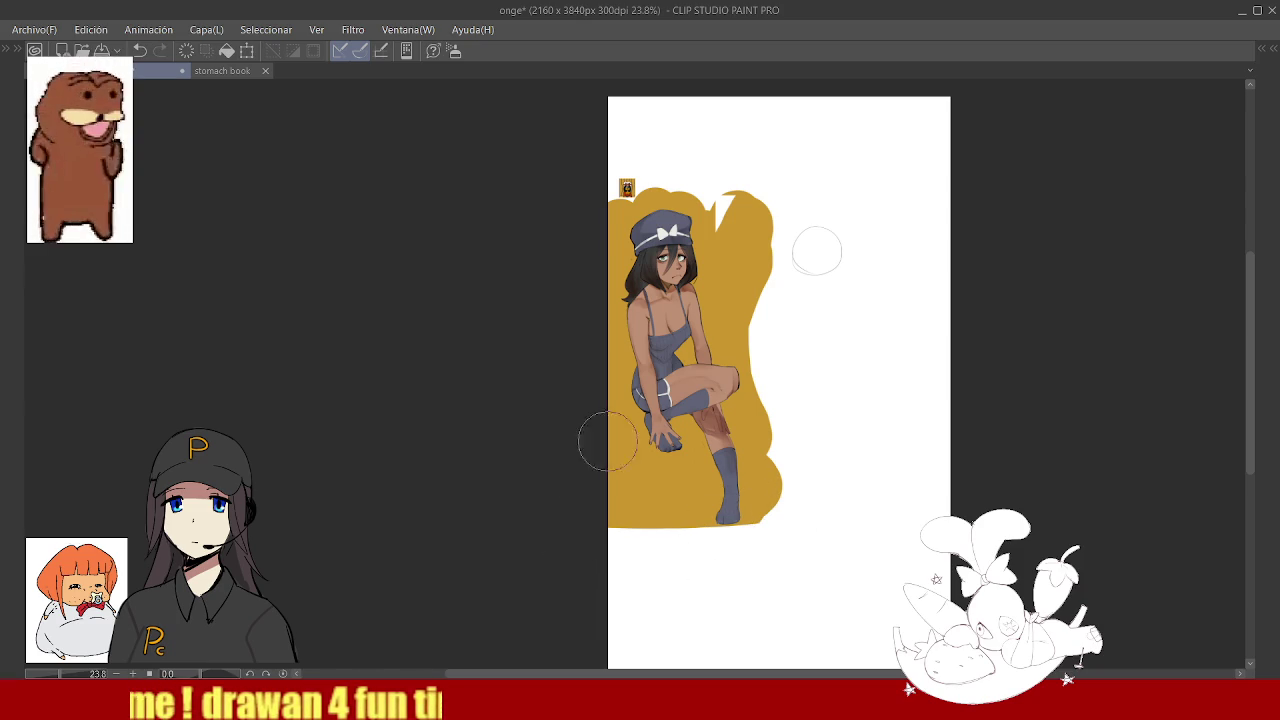
# Square off the ochre block's top edge above the hat with a straight line
pyautogui.keyDown('shift'); pyautogui.click(569, 200); pyautogui.keyUp('shift')
pyautogui.hotkey('ctrl', 'z')
pyautogui.keyDown('shift'); pyautogui.click(720, 194); pyautogui.keyUp('shift')
pyautogui.hotkey('ctrl', 'z')
pyautogui.keyDown('shift'); pyautogui.click(589, 189); pyautogui.keyUp('shift')
pyautogui.hotkey('ctrl', 'z')
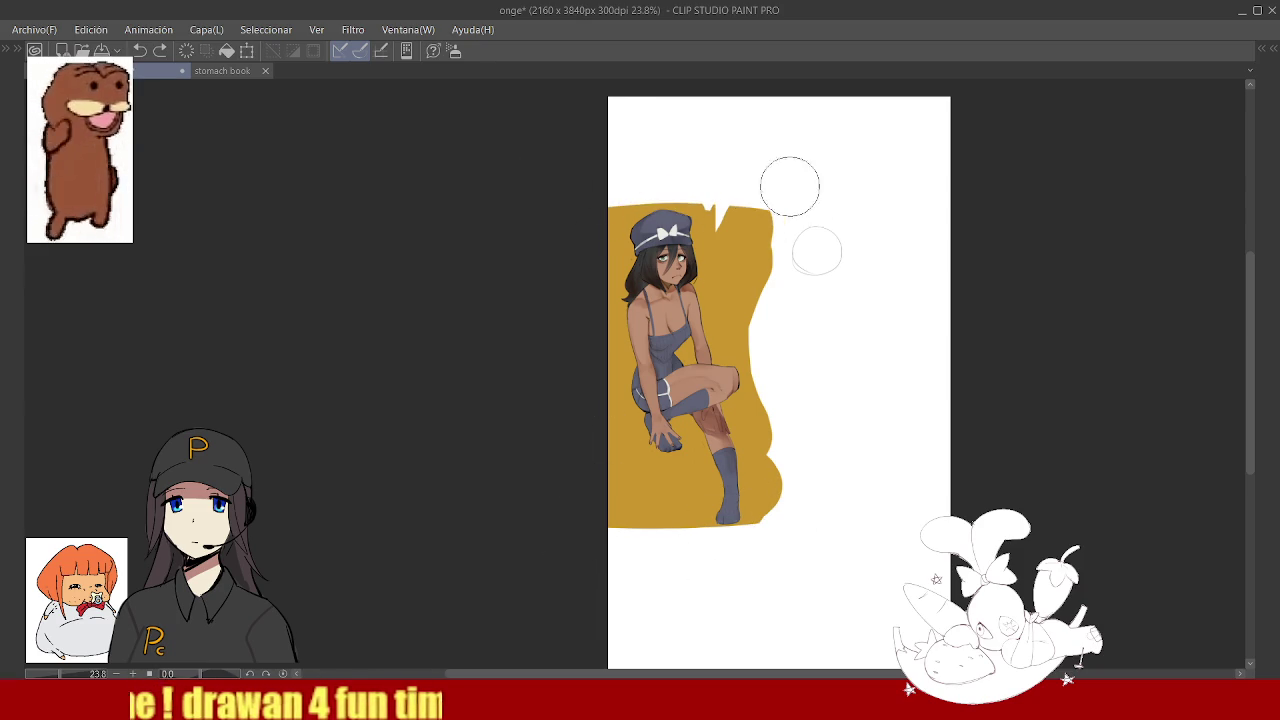
pyautogui.moveTo(680, 200)
pyautogui.mouseDown()
pyautogui.moveTo(615, 235)
pyautogui.moveTo(697, 205)
pyautogui.mouseUp()
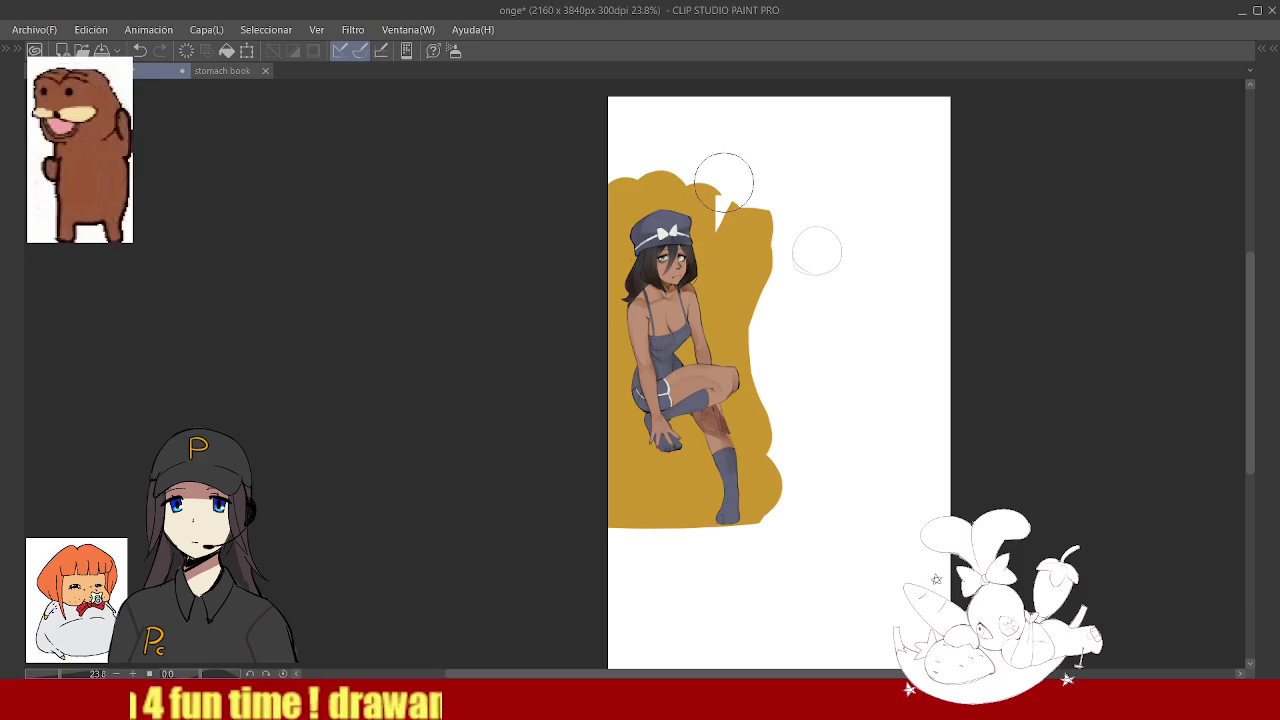
pyautogui.keyDown('shift'); pyautogui.click(718, 168); pyautogui.keyUp('shift')
pyautogui.moveTo(718, 207); pyautogui.dragTo(728, 240)
pyautogui.scroll(3, 730, 235)
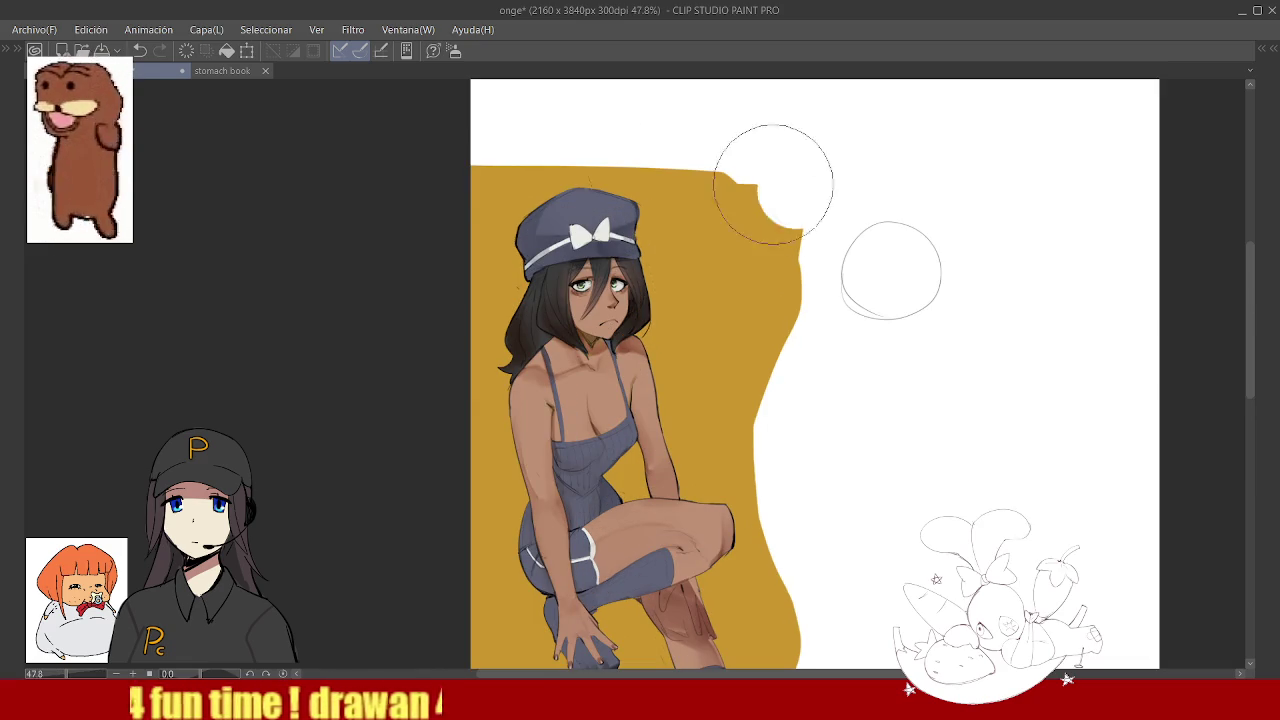
pyautogui.moveTo(795, 182); pyautogui.dragTo(476, 180)
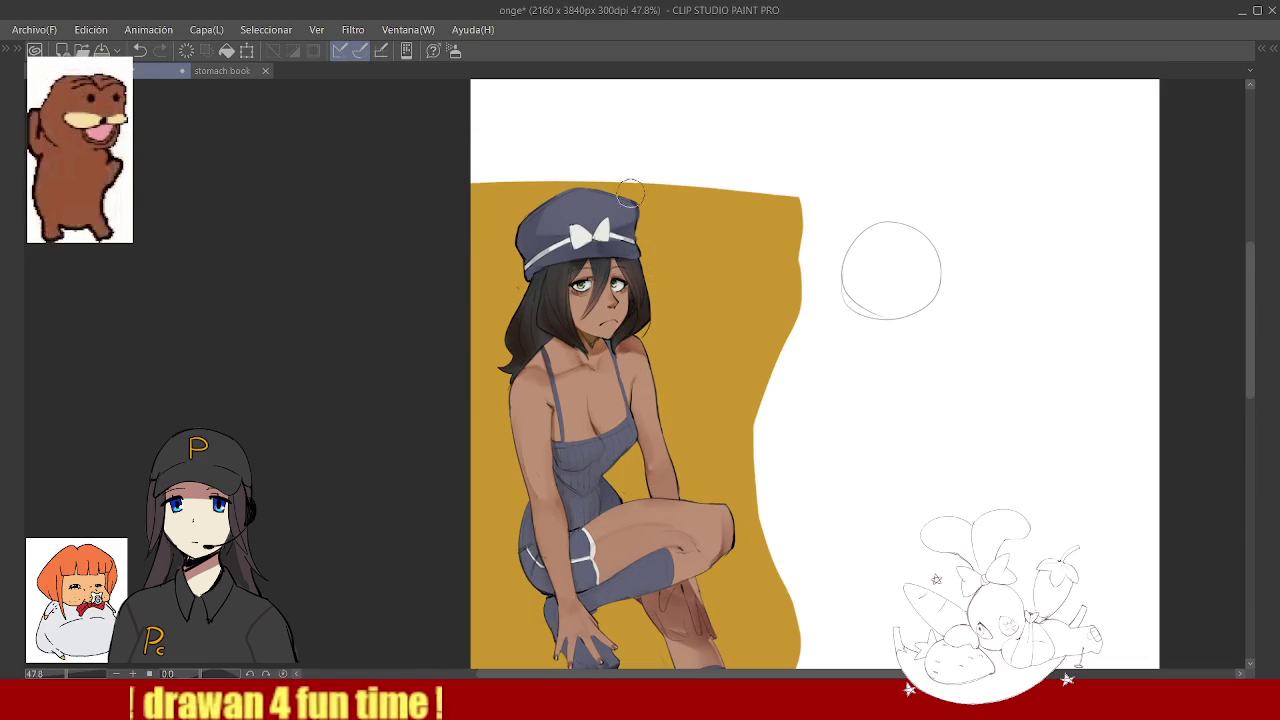
pyautogui.scroll(-2, 575, 220)
pyautogui.scroll(1, 657, 289)
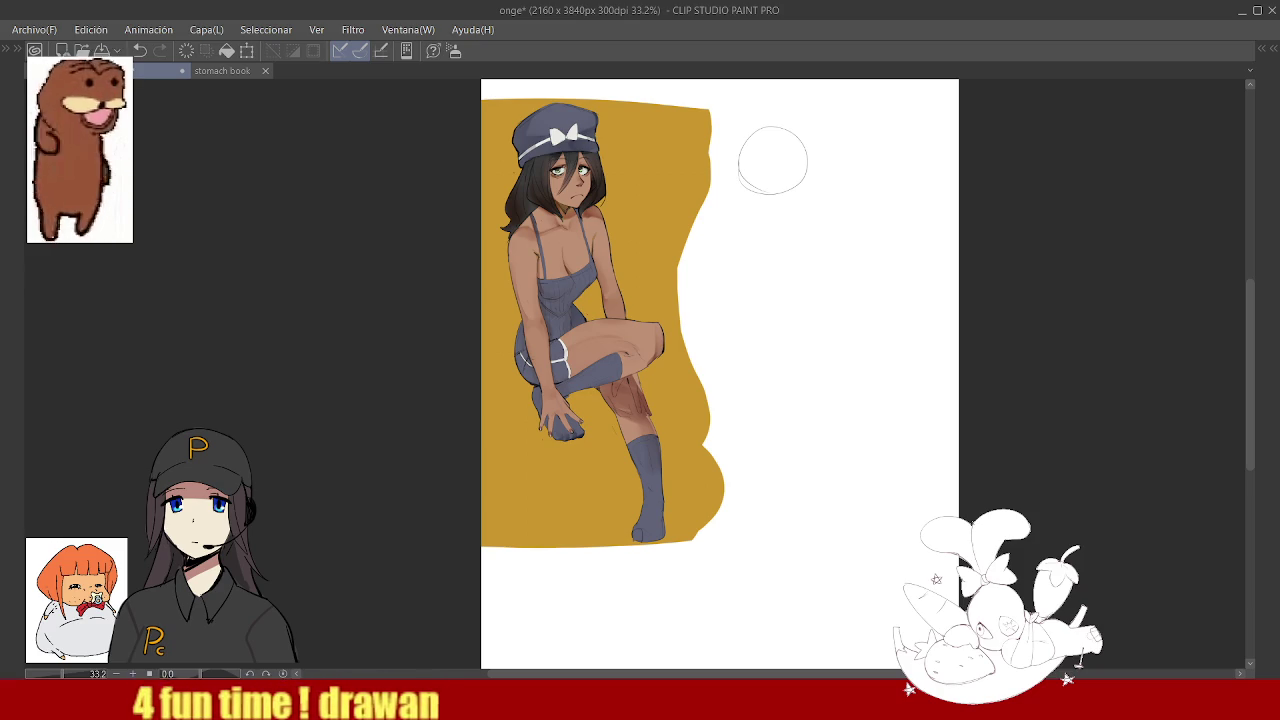
# Zoom out to view the whole backdrop and add a new layer, Capa 14
pyautogui.keyDown('alt'); pyautogui.click(565, 307); pyautogui.keyUp('alt')
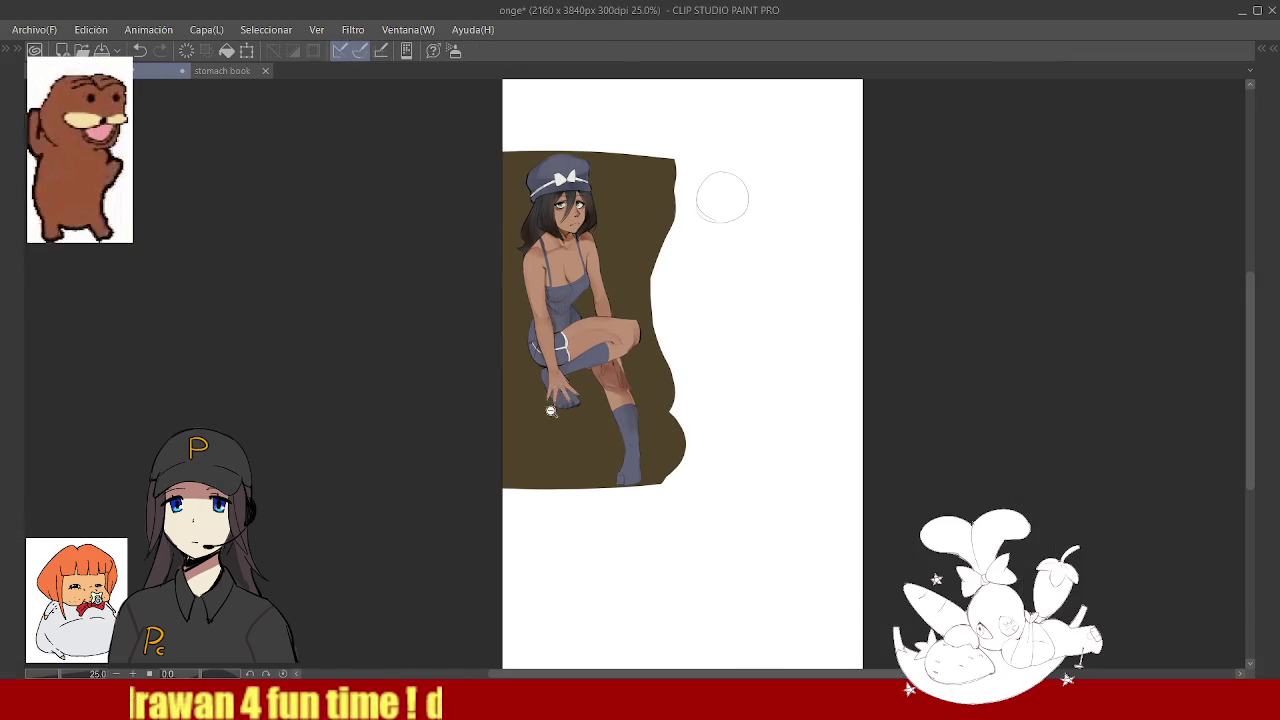
pyautogui.scroll(2, 553, 405)
pyautogui.press('Tab')
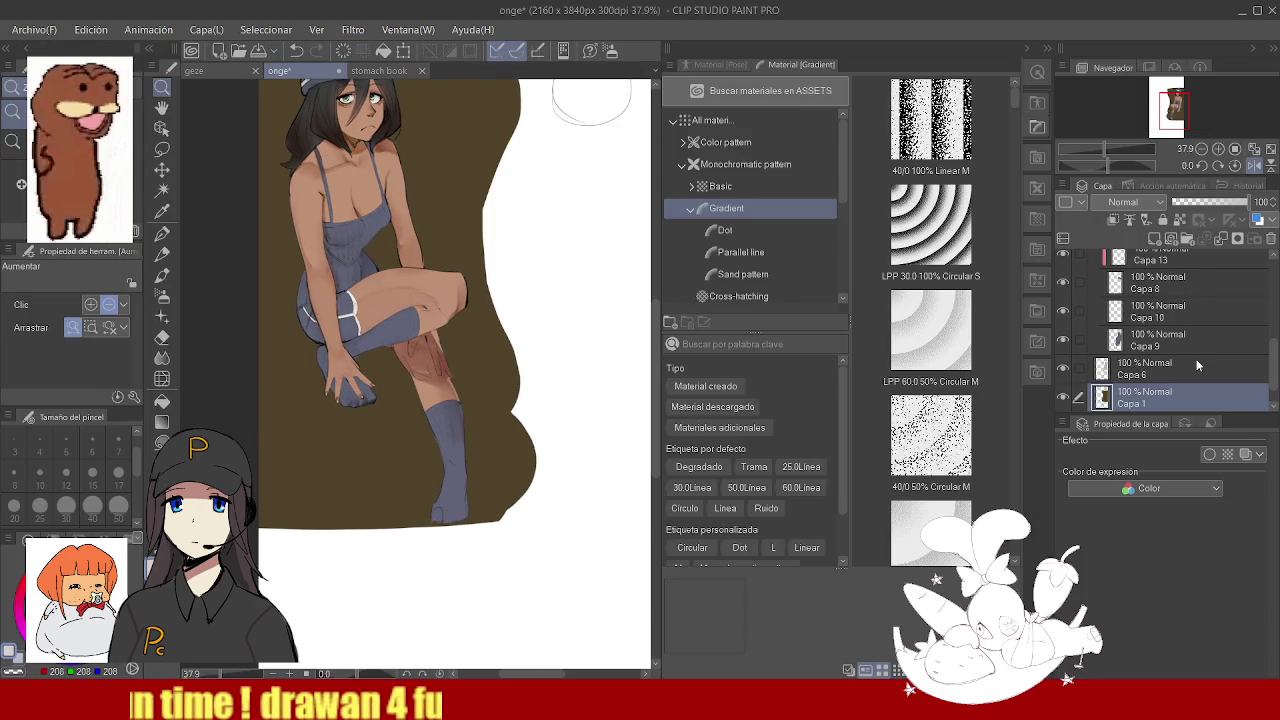
pyautogui.click(1154, 240)
# With a small Pen on the flipped canvas, paint a white seat under the hand and knee
pyautogui.press('p')
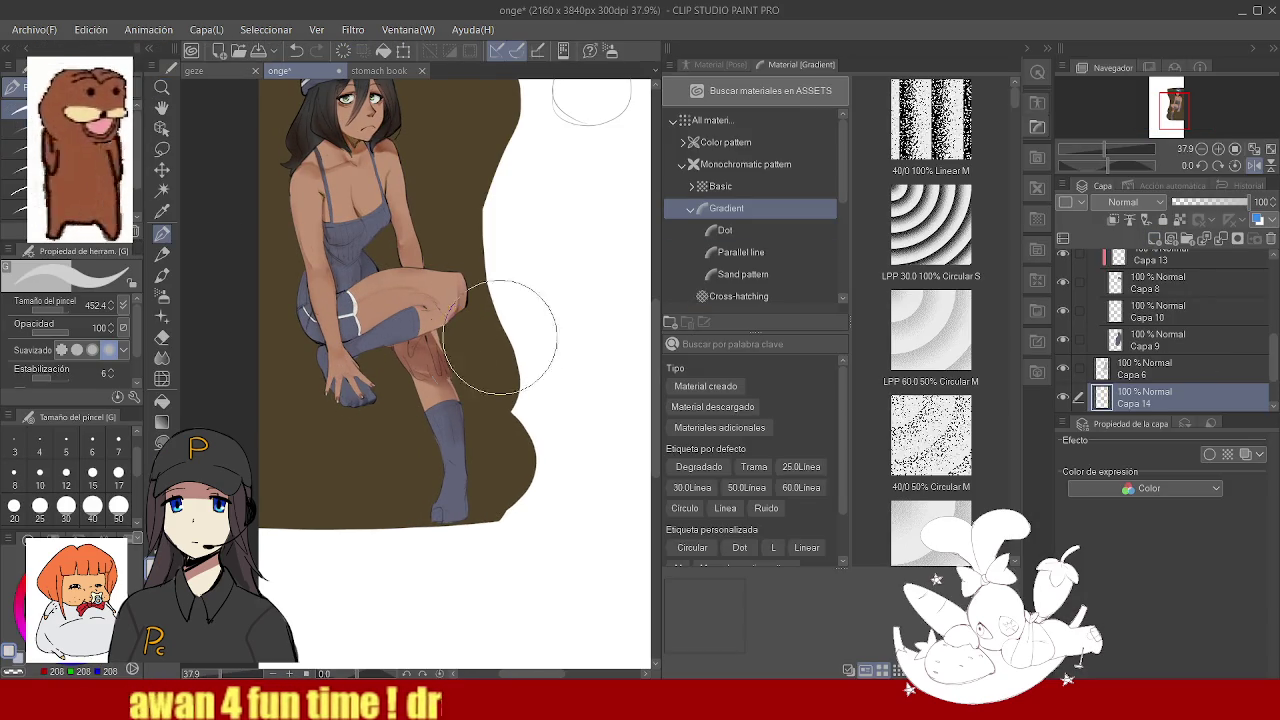
pyautogui.press('h')
pyautogui.press('[')
pyautogui.moveTo(527, 372)
pyautogui.mouseDown()
pyautogui.moveTo(440, 370)
pyautogui.moveTo(500, 385)
pyautogui.moveTo(530, 345)
pyautogui.moveTo(440, 365)
pyautogui.moveTo(525, 372)
pyautogui.moveTo(520, 340)
pyautogui.moveTo(469, 400)
pyautogui.moveTo(515, 376)
pyautogui.moveTo(437, 371)
pyautogui.mouseUp()
pyautogui.hotkey('ctrl', 'z')
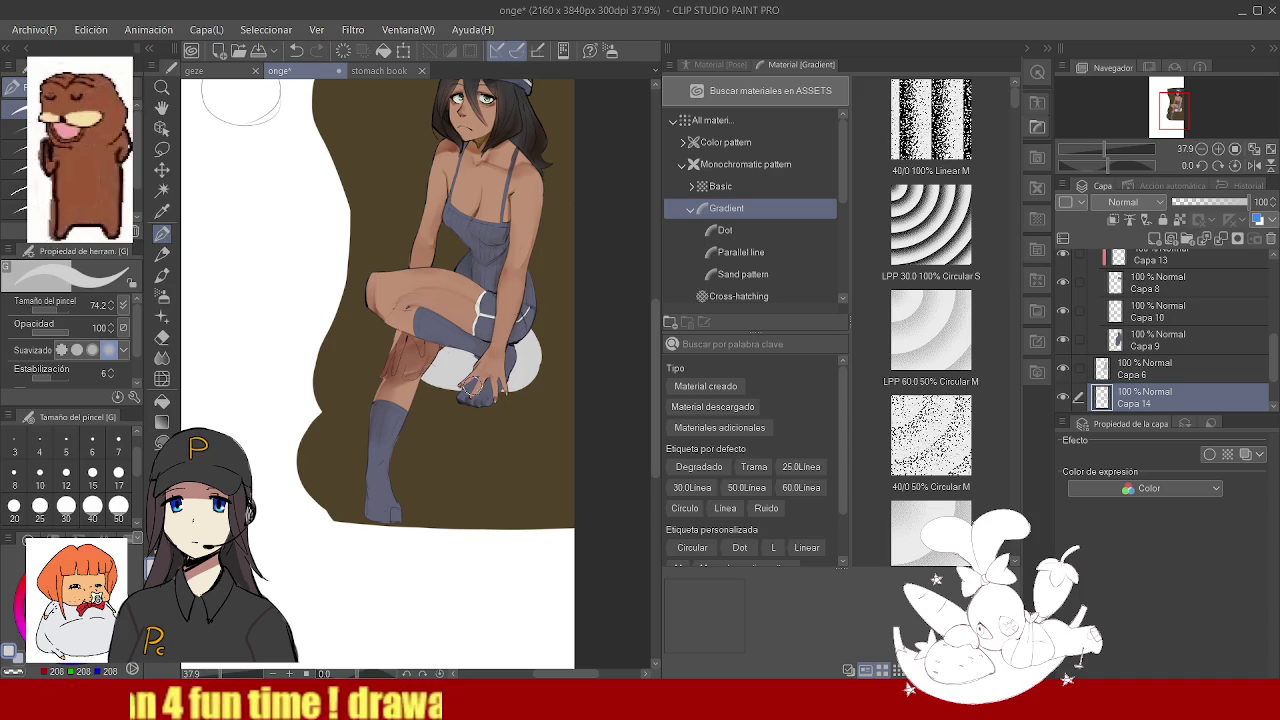